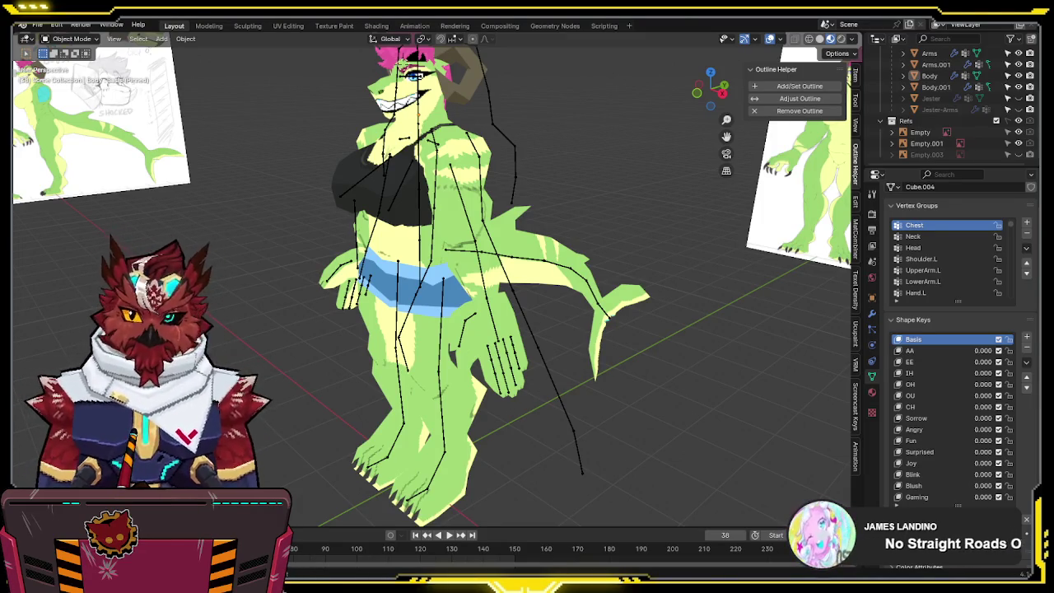
# - Show the lizard armature's rest T-pose, save the file, and select Body.001
pyautogui.moveTo(527, 227)
pyautogui.mouseDown(button='middle')
pyautogui.moveTo(769, 213)
pyautogui.moveTo(619, 222)
pyautogui.mouseUp(button='middle')
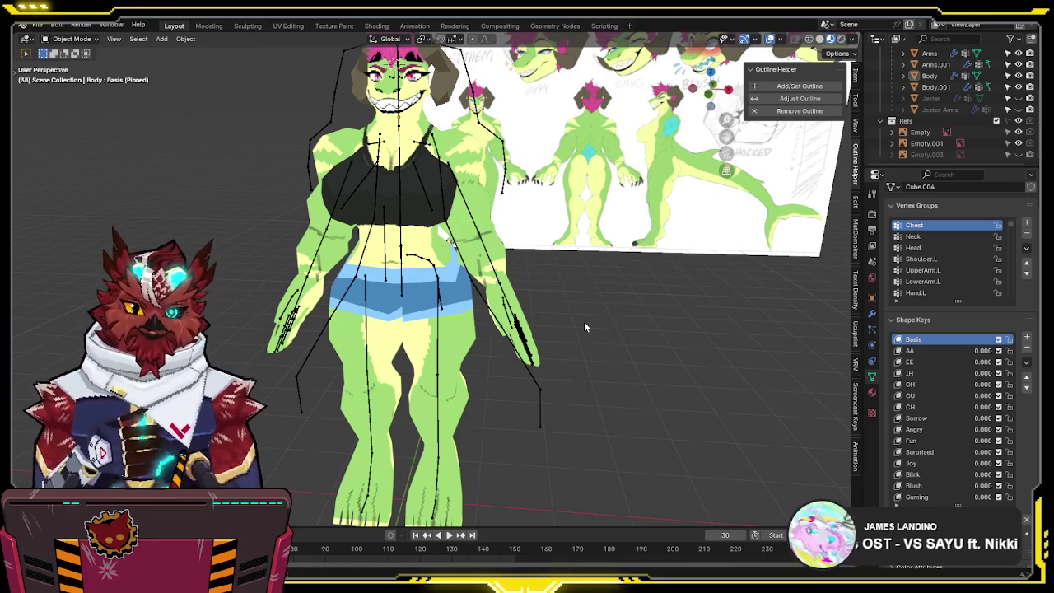
pyautogui.moveTo(584, 321)
pyautogui.mouseDown(button='middle')
pyautogui.moveTo(585, 337)
pyautogui.moveTo(621, 316)
pyautogui.moveTo(459, 216)
pyautogui.mouseUp(button='middle')
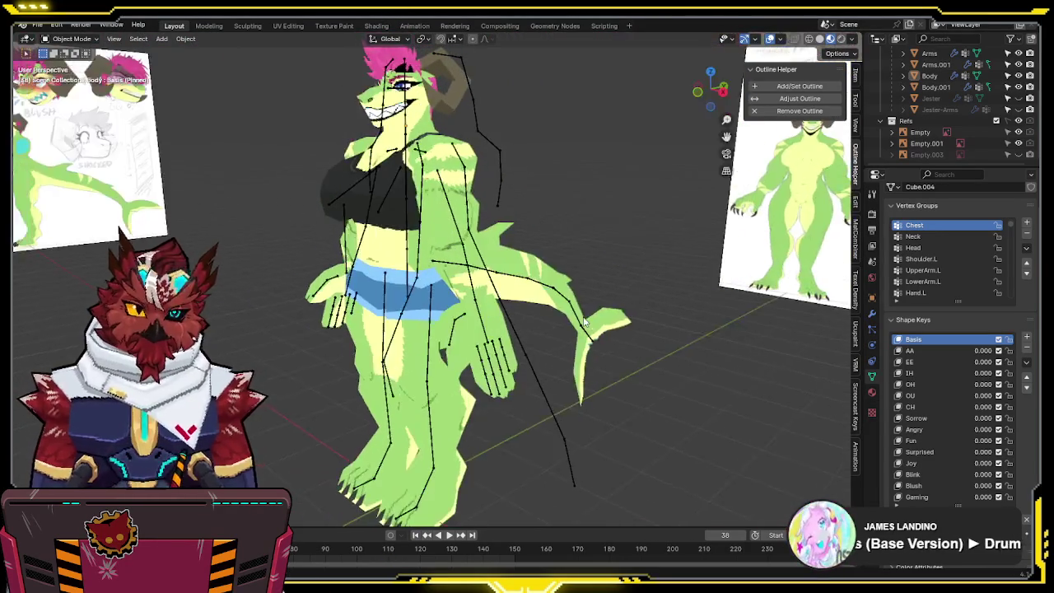
pyautogui.click(454, 209)
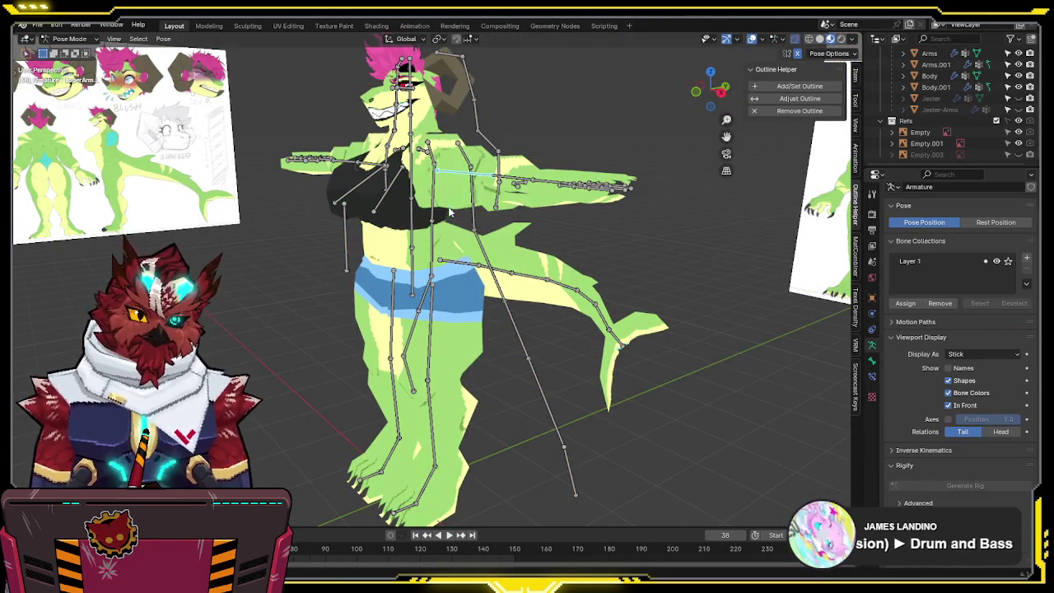
pyautogui.moveTo(610, 245)
pyautogui.mouseDown(button='middle')
pyautogui.moveTo(628, 260)
pyautogui.moveTo(503, 256)
pyautogui.moveTo(690, 263)
pyautogui.moveTo(506, 227)
pyautogui.moveTo(470, 242)
pyautogui.moveTo(570, 244)
pyautogui.moveTo(445, 202)
pyautogui.moveTo(571, 206)
pyautogui.mouseUp(button='middle')
pyautogui.hotkey('ctrl', 's')
pyautogui.click(471, 242)
pyautogui.scroll(3, 570, 244)
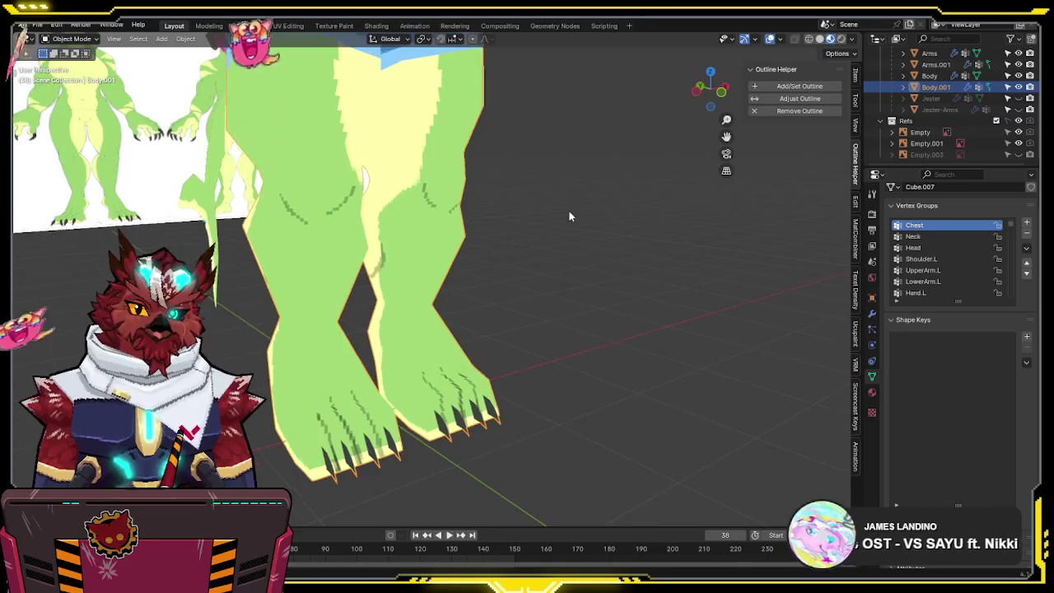
# - Isolate the Body.001 leg mesh in Edit Mode with Local View and X-ray on
pyautogui.scroll(2, 571, 207)
pyautogui.moveTo(605, 302)
pyautogui.mouseDown(button='middle')
pyautogui.moveTo(420, 282)
pyautogui.moveTo(229, 290)
pyautogui.moveTo(371, 296)
pyautogui.mouseUp(button='middle')
pyautogui.scroll(-2, 514, 300)
pyautogui.moveTo(513, 299)
pyautogui.mouseDown(button='middle')
pyautogui.moveTo(444, 210)
pyautogui.moveTo(609, 238)
pyautogui.mouseUp(button='middle')
pyautogui.press('Tab')
pyautogui.scroll(2, 609, 238)
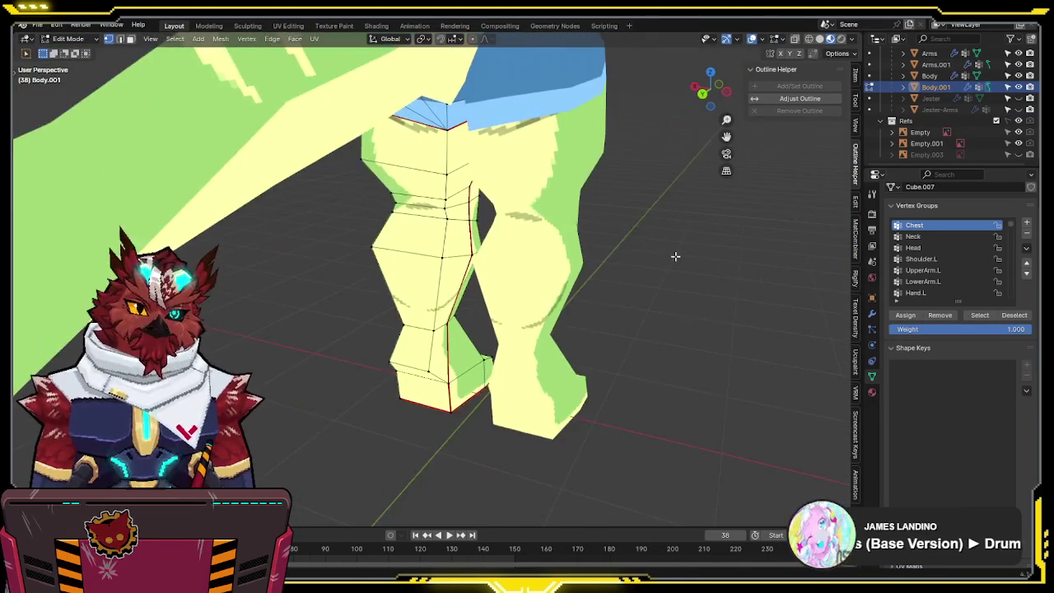
pyautogui.moveTo(675, 254); pyautogui.dragTo(670, 241, button='middle')
pyautogui.press('KP_Divide')
pyautogui.hotkey('shift', 'z')
pyautogui.moveTo(569, 254)
pyautogui.mouseDown(button='middle')
pyautogui.moveTo(518, 247)
pyautogui.moveTo(623, 256)
pyautogui.moveTo(656, 285)
pyautogui.moveTo(418, 250)
pyautogui.moveTo(409, 179)
pyautogui.moveTo(414, 188)
pyautogui.moveTo(483, 169)
pyautogui.moveTo(447, 170)
pyautogui.mouseUp(button='middle')
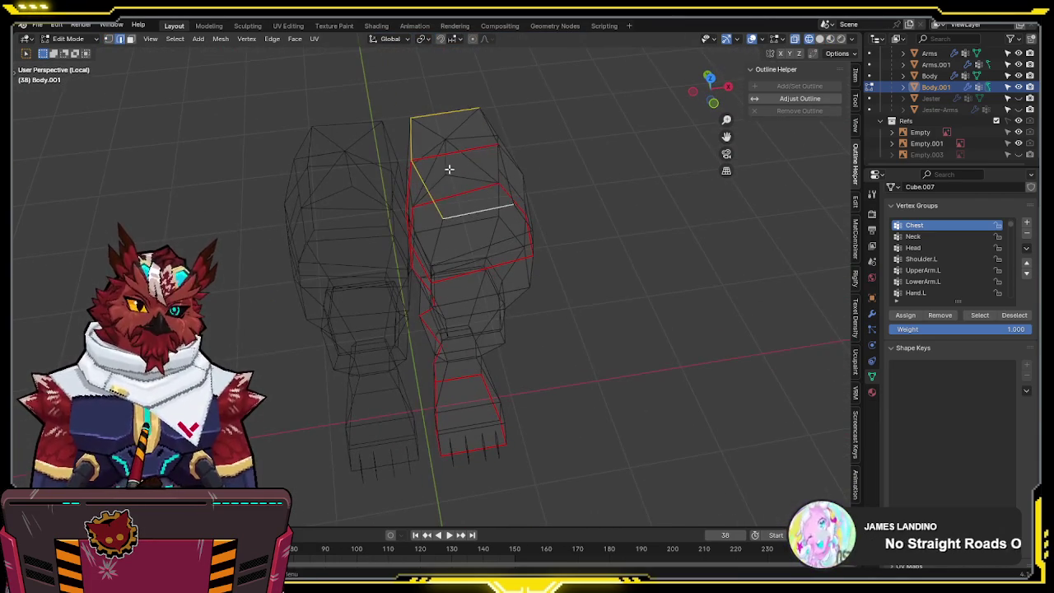
# - Mark the chosen edges around the leg top and down its length as UV seams
pyautogui.press('q')
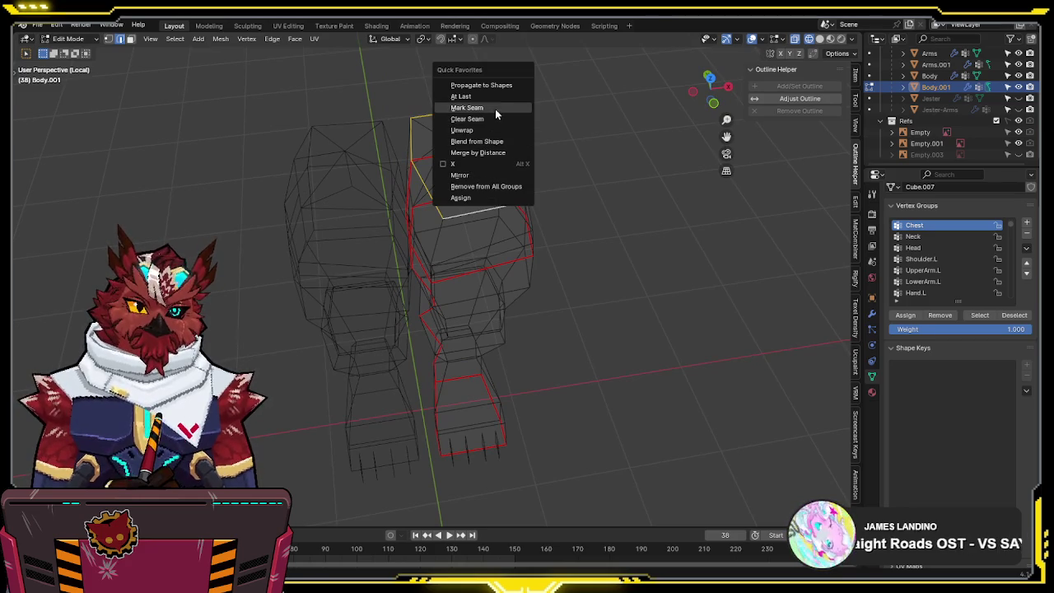
pyautogui.click(495, 107)
pyautogui.press('q')
pyautogui.click(434, 157)
pyautogui.moveTo(466, 156); pyautogui.dragTo(601, 114, button='middle')
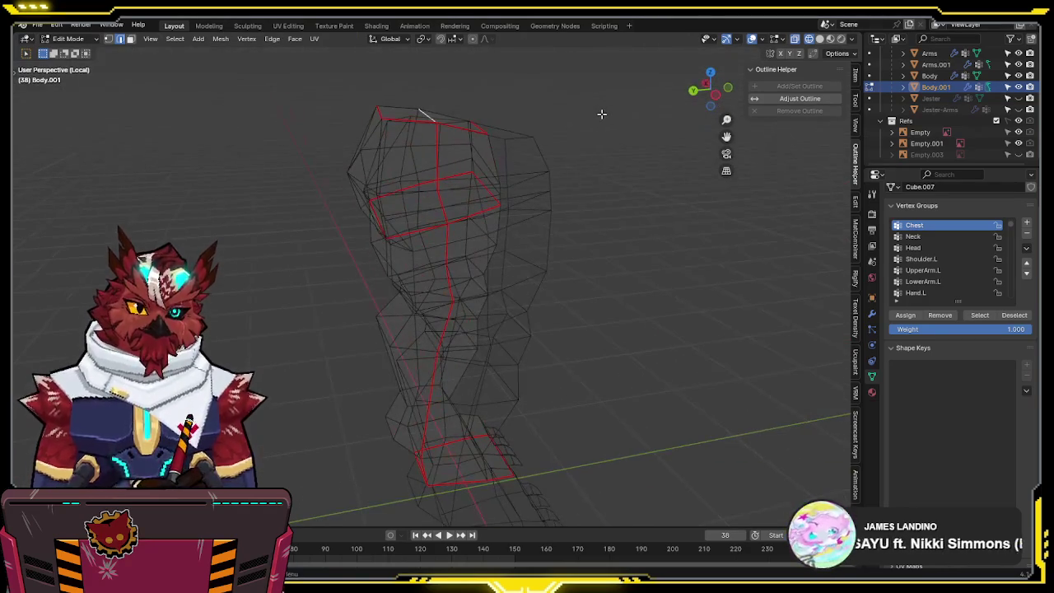
# - Check the seams in right orthographic view, exit Local View, and select the whole leg
pyautogui.press('KP_3')
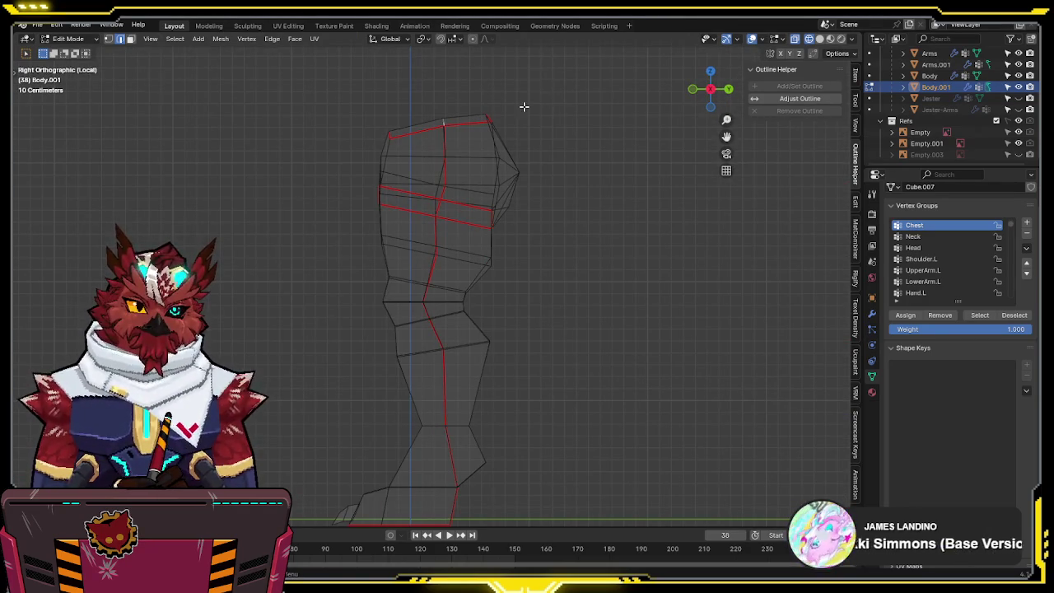
pyautogui.hotkey('alt', 'z')
pyautogui.press('z')
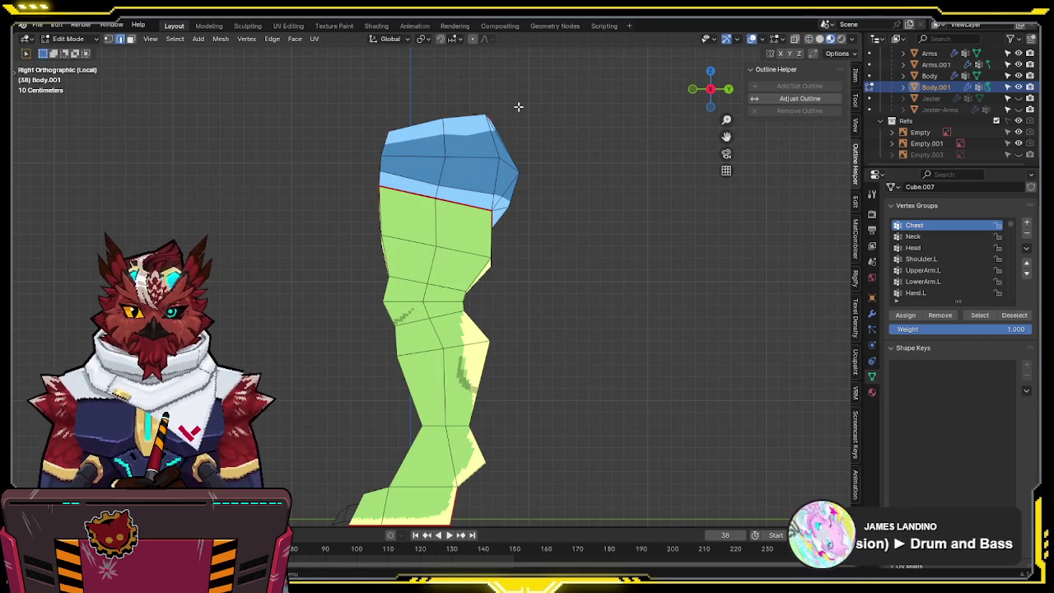
pyautogui.press('KP_Divide')
pyautogui.moveTo(517, 106)
pyautogui.mouseDown(button='middle')
pyautogui.moveTo(595, 149)
pyautogui.moveTo(619, 125)
pyautogui.moveTo(601, 213)
pyautogui.moveTo(547, 301)
pyautogui.moveTo(576, 272)
pyautogui.moveTo(682, 271)
pyautogui.moveTo(696, 304)
pyautogui.moveTo(493, 290)
pyautogui.moveTo(546, 273)
pyautogui.moveTo(532, 307)
pyautogui.moveTo(379, 261)
pyautogui.moveTo(493, 277)
pyautogui.moveTo(496, 250)
pyautogui.moveTo(452, 304)
pyautogui.moveTo(568, 280)
pyautogui.moveTo(540, 360)
pyautogui.moveTo(588, 334)
pyautogui.moveTo(559, 321)
pyautogui.mouseUp(button='middle')
pyautogui.hotkey('alt', 'z')
pyautogui.scroll(3, 559, 321)
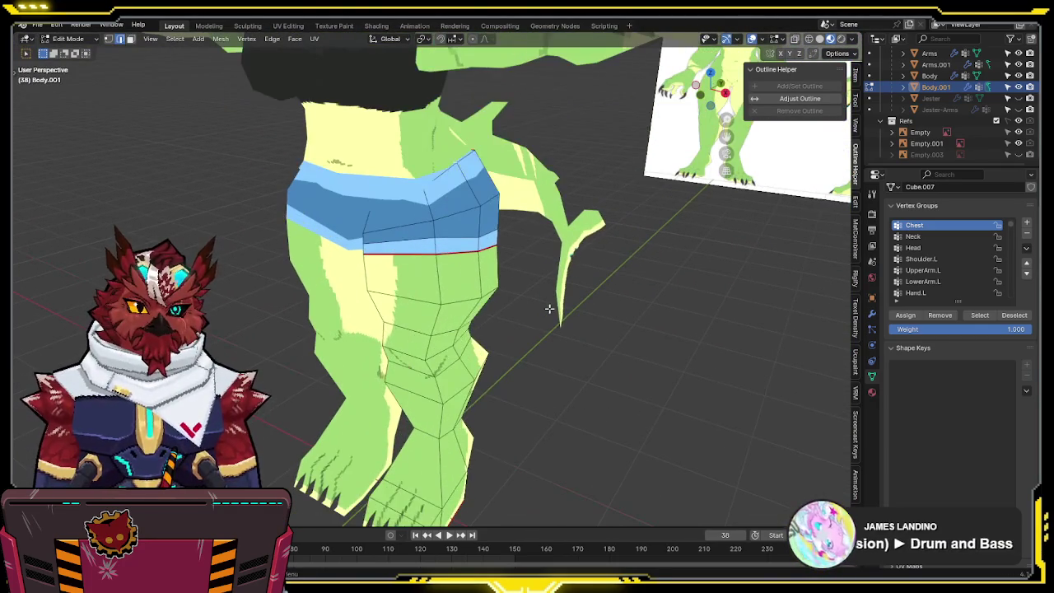
pyautogui.press('l')
pyautogui.click(281, 23)
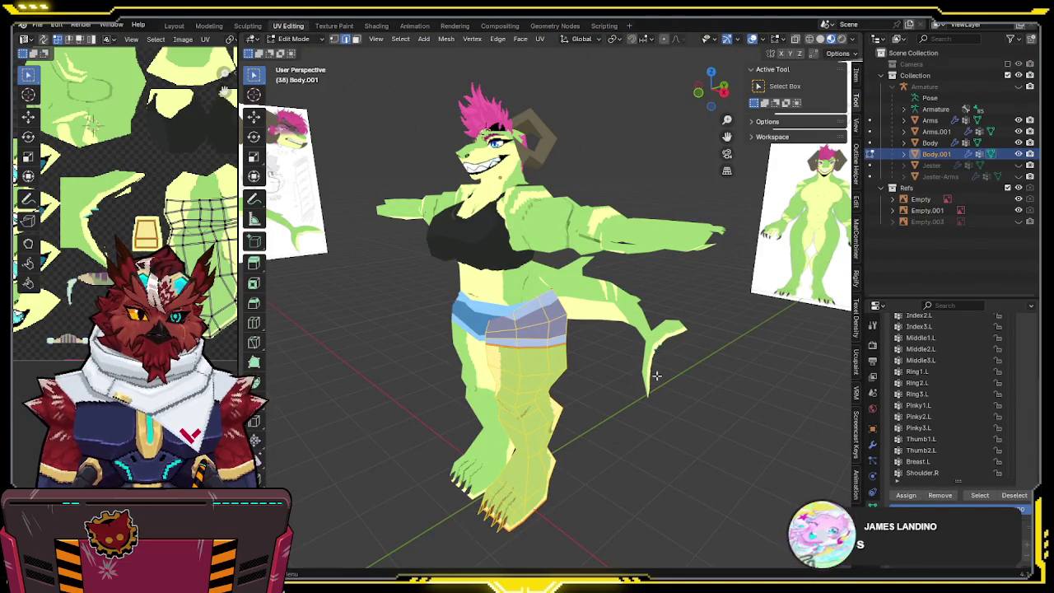
# - Widen the UV editor beside the viewport and return the leg to Object Mode
pyautogui.scroll(2, 123, 148)
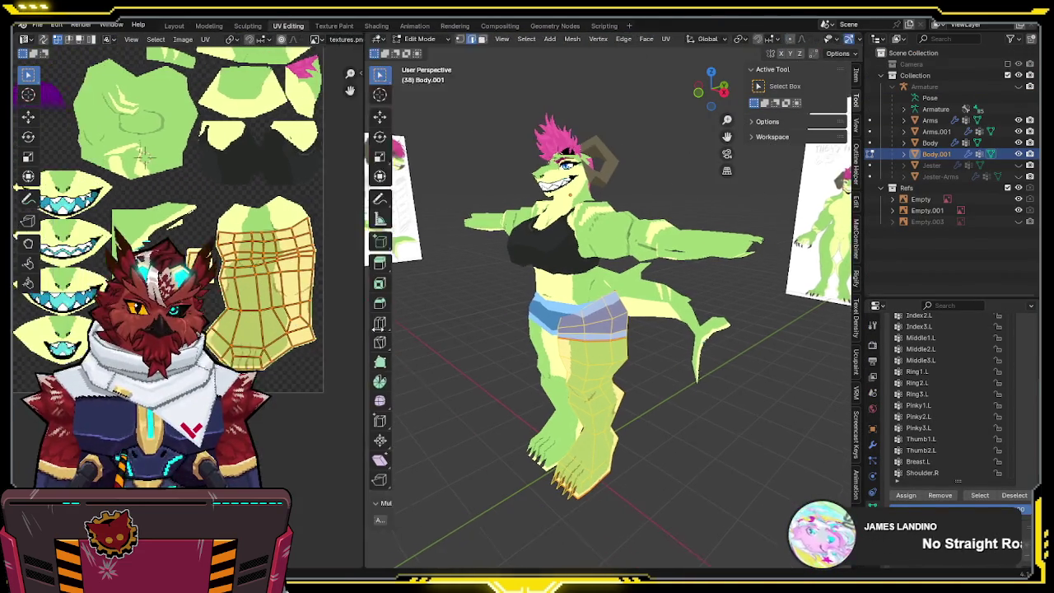
pyautogui.moveTo(239, 325); pyautogui.dragTo(428, 326)
pyautogui.scroll(1, 329, 317)
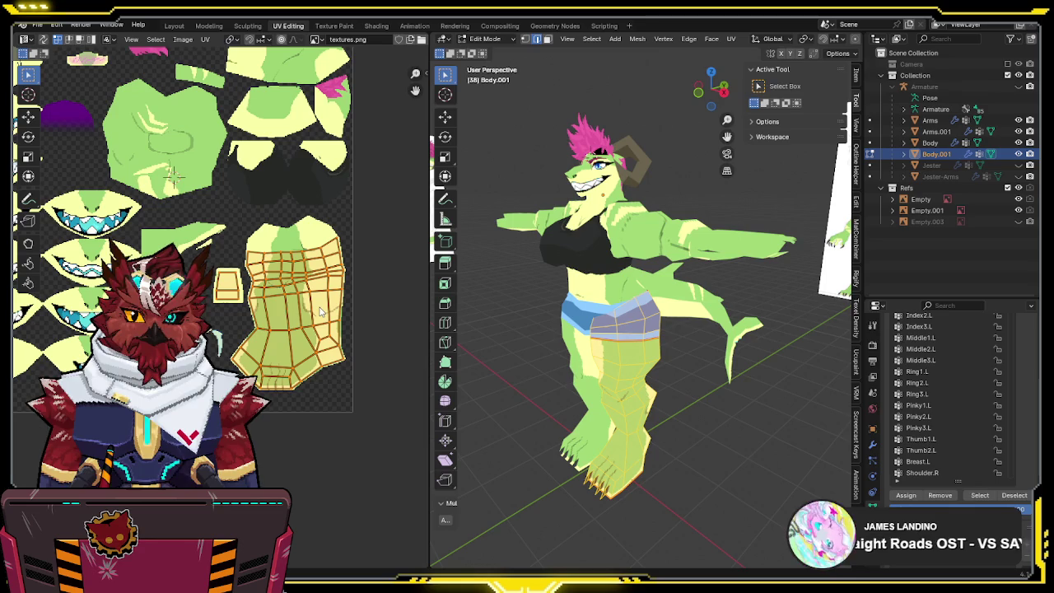
pyautogui.press('Tab')
pyautogui.keyDown('shift'); pyautogui.moveTo(659, 323); pyautogui.dragTo(662, 276, button='middle'); pyautogui.keyUp('shift')
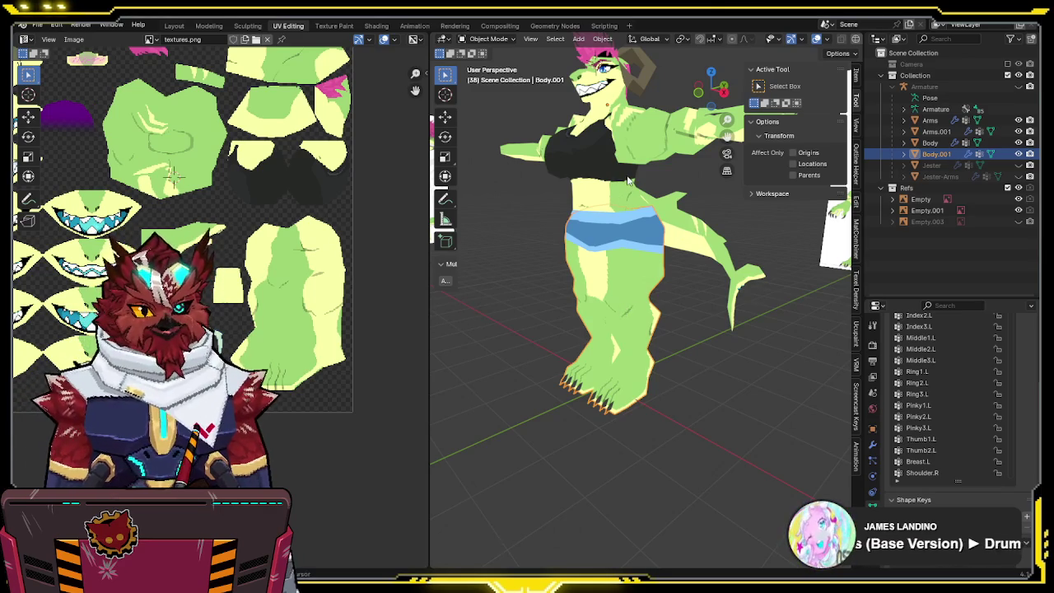
# - Briefly view the mesh's UVs in Edit Mode, then return to Object Mode
pyautogui.scroll(3, 627, 179)
pyautogui.scroll(3, 650, 239)
pyautogui.press('Tab')
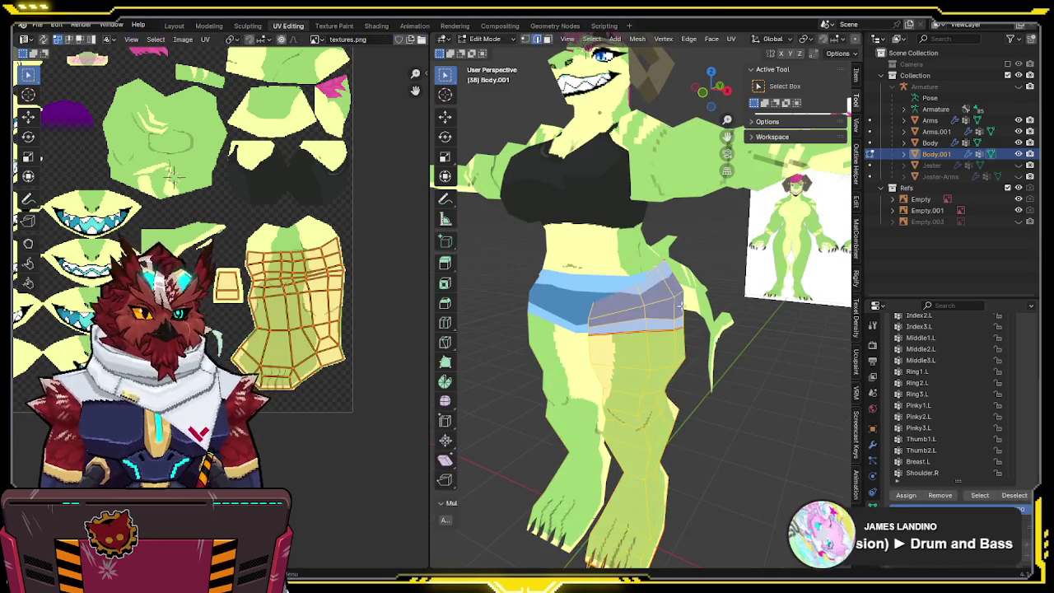
pyautogui.moveTo(661, 330); pyautogui.dragTo(661, 293, button='middle')
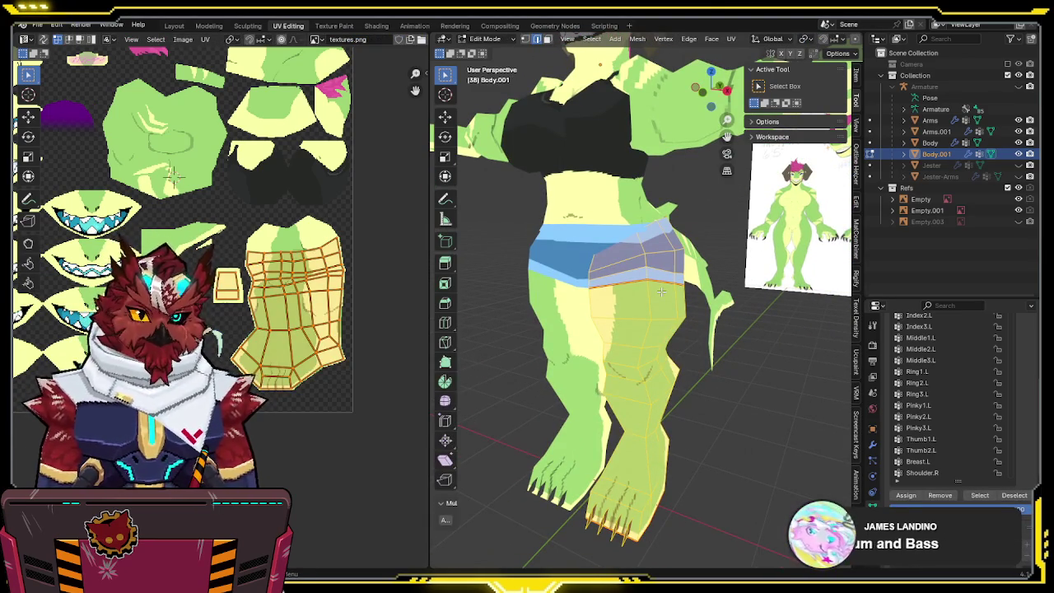
pyautogui.press('Tab')
pyautogui.scroll(-5, 664, 296)
# - Apply All Transforms to the box-selected body and arm objects
pyautogui.moveTo(664, 296); pyautogui.dragTo(616, 201, button='middle')
pyautogui.moveTo(643, 115); pyautogui.dragTo(619, 177)
pyautogui.rightClick(708, 332)
pyautogui.click(708, 333)
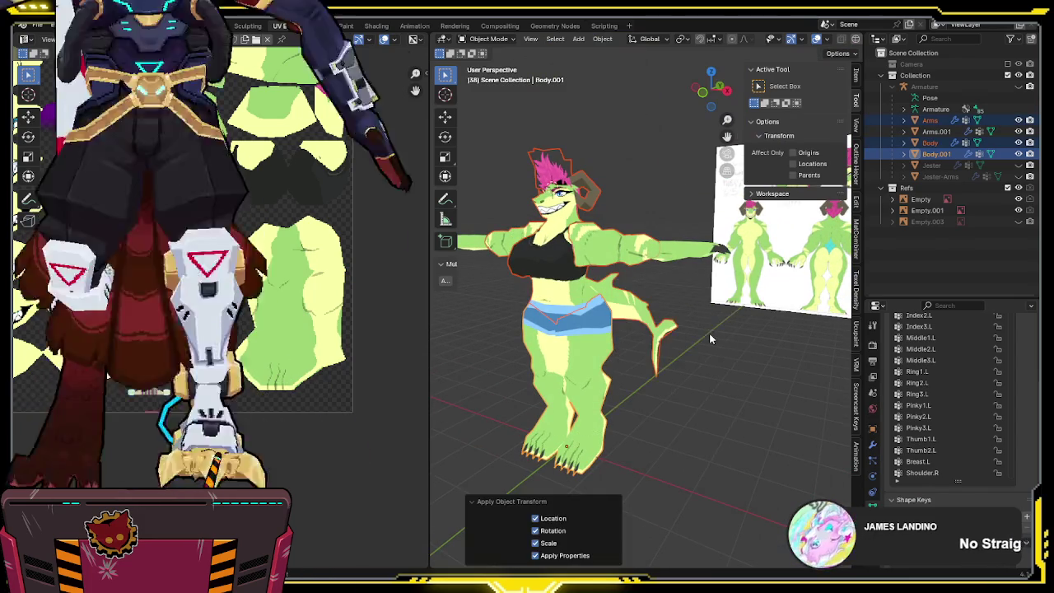
pyautogui.keyDown('shift'); pyautogui.moveTo(662, 411); pyautogui.dragTo(651, 348, button='middle'); pyautogui.keyUp('shift')
# - Select the Body mesh and enter Edit Mode on it
pyautogui.click(609, 329)
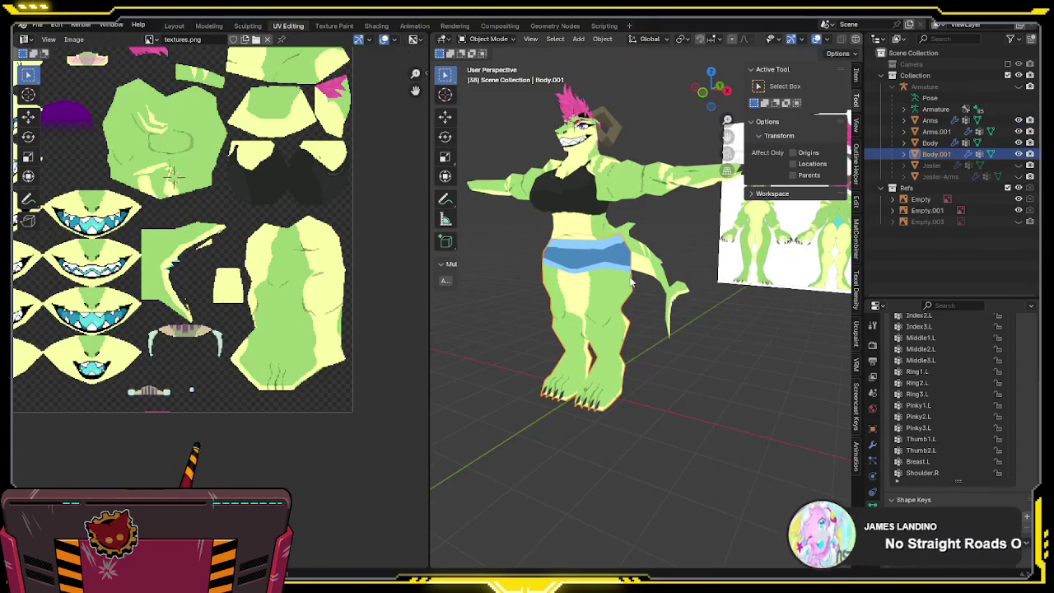
pyautogui.moveTo(633, 270)
pyautogui.mouseDown(button='middle')
pyautogui.moveTo(661, 320)
pyautogui.moveTo(735, 300)
pyautogui.mouseUp(button='middle')
pyautogui.click(671, 330)
pyautogui.press('Tab')
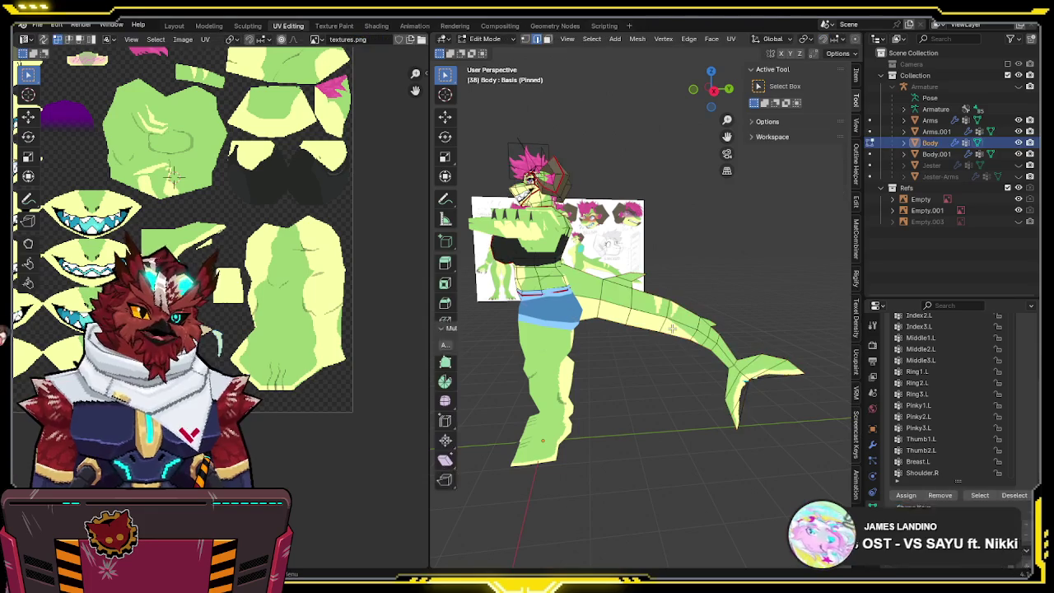
# - Hide Arms, Arms.001, Body and Body.001, and unhide the Jester and Jester-Arms meshes
pyautogui.press('a')
pyautogui.hotkey('alt', 'a')
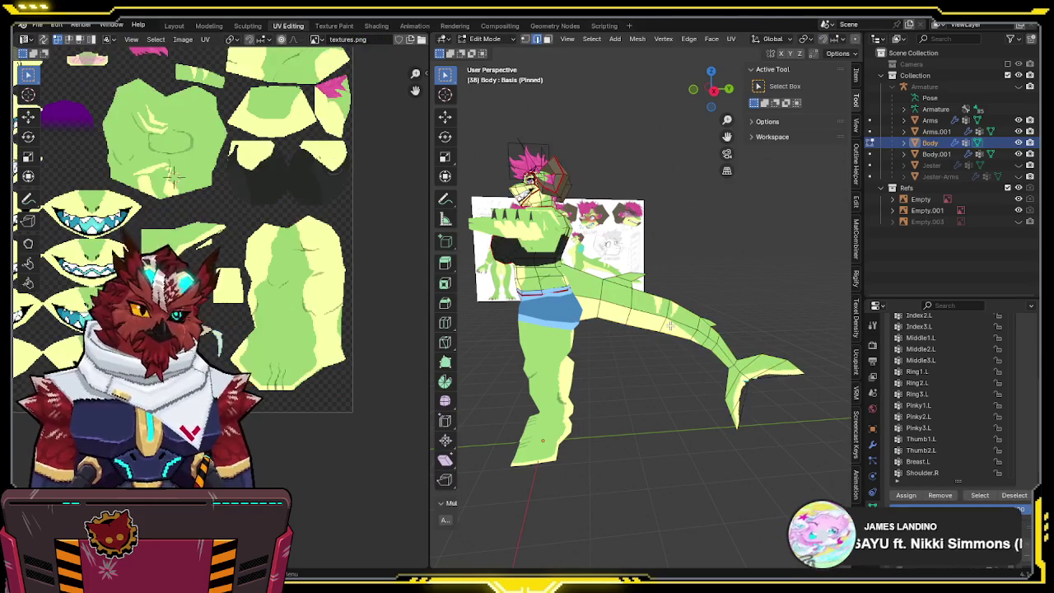
pyautogui.moveTo(670, 327); pyautogui.dragTo(739, 296, button='middle')
pyautogui.click(1018, 165)
pyautogui.click(1018, 166)
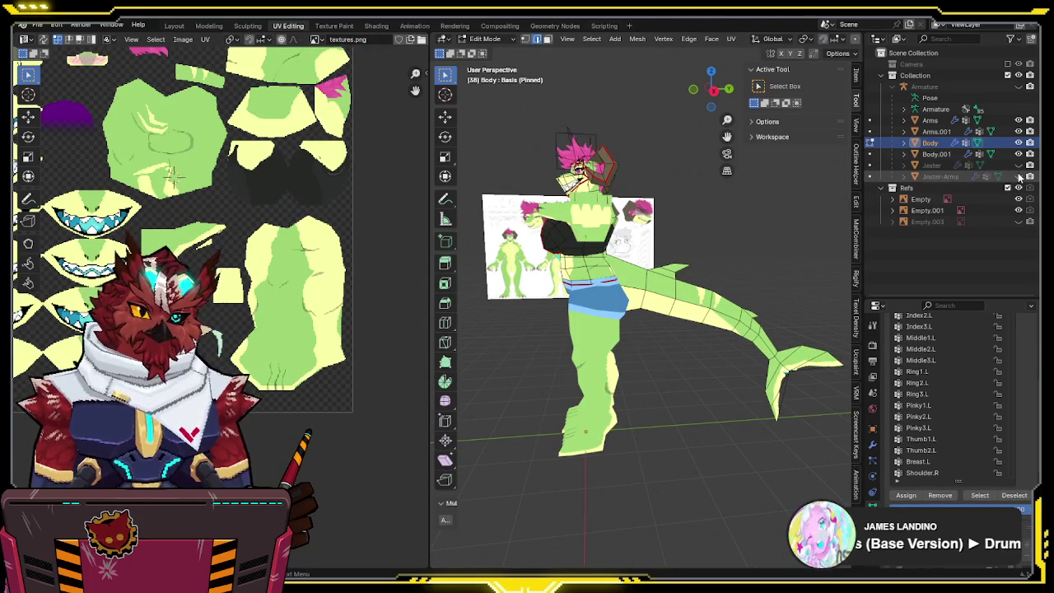
pyautogui.moveTo(1018, 142); pyautogui.dragTo(1018, 121)
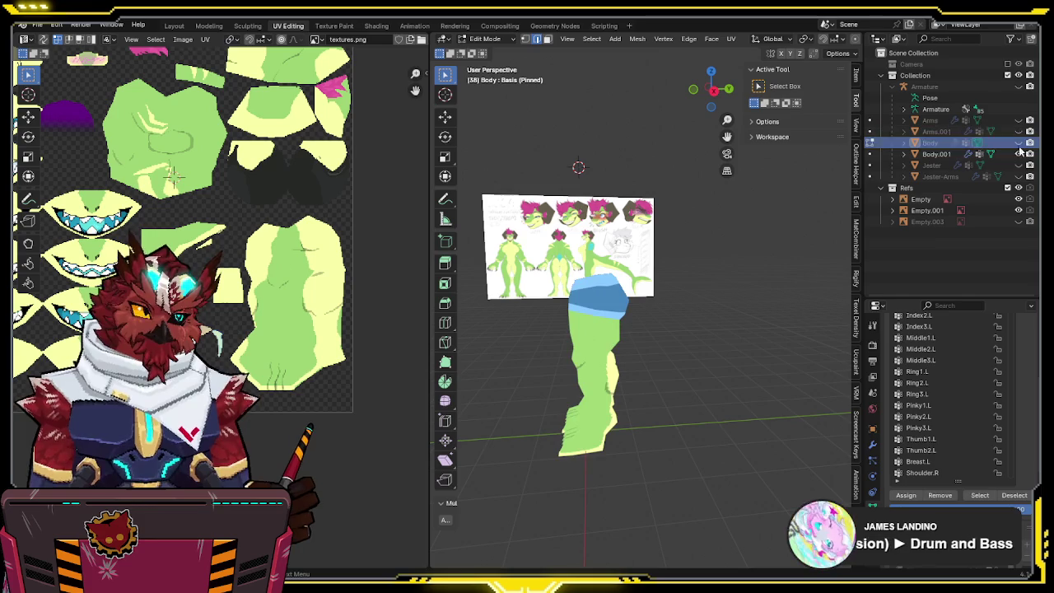
pyautogui.click(1018, 154)
pyautogui.click(1018, 209)
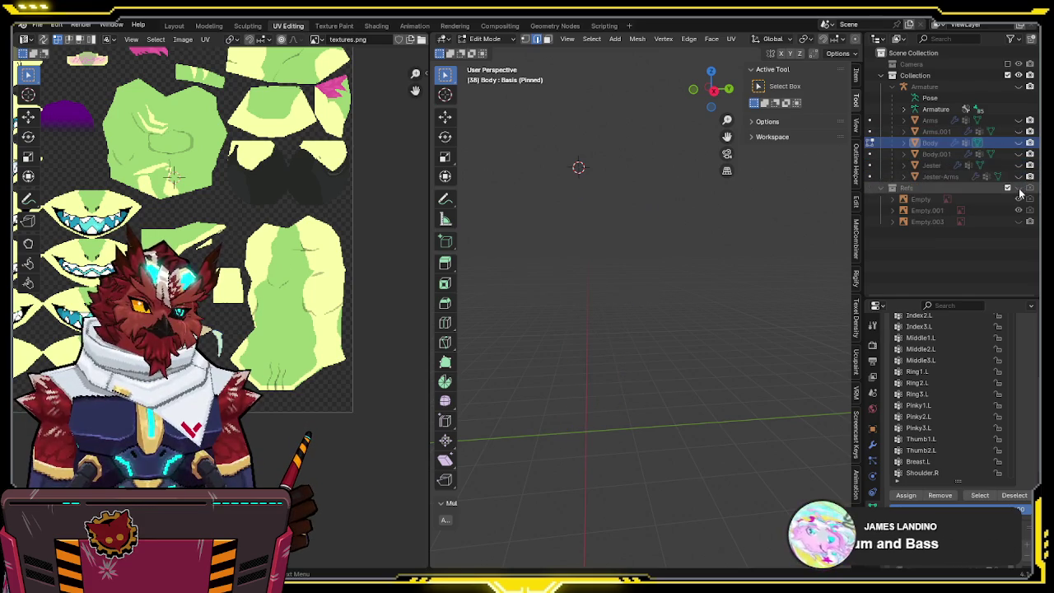
pyautogui.moveTo(1018, 209); pyautogui.dragTo(1018, 176)
pyautogui.click(1018, 166)
pyautogui.moveTo(708, 271)
pyautogui.mouseDown(button='middle')
pyautogui.moveTo(732, 282)
pyautogui.moveTo(719, 282)
pyautogui.mouseUp(button='middle')
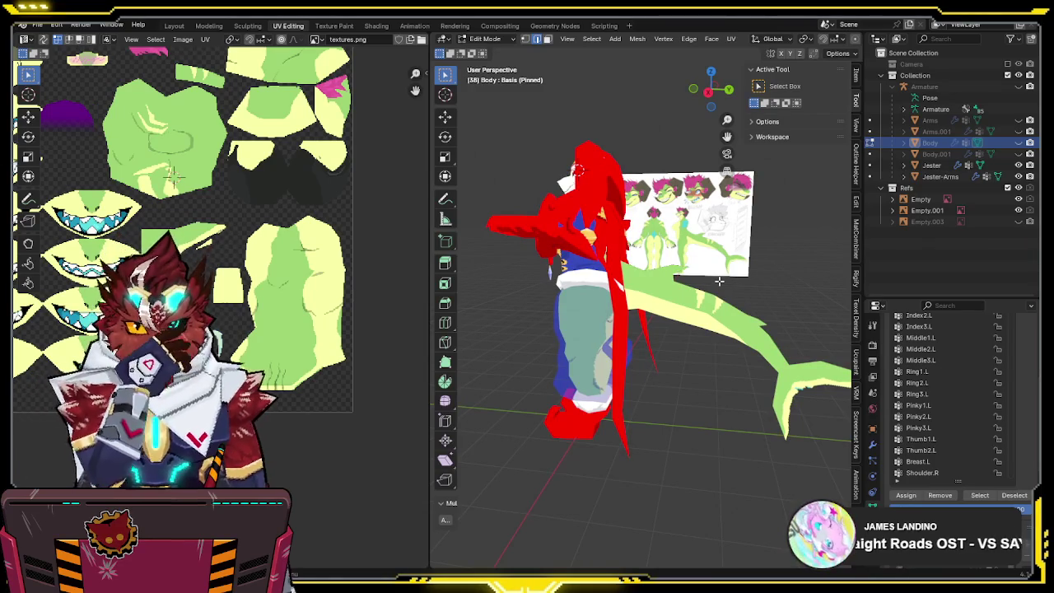
# - Shift the texture view and switch the Body mesh back to Object Mode
pyautogui.moveTo(719, 281)
pyautogui.mouseDown(button='middle')
pyautogui.moveTo(816, 292)
pyautogui.moveTo(807, 301)
pyautogui.mouseUp(button='middle')
pyautogui.scroll(-1, 288, 289)
pyautogui.scroll(-2, 287, 289)
pyautogui.scroll(-1, 287, 289)
pyautogui.moveTo(287, 289); pyautogui.dragTo(277, 257, button='middle')
pyautogui.moveTo(617, 246)
pyautogui.mouseDown(button='middle')
pyautogui.moveTo(700, 214)
pyautogui.moveTo(765, 221)
pyautogui.moveTo(690, 225)
pyautogui.mouseUp(button='middle')
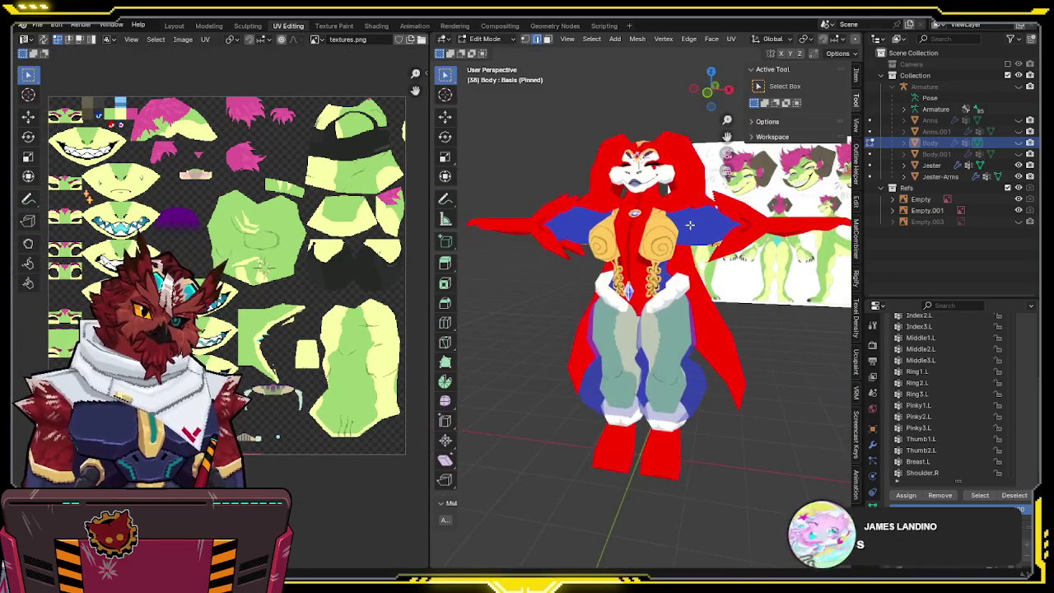
pyautogui.hotkey('ctrl', 'Tab')
pyautogui.click(588, 351)
pyautogui.moveTo(587, 351)
pyautogui.mouseDown(button='middle')
pyautogui.moveTo(673, 265)
pyautogui.moveTo(675, 292)
pyautogui.mouseUp(button='middle')
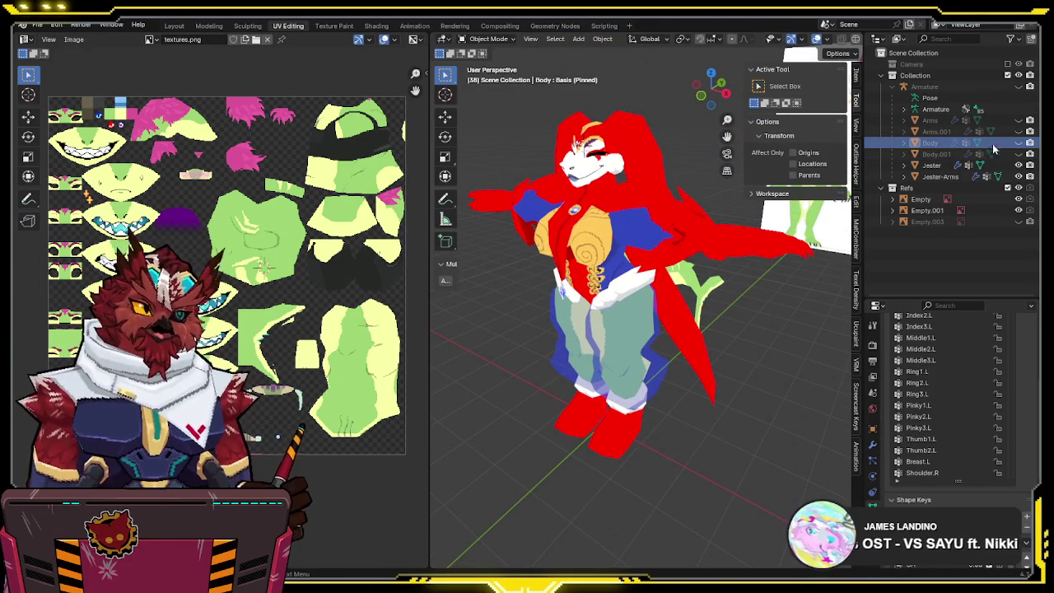
pyautogui.moveTo(697, 283)
pyautogui.mouseDown(button='middle')
pyautogui.moveTo(664, 211)
pyautogui.moveTo(540, 208)
pyautogui.moveTo(608, 185)
pyautogui.moveTo(639, 204)
pyautogui.moveTo(528, 206)
pyautogui.moveTo(585, 201)
pyautogui.mouseUp(button='middle')
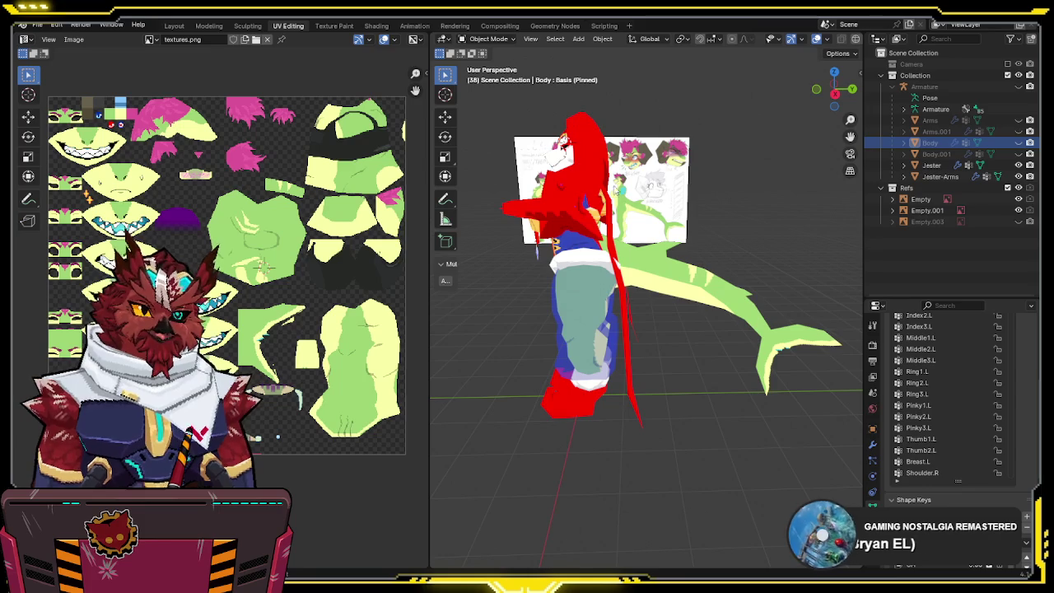
# - Hide the Jester meshes, return to Layout, and enter Edit Mode on Body.001
pyautogui.moveTo(1018, 143)
pyautogui.mouseDown()
pyautogui.moveTo(1018, 176)
pyautogui.moveTo(1018, 120)
pyautogui.mouseUp()
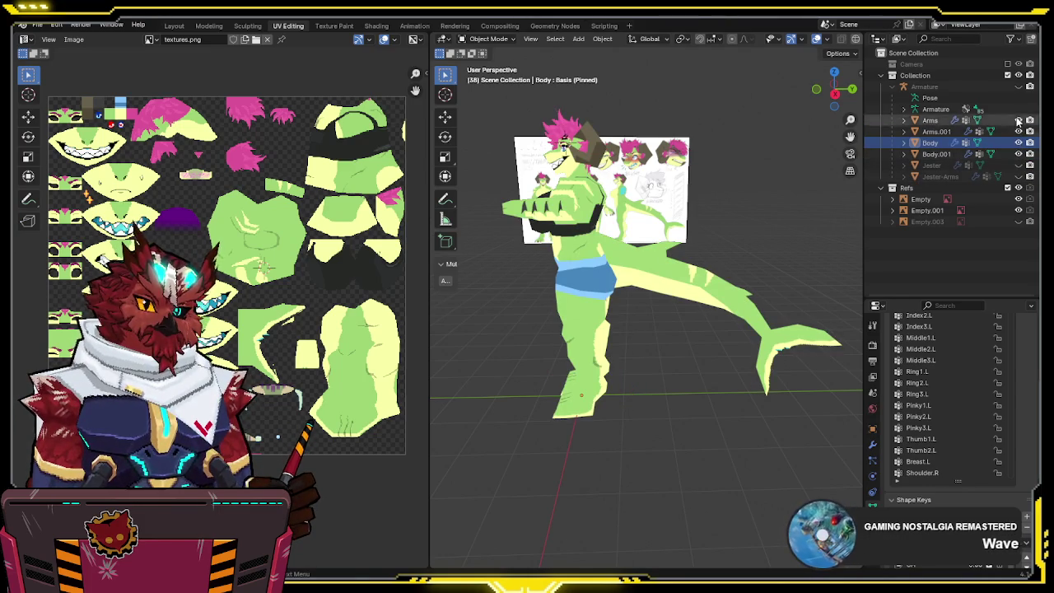
pyautogui.click(174, 26)
pyautogui.moveTo(467, 201)
pyautogui.mouseDown(button='middle')
pyautogui.moveTo(454, 247)
pyautogui.moveTo(644, 196)
pyautogui.moveTo(500, 189)
pyautogui.moveTo(508, 200)
pyautogui.moveTo(535, 185)
pyautogui.moveTo(543, 172)
pyautogui.moveTo(527, 164)
pyautogui.moveTo(546, 153)
pyautogui.moveTo(543, 172)
pyautogui.mouseUp(button='middle')
pyautogui.click(454, 248)
pyautogui.press('Tab')
pyautogui.scroll(3, 542, 172)
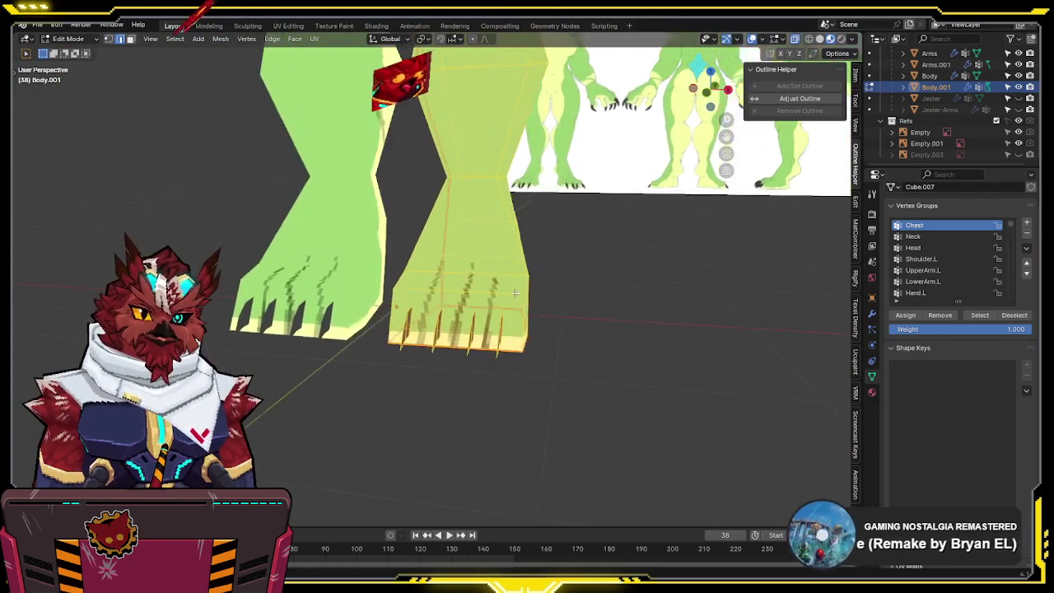
# - Delete three of the claws on the right foot, viewed from the front
pyautogui.scroll(4, 538, 191)
pyautogui.moveTo(535, 209)
pyautogui.mouseDown(button='middle')
pyautogui.moveTo(531, 228)
pyautogui.moveTo(623, 311)
pyautogui.mouseUp(button='middle')
pyautogui.press('KP_1')
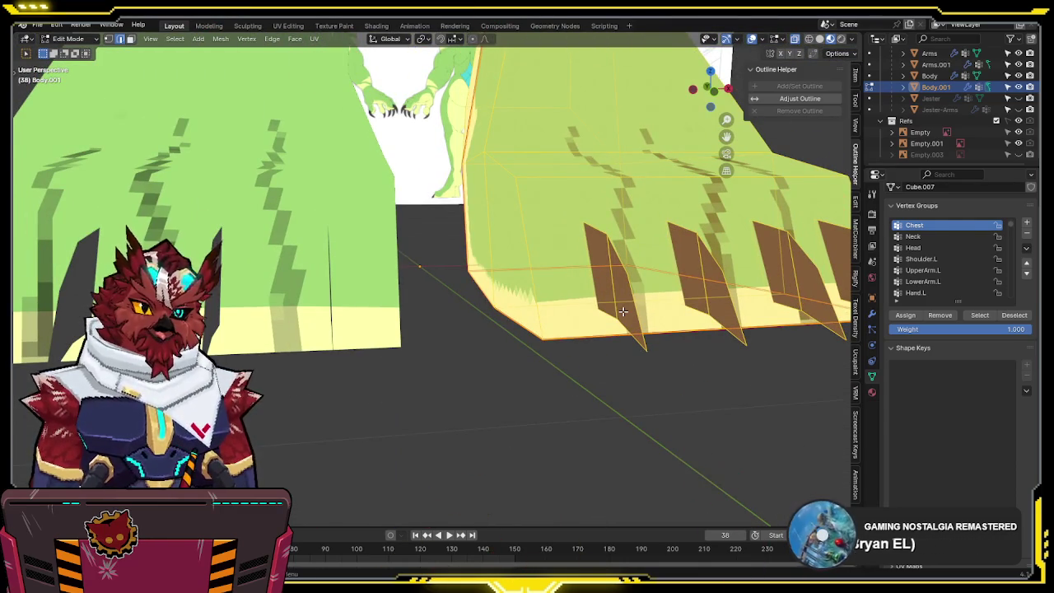
pyautogui.scroll(-3, 623, 311)
pyautogui.hotkey('alt', 'a')
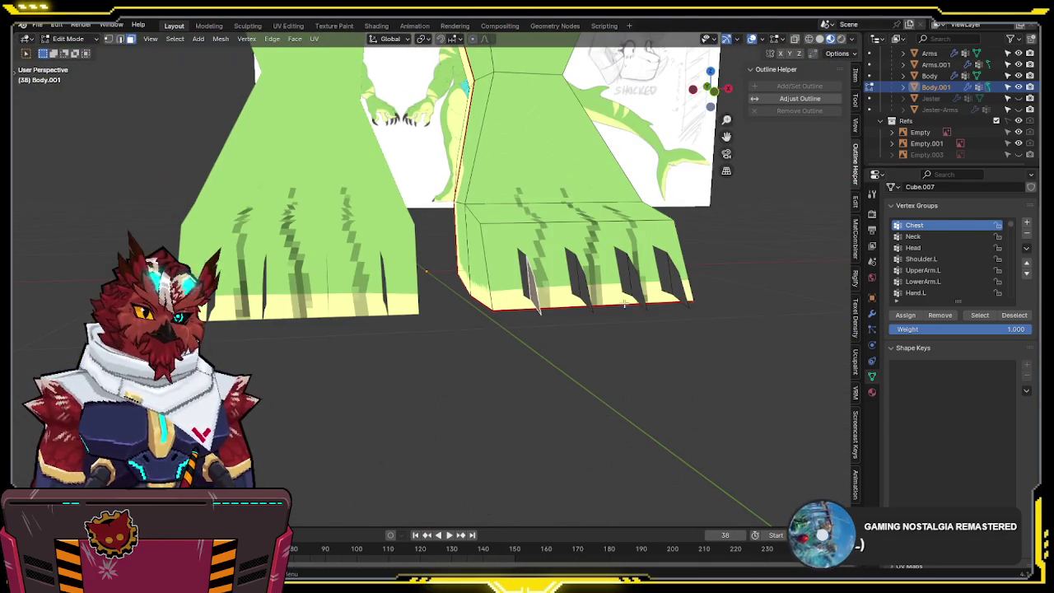
pyautogui.press('l')
pyautogui.press('l')
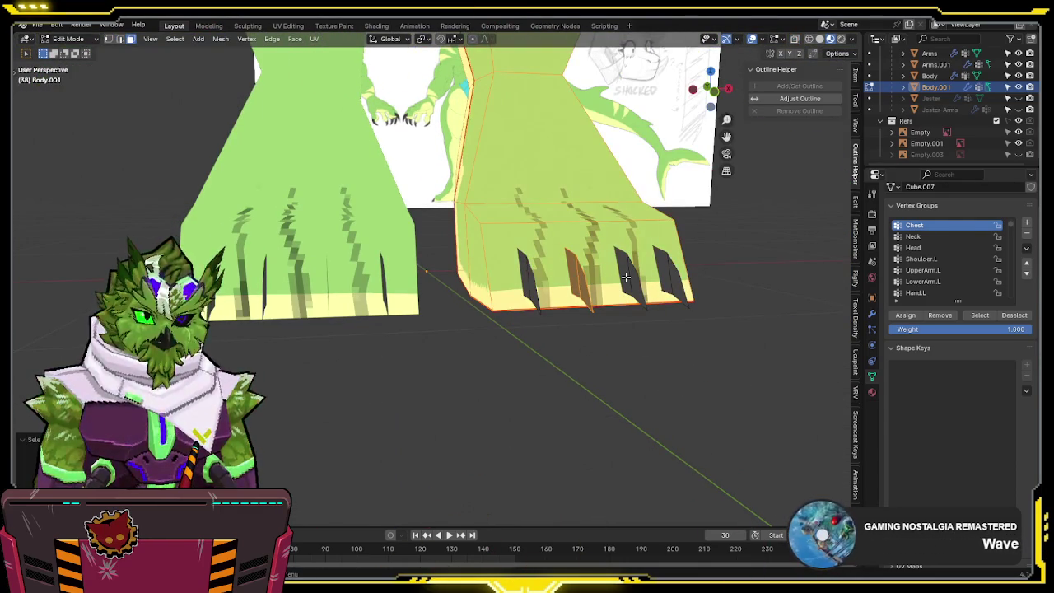
pyautogui.hotkey('alt', 'a')
pyautogui.press('l')
pyautogui.press('l')
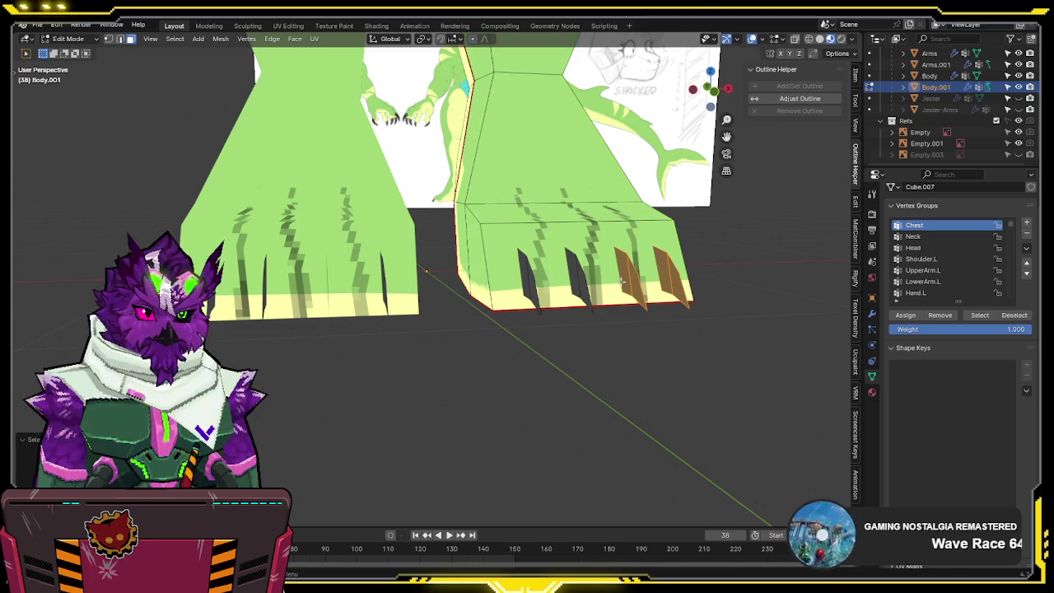
pyautogui.press('l')
pyautogui.press('x')
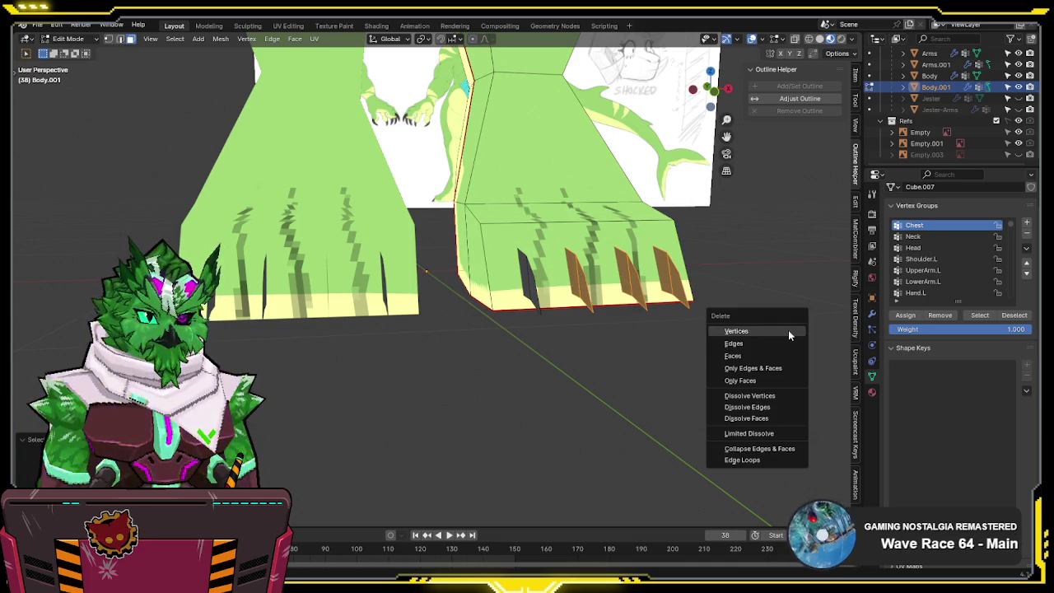
pyautogui.click(743, 356)
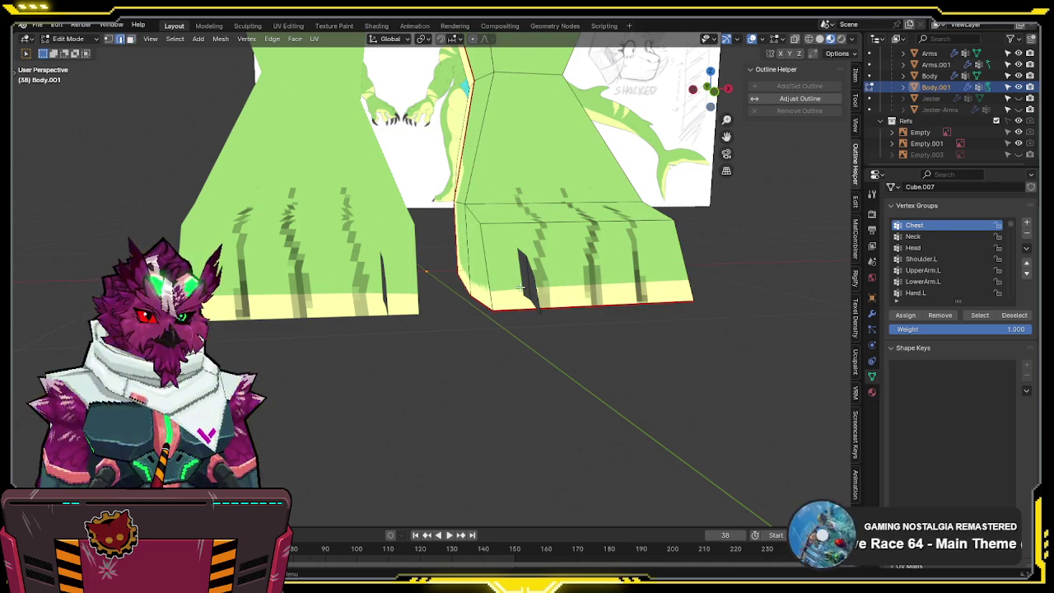
# - Add an edge loop across the foot and move the selection along X
pyautogui.hotkey('ctrl', 'r')
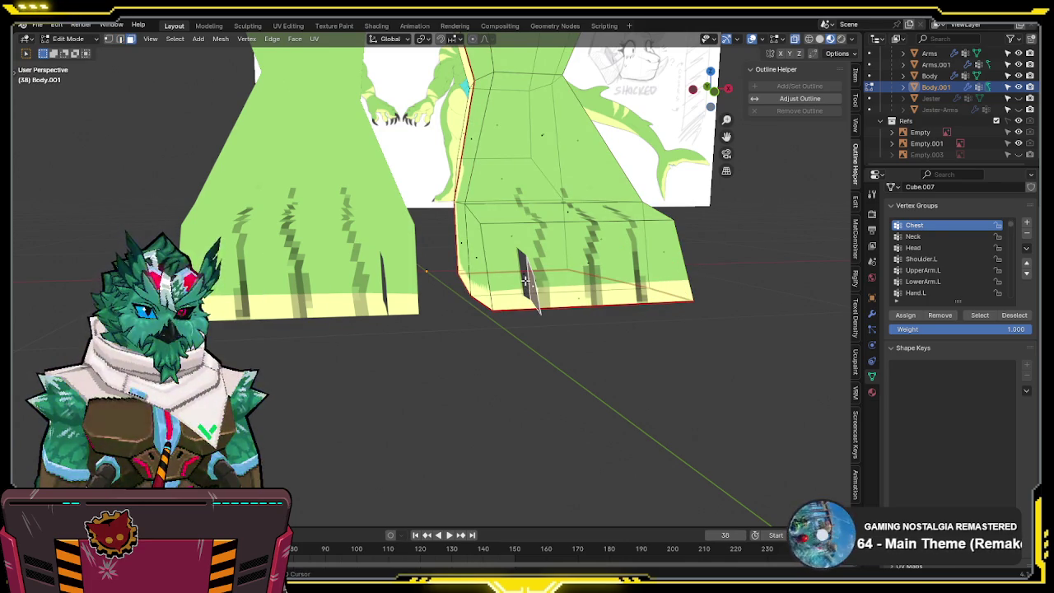
pyautogui.press('KP_1')
pyautogui.scroll(2, 493, 199)
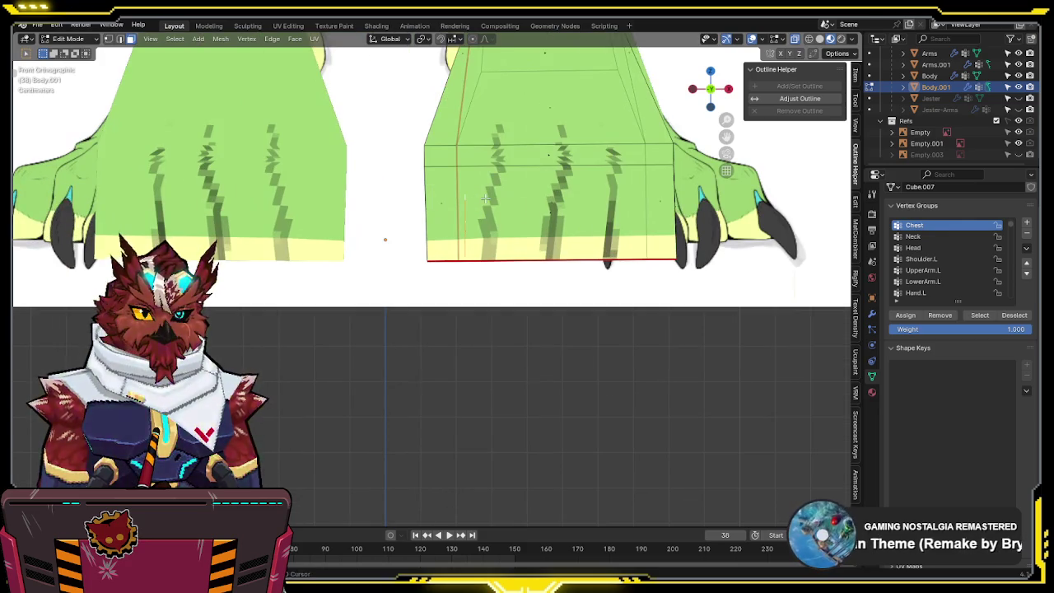
pyautogui.press('g')
pyautogui.press('x')
pyautogui.click(512, 200)
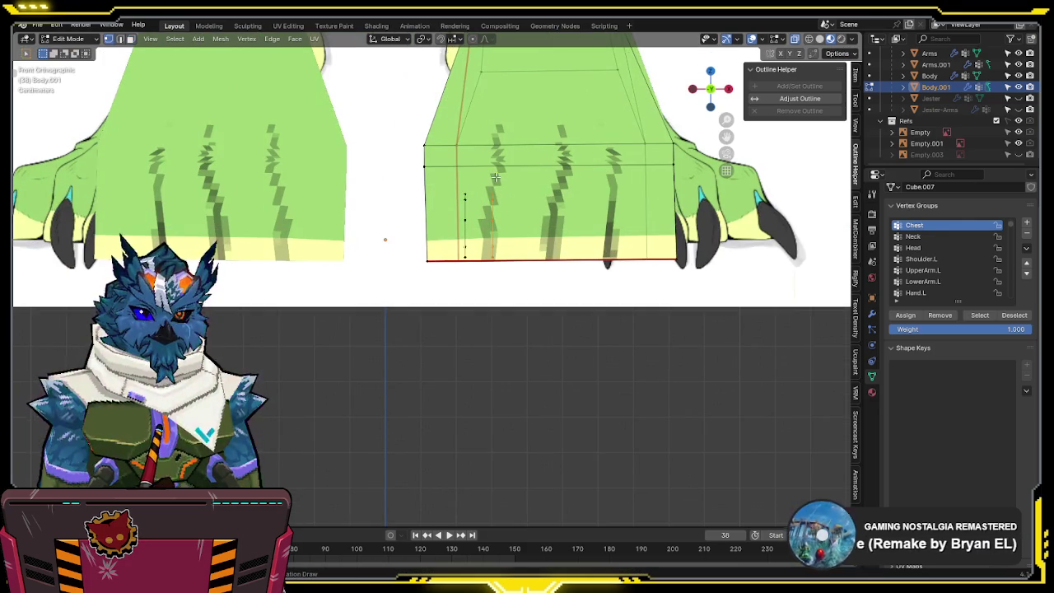
pyautogui.moveTo(496, 178); pyautogui.dragTo(584, 256, button='middle')
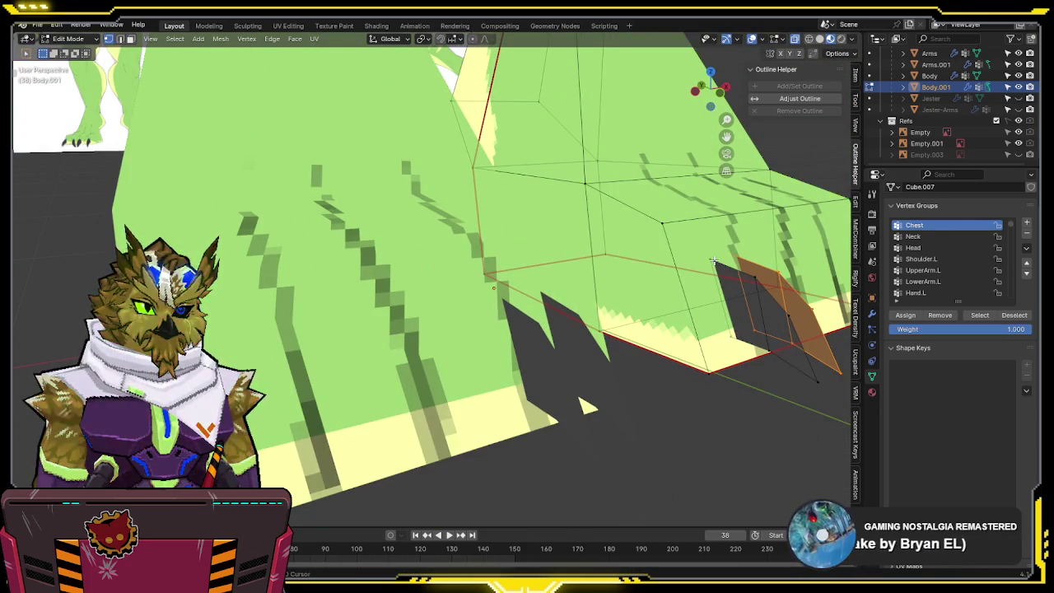
# - Scale the remaining claw faces along X, undo it, and brush-deselect the claw faces
pyautogui.moveTo(782, 315); pyautogui.dragTo(702, 284, button='middle')
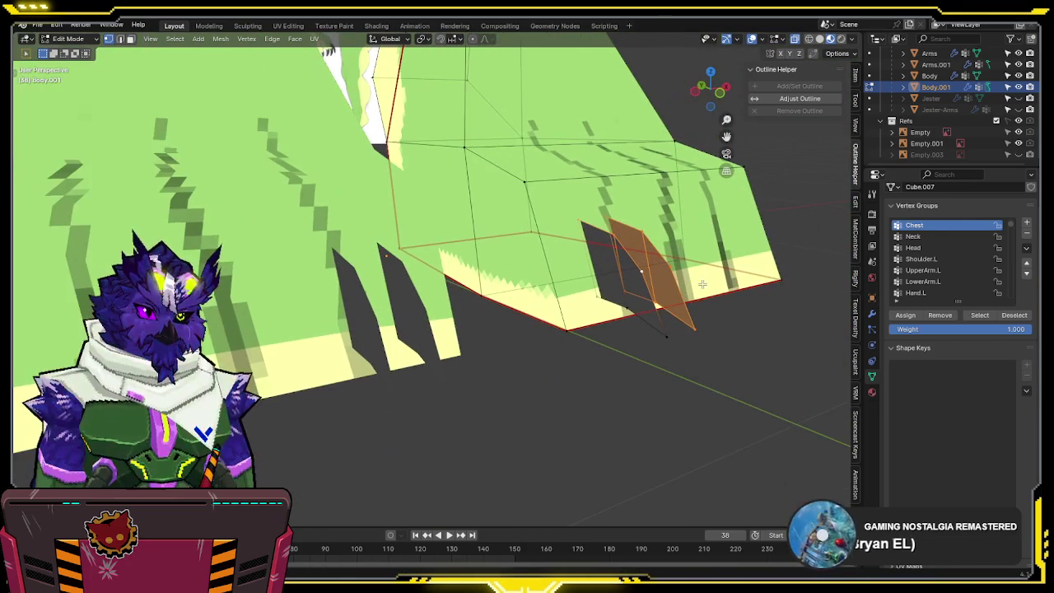
pyautogui.press('s')
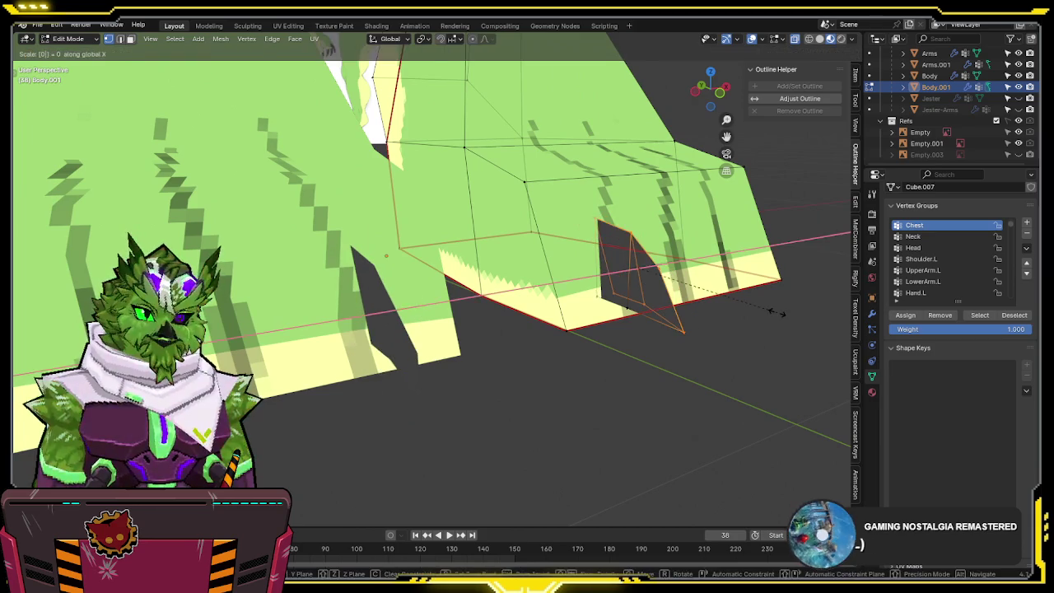
pyautogui.click(776, 312)
pyautogui.hotkey('ctrl', 'z')
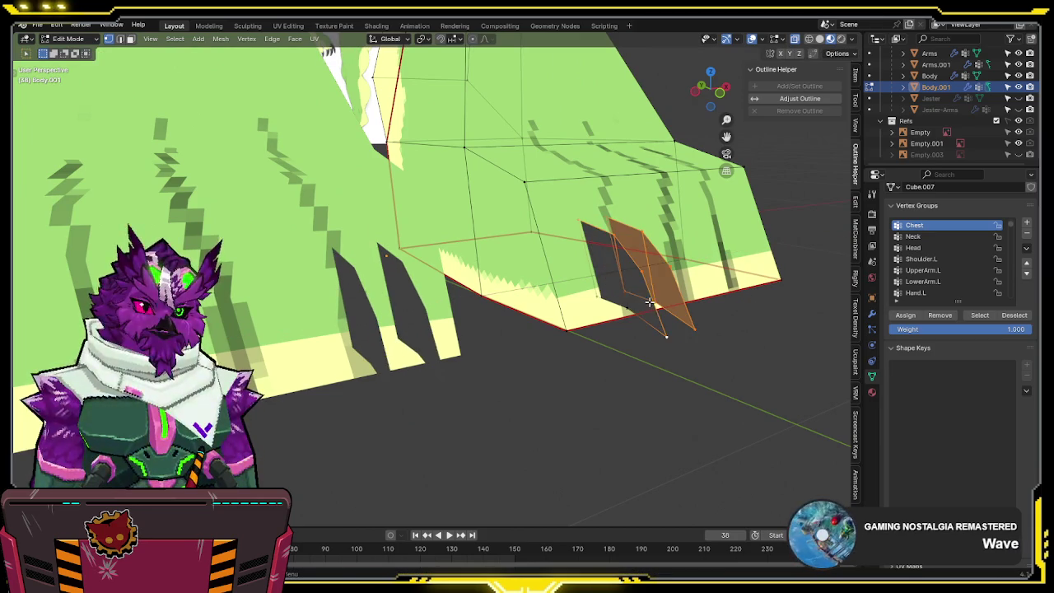
pyautogui.press('c')
pyautogui.middleClick(651, 301)
pyautogui.press('Escape')
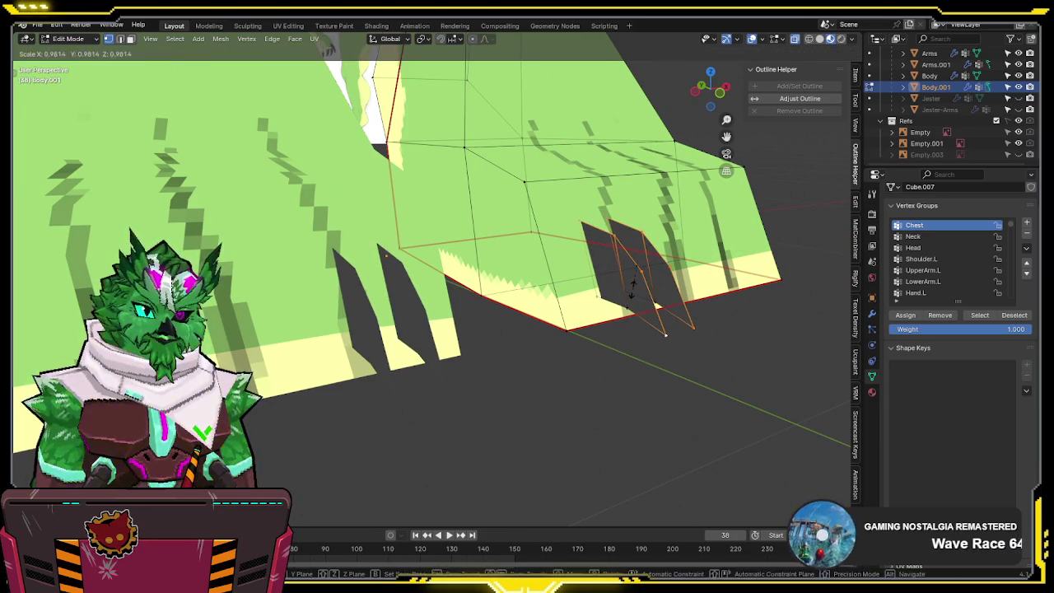
pyautogui.press('KP_1')
pyautogui.scroll(2, 574, 266)
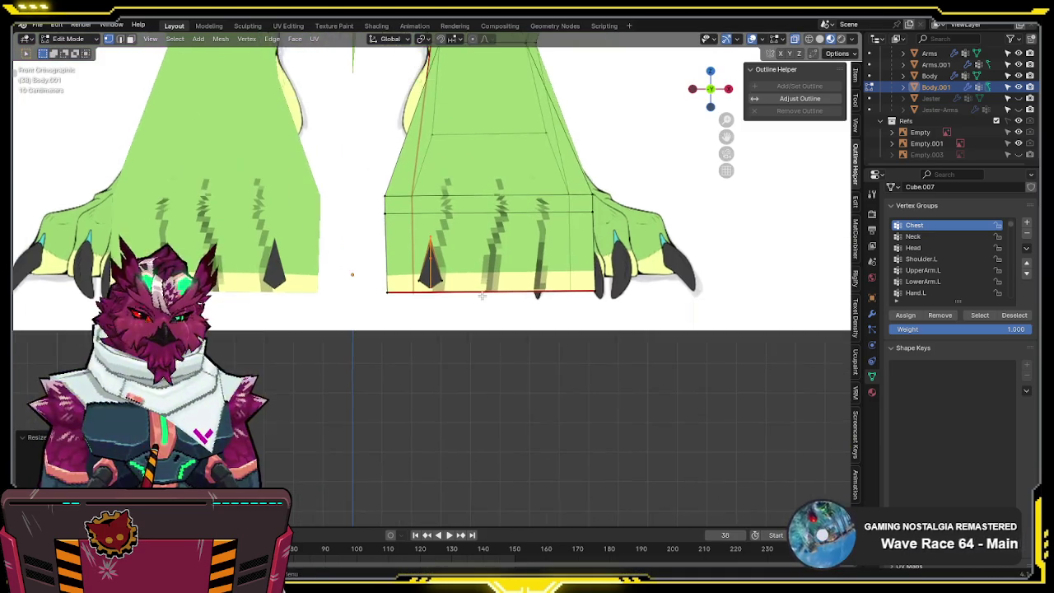
pyautogui.scroll(1, 463, 272)
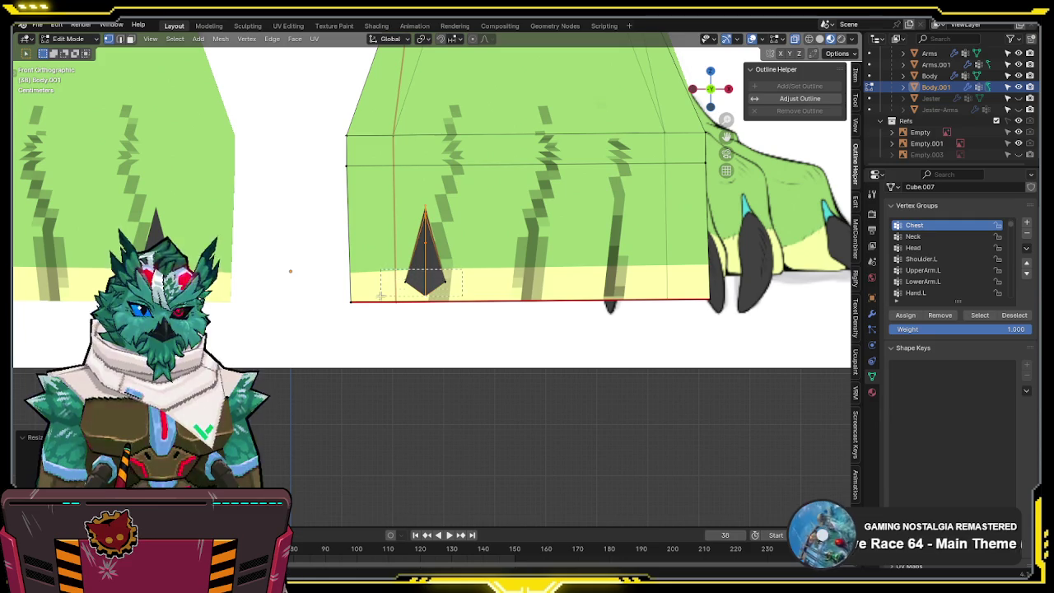
# - Widen the claw base along X and merge the pyramid's overlapping vertices
pyautogui.moveTo(381, 296); pyautogui.dragTo(381, 297)
pyautogui.press('s')
pyautogui.press('x')
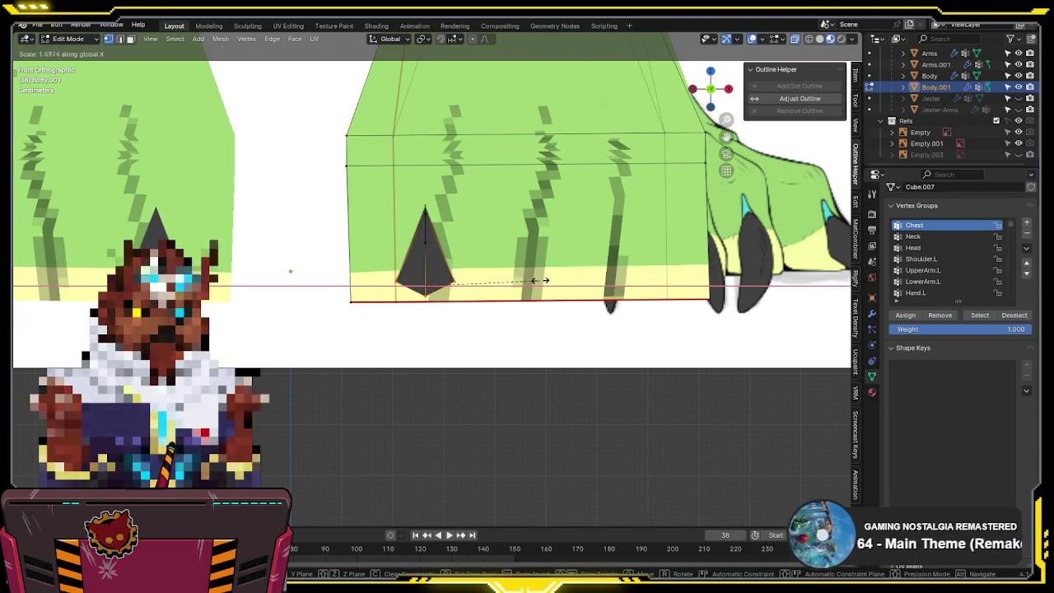
pyautogui.click(545, 280)
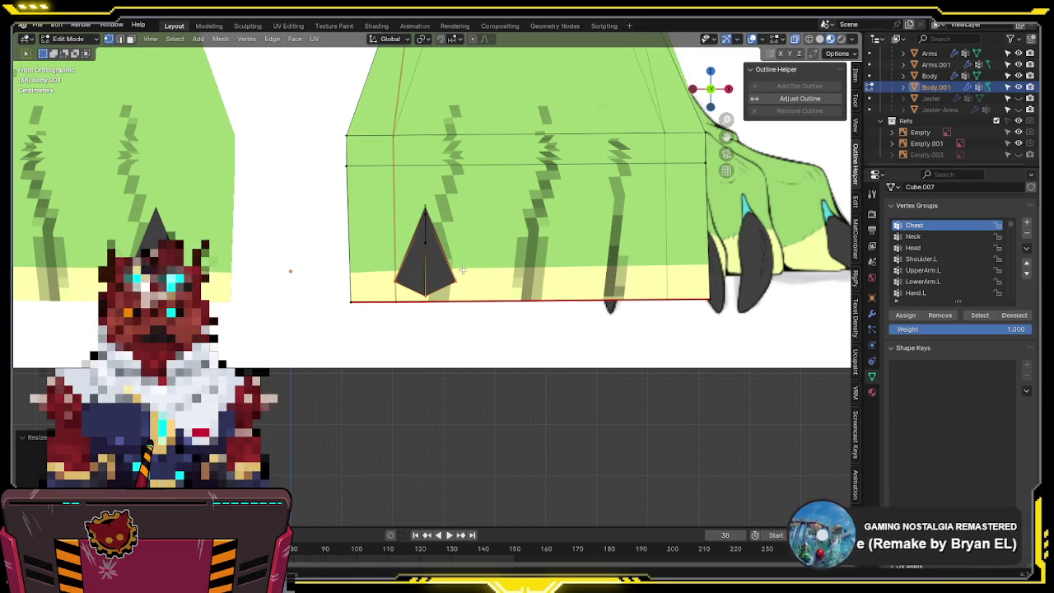
pyautogui.hotkey('ctrl', 'l')
pyautogui.press('F3')
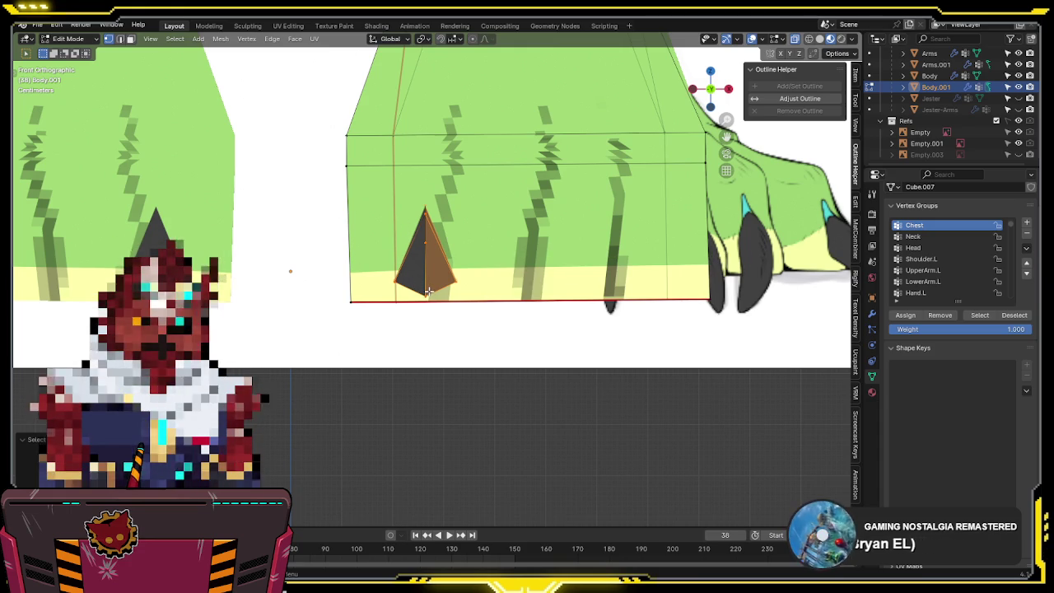
pyautogui.keyDown('shift'); pyautogui.click(403, 286); pyautogui.keyUp('shift')
pyautogui.press('F3')
pyautogui.click(639, 318)
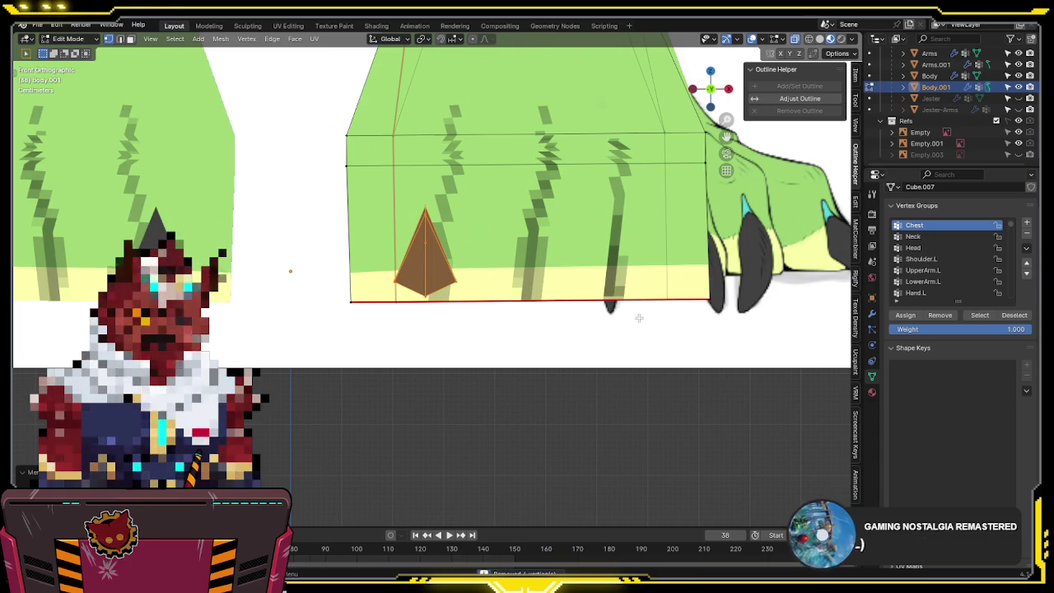
# - Check the spike from the side, then scale it to 0.7485 along X
pyautogui.hotkey('alt', 'z')
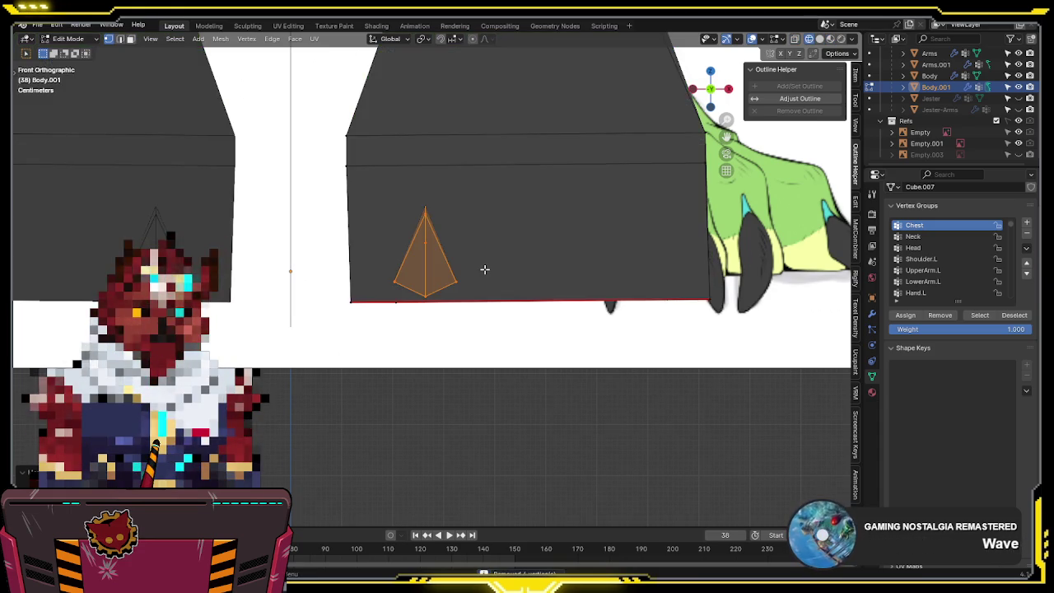
pyautogui.moveTo(484, 269); pyautogui.dragTo(607, 273, button='middle')
pyautogui.hotkey('alt', 'z')
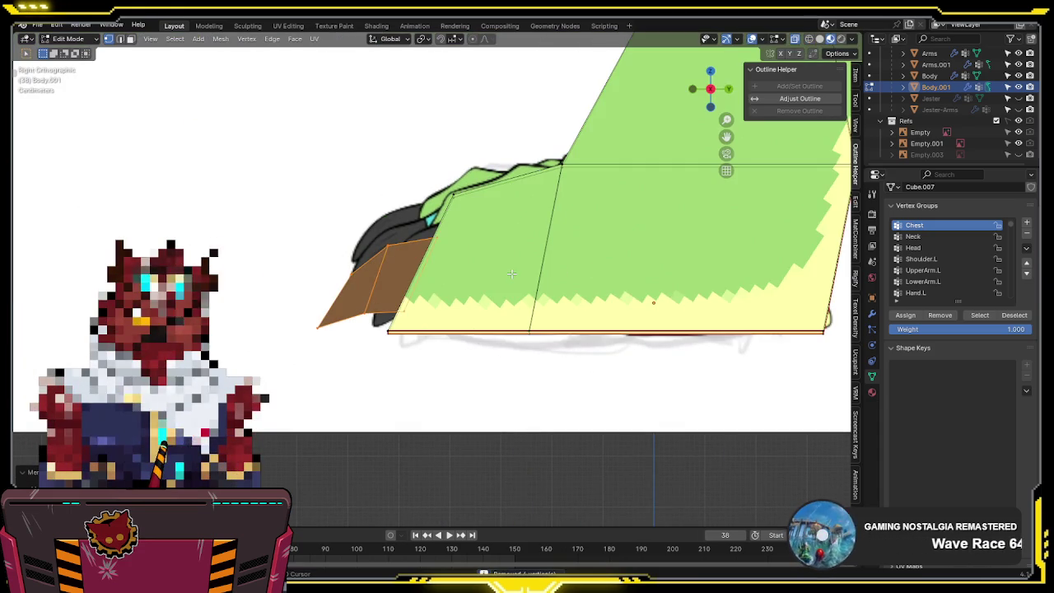
pyautogui.hotkey('alt', 'z')
pyautogui.press('KP_1')
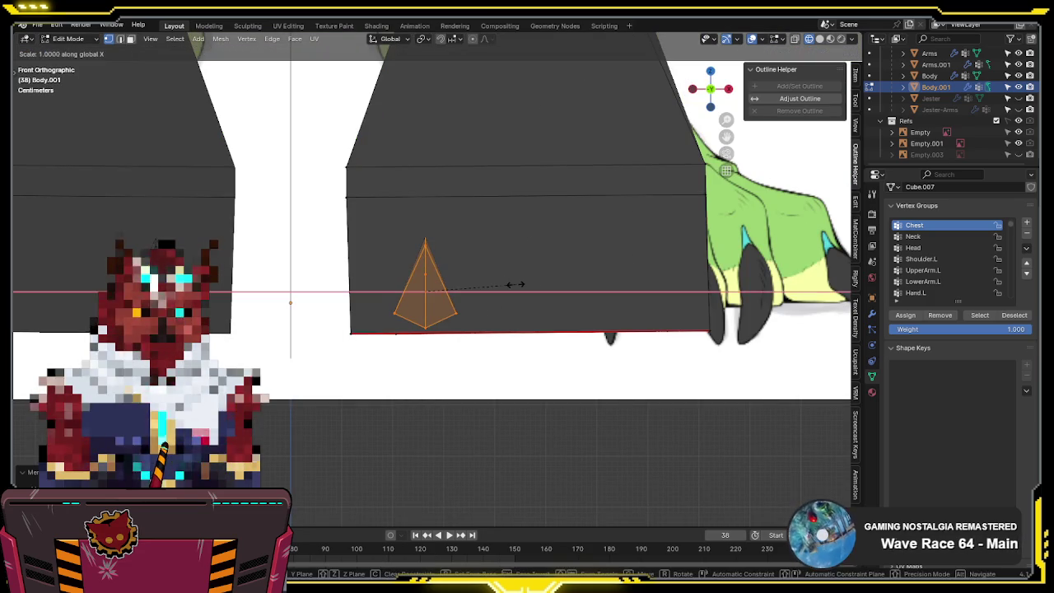
pyautogui.hotkey('alt', 'z')
pyautogui.press('s')
pyautogui.press('x')
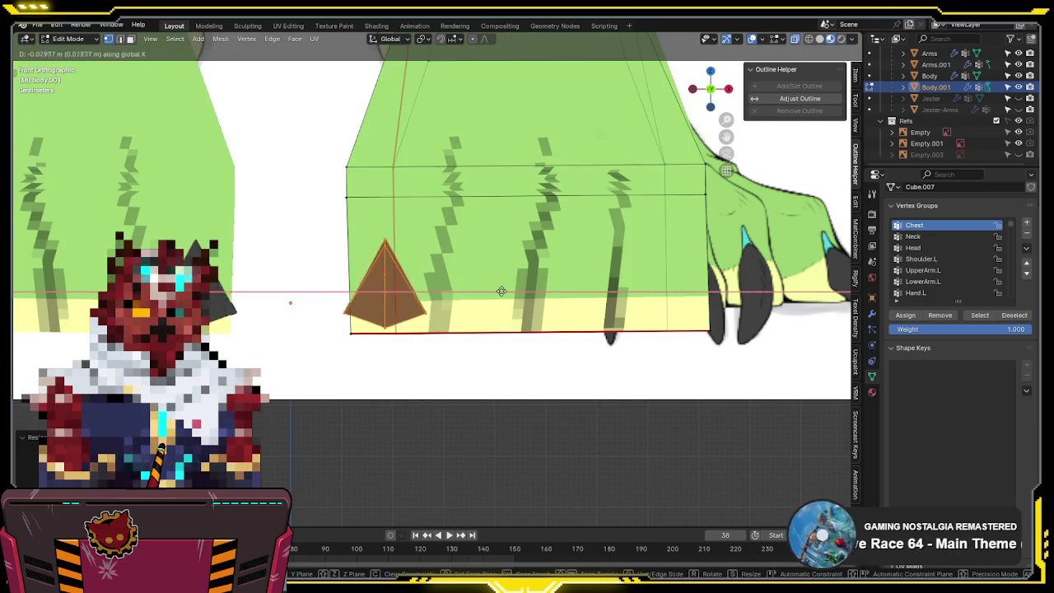
pyautogui.click(500, 290)
pyautogui.moveTo(500, 291)
pyautogui.mouseDown(button='middle')
pyautogui.moveTo(568, 247)
pyautogui.moveTo(527, 376)
pyautogui.moveTo(555, 229)
pyautogui.mouseUp(button='middle')
# - Deselect the spike faces with Alt+A and turn off see-through display
pyautogui.moveTo(456, 271); pyautogui.dragTo(373, 238, button='middle')
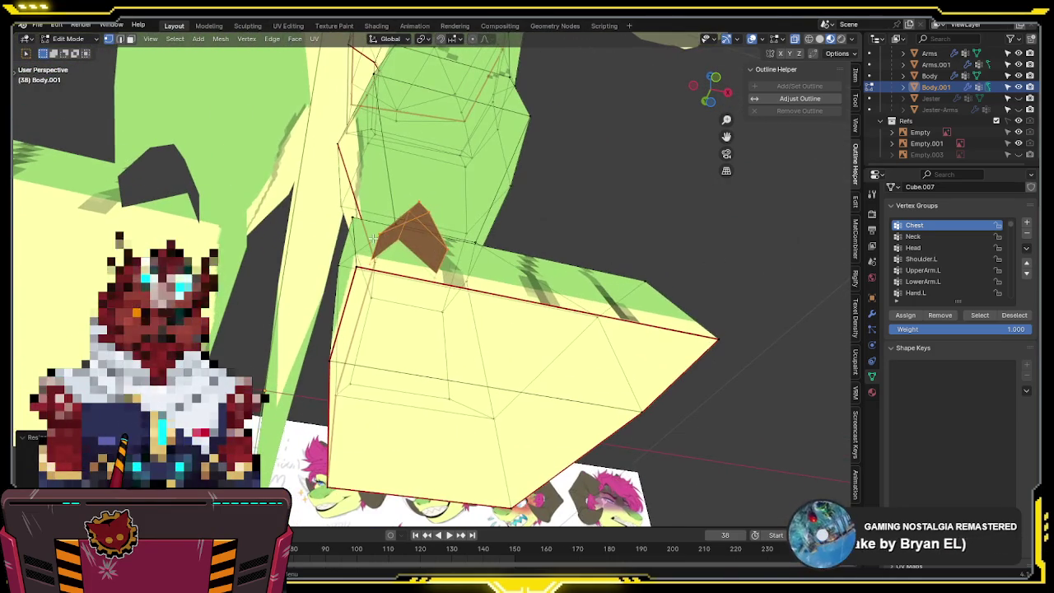
pyautogui.press('h')
pyautogui.hotkey('alt', 'a')
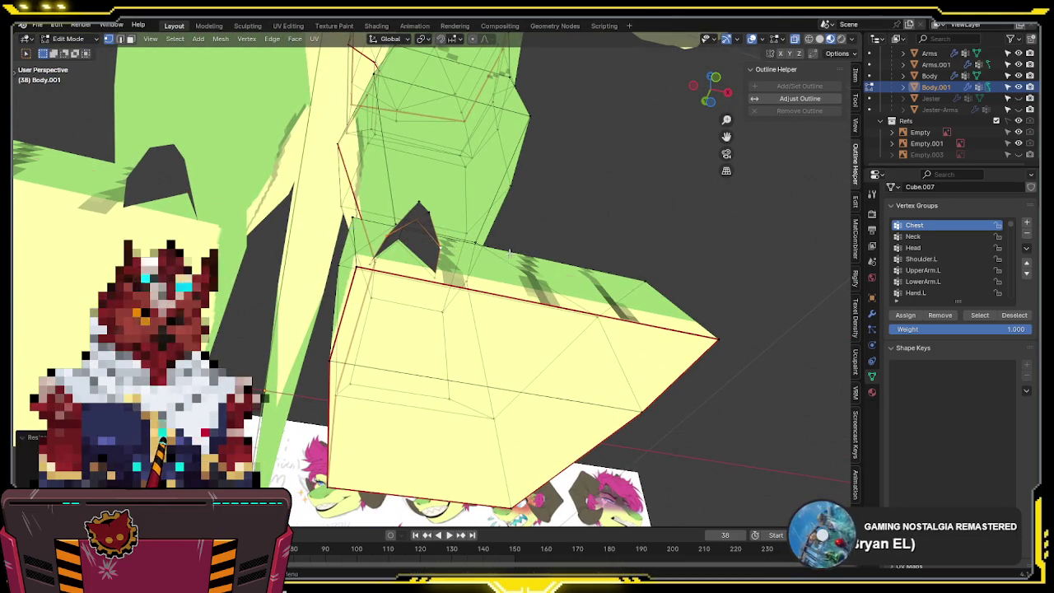
pyautogui.hotkey('alt', 'z')
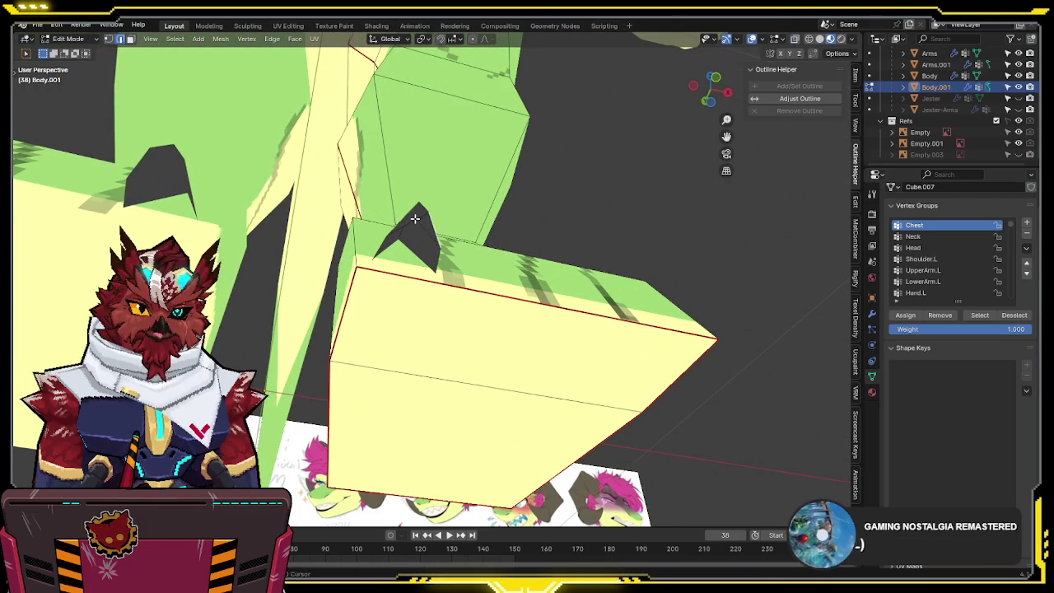
pyautogui.click(407, 226)
pyautogui.hotkey('alt', 'a')
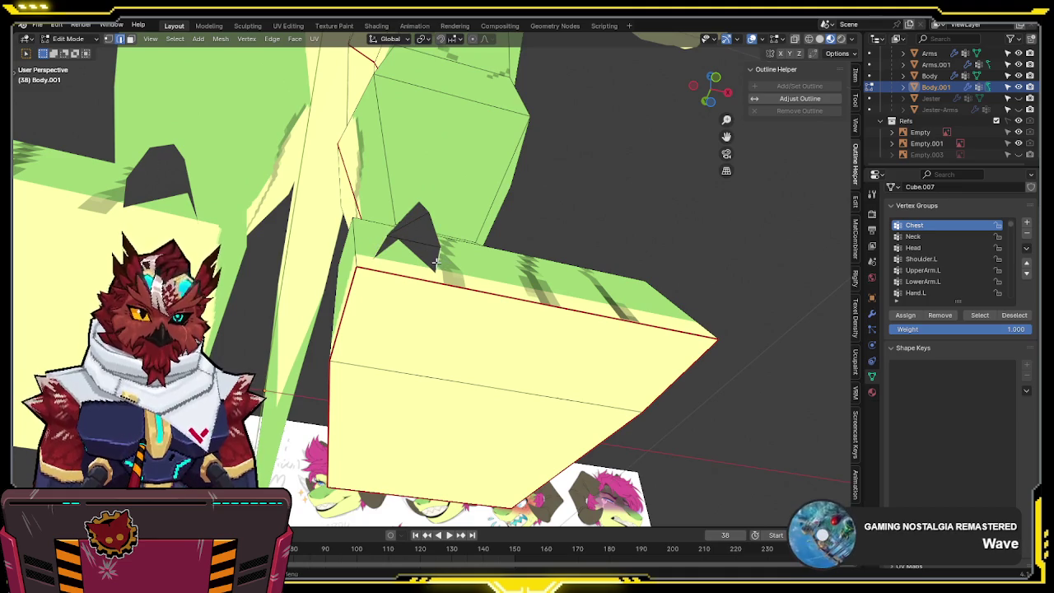
pyautogui.moveTo(437, 262); pyautogui.dragTo(375, 268, button='middle')
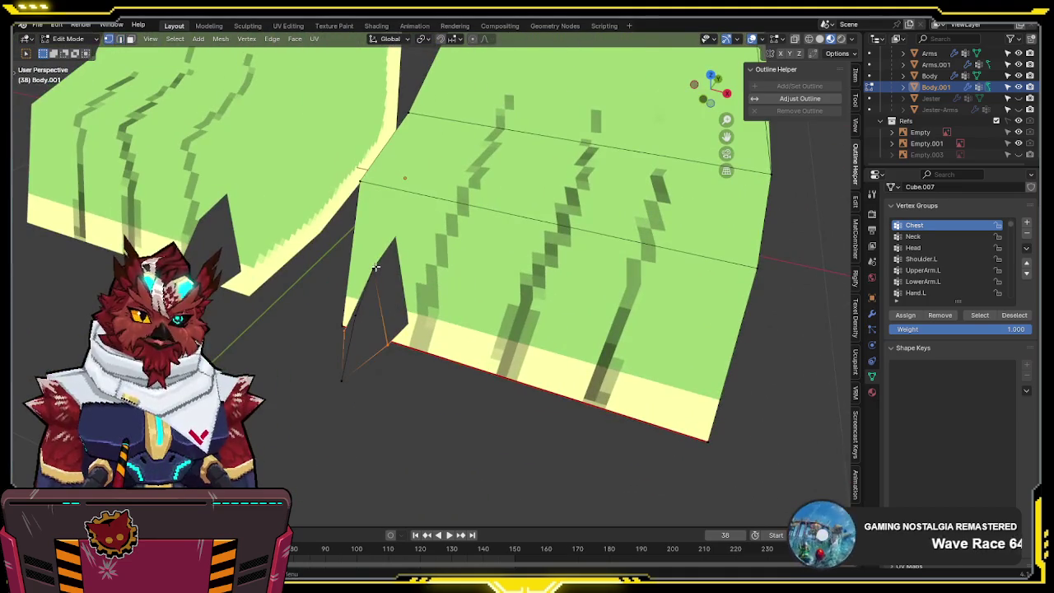
# - Duplicate the pyramid spike three times along X, spacing the copies evenly along the foot's lower edge
pyautogui.click(375, 267)
pyautogui.press('g')
pyautogui.press('x')
pyautogui.click(509, 313)
pyautogui.hotkey('shift', 'd')
pyautogui.press('x')
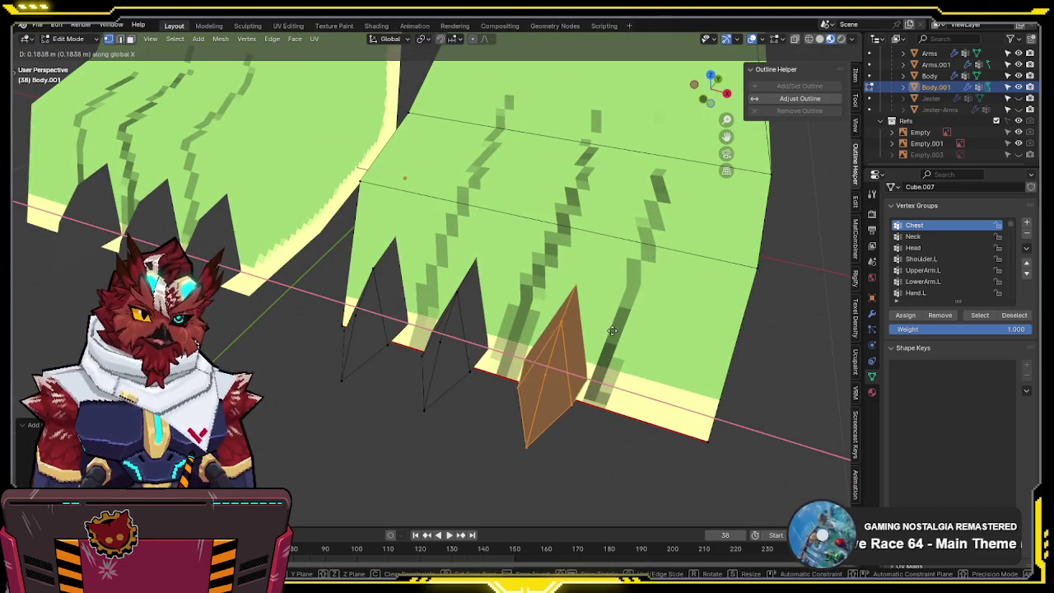
pyautogui.click(613, 331)
pyautogui.hotkey('shift', 'd')
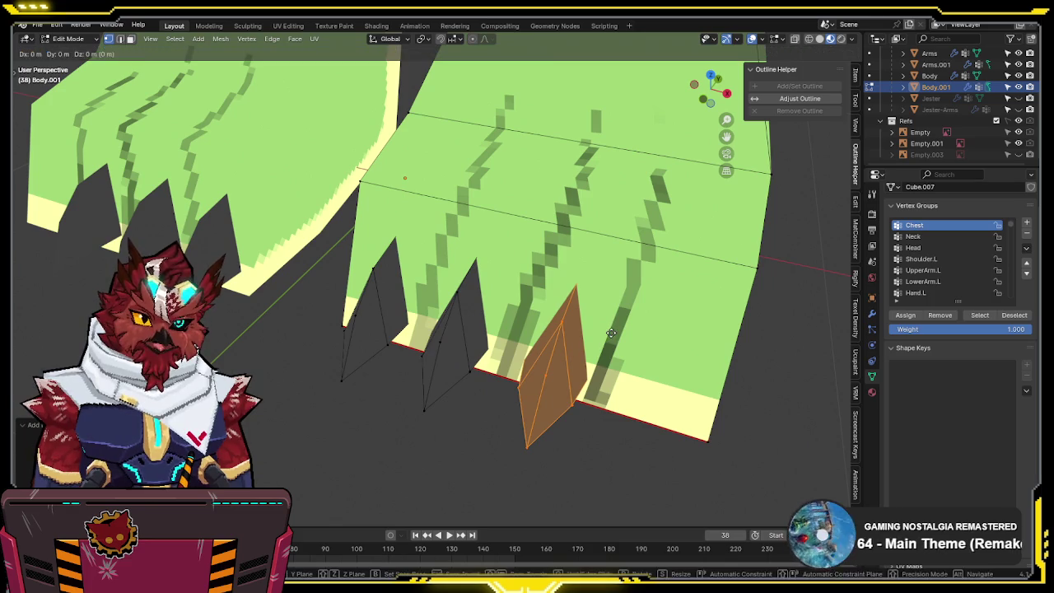
pyautogui.press('x')
pyautogui.click(723, 360)
# - Check the spike row from the front view and return Body.001 to Object Mode
pyautogui.press('KP_1')
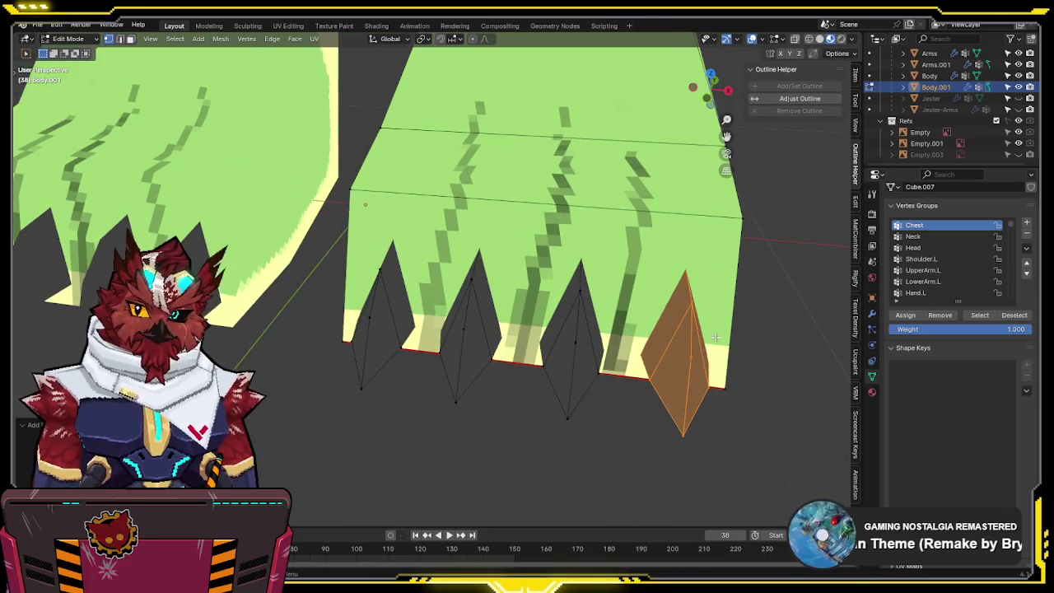
pyautogui.scroll(2, 716, 338)
pyautogui.moveTo(748, 300)
pyautogui.keyDown('shift'); pyautogui.mouseDown(button='middle')
pyautogui.moveTo(706, 293)
pyautogui.moveTo(757, 330)
pyautogui.moveTo(646, 322)
pyautogui.moveTo(556, 229)
pyautogui.moveTo(501, 258)
pyautogui.moveTo(706, 334)
pyautogui.moveTo(592, 297)
pyautogui.moveTo(648, 231)
pyautogui.moveTo(500, 270)
pyautogui.moveTo(445, 222)
pyautogui.moveTo(559, 282)
pyautogui.moveTo(639, 256)
pyautogui.moveTo(386, 218)
pyautogui.moveTo(598, 134)
pyautogui.moveTo(628, 137)
pyautogui.moveTo(559, 357)
pyautogui.moveTo(579, 195)
pyautogui.mouseUp(button='middle'); pyautogui.keyUp('shift')
pyautogui.scroll(-2, 706, 293)
pyautogui.press('Tab')
pyautogui.scroll(2, 500, 271)
pyautogui.press('Tab')
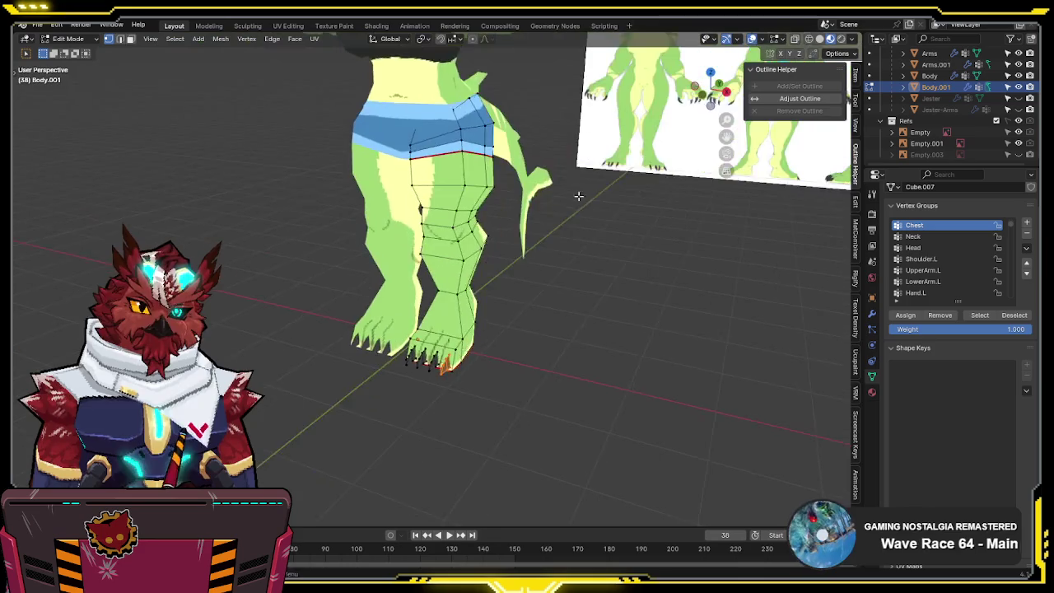
pyautogui.press('Tab')
pyautogui.scroll(-5, 555, 291)
pyautogui.moveTo(555, 291)
pyautogui.mouseDown(button='middle')
pyautogui.moveTo(584, 351)
pyautogui.moveTo(555, 351)
pyautogui.mouseUp(button='middle')
pyautogui.scroll(5, 517, 264)
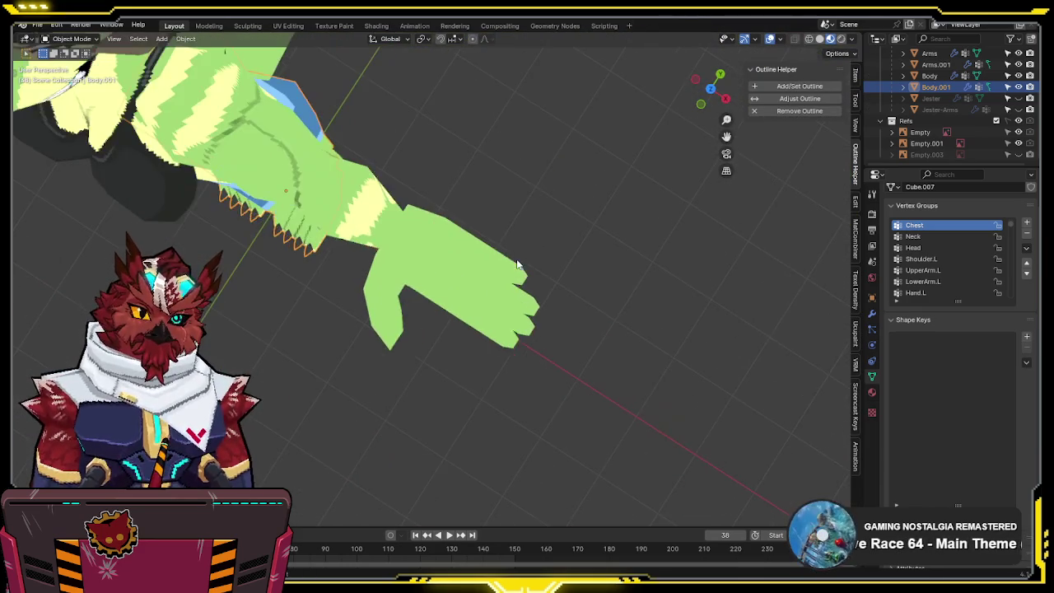
# - Put Arms.001 into Edit Mode and select its connected fingertip piece
pyautogui.click(517, 263)
pyautogui.press('Tab')
pyautogui.moveTo(517, 263)
pyautogui.mouseDown(button='middle')
pyautogui.moveTo(474, 240)
pyautogui.moveTo(501, 181)
pyautogui.moveTo(488, 254)
pyautogui.mouseUp(button='middle')
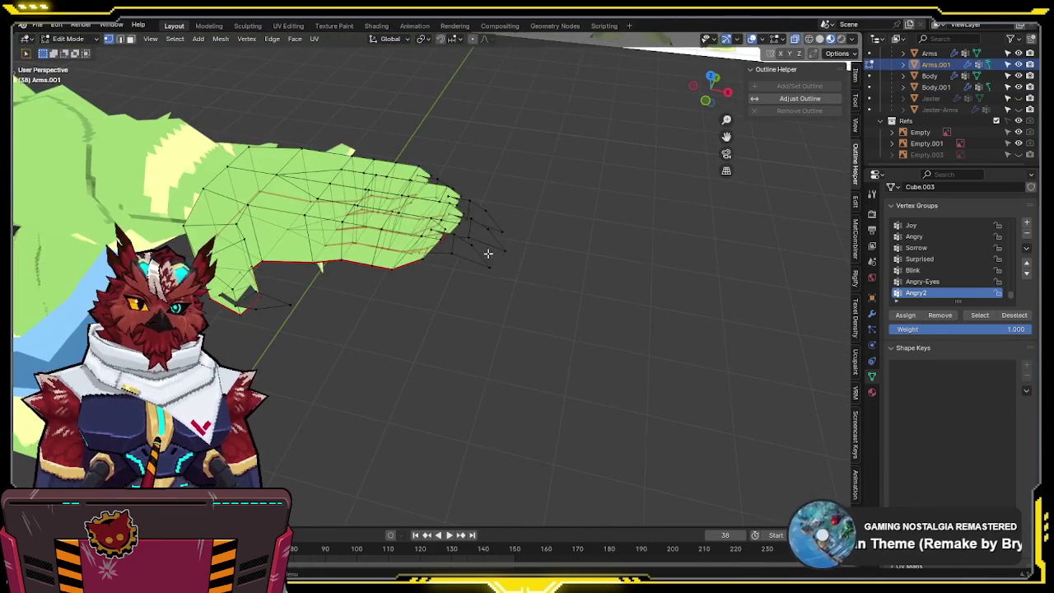
pyautogui.hotkey('shift', 'z')
pyautogui.hotkey('shift', 'z')
pyautogui.hotkey('alt', 'a')
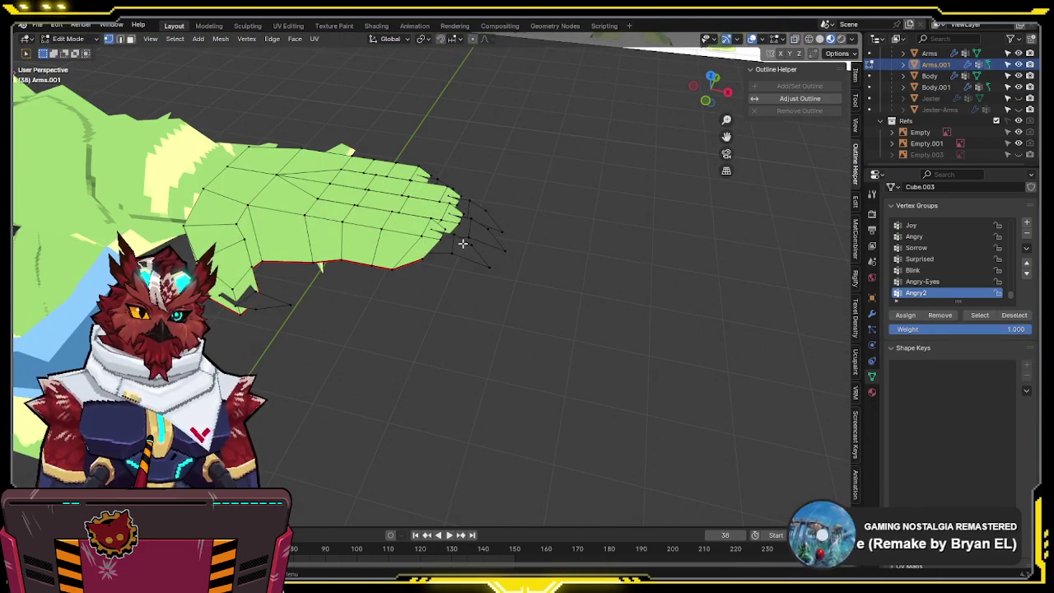
pyautogui.press('l')
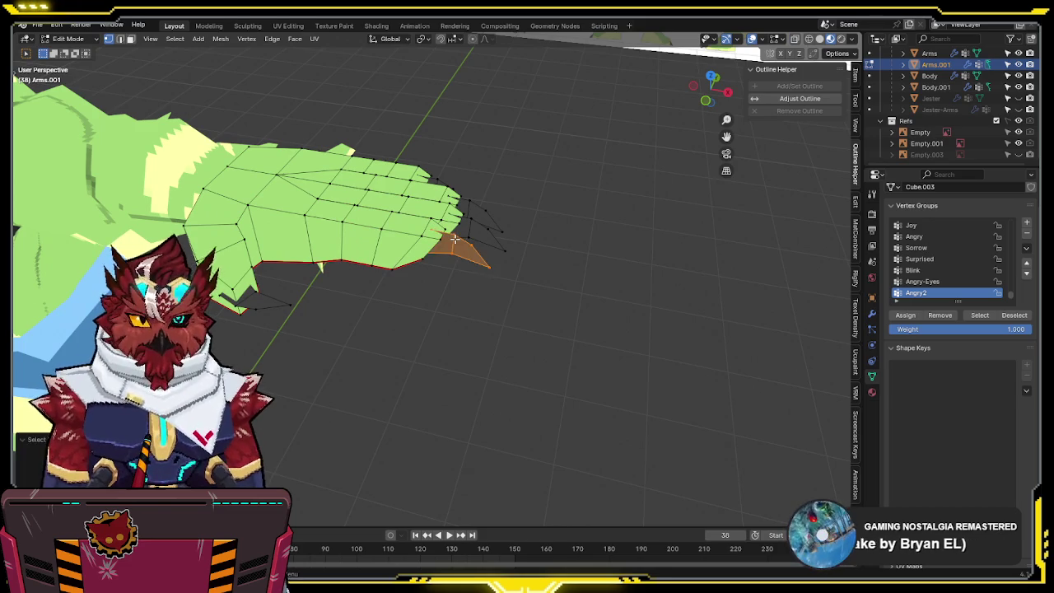
pyautogui.scroll(4, 455, 239)
pyautogui.scroll(-5, 611, 217)
# - Show the arm from the right side in X-ray and isolate it in Local View
pyautogui.moveTo(611, 216); pyautogui.dragTo(488, 183, button='middle')
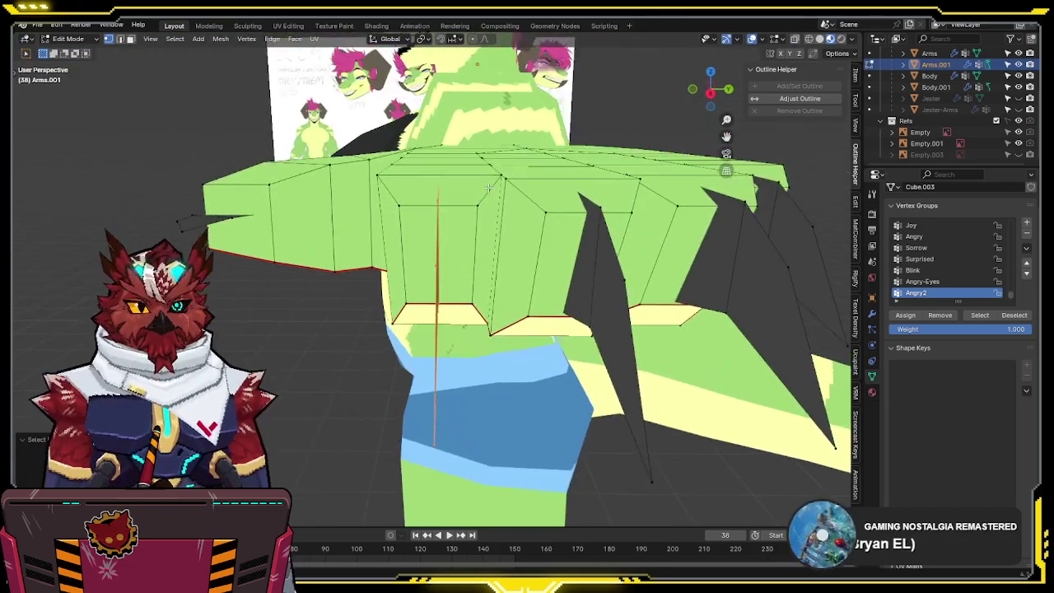
pyautogui.scroll(5, 489, 183)
pyautogui.press('KP_3')
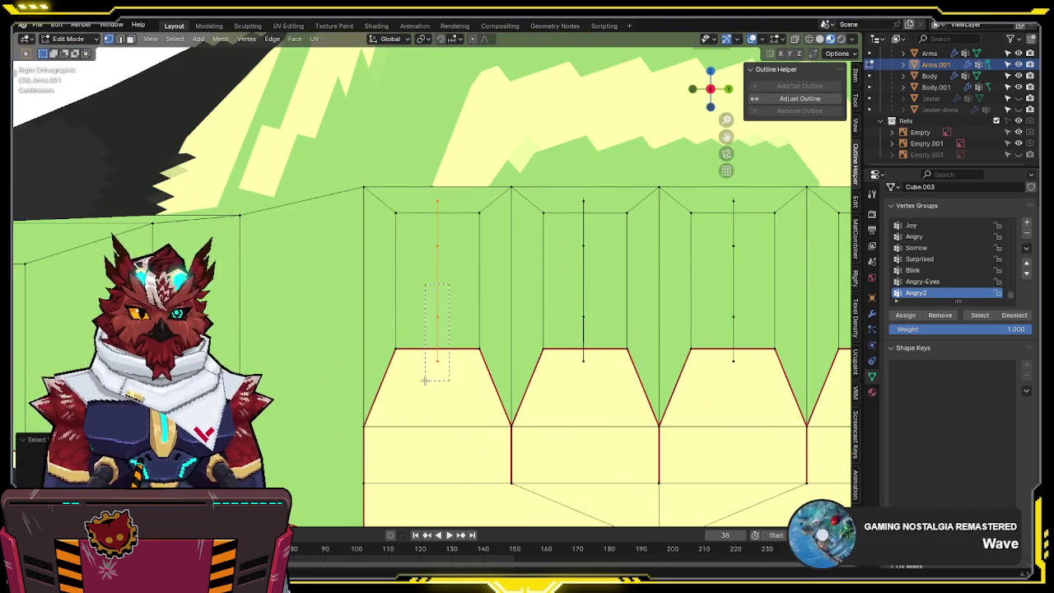
pyautogui.hotkey('alt', 'z')
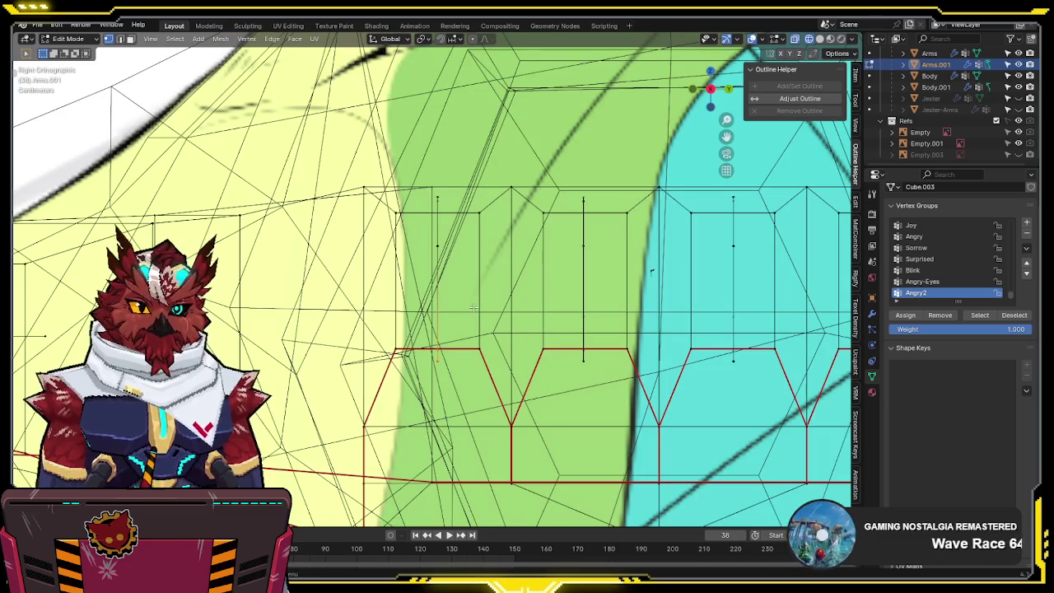
pyautogui.moveTo(503, 311)
pyautogui.mouseDown(button='middle')
pyautogui.moveTo(569, 318)
pyautogui.moveTo(564, 332)
pyautogui.moveTo(534, 329)
pyautogui.mouseUp(button='middle')
pyautogui.press('KP_3')
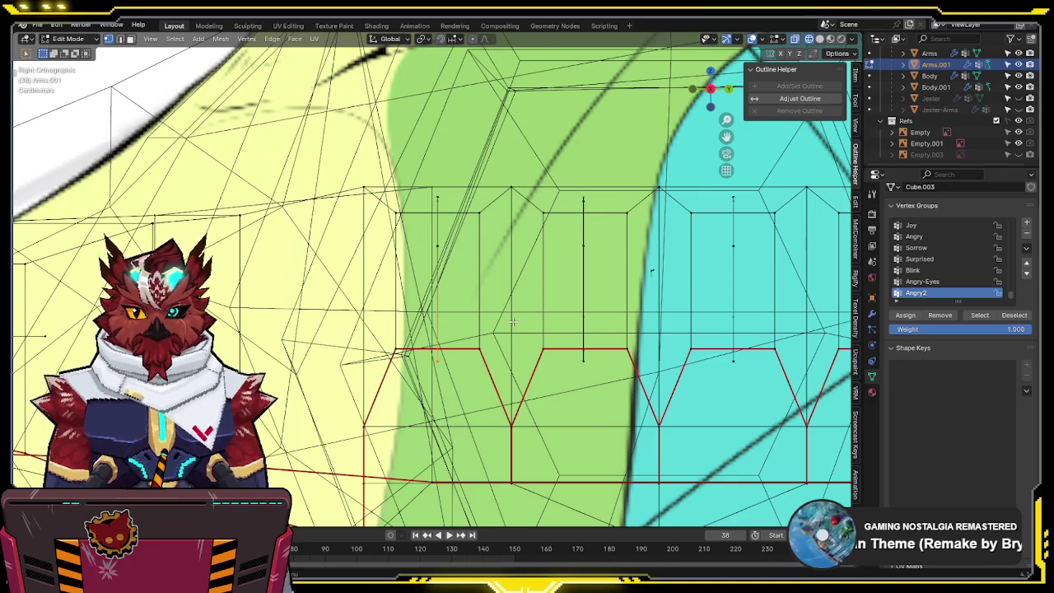
pyautogui.press('KP_Divide')
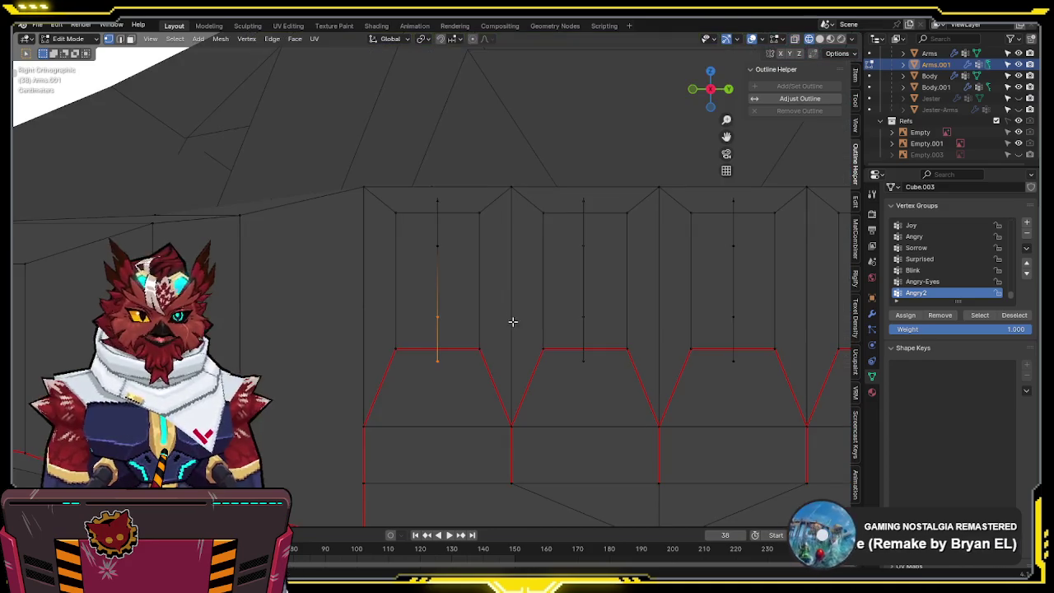
# - Leave Local View and shift the selected spike edge sideways along Y in right view
pyautogui.click(446, 285)
pyautogui.moveTo(445, 286)
pyautogui.mouseDown(button='middle')
pyautogui.moveTo(500, 287)
pyautogui.moveTo(466, 298)
pyautogui.mouseUp(button='middle')
pyautogui.hotkey('alt', 'z')
pyautogui.hotkey('alt', 'z')
pyautogui.press('KP_Divide')
pyautogui.click(454, 292)
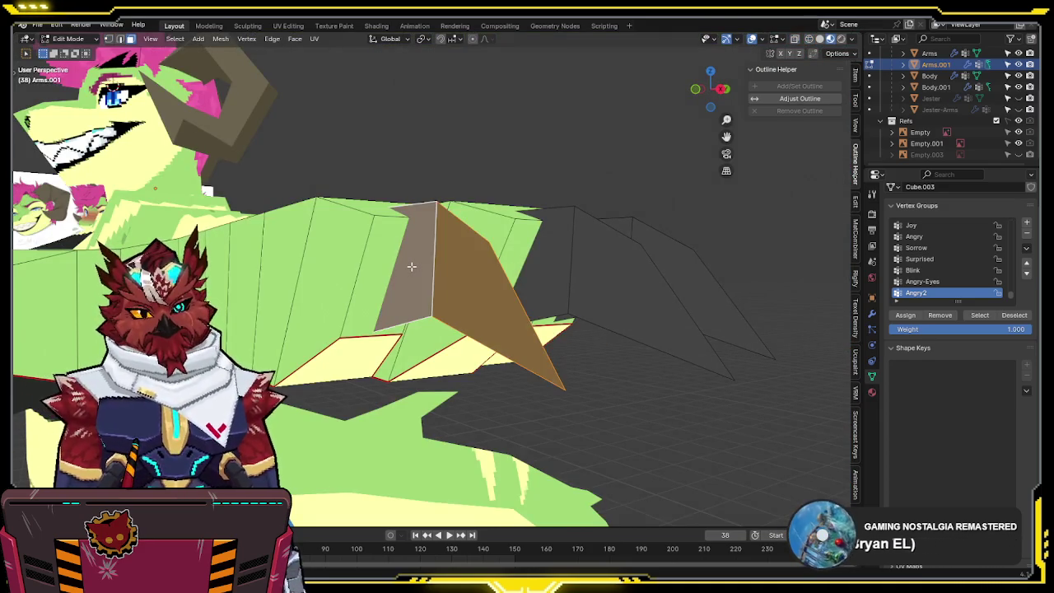
pyautogui.press('KP_3')
pyautogui.press('g')
pyautogui.press('x')
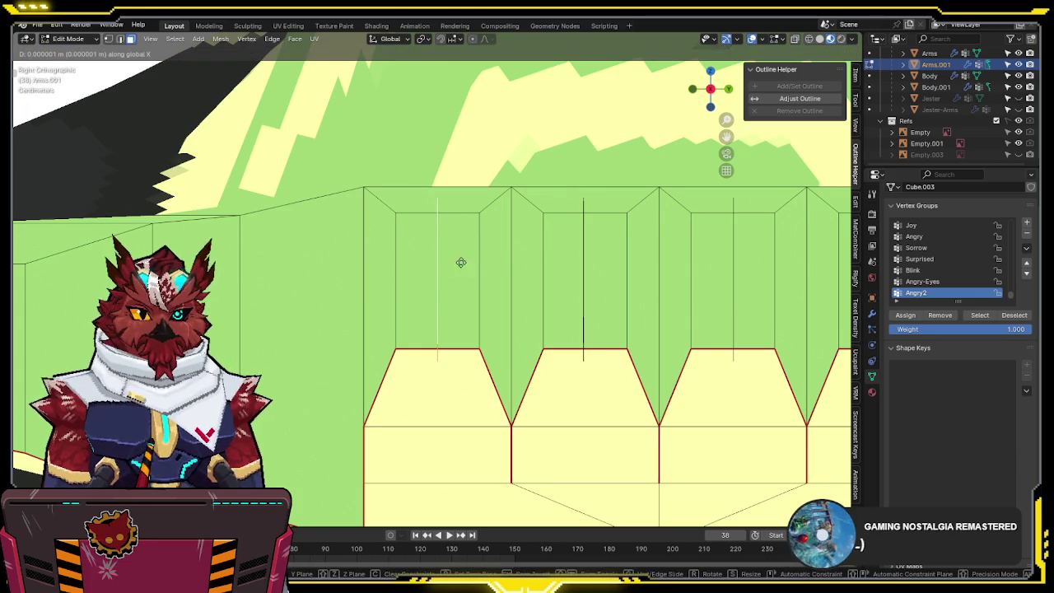
pyautogui.press('y')
pyautogui.click(424, 260)
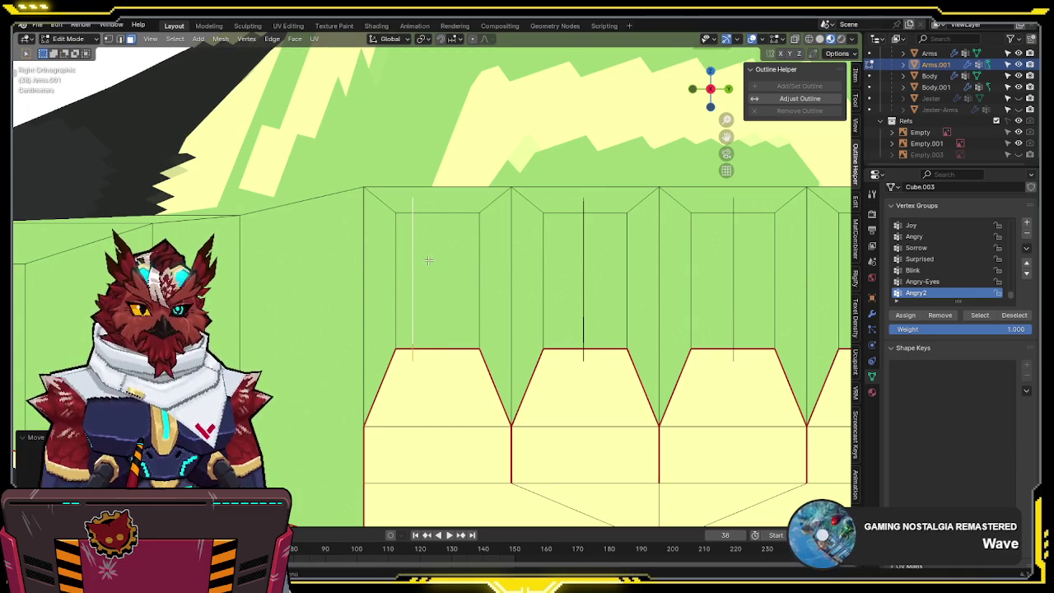
pyautogui.press('g')
pyautogui.press('y')
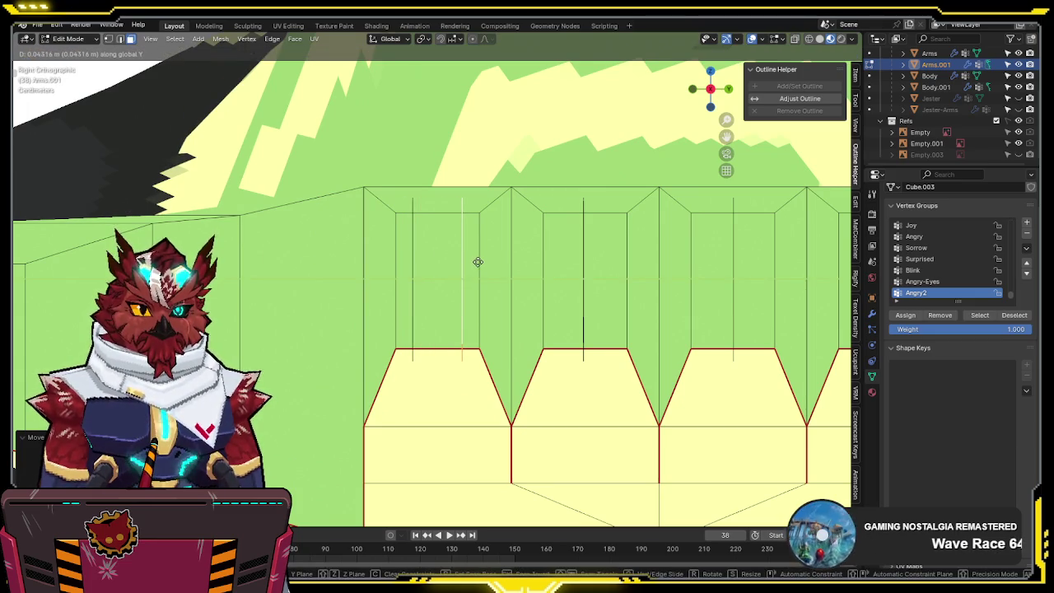
pyautogui.click(481, 262)
# - Merge the spike's overlapping vertices by distance and fill the missing triangle face
pyautogui.moveTo(482, 262); pyautogui.dragTo(539, 274, button='middle')
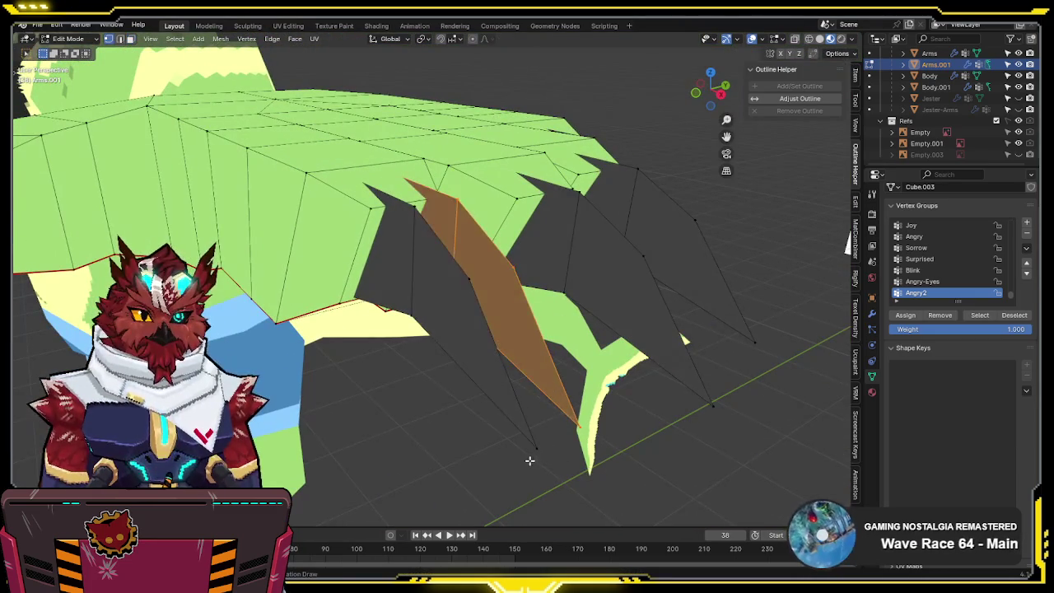
pyautogui.press('1')
pyautogui.click(534, 452)
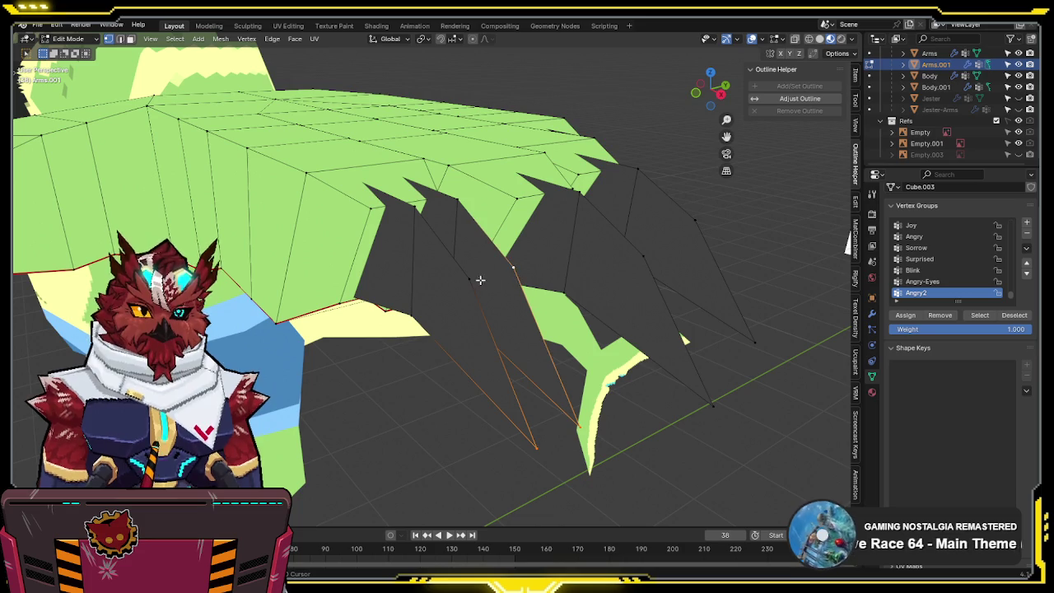
pyautogui.hotkey('shift', 'z')
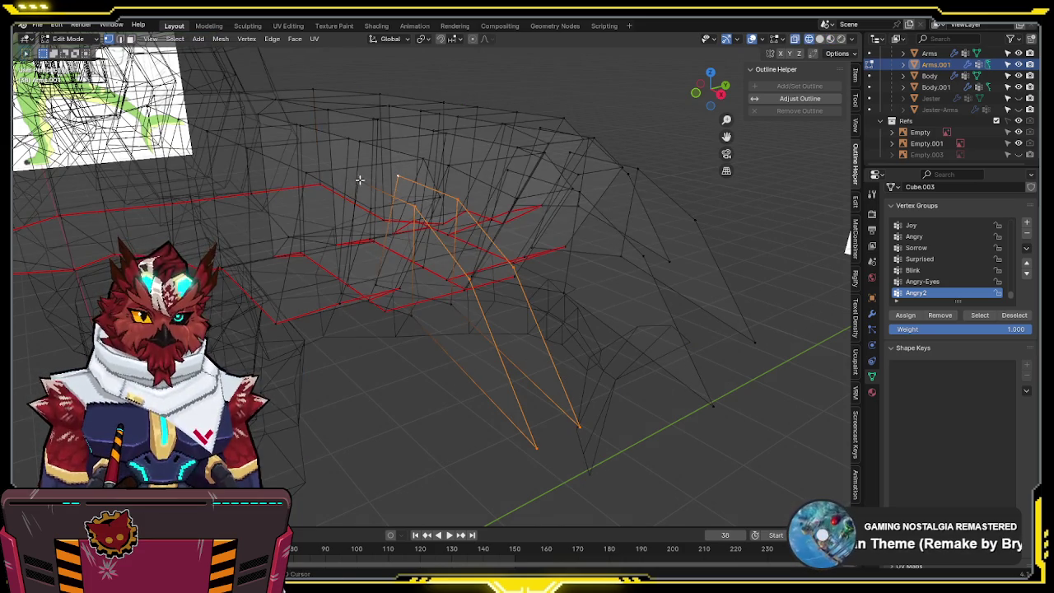
pyautogui.hotkey('shift', 'z')
pyautogui.scroll(3, 555, 247)
pyautogui.moveTo(554, 247)
pyautogui.mouseDown(button='middle')
pyautogui.moveTo(579, 253)
pyautogui.moveTo(567, 146)
pyautogui.mouseUp(button='middle')
pyautogui.press('F3')
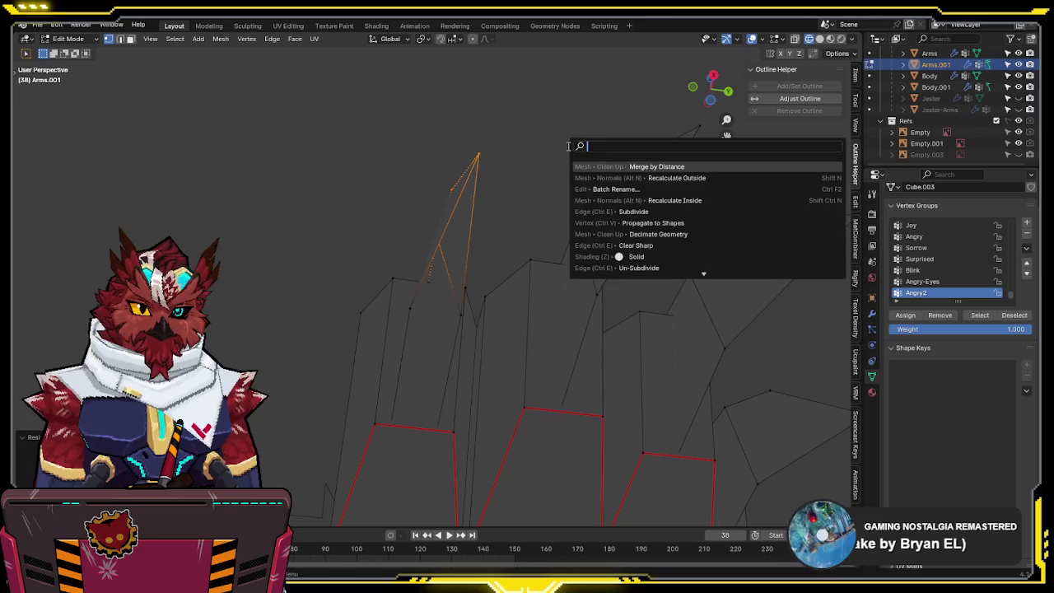
pyautogui.click(659, 167)
pyautogui.moveTo(665, 169)
pyautogui.mouseDown(button='middle')
pyautogui.moveTo(458, 239)
pyautogui.moveTo(473, 241)
pyautogui.mouseUp(button='middle')
pyautogui.press('f')
pyautogui.press('f')
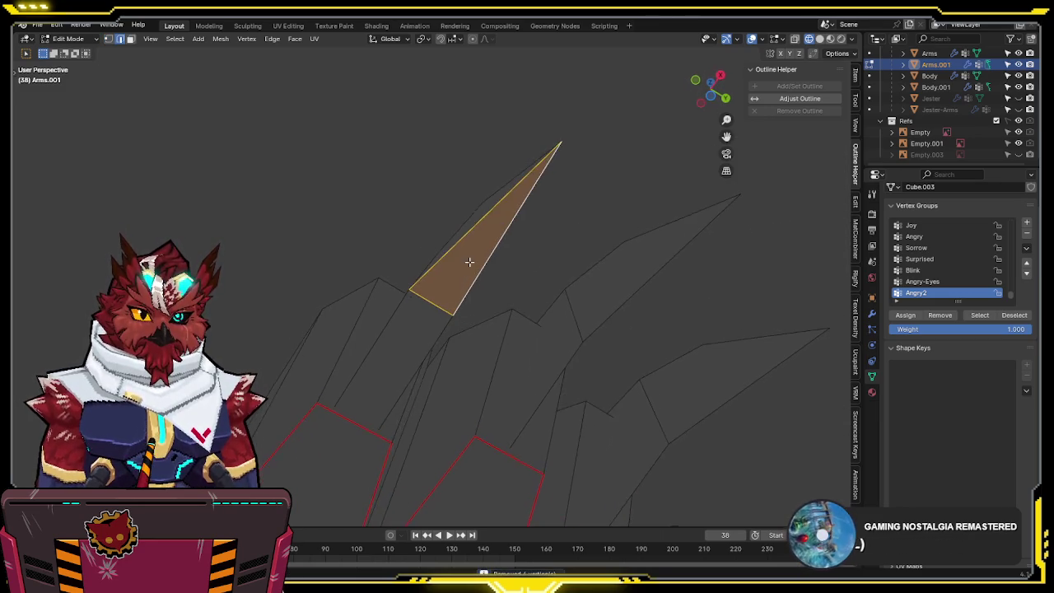
pyautogui.hotkey('shift', 'z')
# - Trial-move a spike base edge along Y, cancelling each attempt, then inspect it in front wireframe
pyautogui.click(387, 326)
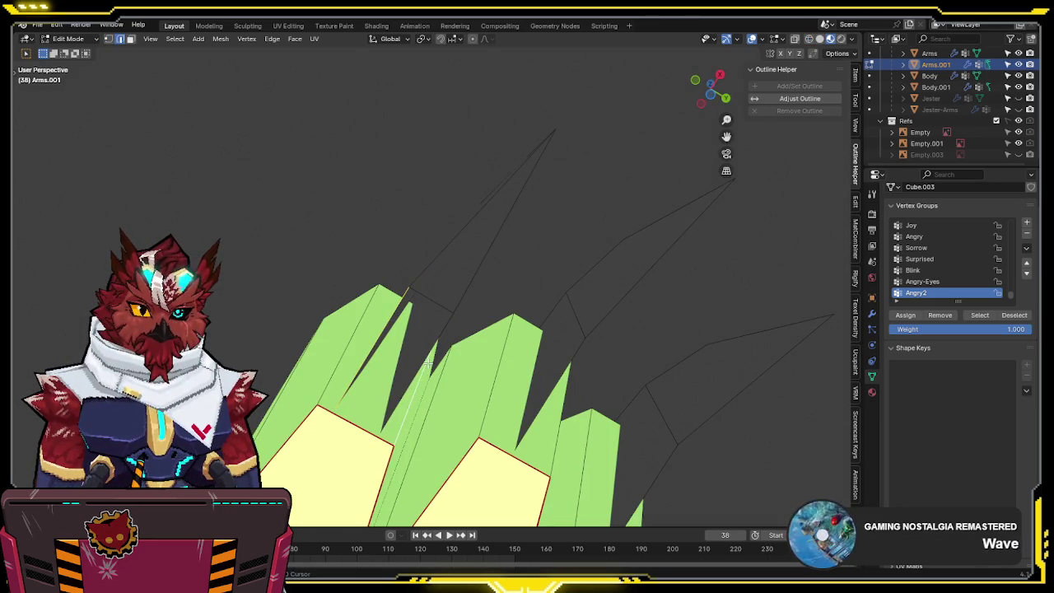
pyautogui.moveTo(419, 363)
pyautogui.mouseDown(button='middle')
pyautogui.moveTo(548, 364)
pyautogui.moveTo(418, 404)
pyautogui.mouseUp(button='middle')
pyautogui.hotkey('shift', 'z')
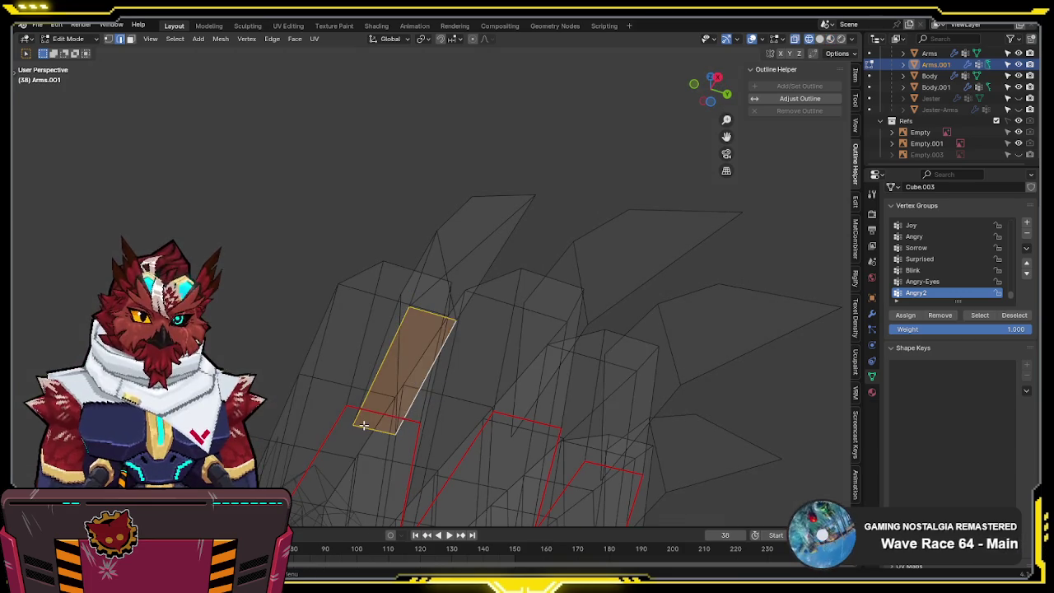
pyautogui.click(363, 425)
pyautogui.press('g')
pyautogui.press('y')
pyautogui.press('Escape')
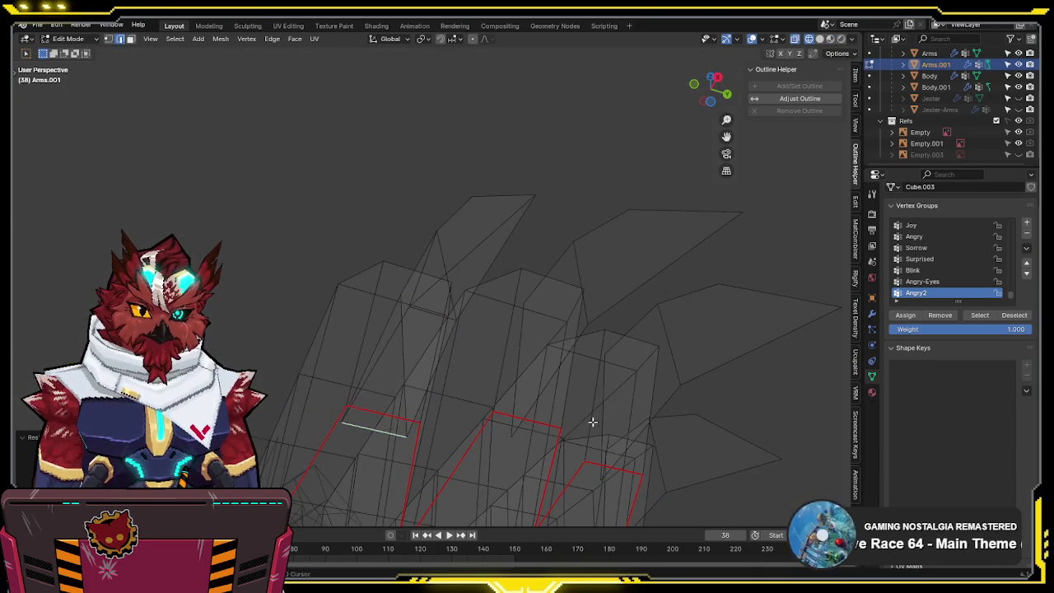
pyautogui.hotkey('shift', 'z')
pyautogui.press('g')
pyautogui.press('y')
pyautogui.press('Escape')
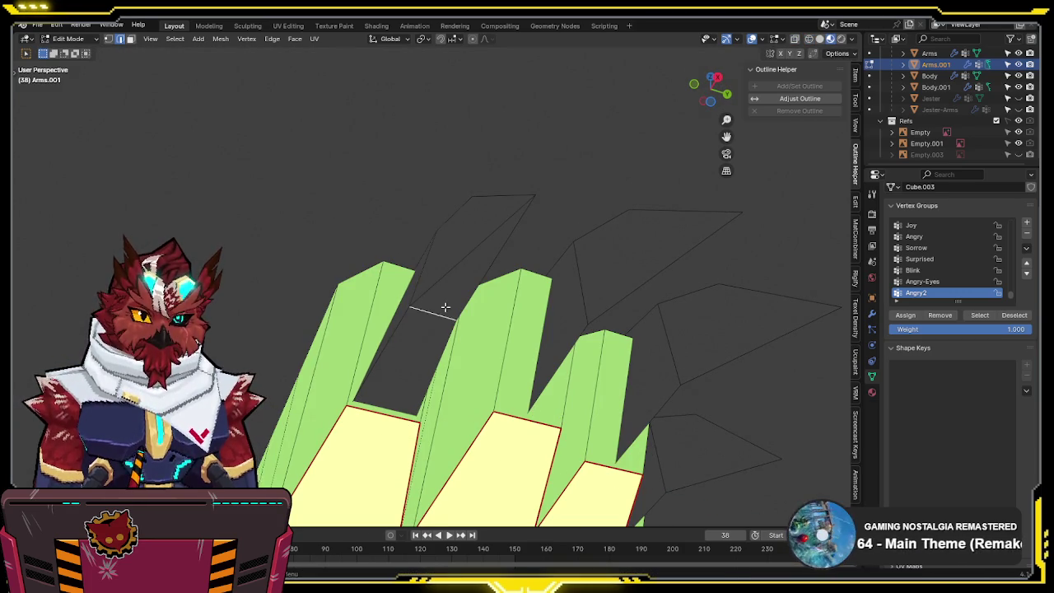
pyautogui.press('g')
pyautogui.press('y')
pyautogui.press('Escape')
pyautogui.moveTo(499, 305)
pyautogui.mouseDown(button='middle')
pyautogui.moveTo(483, 440)
pyautogui.moveTo(501, 390)
pyautogui.moveTo(490, 387)
pyautogui.mouseUp(button='middle')
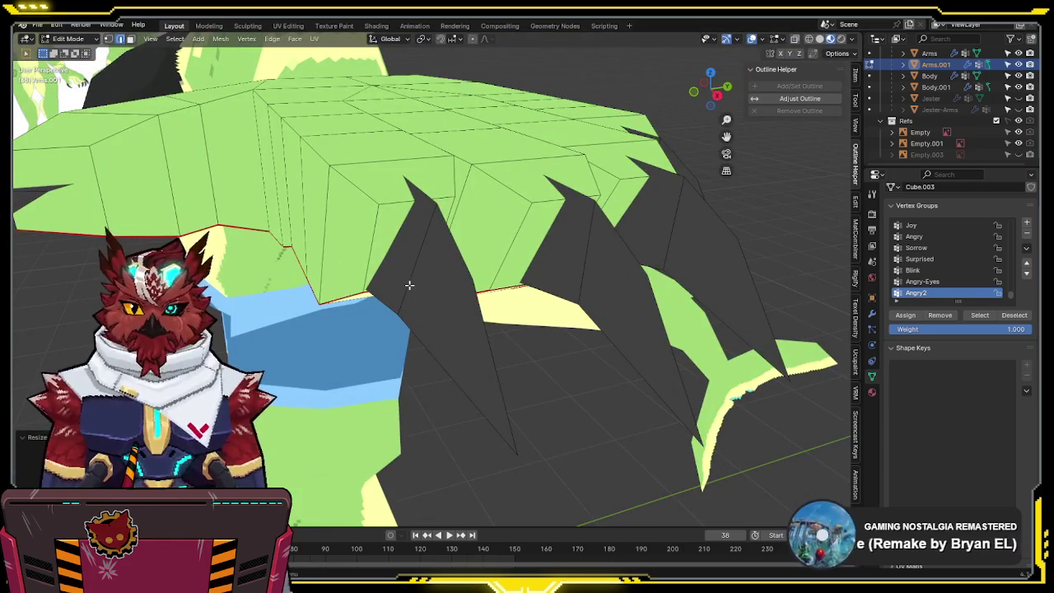
pyautogui.press('KP_1')
pyautogui.hotkey('shift', 'z')
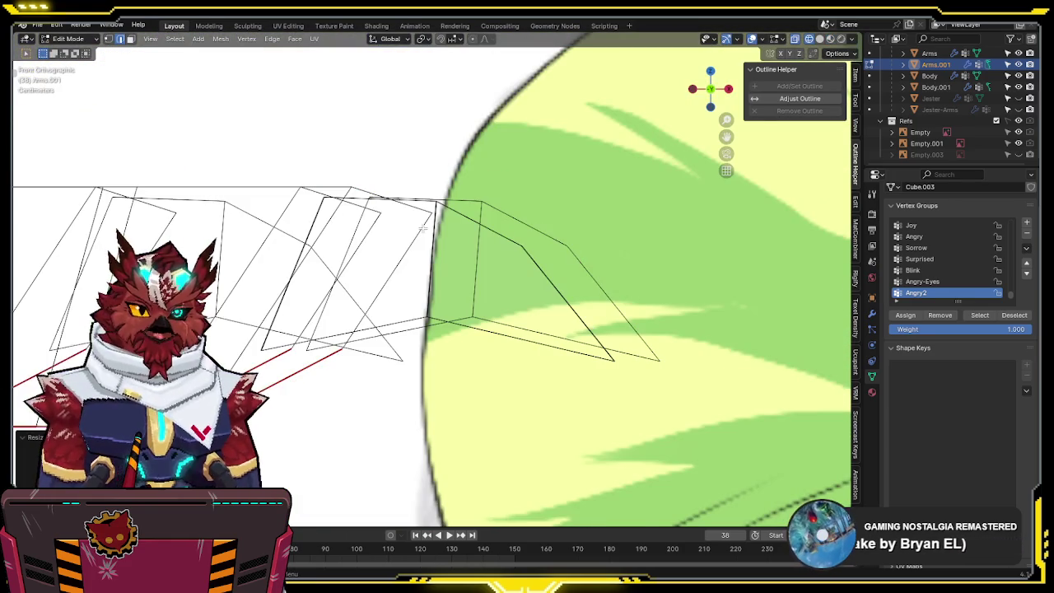
# - Compare the claw wireframe to the reference, then select a stray edge past the fingertip in Top view
pyautogui.scroll(-4, 422, 227)
pyautogui.scroll(-4, 421, 227)
pyautogui.scroll(-3, 420, 225)
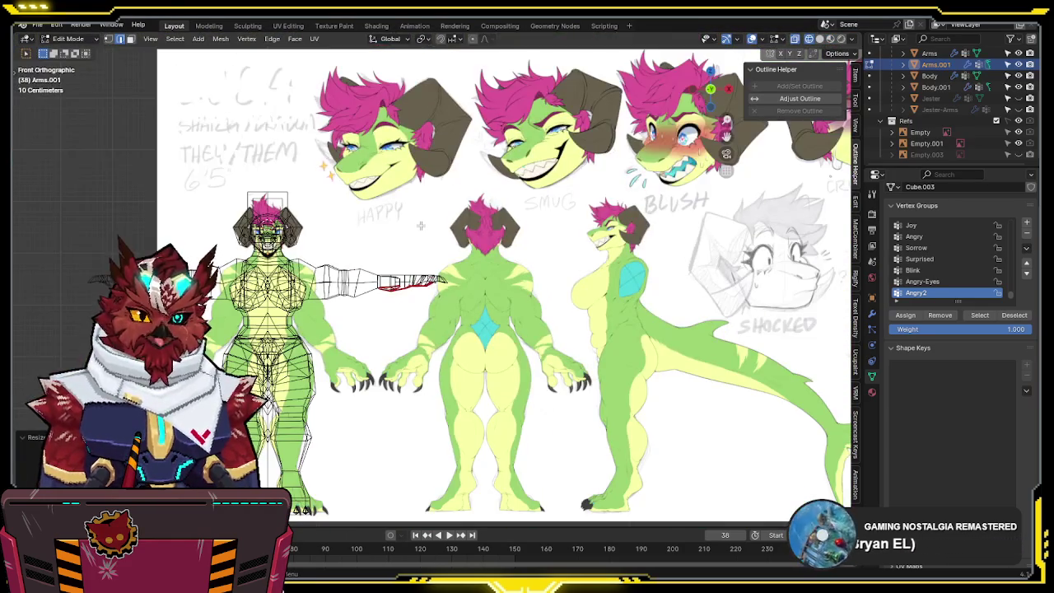
pyautogui.scroll(4, 420, 224)
pyautogui.scroll(3, 420, 225)
pyautogui.moveTo(419, 225); pyautogui.dragTo(328, 194, button='middle')
pyautogui.click(330, 193)
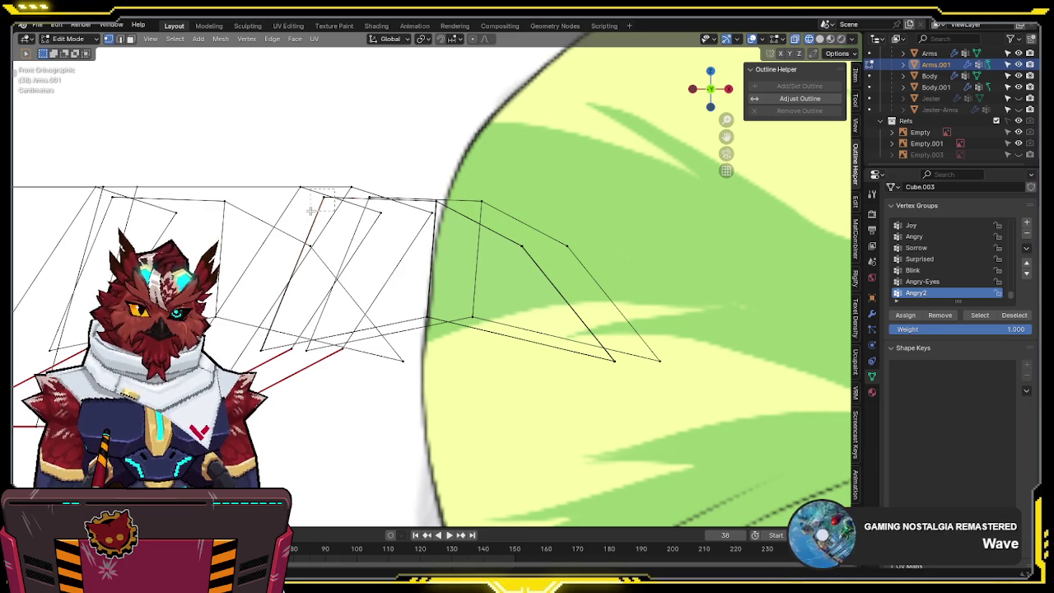
pyautogui.press('g')
pyautogui.click(551, 162)
pyautogui.moveTo(551, 163)
pyautogui.mouseDown(button='middle')
pyautogui.moveTo(515, 219)
pyautogui.moveTo(400, 233)
pyautogui.moveTo(353, 200)
pyautogui.moveTo(491, 186)
pyautogui.moveTo(565, 195)
pyautogui.moveTo(469, 118)
pyautogui.moveTo(423, 205)
pyautogui.moveTo(431, 242)
pyautogui.moveTo(502, 223)
pyautogui.moveTo(466, 187)
pyautogui.moveTo(472, 230)
pyautogui.mouseUp(button='middle')
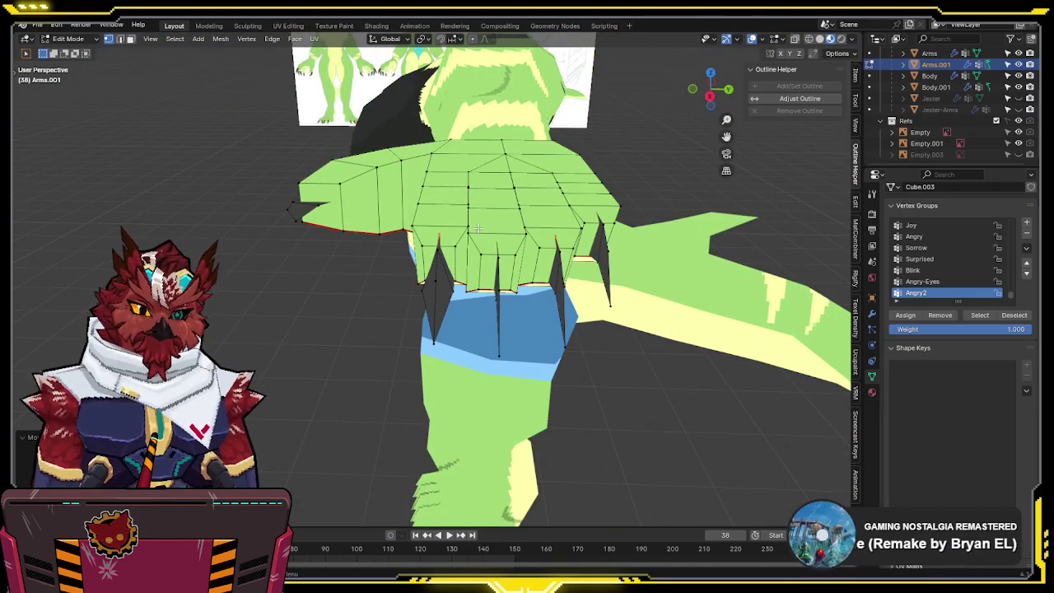
pyautogui.press('KP_7')
pyautogui.click(455, 229)
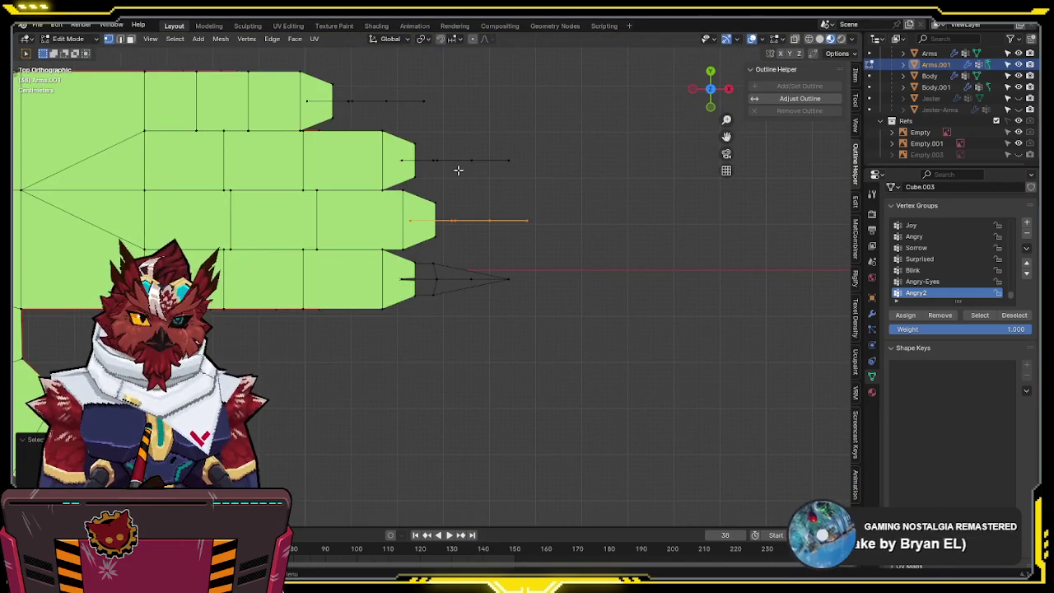
# - Delete the stray vertices and edges beyond the fingertips, plus an unwanted filled face
pyautogui.press('a')
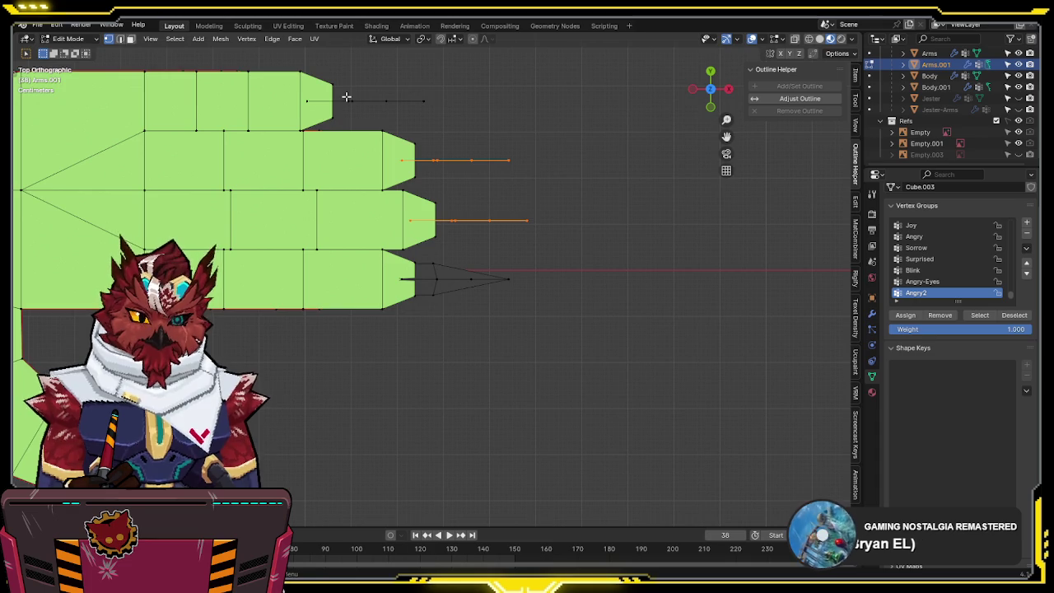
pyautogui.press('x')
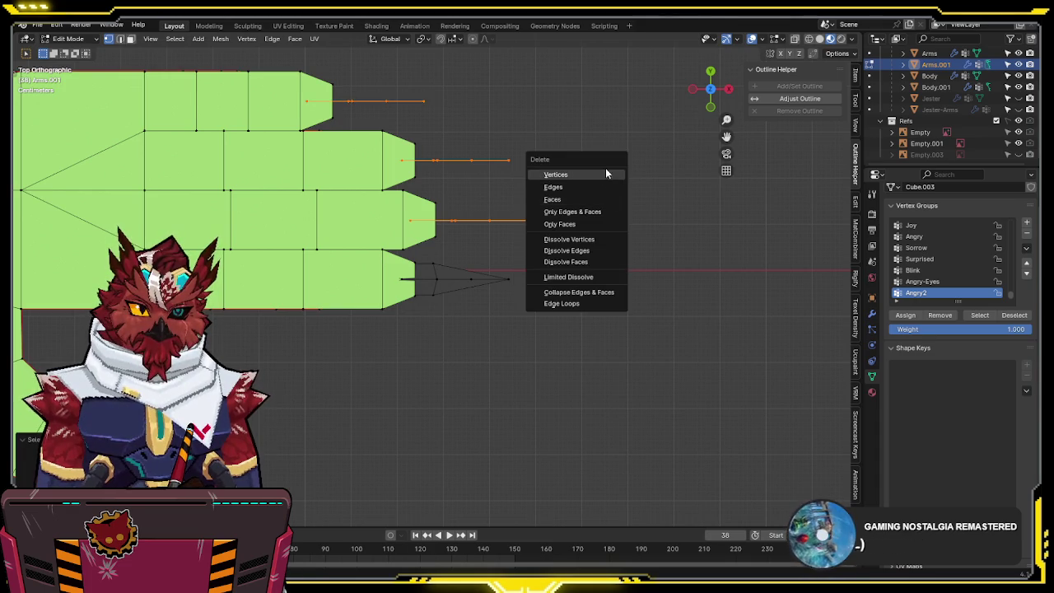
pyautogui.click(605, 173)
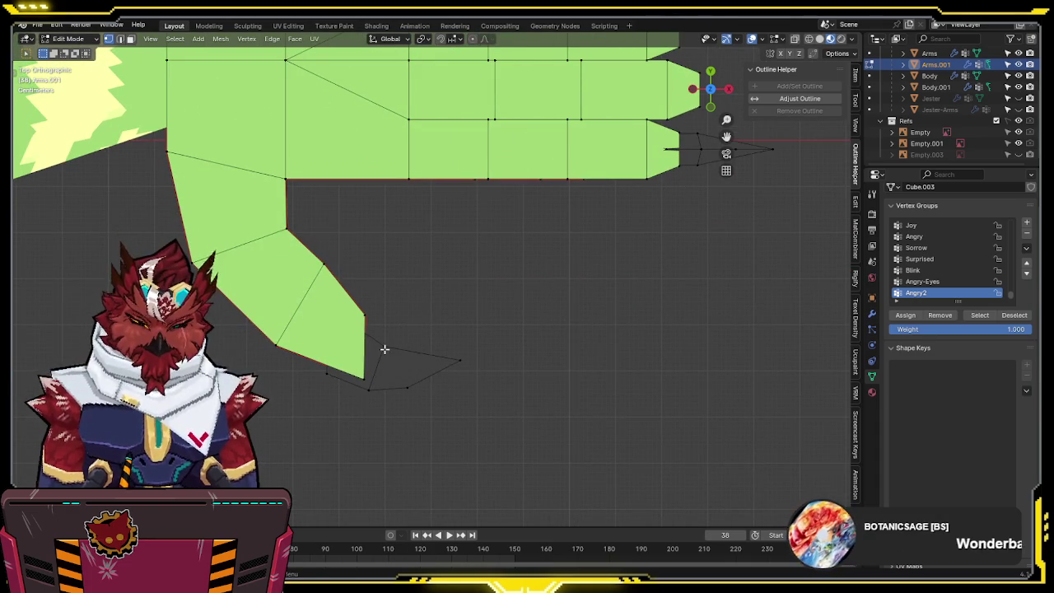
pyautogui.press('f')
pyautogui.press('x')
pyautogui.click(543, 292)
pyautogui.moveTo(543, 292)
pyautogui.keyDown('shift'); pyautogui.mouseDown(button='middle')
pyautogui.moveTo(505, 267)
pyautogui.moveTo(607, 216)
pyautogui.moveTo(587, 214)
pyautogui.mouseUp(button='middle'); pyautogui.keyUp('shift')
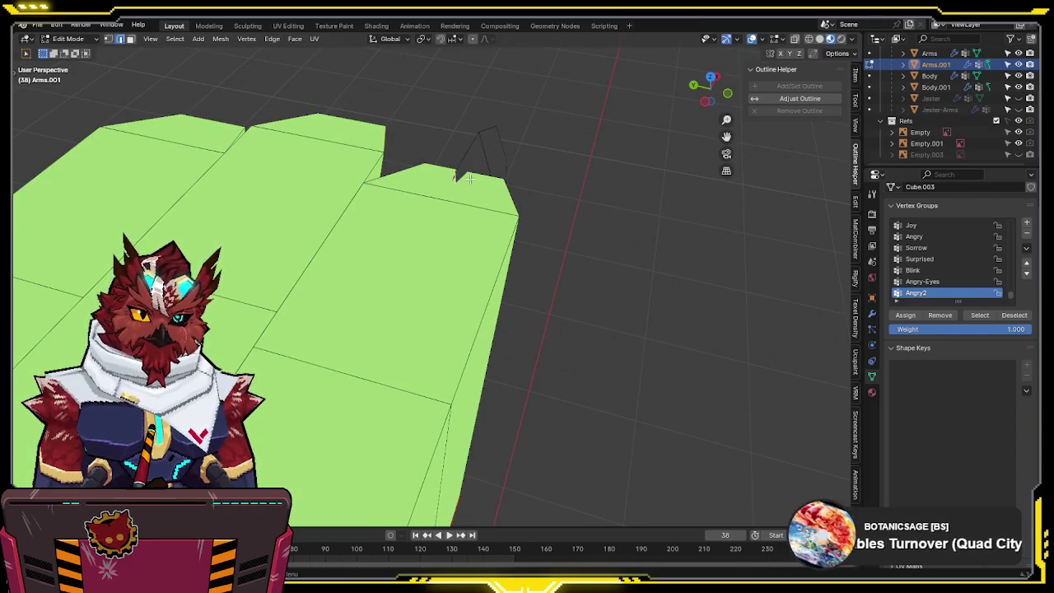
# - In X-ray front view, raise the claw tip vertex about 0.05 units to match the reference
pyautogui.hotkey('alt', 'z')
pyautogui.moveTo(574, 174); pyautogui.dragTo(583, 122, button='middle')
pyautogui.press('KP_1')
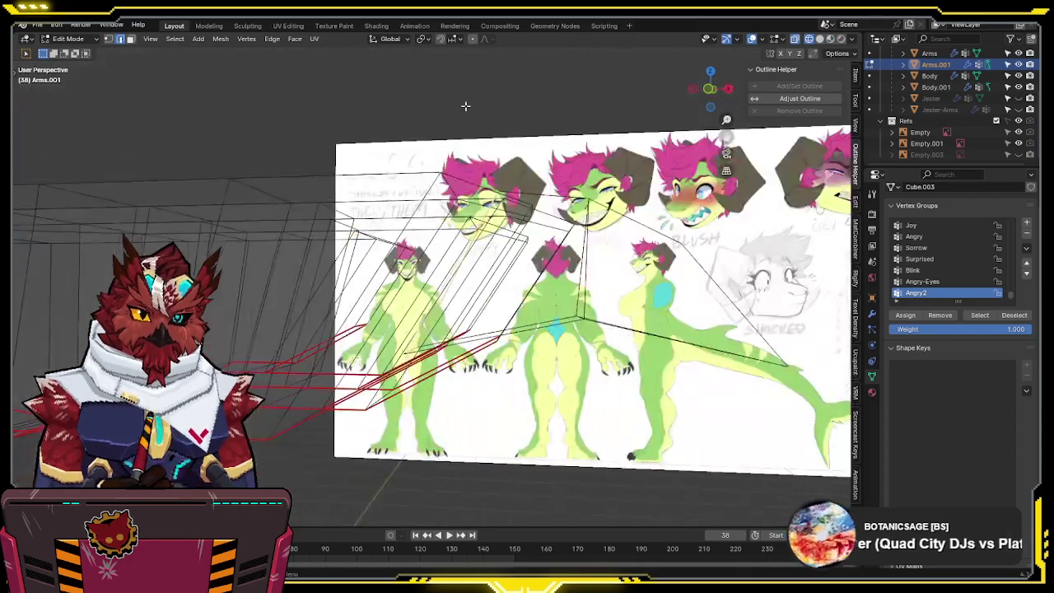
pyautogui.scroll(3, 465, 105)
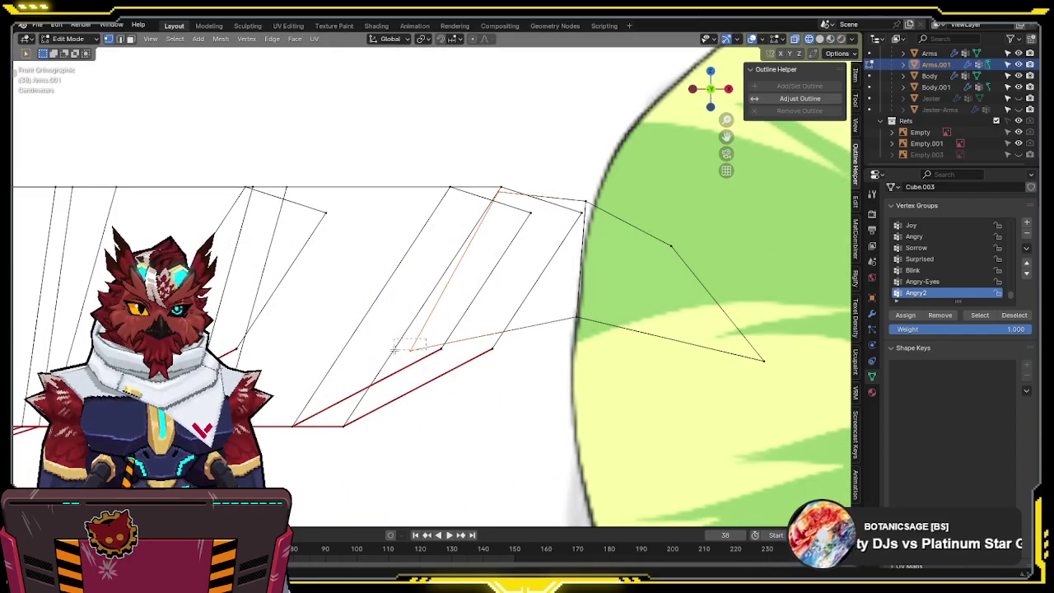
pyautogui.press('g')
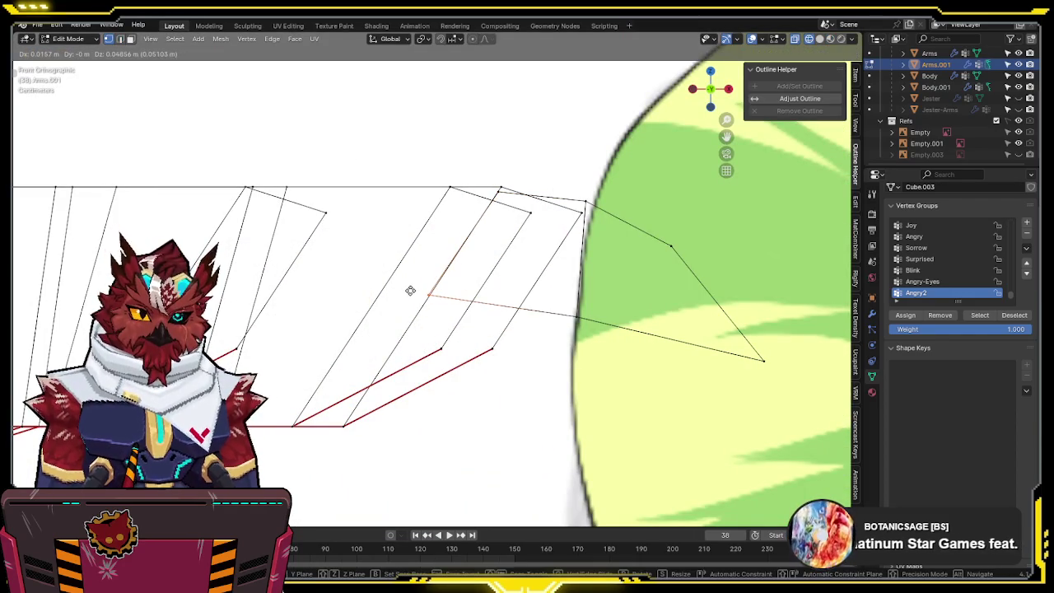
pyautogui.click(406, 305)
pyautogui.hotkey('alt', 'z')
pyautogui.moveTo(578, 282)
pyautogui.mouseDown(button='middle')
pyautogui.moveTo(602, 226)
pyautogui.moveTo(564, 325)
pyautogui.mouseUp(button='middle')
pyautogui.click(505, 295)
pyautogui.press('KP_7')
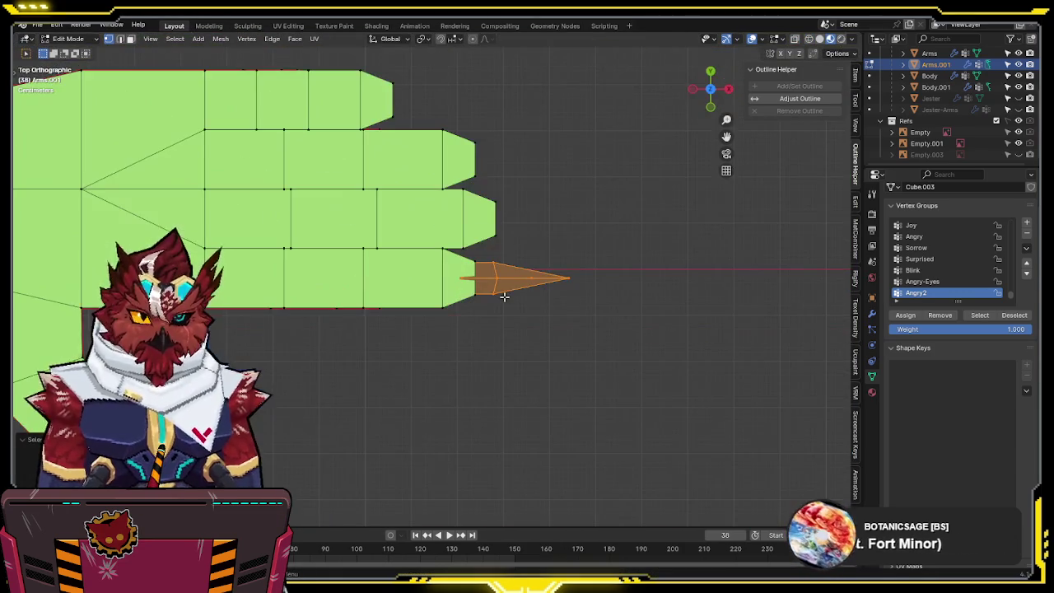
# - Select the first claw spike and slide it along Y onto its fingertip
pyautogui.hotkey('alt', 'z')
pyautogui.hotkey('ctrl', 'l')
pyautogui.press('g')
pyautogui.press('y')
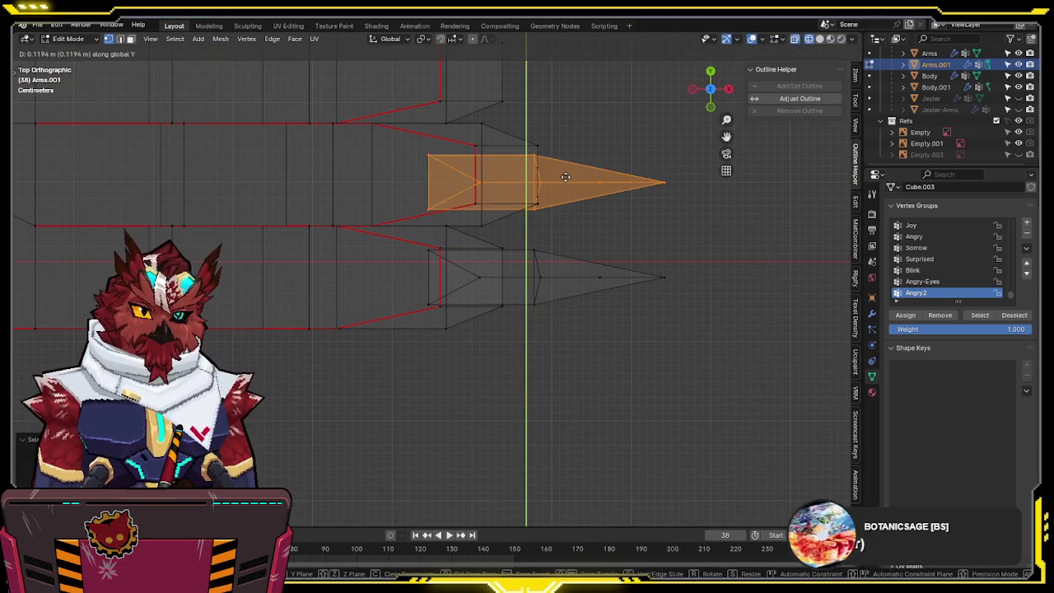
pyautogui.moveTo(574, 154)
pyautogui.keyDown('shift'); pyautogui.mouseDown(button='middle')
pyautogui.moveTo(582, 299)
pyautogui.moveTo(588, 194)
pyautogui.mouseUp(button='middle'); pyautogui.keyUp('shift')
pyautogui.press('y')
pyautogui.press('y')
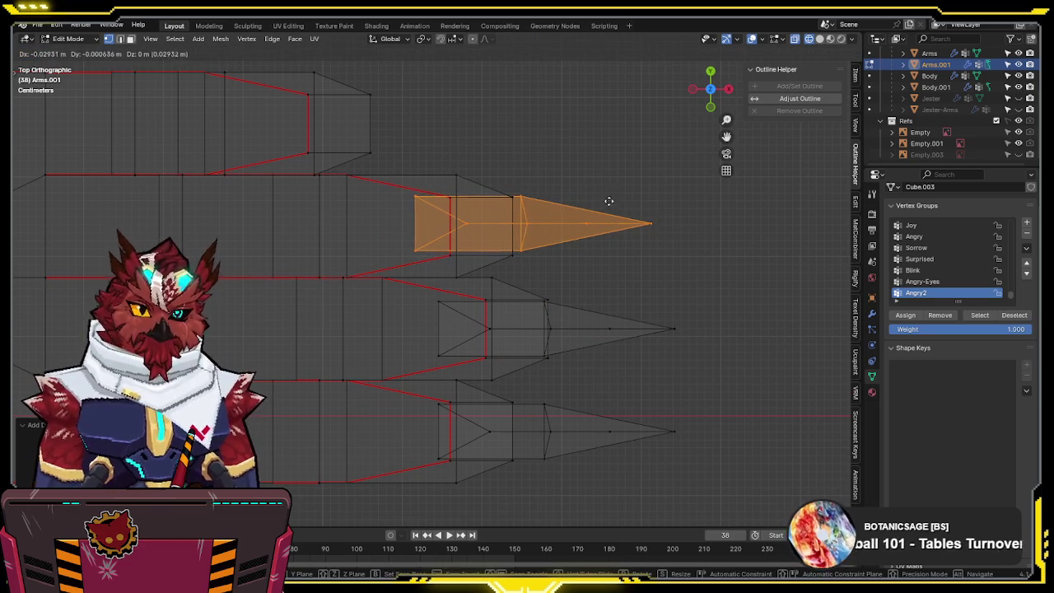
pyautogui.press('y')
pyautogui.click(790, 249)
pyautogui.hotkey('alt', 'a')
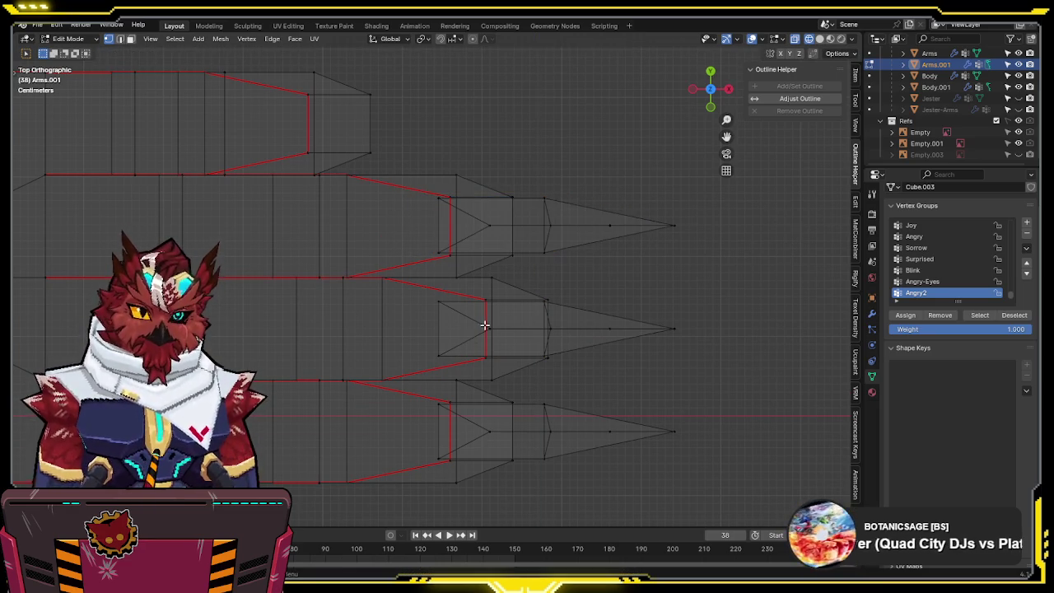
# - Move the middle claw spike along X to its finger's tip
pyautogui.press('l')
pyautogui.press('g')
pyautogui.press('x')
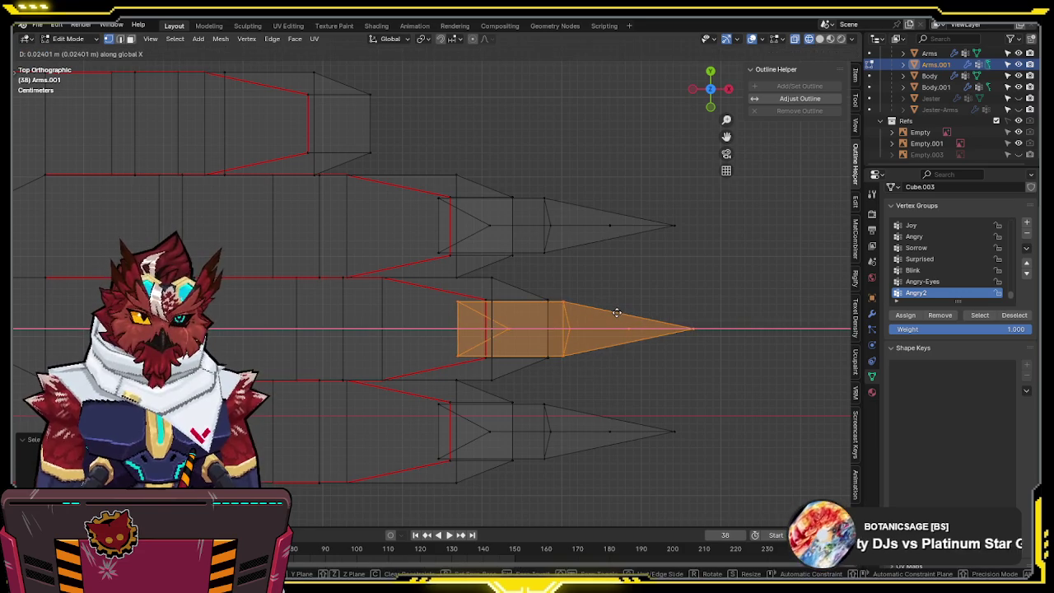
pyautogui.click(625, 313)
pyautogui.keyDown('shift'); pyautogui.moveTo(625, 313); pyautogui.dragTo(696, 383, button='middle'); pyautogui.keyUp('shift')
# - Place the upper claw spike at the top finger's tip with a small X nudge, then check it
pyautogui.hotkey('alt', 'a')
pyautogui.press('l')
pyautogui.press('g')
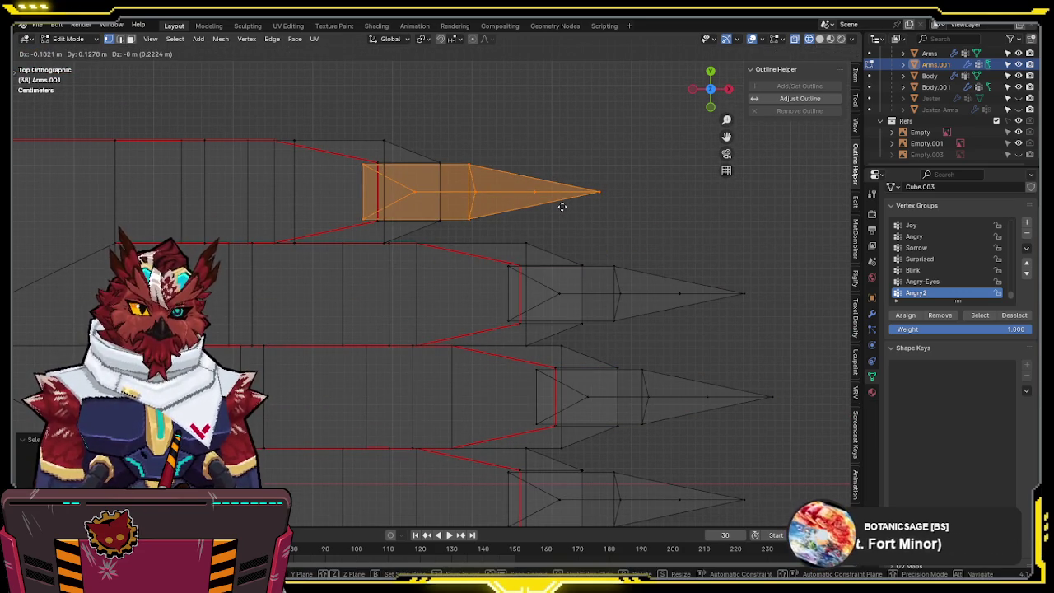
pyautogui.click(563, 207)
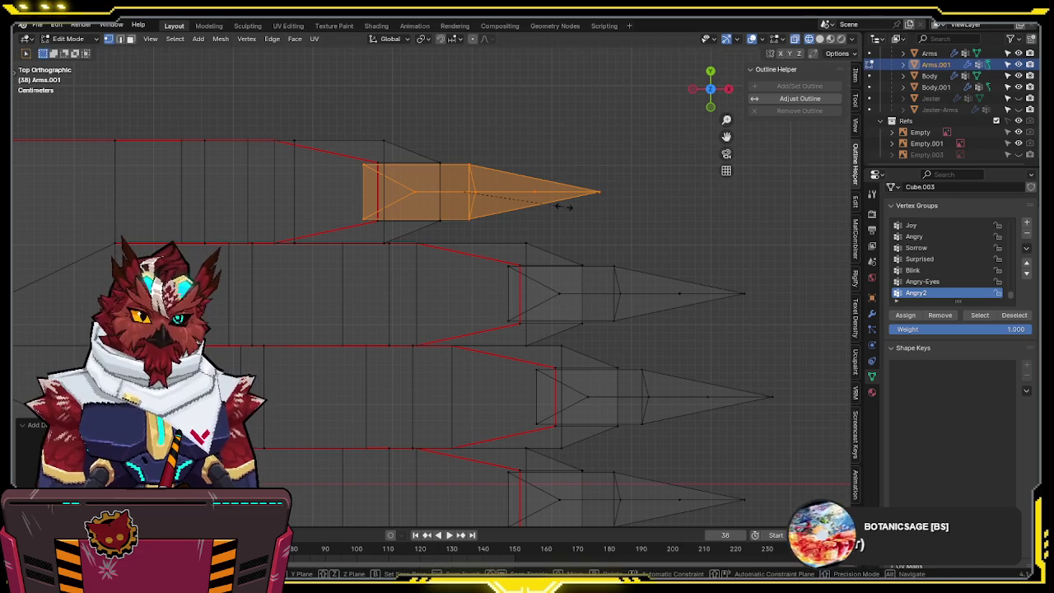
pyautogui.press('g')
pyautogui.press('x')
pyautogui.click(480, 221)
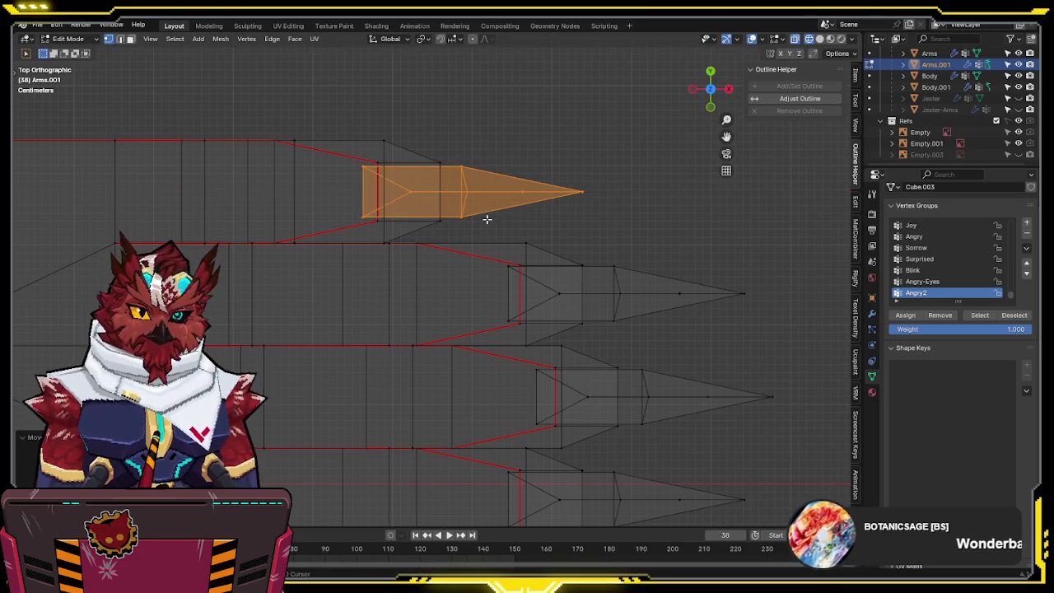
pyautogui.hotkey('shift', 'z')
pyautogui.moveTo(538, 216)
pyautogui.mouseDown(button='middle')
pyautogui.moveTo(328, 85)
pyautogui.moveTo(465, 236)
pyautogui.mouseUp(button='middle')
pyautogui.press('KP_7')
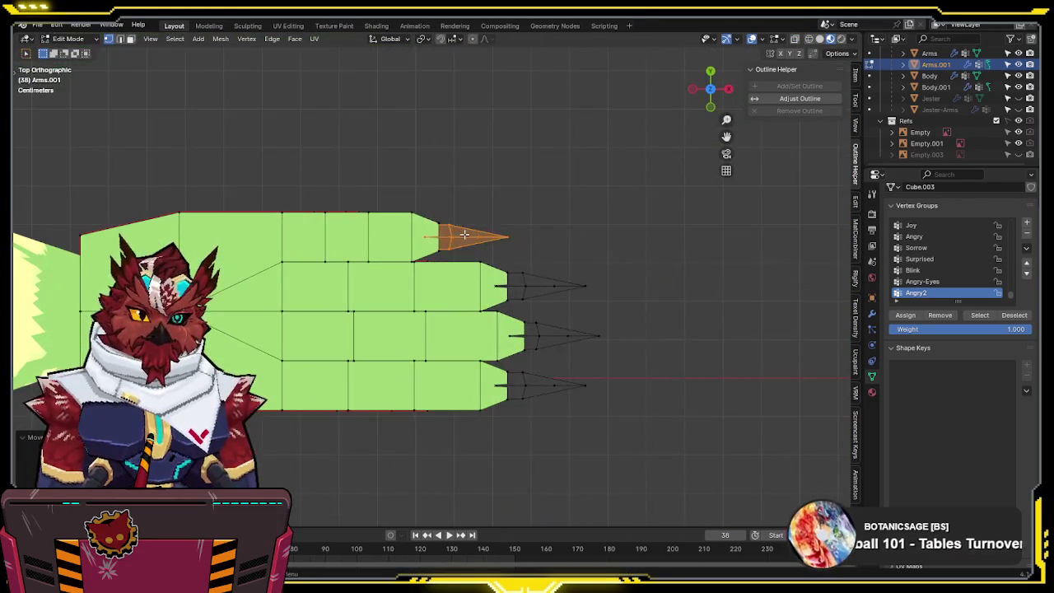
# - Select the whole thumb claw piece, lower it, and rotate it toward the thumb
pyautogui.press('l')
pyautogui.scroll(3, 531, 396)
pyautogui.press('g')
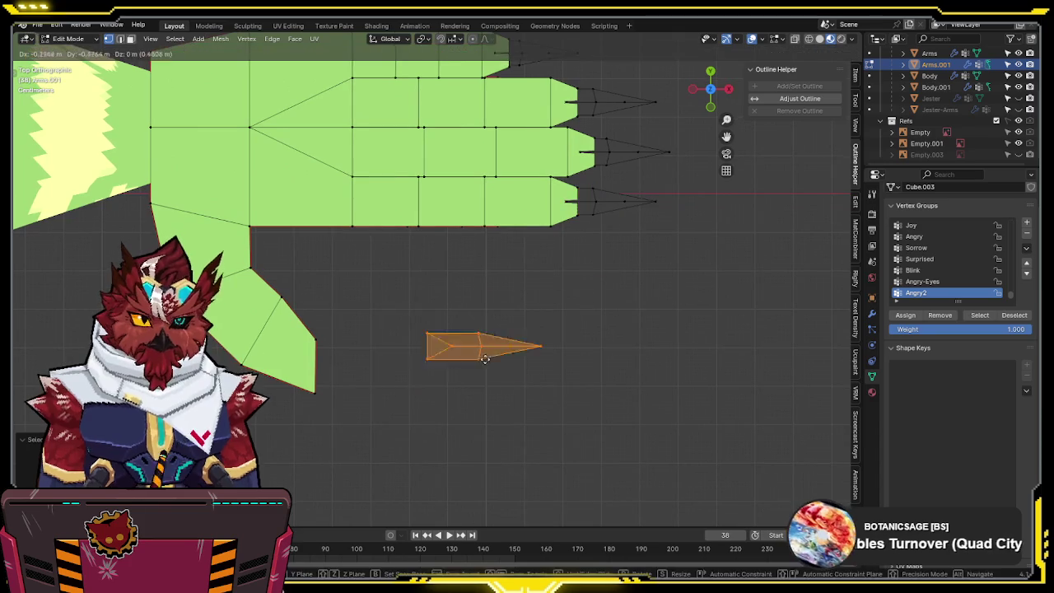
pyautogui.click(470, 372)
pyautogui.write('r90')
pyautogui.press('BackSpace')
pyautogui.press('BackSpace')
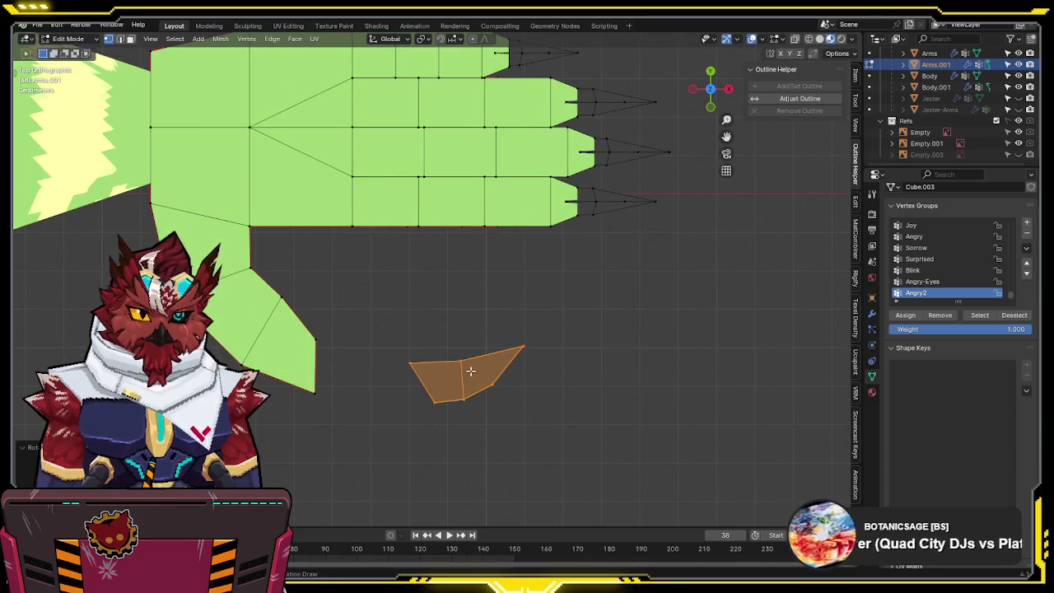
# - Move the claw onto the thumb tip in see-through view and fine-tune its rotation
pyautogui.hotkey('alt', 'z')
pyautogui.press('g')
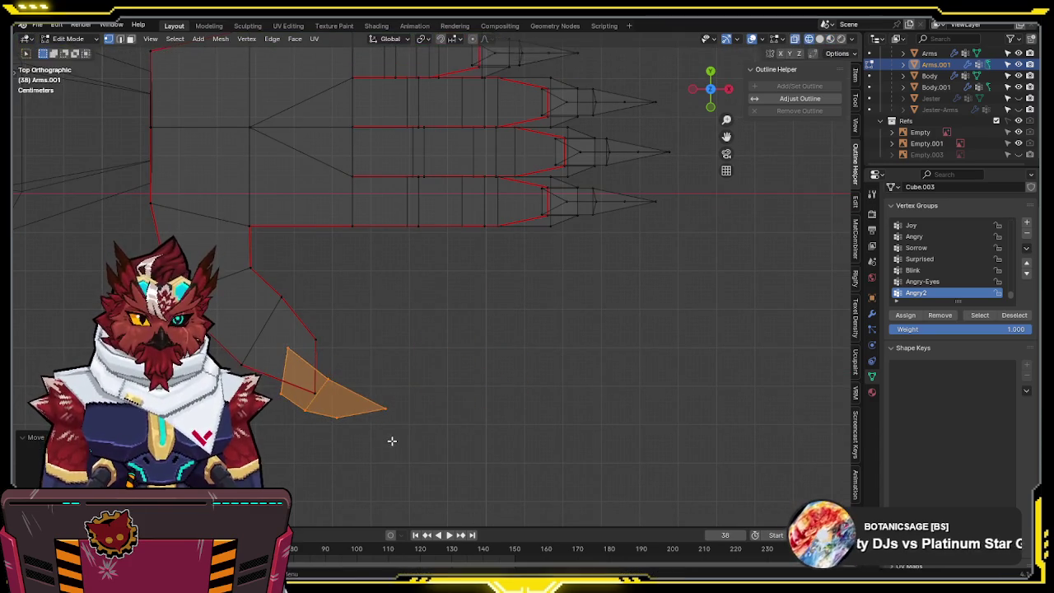
pyautogui.click(416, 403)
pyautogui.press('r')
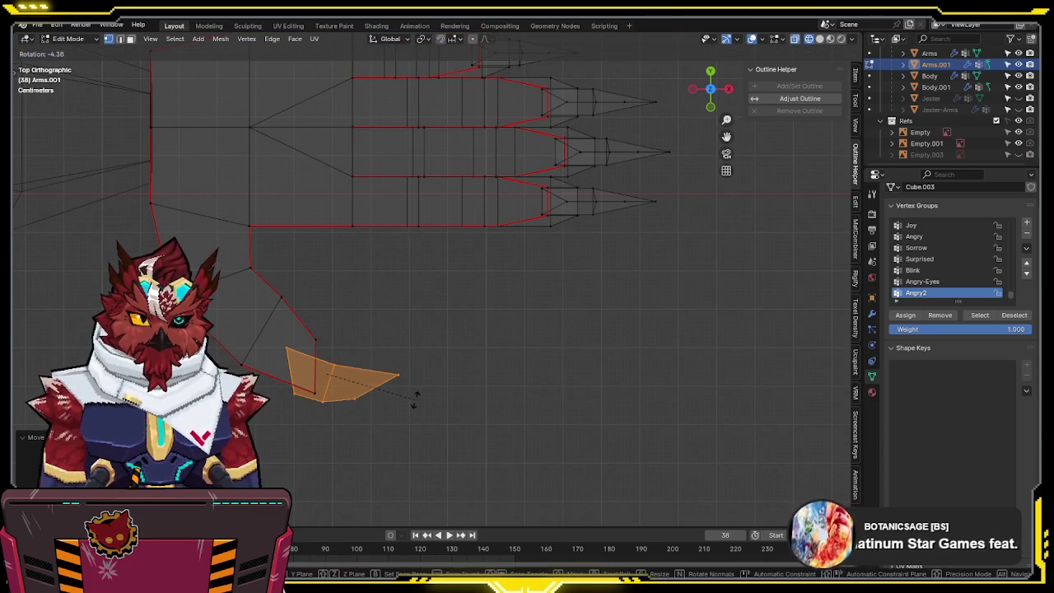
pyautogui.click(416, 404)
pyautogui.hotkey('alt', 'z')
pyautogui.moveTo(416, 403)
pyautogui.mouseDown(button='middle')
pyautogui.moveTo(395, 329)
pyautogui.moveTo(400, 281)
pyautogui.moveTo(384, 289)
pyautogui.moveTo(466, 234)
pyautogui.mouseUp(button='middle')
# - Adjust the thumb claw's height along Z and flatten it with a Z-axis scale
pyautogui.press('g')
pyautogui.press('z')
pyautogui.click(400, 281)
pyautogui.press('s')
pyautogui.press('z')
pyautogui.click(414, 280)
# - Slide the claw into place on the thumb while keeping it at the same height
pyautogui.press('g')
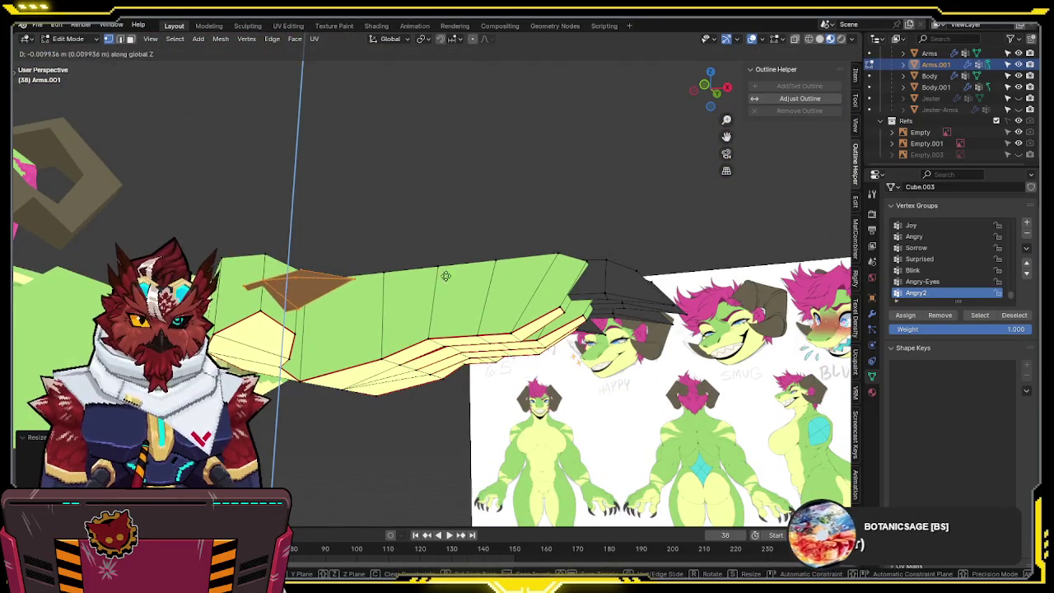
pyautogui.click(446, 276)
pyautogui.moveTo(445, 275)
pyautogui.mouseDown(button='middle')
pyautogui.moveTo(402, 266)
pyautogui.moveTo(475, 379)
pyautogui.mouseUp(button='middle')
pyautogui.press('g')
pyautogui.hotkey('shift', 'z')
pyautogui.click(420, 266)
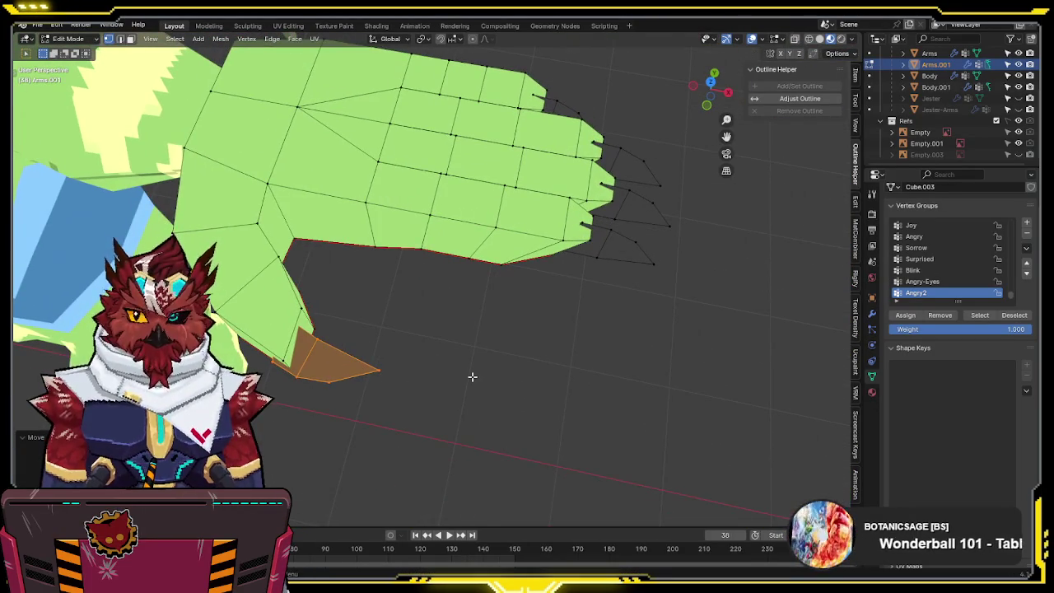
# - From top view with see-through on, move the selected thumb tip to a new position
pyautogui.press('KP_7')
pyautogui.hotkey('alt', 'z')
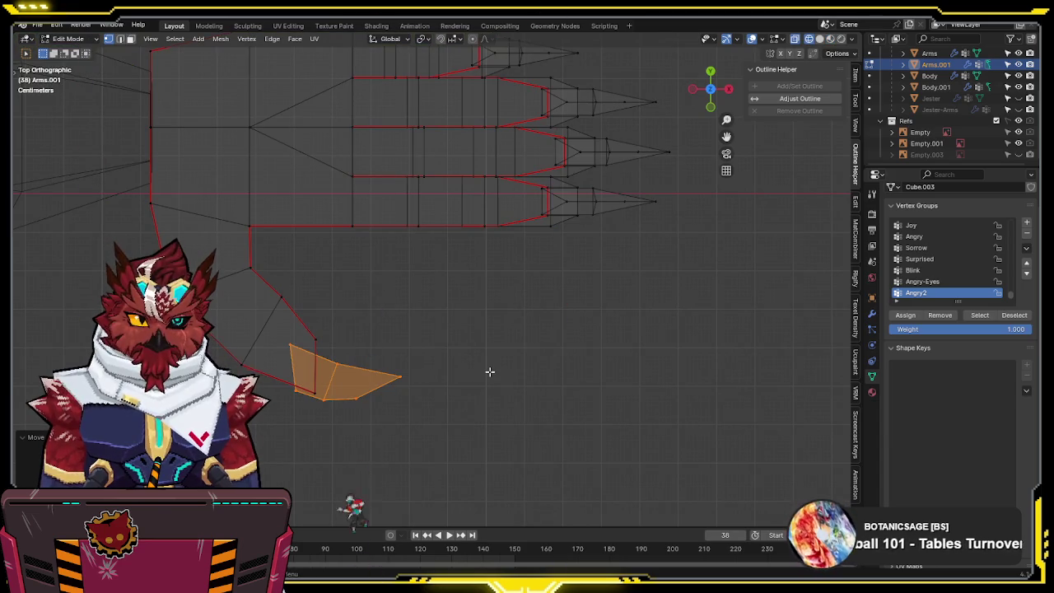
pyautogui.press('KP_1')
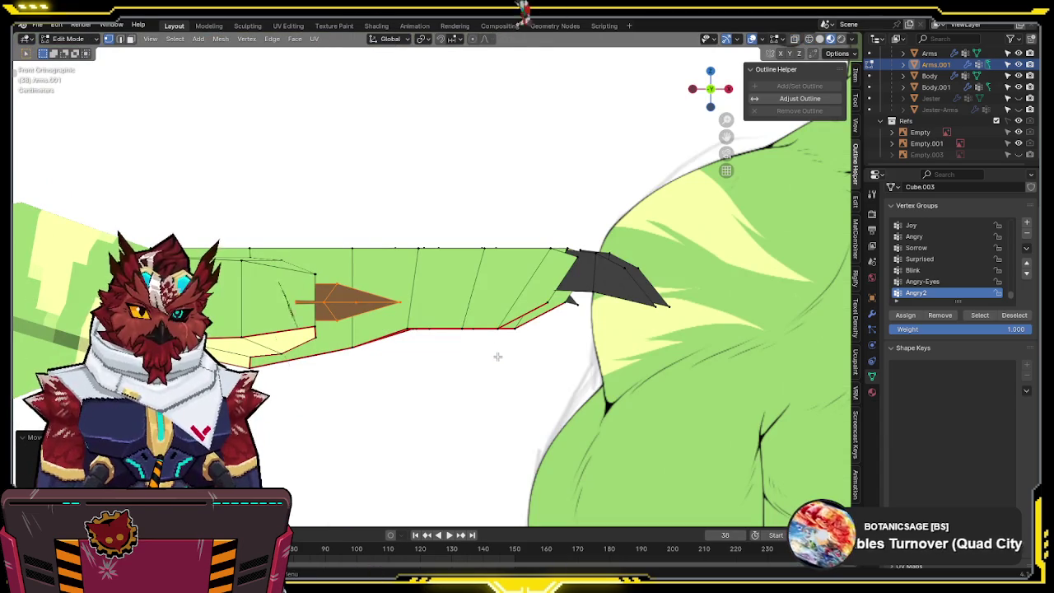
pyautogui.press('KP_7')
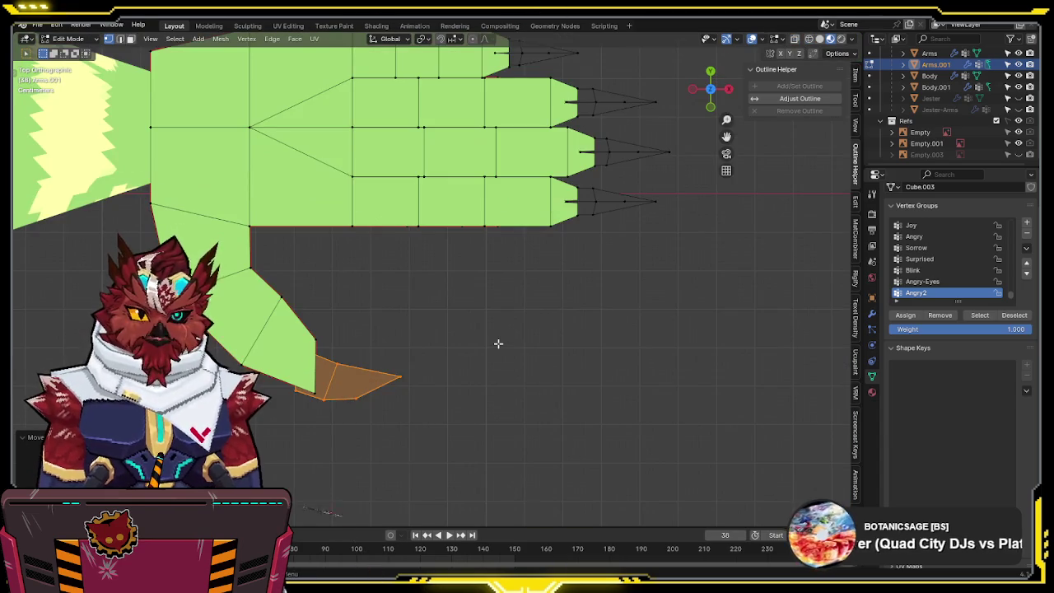
pyautogui.press('g')
pyautogui.click(564, 378)
pyautogui.moveTo(564, 378); pyautogui.dragTo(567, 311, button='middle')
pyautogui.hotkey('ctrl', 'Tab')
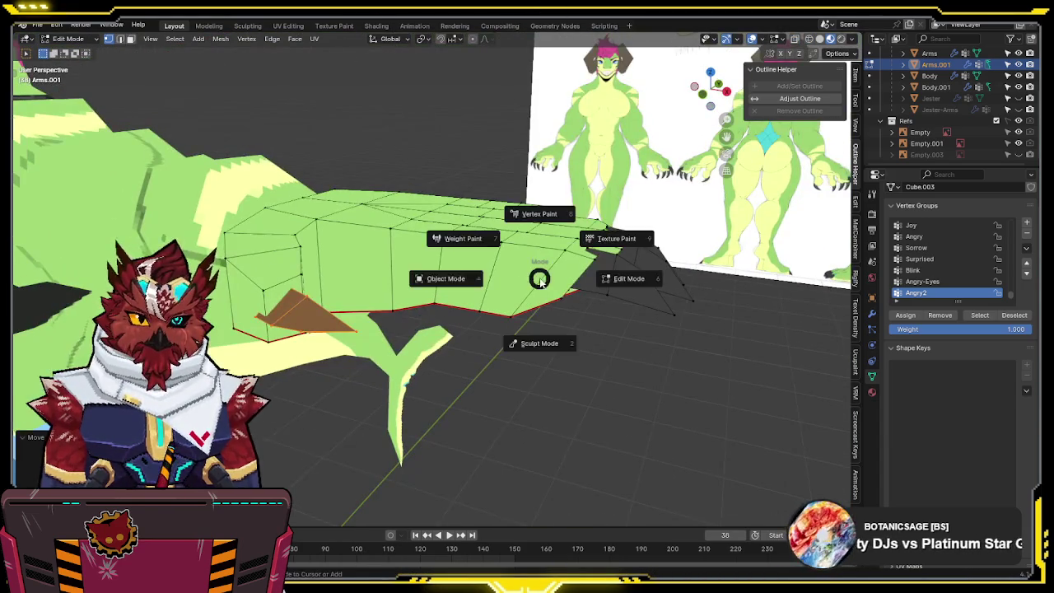
# - Isolate the arms object in local view and enter Edit Mode on the hand
pyautogui.click(450, 289)
pyautogui.moveTo(451, 289)
pyautogui.mouseDown(button='middle')
pyautogui.moveTo(512, 423)
pyautogui.moveTo(470, 425)
pyautogui.moveTo(571, 332)
pyautogui.moveTo(485, 278)
pyautogui.mouseUp(button='middle')
pyautogui.click(485, 277)
pyautogui.press('KP_Divide')
pyautogui.press('Tab')
pyautogui.moveTo(475, 199)
pyautogui.mouseDown(button='middle')
pyautogui.moveTo(400, 235)
pyautogui.moveTo(458, 197)
pyautogui.moveTo(506, 298)
pyautogui.mouseUp(button='middle')
pyautogui.press('KP_1')
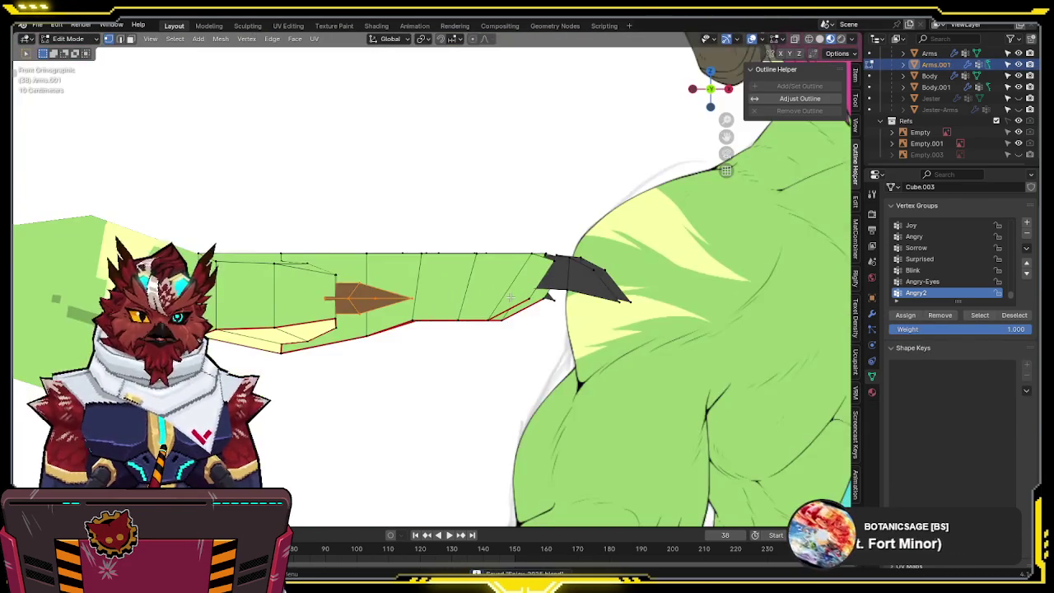
# - Zoom and orbit around the hand to inspect it from several angles
pyautogui.scroll(-4, 515, 280)
pyautogui.scroll(3, 520, 260)
pyautogui.moveTo(520, 260)
pyautogui.mouseDown(button='middle')
pyautogui.moveTo(517, 235)
pyautogui.moveTo(499, 242)
pyautogui.mouseUp(button='middle')
pyautogui.scroll(4, 493, 280)
pyautogui.moveTo(491, 318)
pyautogui.mouseDown(button='middle')
pyautogui.moveTo(479, 263)
pyautogui.moveTo(482, 329)
pyautogui.moveTo(412, 200)
pyautogui.moveTo(419, 177)
pyautogui.moveTo(423, 237)
pyautogui.moveTo(470, 257)
pyautogui.mouseUp(button='middle')
pyautogui.scroll(-3, 475, 343)
pyautogui.scroll(4, 411, 200)
pyautogui.scroll(2, 422, 237)
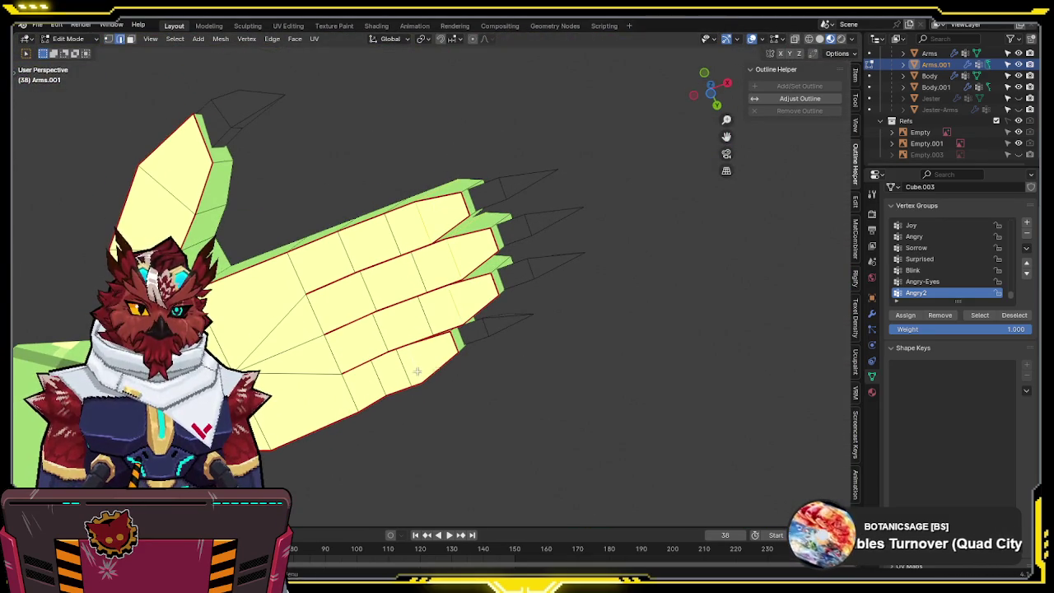
pyautogui.moveTo(416, 371); pyautogui.dragTo(598, 362, button='middle')
pyautogui.press('g')
pyautogui.press('Escape')
# - Set transform orientation to Local and stretch the hand along its local Y axis
pyautogui.press('.')
pyautogui.press(',')
pyautogui.click(694, 415)
pyautogui.press('s')
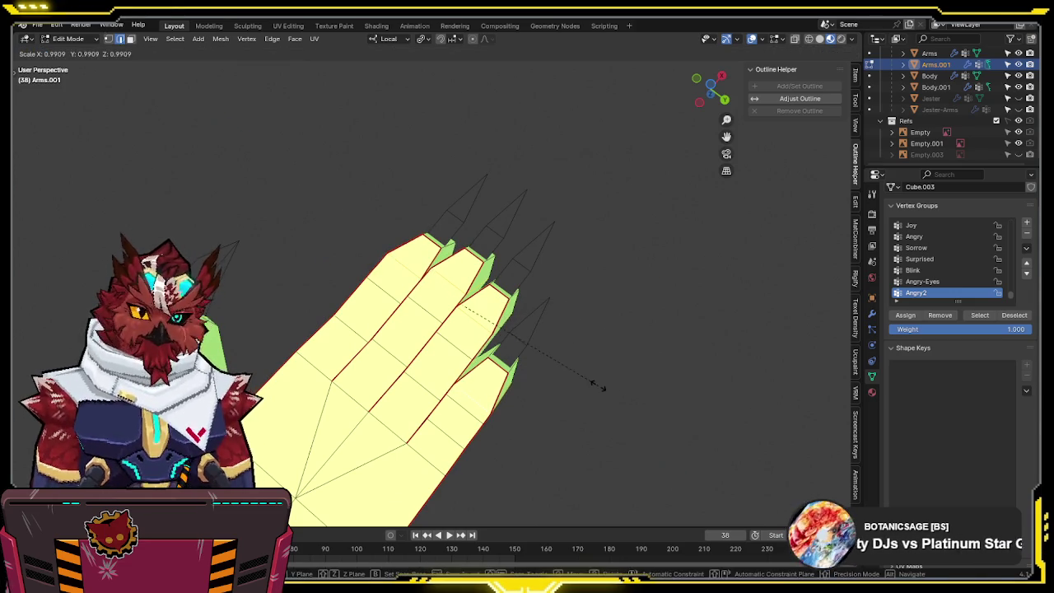
pyautogui.press('y')
pyautogui.click(653, 382)
# - Resize the selected finger vertices from top view to reshape the finger
pyautogui.moveTo(653, 382)
pyautogui.mouseDown(button='middle')
pyautogui.moveTo(576, 407)
pyautogui.moveTo(450, 253)
pyautogui.moveTo(470, 281)
pyautogui.mouseUp(button='middle')
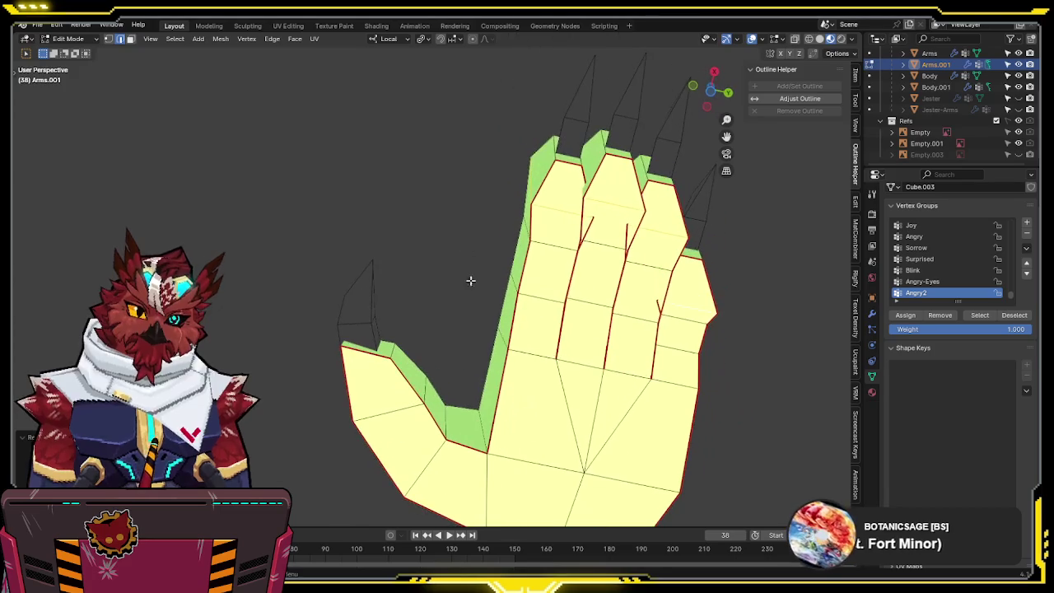
pyautogui.press('KP_7')
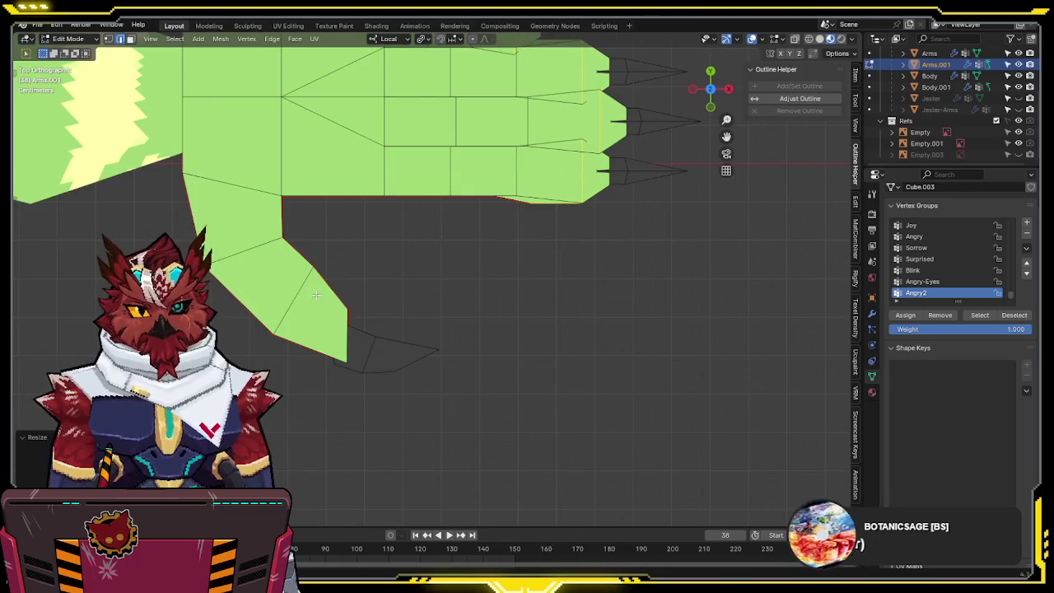
pyautogui.press('s')
pyautogui.press('Escape')
pyautogui.press('s')
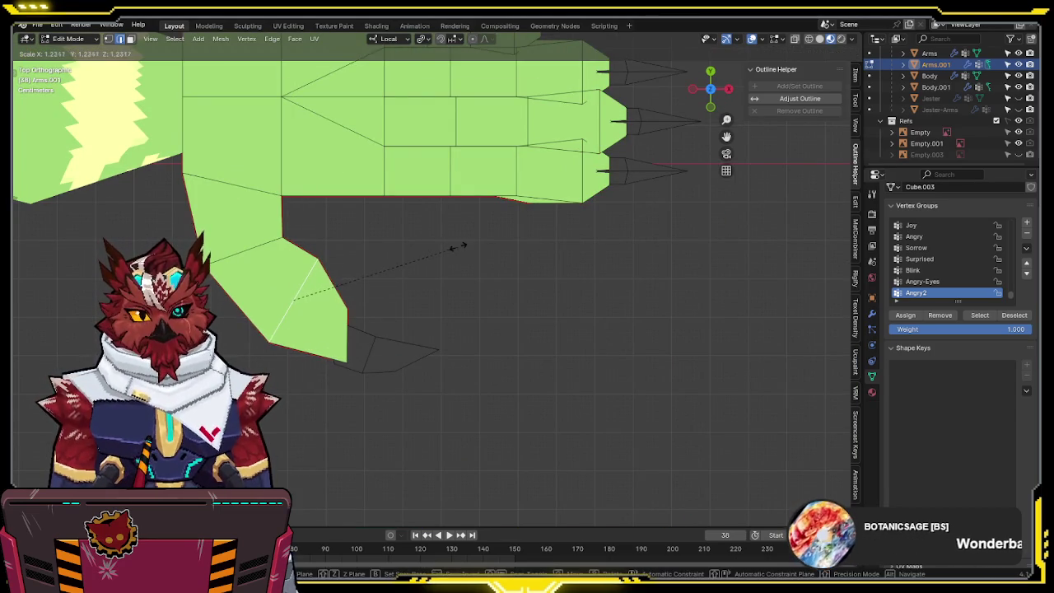
pyautogui.click(458, 247)
# - Flatten the hand's end to 0.3122 along local Z from right view, then exit Edit Mode
pyautogui.moveTo(459, 246)
pyautogui.mouseDown(button='middle')
pyautogui.moveTo(328, 152)
pyautogui.moveTo(450, 227)
pyautogui.mouseUp(button='middle')
pyautogui.press('KP_3')
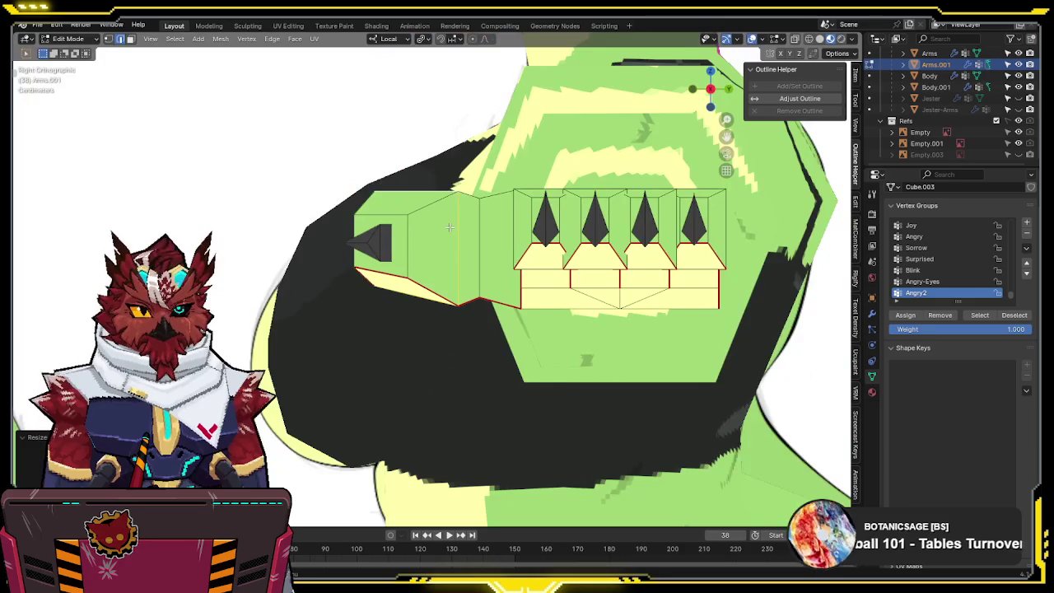
pyautogui.press('z')
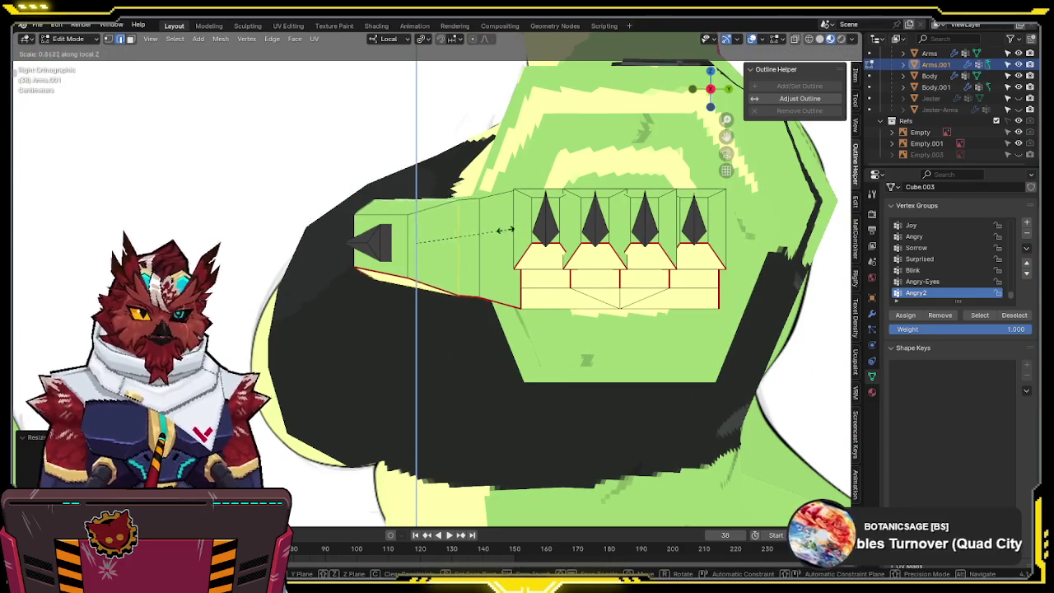
pyautogui.click(511, 233)
pyautogui.scroll(-5, 399, 244)
pyautogui.moveTo(399, 243)
pyautogui.mouseDown(button='middle')
pyautogui.moveTo(567, 288)
pyautogui.moveTo(536, 355)
pyautogui.moveTo(453, 296)
pyautogui.moveTo(478, 272)
pyautogui.moveTo(501, 214)
pyautogui.moveTo(485, 296)
pyautogui.moveTo(544, 256)
pyautogui.moveTo(480, 290)
pyautogui.mouseUp(button='middle')
pyautogui.press('Tab')
pyautogui.press('Tab')
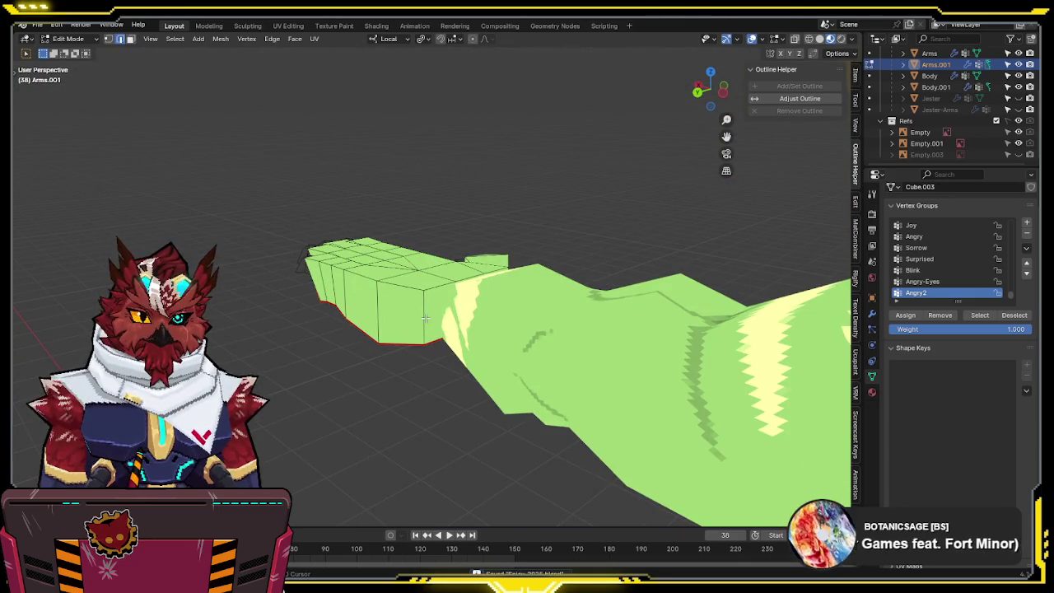
# - Rescale the hand along local Z and narrow it along local Y in X-ray display
pyautogui.press('s')
pyautogui.press('z')
pyautogui.press('z')
pyautogui.click(558, 292)
pyautogui.hotkey('shift', 'z')
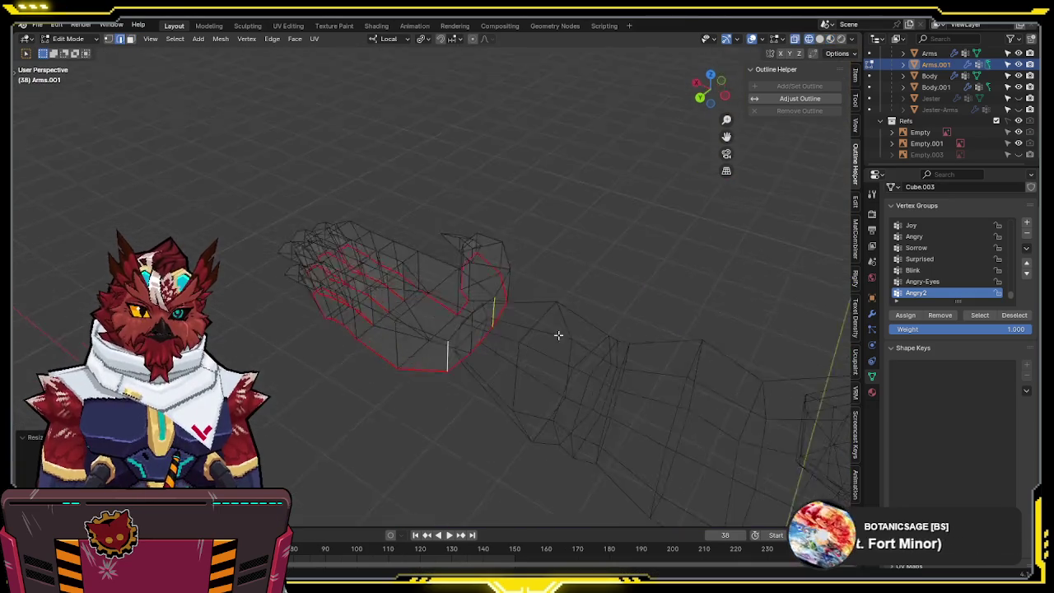
pyautogui.moveTo(543, 310); pyautogui.dragTo(543, 321, button='middle')
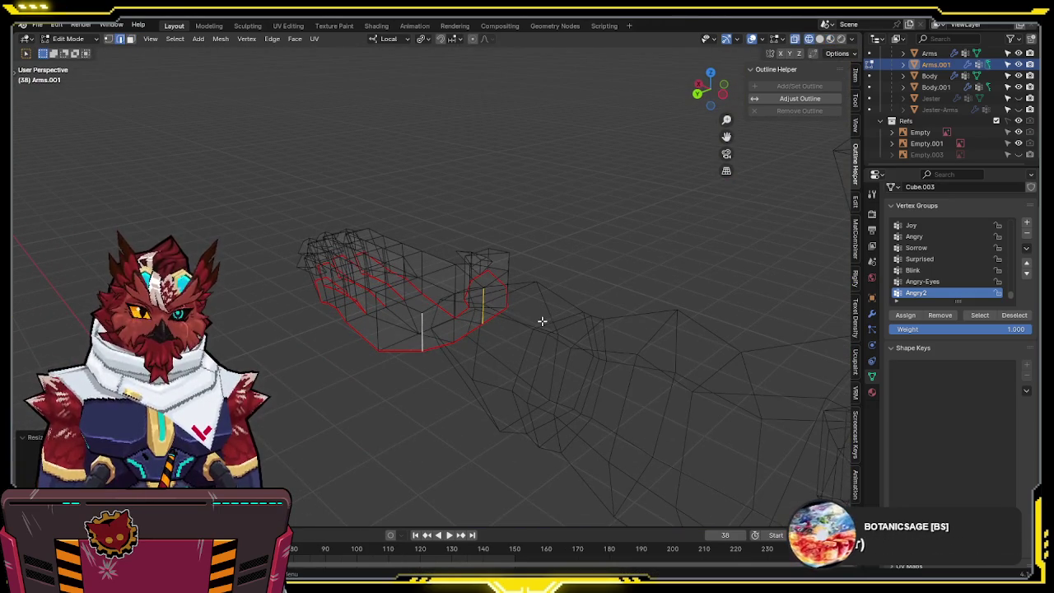
pyautogui.press('s')
pyautogui.press('y')
pyautogui.press('y')
pyautogui.click(505, 315)
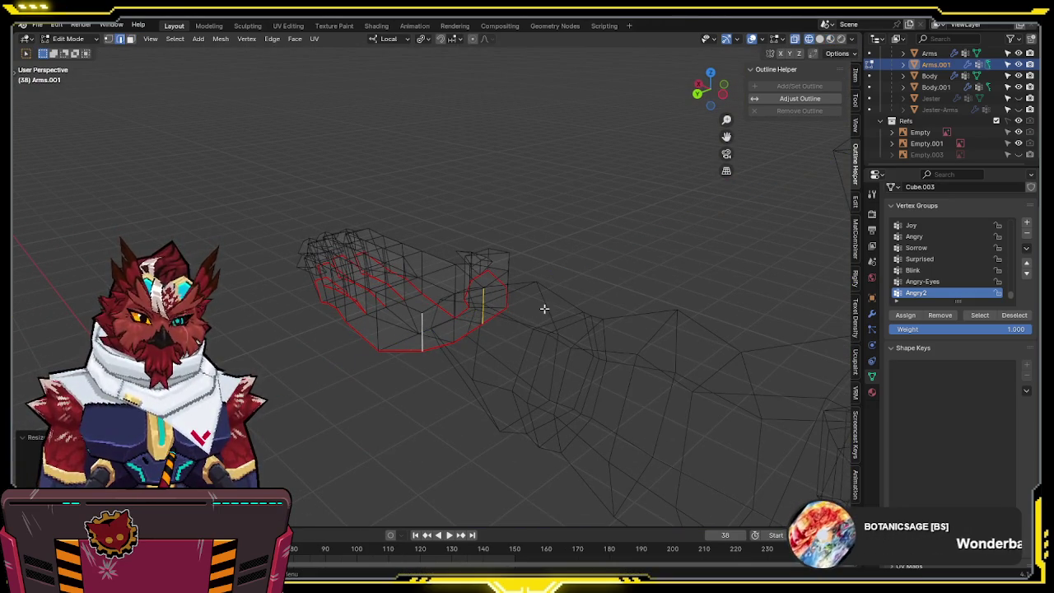
# - Scale the hand along global Y from top view
pyautogui.press('`')
pyautogui.moveTo(543, 306); pyautogui.dragTo(406, 199, button='middle')
pyautogui.press('KP_7')
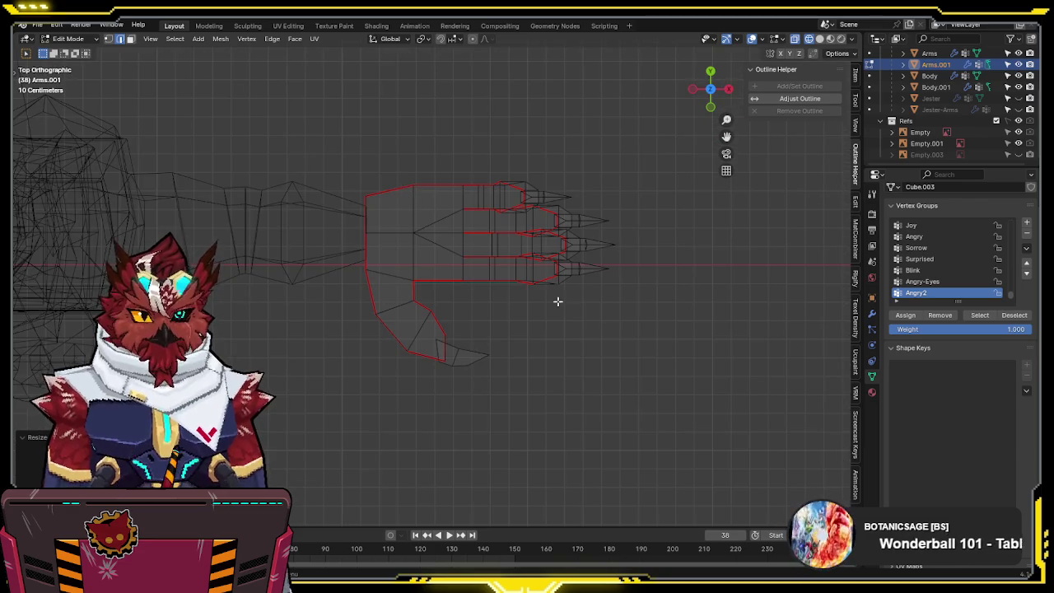
pyautogui.press('s')
pyautogui.press('y')
pyautogui.click(526, 300)
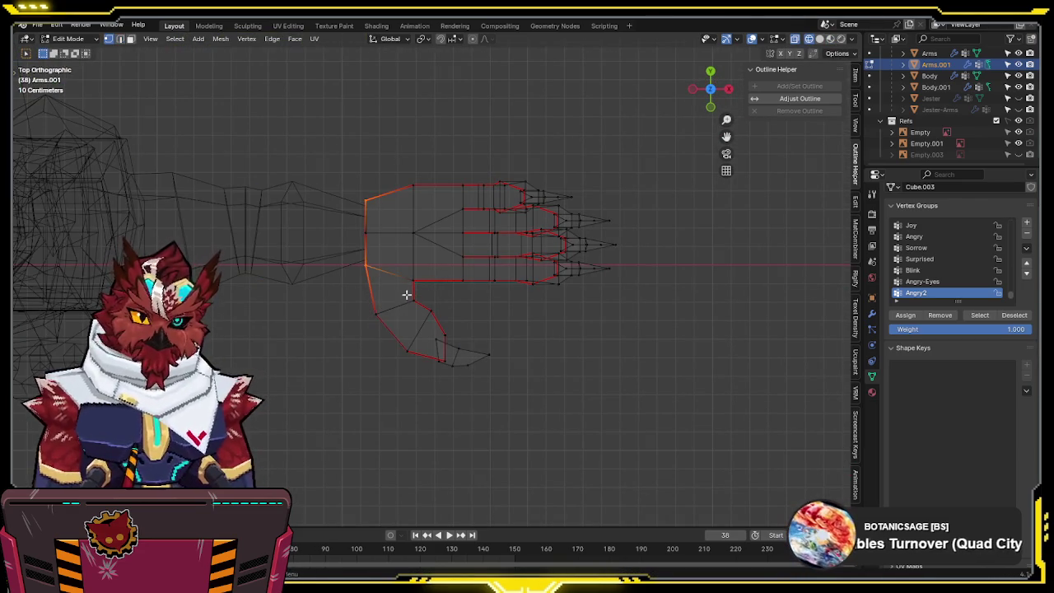
# - Reshape the thumb outline by moving individual edge vertices, nudging the inner edge about 0.02 m
pyautogui.click(375, 313)
pyautogui.press('g')
pyautogui.click(418, 297)
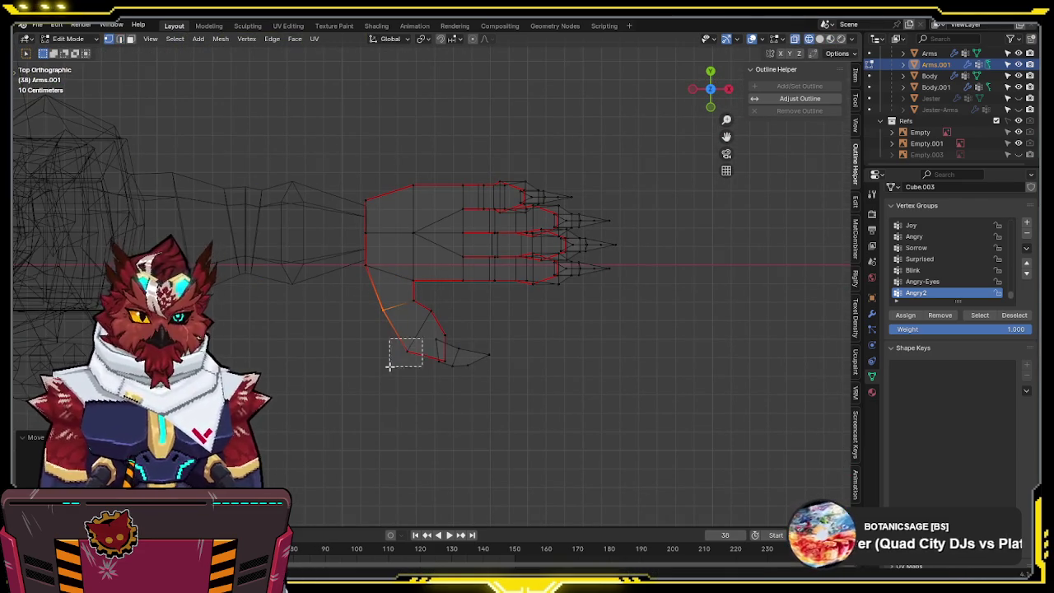
pyautogui.moveTo(390, 366); pyautogui.dragTo(391, 367)
pyautogui.moveTo(389, 306); pyautogui.dragTo(388, 305)
pyautogui.press('g')
pyautogui.click(381, 299)
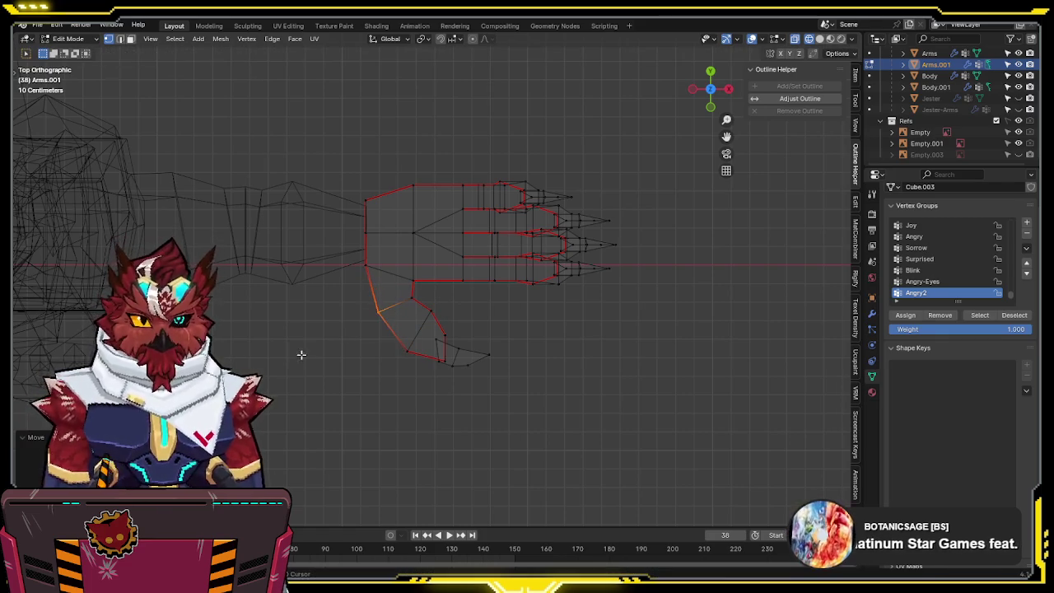
pyautogui.moveTo(418, 321); pyautogui.dragTo(416, 323)
pyautogui.press('g')
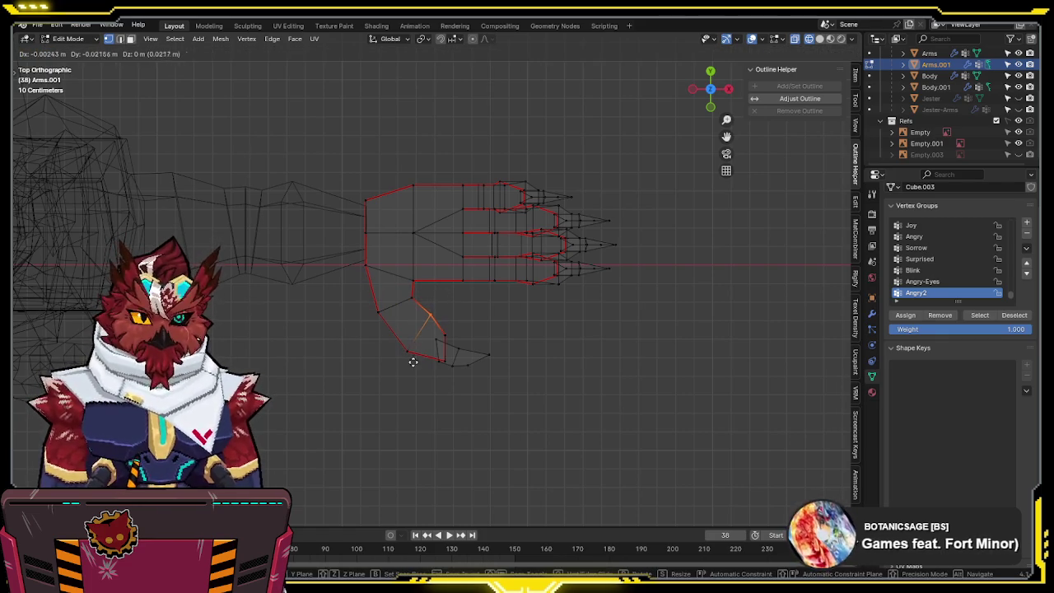
pyautogui.click(412, 361)
# - Turn X-ray off, return to Object Mode and save the blend file
pyautogui.hotkey('shift', 'z')
pyautogui.moveTo(412, 357)
pyautogui.mouseDown(button='middle')
pyautogui.moveTo(626, 336)
pyautogui.moveTo(597, 189)
pyautogui.moveTo(491, 190)
pyautogui.moveTo(558, 291)
pyautogui.moveTo(591, 287)
pyautogui.moveTo(579, 262)
pyautogui.moveTo(496, 207)
pyautogui.mouseUp(button='middle')
pyautogui.press('Tab')
pyautogui.hotkey('ctrl', 's')
pyautogui.scroll(4, 527, 230)
# - Toggle between solid and material preview shading and view the material settings
pyautogui.scroll(2, 498, 239)
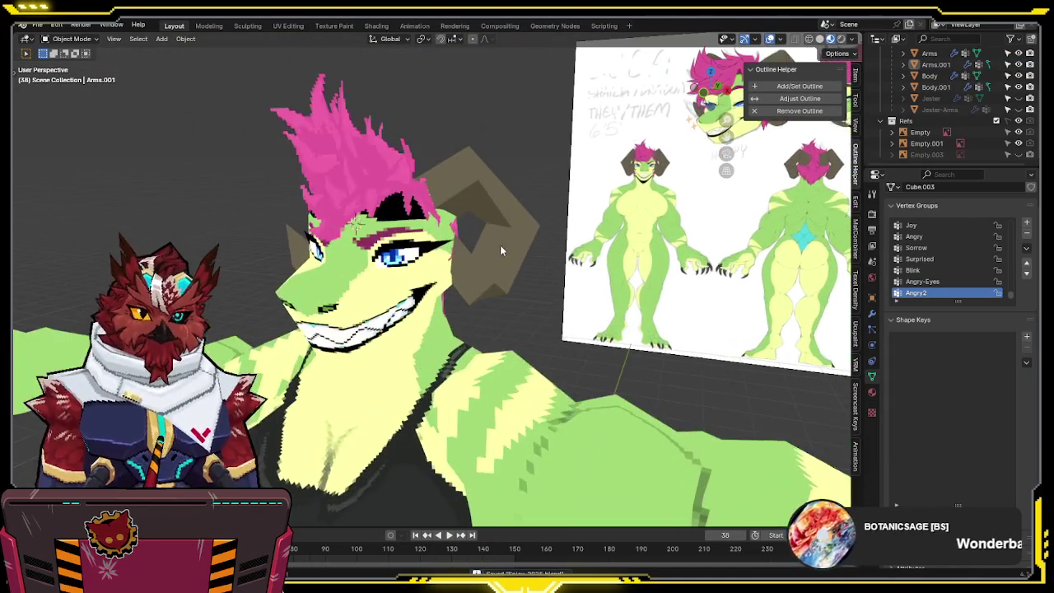
pyautogui.click(819, 40)
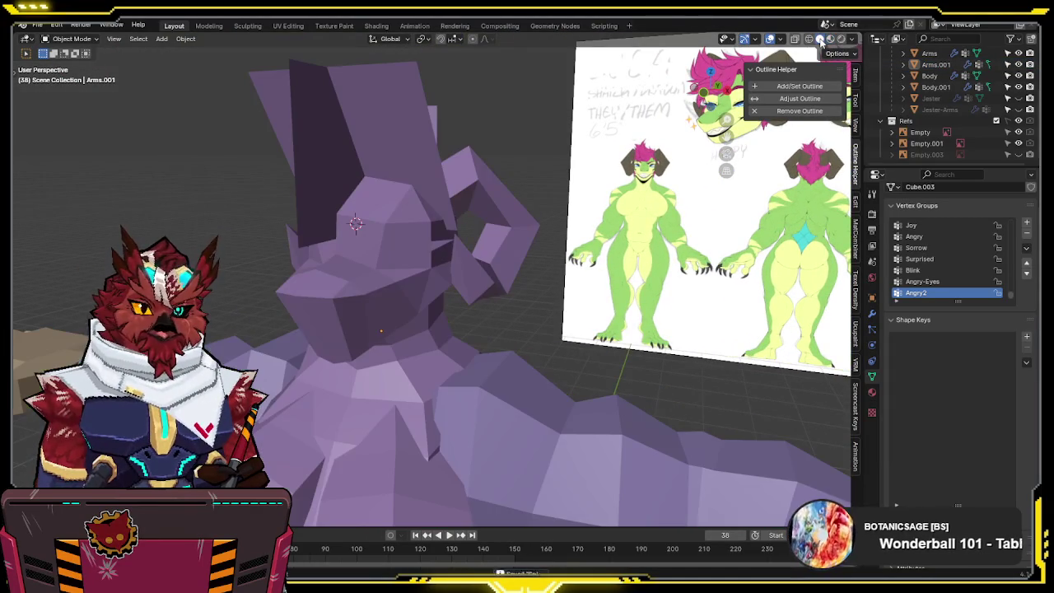
pyautogui.click(830, 39)
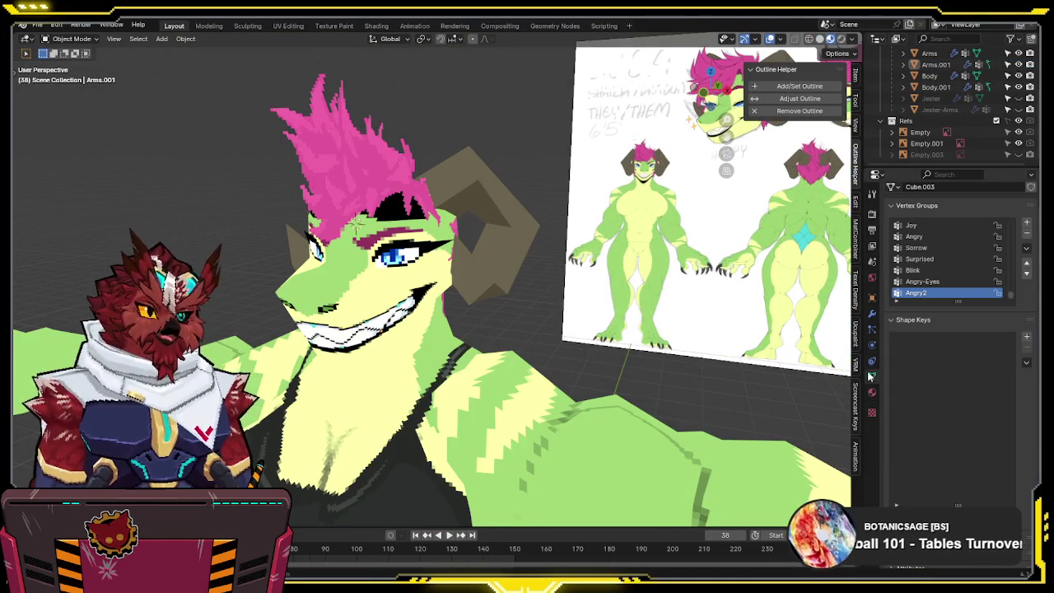
pyautogui.click(872, 393)
pyautogui.scroll(-8, 950, 430)
pyautogui.scroll(-2, 931, 411)
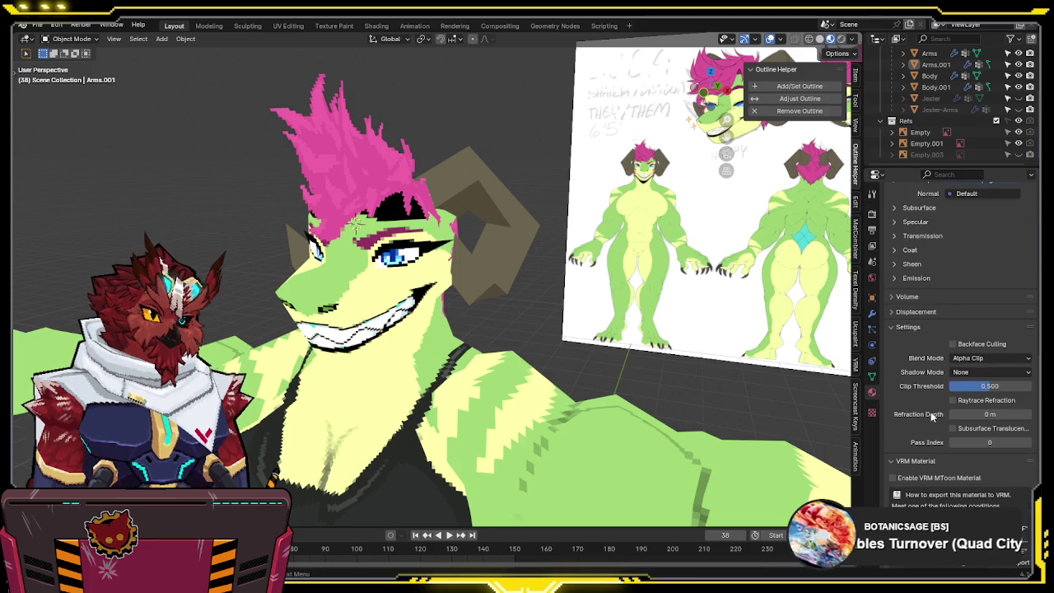
# - Select the Body and set Solid shading with Flat lighting and Texture colour
pyautogui.click(421, 231)
pyautogui.press('Tab')
pyautogui.moveTo(421, 231); pyautogui.dragTo(461, 271, button='middle')
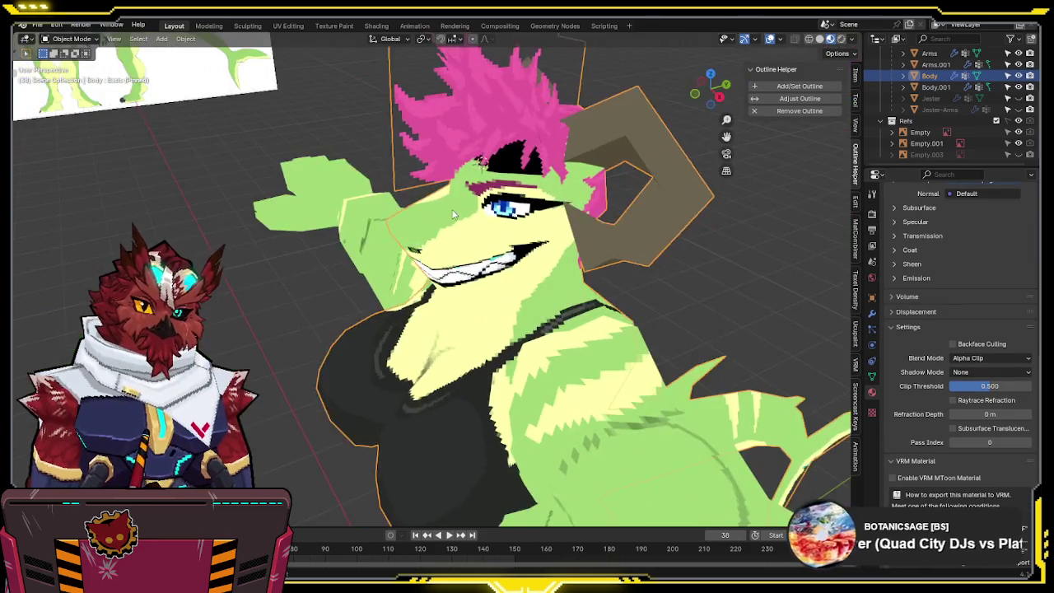
pyautogui.click(819, 41)
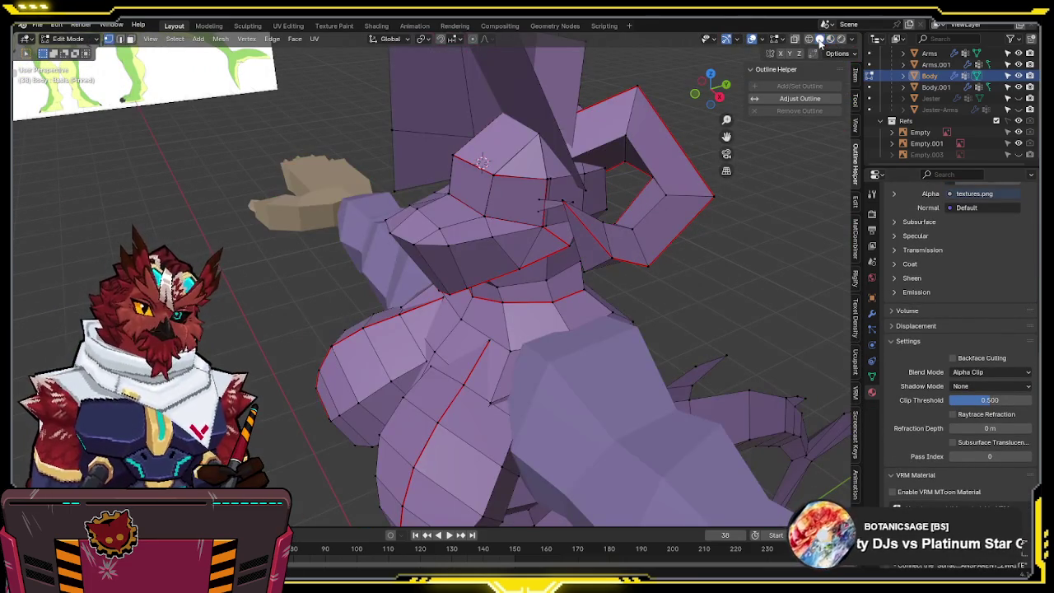
pyautogui.click(856, 40)
pyautogui.click(894, 100)
pyautogui.click(885, 169)
pyautogui.moveTo(741, 189)
pyautogui.mouseDown(button='middle')
pyautogui.moveTo(634, 163)
pyautogui.moveTo(483, 194)
pyautogui.moveTo(532, 189)
pyautogui.moveTo(463, 158)
pyautogui.moveTo(468, 180)
pyautogui.moveTo(500, 208)
pyautogui.moveTo(420, 219)
pyautogui.moveTo(445, 231)
pyautogui.mouseUp(button='middle')
pyautogui.press('Tab')
pyautogui.press('Tab')
# - Face-select the area around the eye and trial-move it freely and vertically
pyautogui.press('3')
pyautogui.click(444, 234)
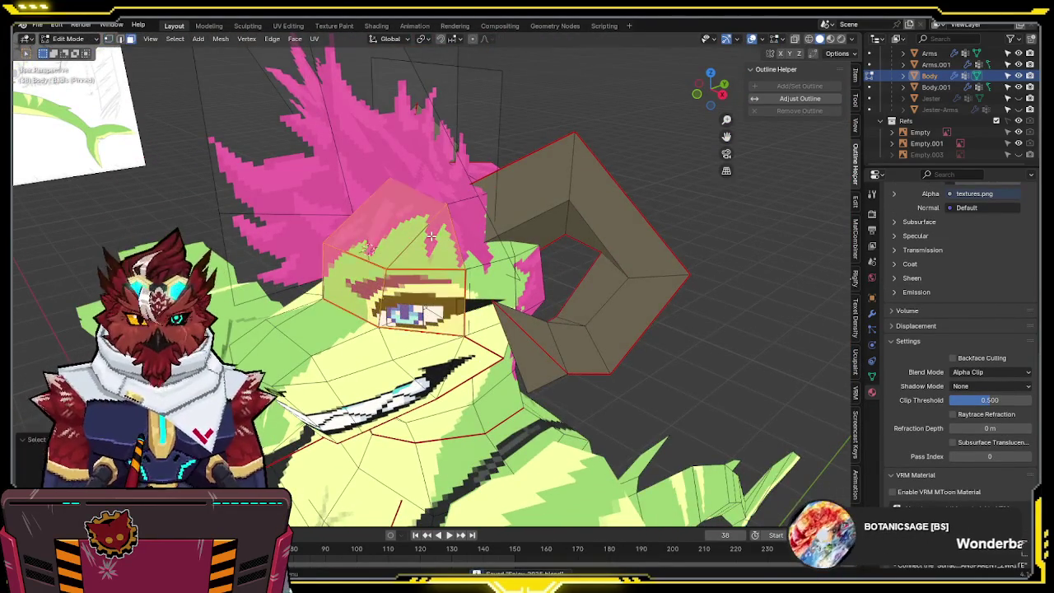
pyautogui.press('g')
pyautogui.press('Escape')
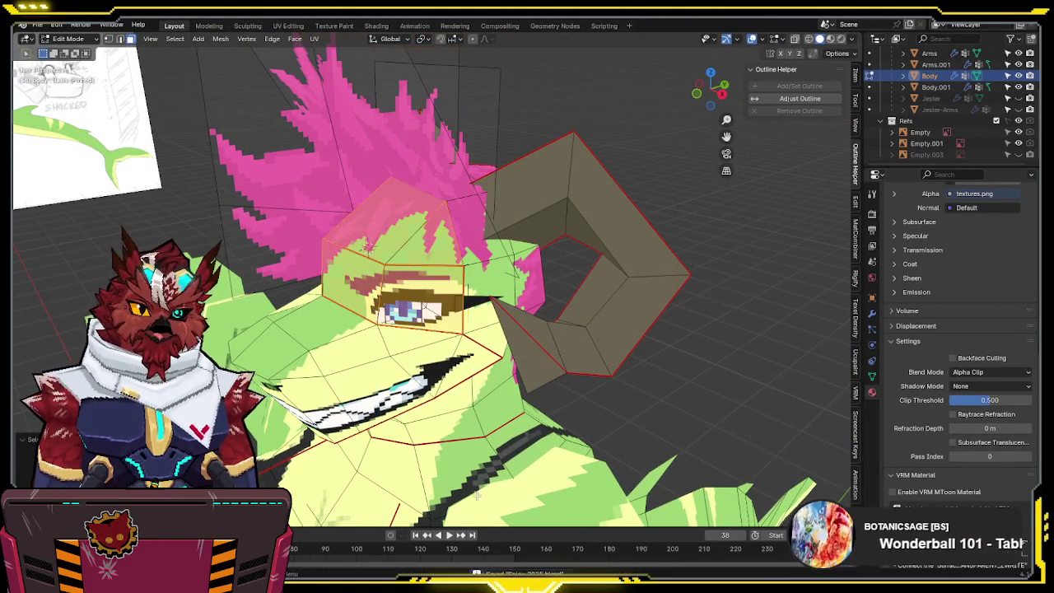
pyautogui.moveTo(441, 419)
pyautogui.mouseDown(button='middle')
pyautogui.moveTo(577, 329)
pyautogui.moveTo(666, 252)
pyautogui.mouseUp(button='middle')
pyautogui.press('g')
pyautogui.press('z')
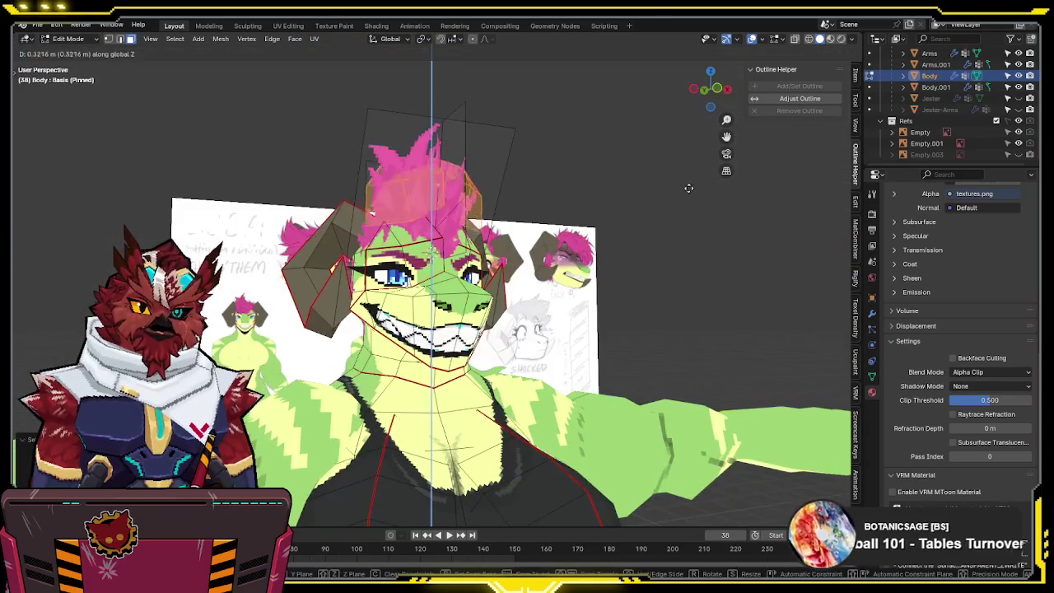
pyautogui.press('Escape')
# - Reposition the eye faces from a side view of the head and return to Object Mode
pyautogui.moveTo(708, 118)
pyautogui.mouseDown(button='middle')
pyautogui.moveTo(554, 183)
pyautogui.moveTo(585, 182)
pyautogui.moveTo(634, 153)
pyautogui.moveTo(592, 142)
pyautogui.mouseUp(button='middle')
pyautogui.press('g')
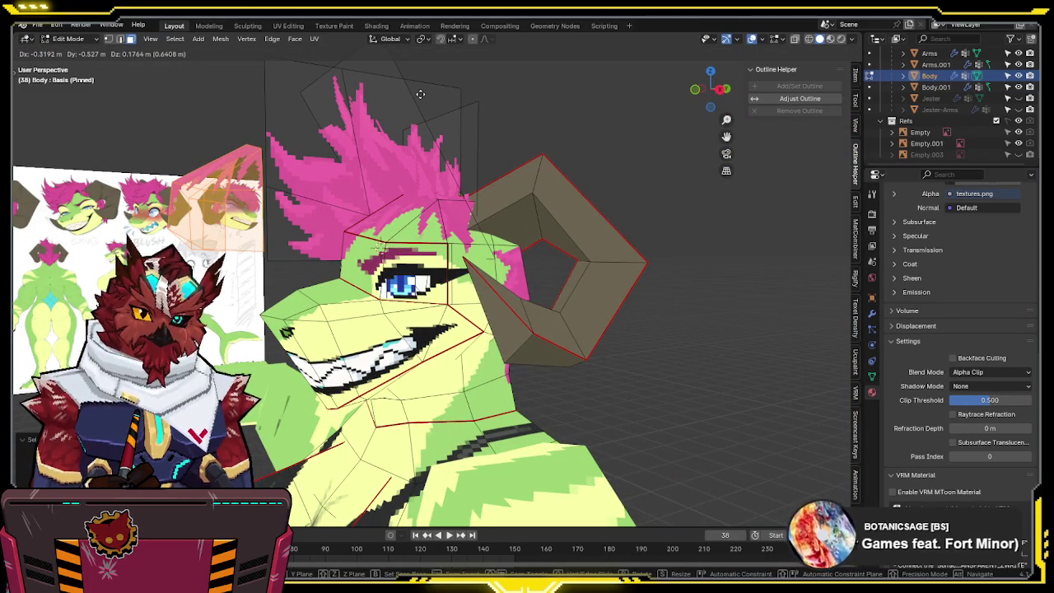
pyautogui.click(418, 94)
pyautogui.moveTo(418, 94)
pyautogui.mouseDown(button='middle')
pyautogui.moveTo(419, 222)
pyautogui.moveTo(444, 234)
pyautogui.mouseUp(button='middle')
pyautogui.press('Tab')
# - Preview the AA, Sorrow, Angry and Fun expression shape keys on the body
pyautogui.click(872, 376)
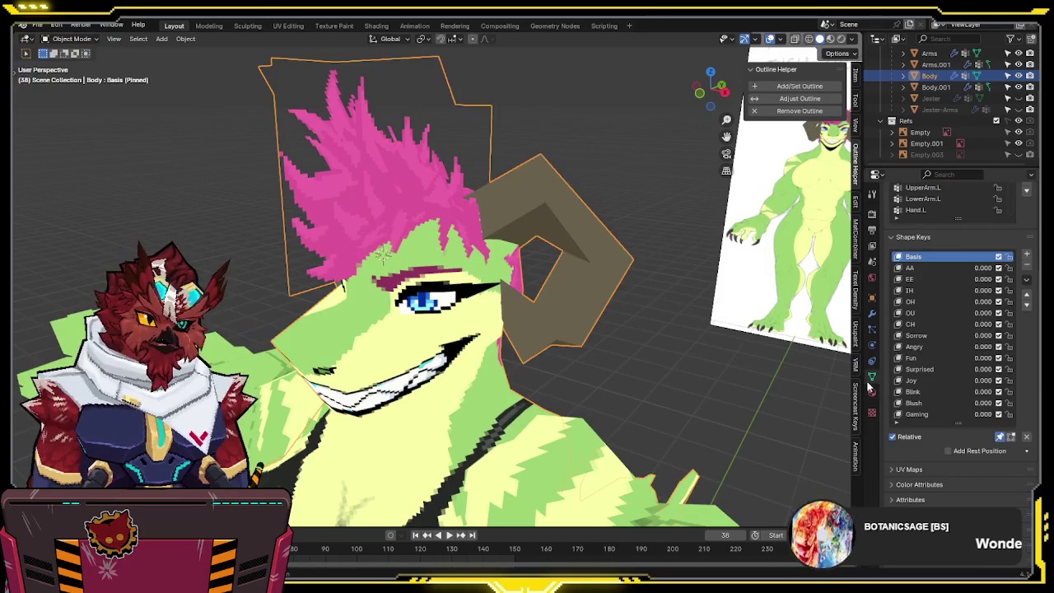
pyautogui.click(937, 272)
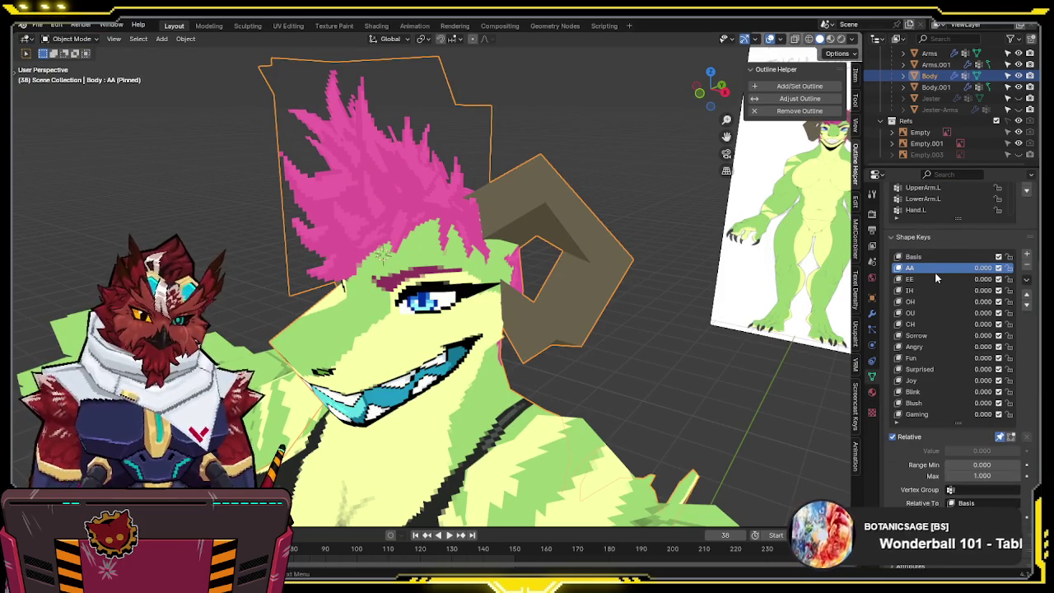
pyautogui.press('Down')
pyautogui.press('Down')
pyautogui.press('Down')
pyautogui.press('Down')
pyautogui.press('Down')
pyautogui.press('Down')
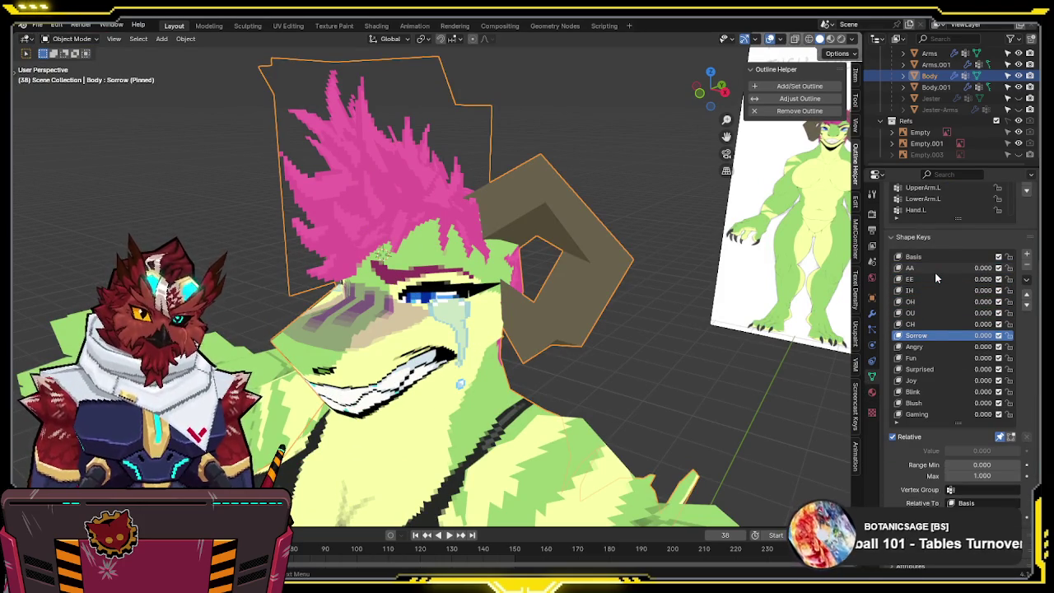
pyautogui.press('Down')
pyautogui.press('Down')
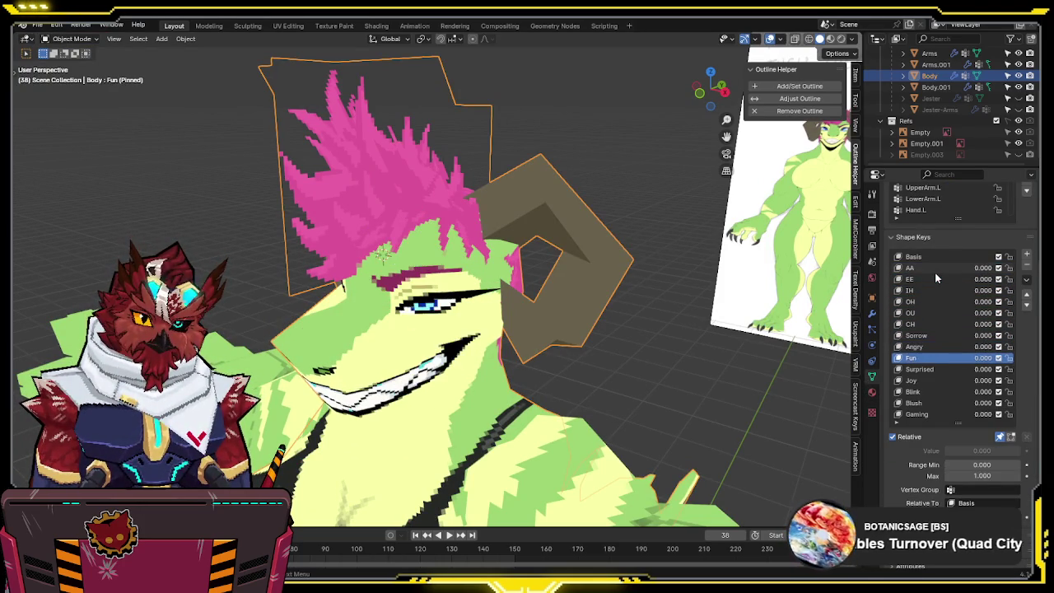
pyautogui.press('Down')
pyautogui.moveTo(699, 271)
pyautogui.mouseDown(button='middle')
pyautogui.moveTo(472, 251)
pyautogui.moveTo(492, 258)
pyautogui.mouseUp(button='middle')
pyautogui.press('Tab')
pyautogui.press('Tab')
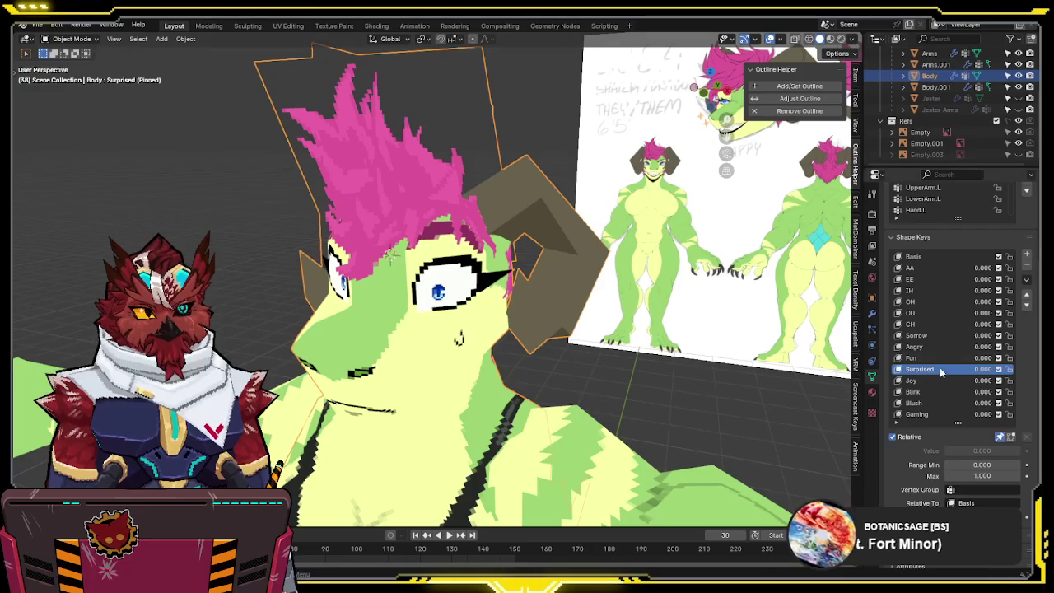
pyautogui.press('Tab')
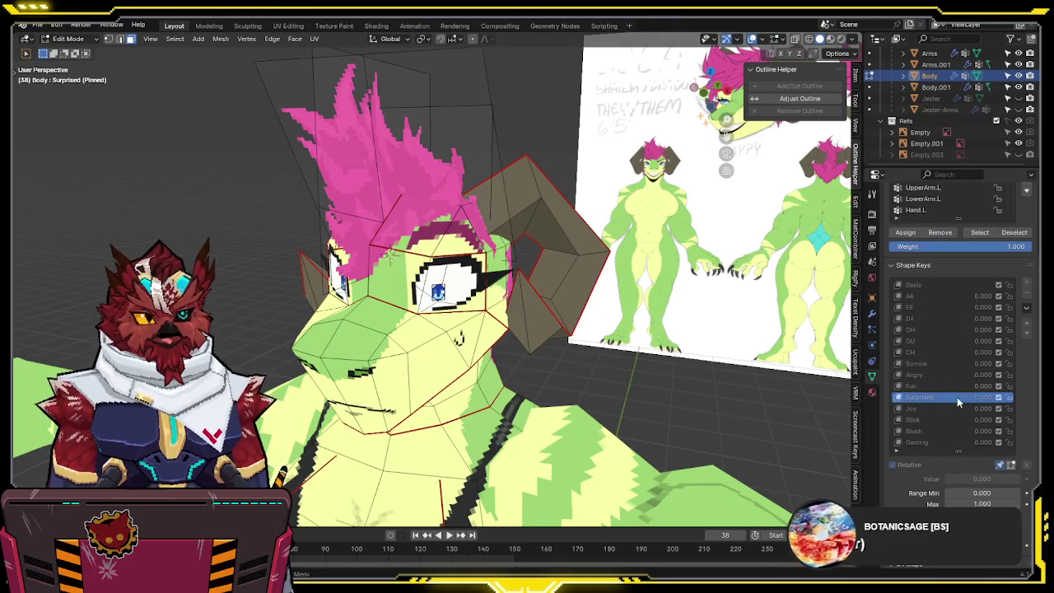
# - Preview the Joy, Blink, Gaming, Blush and IH expressions, ending on Basis in Object Mode
pyautogui.click(939, 409)
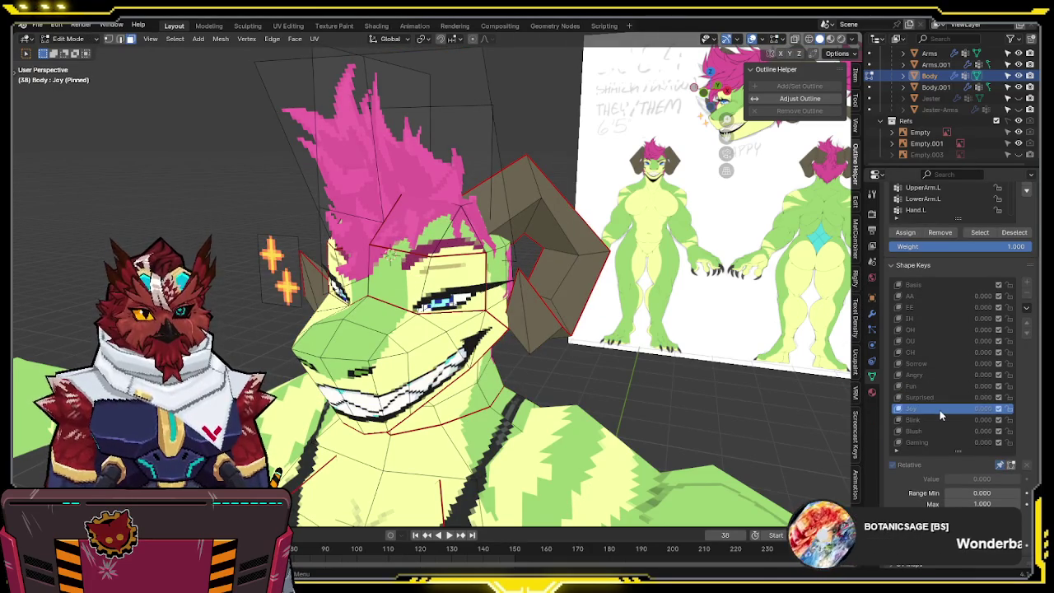
pyautogui.press('Down')
pyautogui.scroll(3, 535, 321)
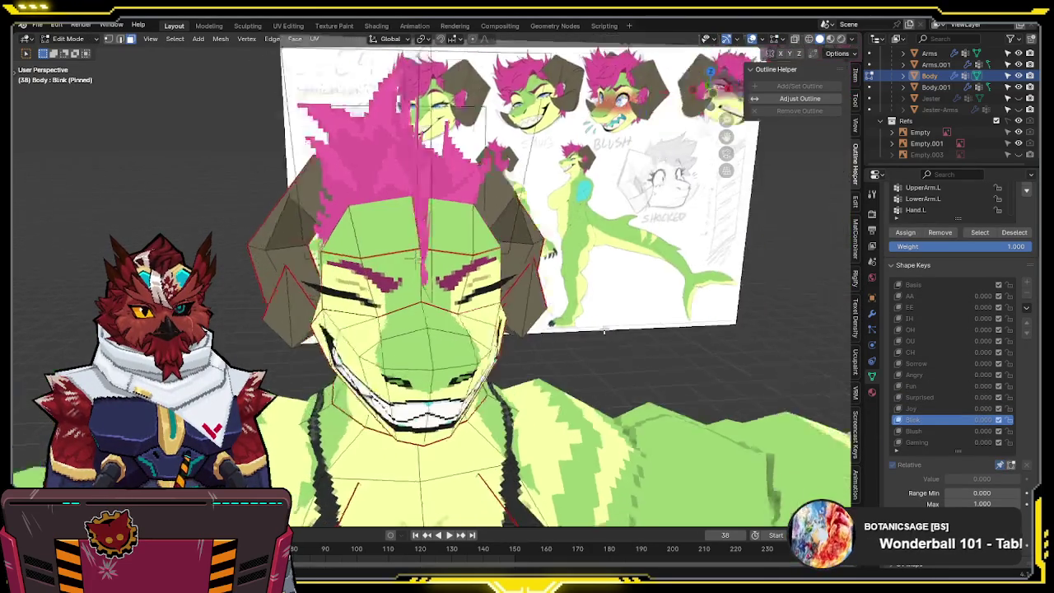
pyautogui.moveTo(535, 321); pyautogui.dragTo(538, 321, button='middle')
pyautogui.scroll(-3, 538, 321)
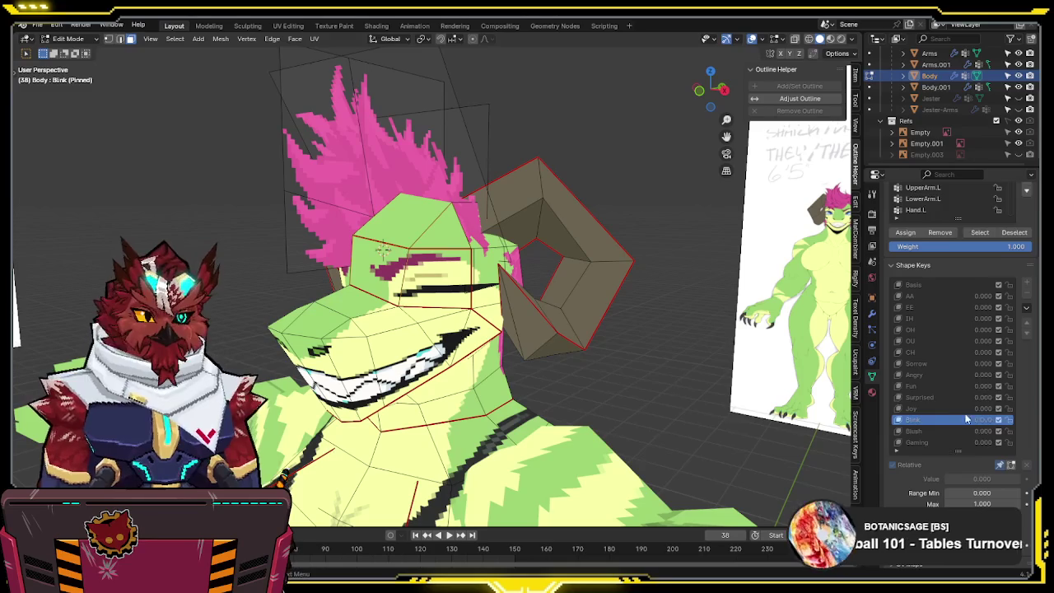
pyautogui.scroll(-2, 940, 390)
pyautogui.click(941, 386)
pyautogui.press('Down')
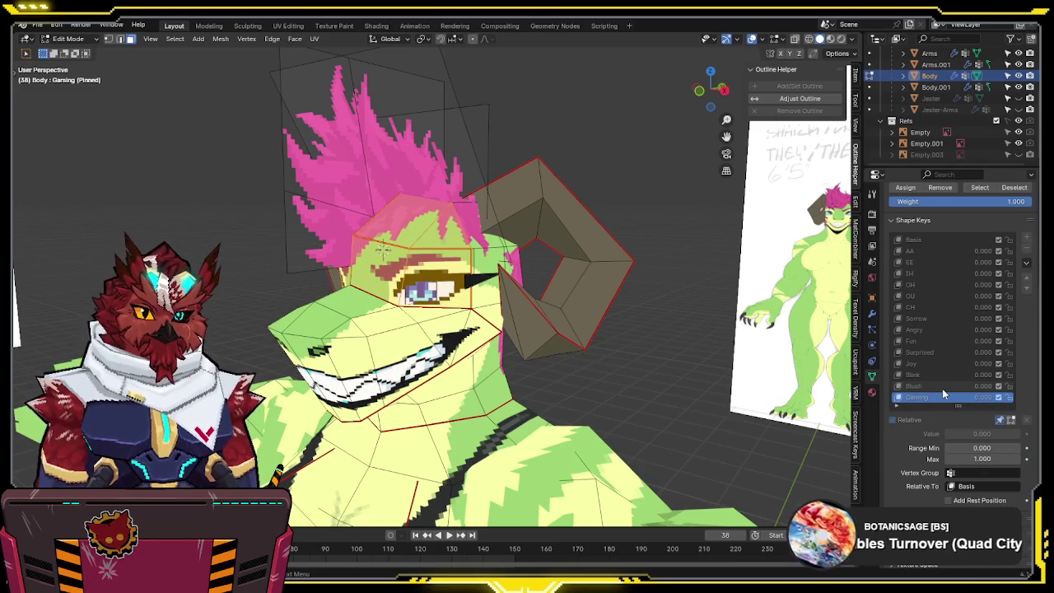
pyautogui.press('Up')
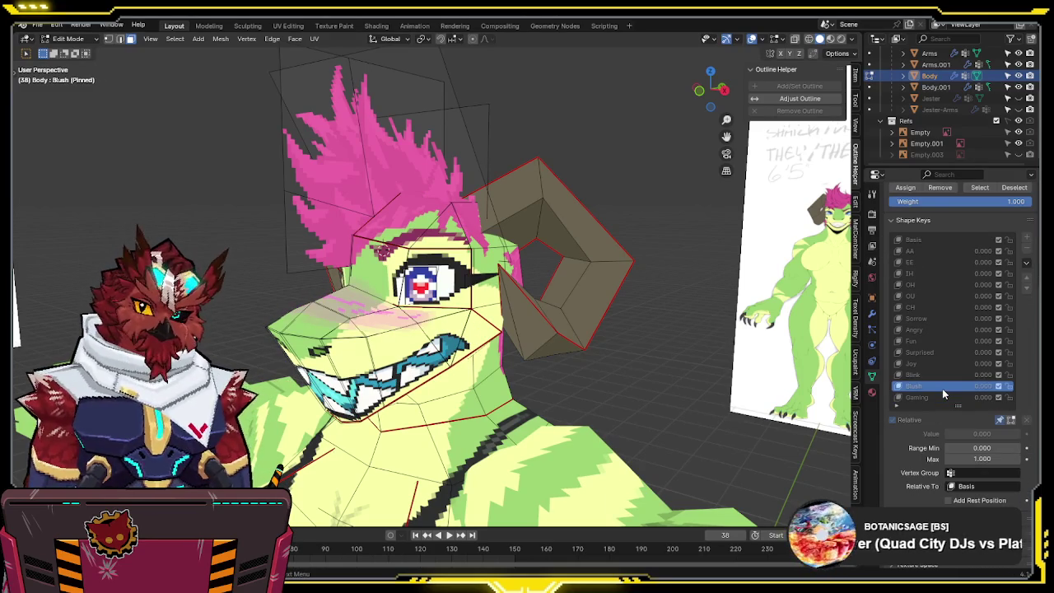
pyautogui.press('Up')
pyautogui.press('Up')
pyautogui.press('Up')
pyautogui.press('Up')
pyautogui.press('Up')
pyautogui.press('Up')
pyautogui.press('Up')
pyautogui.press('Up')
pyautogui.press('Up')
pyautogui.press('Up')
pyautogui.press('Up')
pyautogui.press('Up')
pyautogui.moveTo(692, 329)
pyautogui.mouseDown(button='middle')
pyautogui.moveTo(671, 322)
pyautogui.moveTo(741, 341)
pyautogui.moveTo(448, 324)
pyautogui.moveTo(487, 329)
pyautogui.moveTo(615, 146)
pyautogui.moveTo(549, 251)
pyautogui.moveTo(604, 245)
pyautogui.moveTo(568, 250)
pyautogui.moveTo(543, 220)
pyautogui.mouseUp(button='middle')
pyautogui.press('Tab')
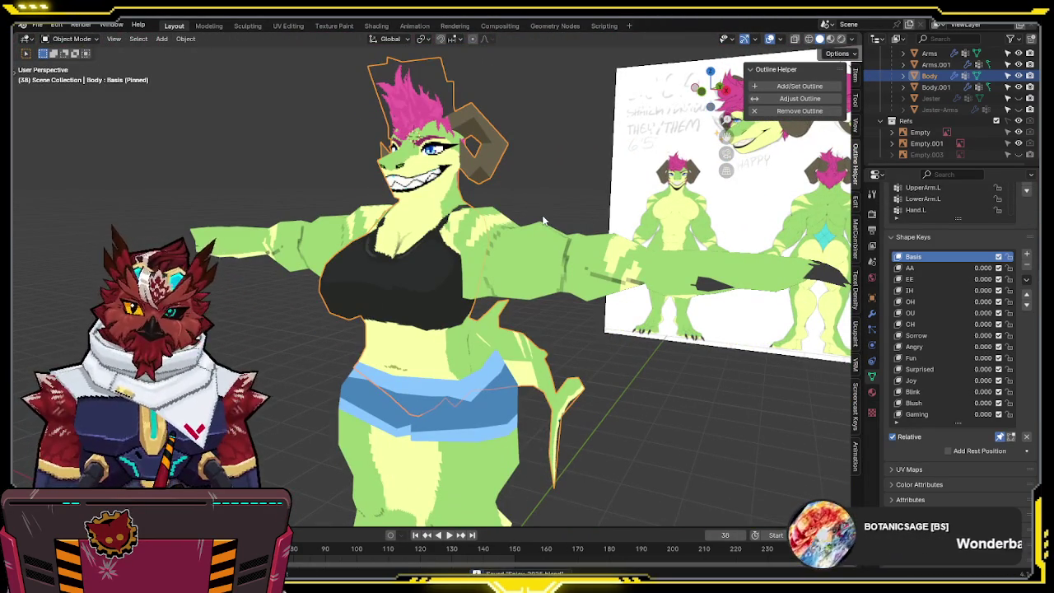
# - In Edit Mode, select the connected chest top, head and left horn pieces
pyautogui.press('Tab')
pyautogui.moveTo(442, 213); pyautogui.dragTo(432, 132, button='middle')
pyautogui.moveTo(430, 247)
pyautogui.mouseDown(button='middle')
pyautogui.moveTo(392, 319)
pyautogui.moveTo(263, 288)
pyautogui.mouseUp(button='middle')
pyautogui.press('l')
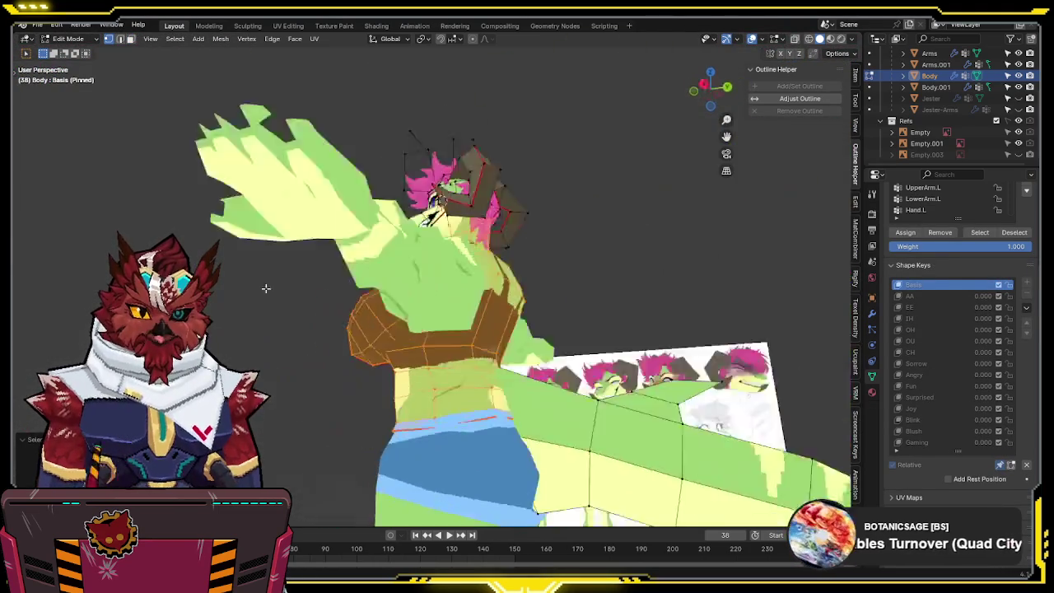
pyautogui.scroll(-4, 264, 287)
pyautogui.moveTo(576, 345)
pyautogui.mouseDown(button='middle')
pyautogui.moveTo(653, 380)
pyautogui.moveTo(438, 355)
pyautogui.moveTo(511, 267)
pyautogui.moveTo(631, 204)
pyautogui.mouseUp(button='middle')
pyautogui.scroll(3, 654, 380)
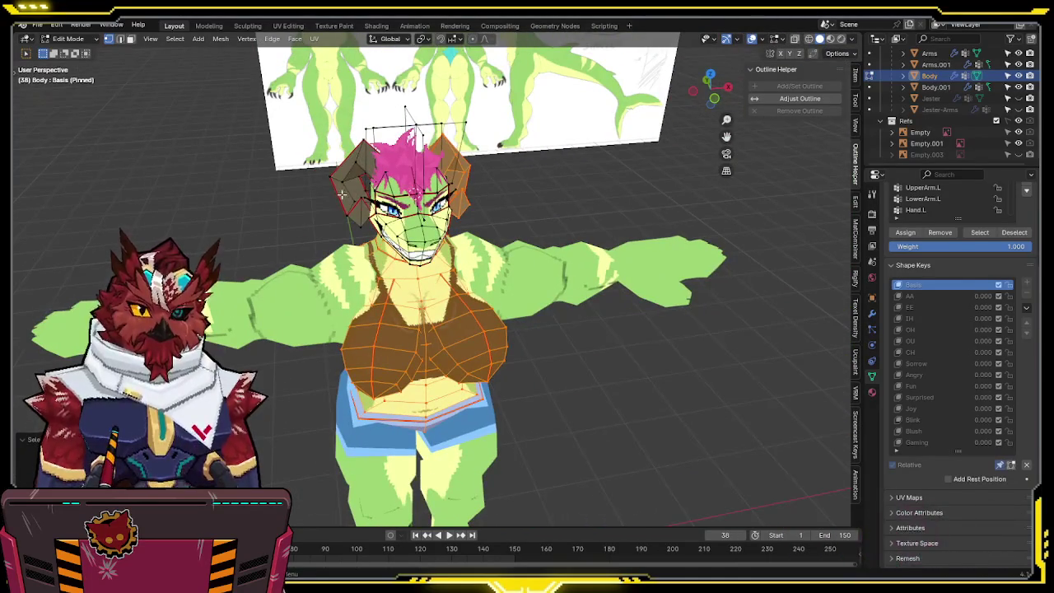
pyautogui.press('l')
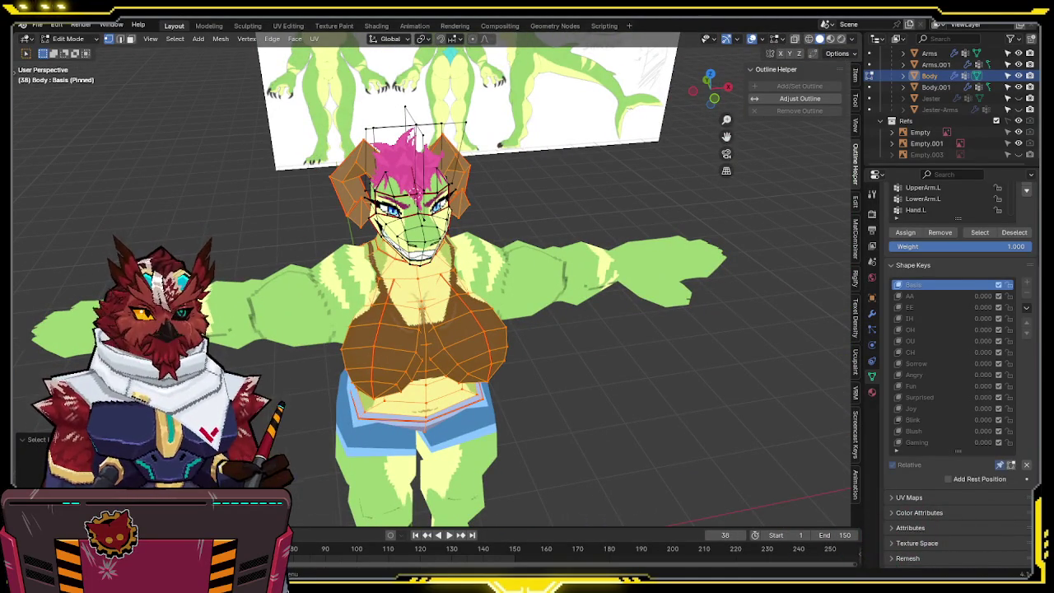
pyautogui.moveTo(623, 214)
pyautogui.mouseDown(button='middle')
pyautogui.moveTo(598, 200)
pyautogui.moveTo(425, 269)
pyautogui.moveTo(603, 210)
pyautogui.moveTo(590, 174)
pyautogui.moveTo(535, 201)
pyautogui.mouseUp(button='middle')
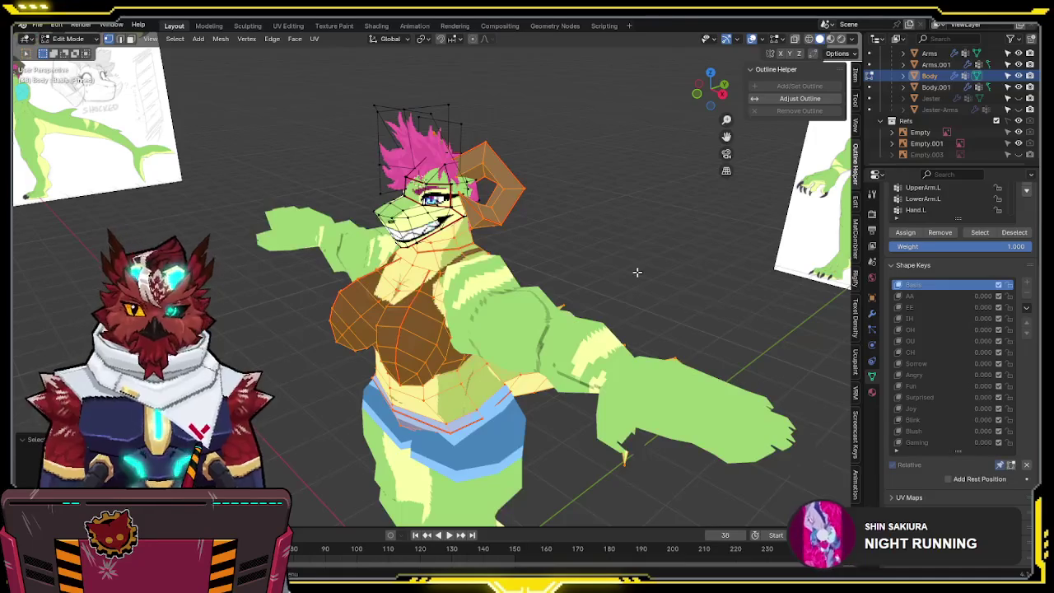
# - Separate the selection into a new object, Body.002, and select it
pyautogui.hotkey('ctrl', 'Tab')
pyautogui.click(630, 272)
pyautogui.click(426, 306)
pyautogui.moveTo(426, 315)
pyautogui.mouseDown(button='middle')
pyautogui.moveTo(505, 149)
pyautogui.moveTo(443, 203)
pyautogui.mouseUp(button='middle')
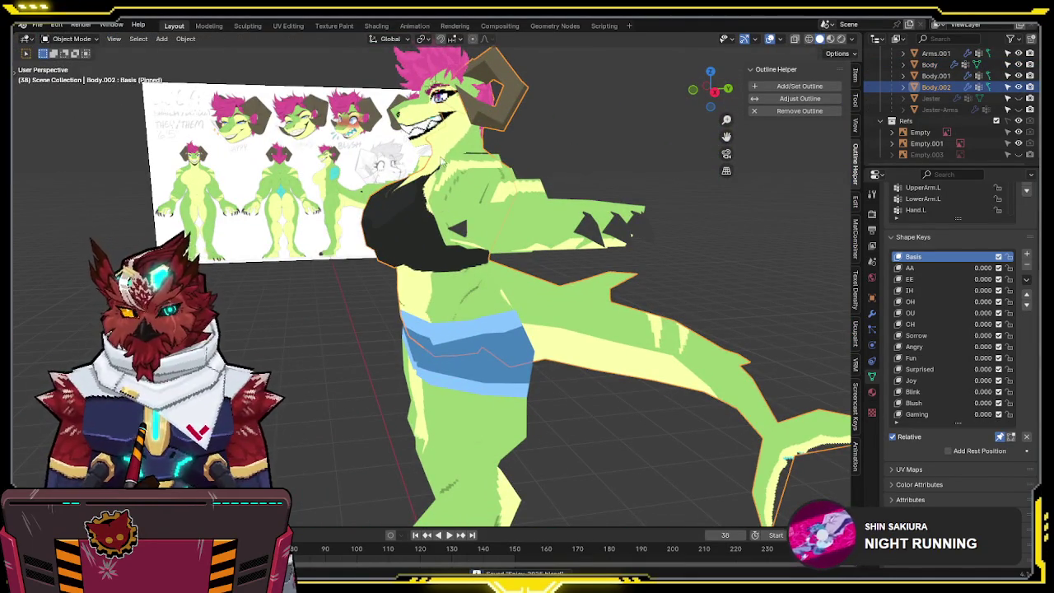
# - Inspect the separated Body.002 in Edit Mode, then select the leg mesh Body.001
pyautogui.click(442, 204)
pyautogui.moveTo(442, 204)
pyautogui.mouseDown(button='middle')
pyautogui.moveTo(523, 137)
pyautogui.moveTo(428, 247)
pyautogui.mouseUp(button='middle')
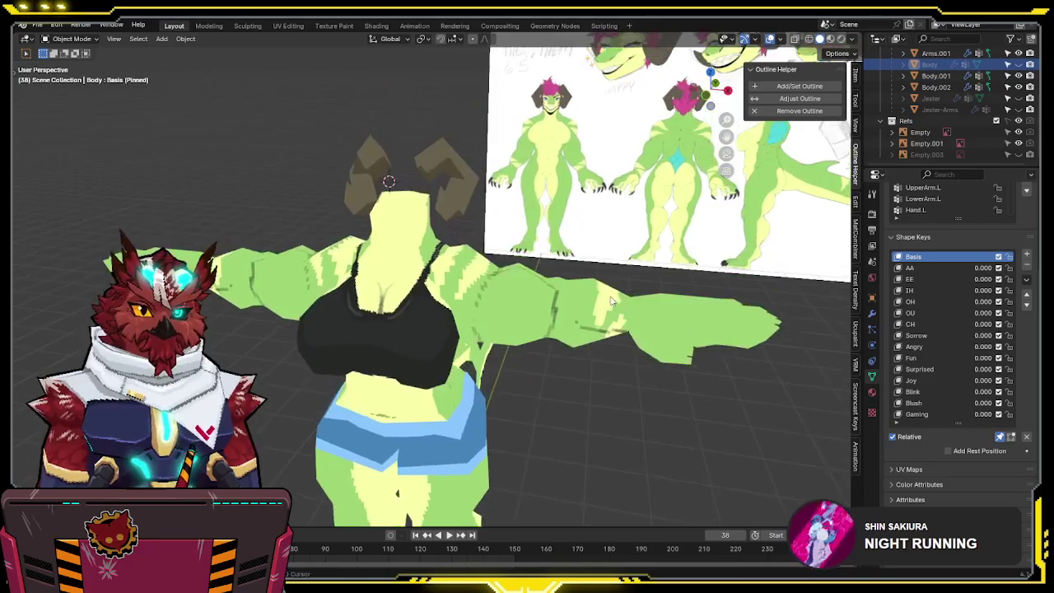
pyautogui.click(396, 313)
pyautogui.press('Tab')
pyautogui.moveTo(377, 284); pyautogui.dragTo(414, 223, button='middle')
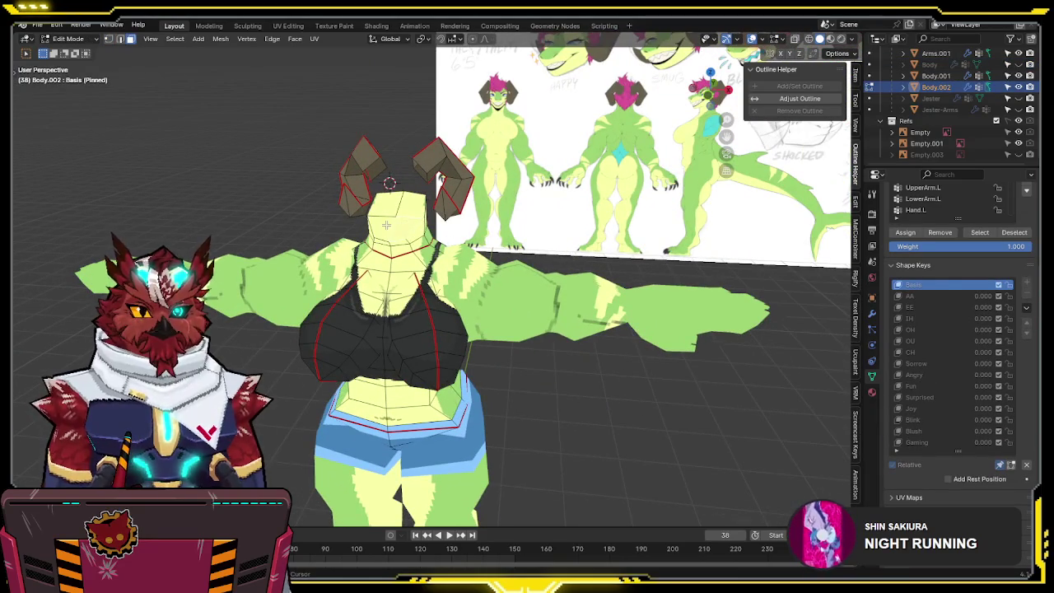
pyautogui.rightClick(406, 200)
pyautogui.click(387, 229)
pyautogui.moveTo(387, 228)
pyautogui.mouseDown(button='middle')
pyautogui.moveTo(627, 200)
pyautogui.moveTo(741, 228)
pyautogui.moveTo(668, 201)
pyautogui.mouseUp(button='middle')
pyautogui.moveTo(576, 233); pyautogui.dragTo(462, 262, button='middle')
pyautogui.press('Tab')
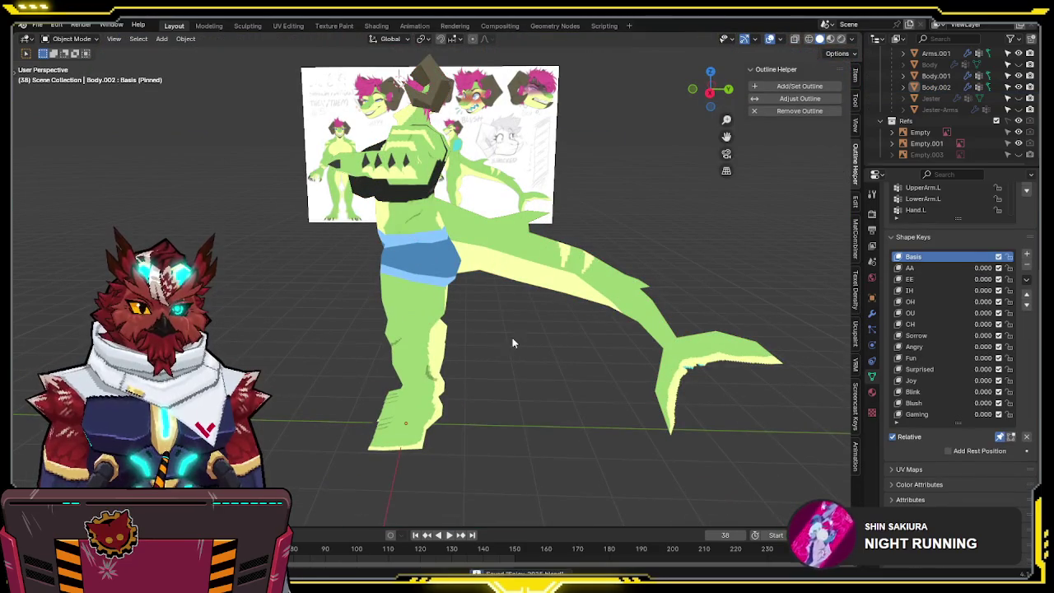
pyautogui.click(444, 337)
pyautogui.moveTo(445, 337)
pyautogui.mouseDown(button='middle')
pyautogui.moveTo(445, 324)
pyautogui.moveTo(656, 316)
pyautogui.moveTo(581, 316)
pyautogui.moveTo(588, 254)
pyautogui.mouseUp(button='middle')
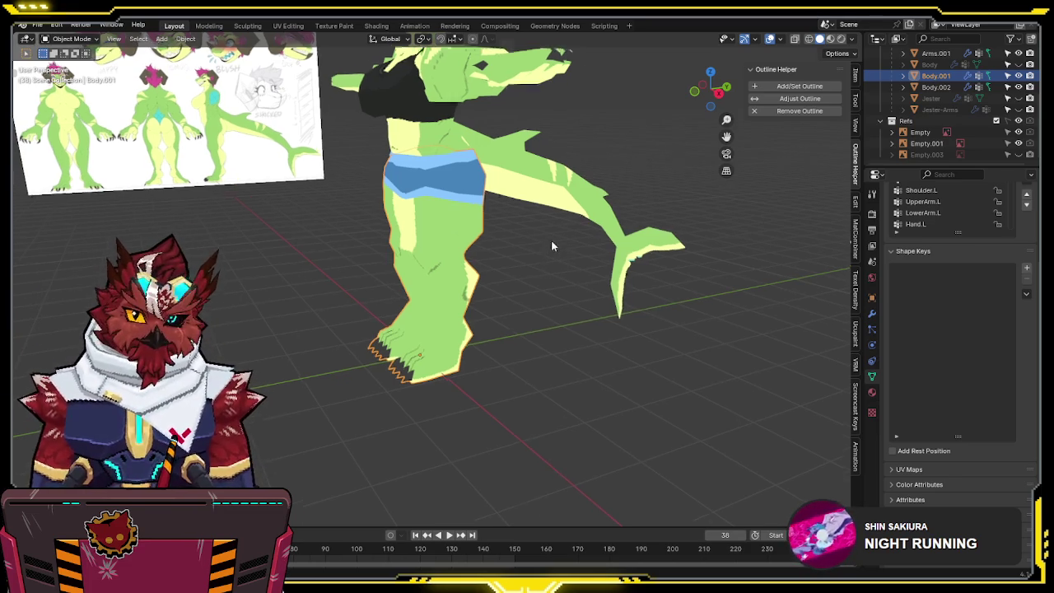
# - Enter Edit Mode on the leg and select the whole leg mesh, viewed in wireframe
pyautogui.moveTo(550, 240); pyautogui.dragTo(558, 272, button='middle')
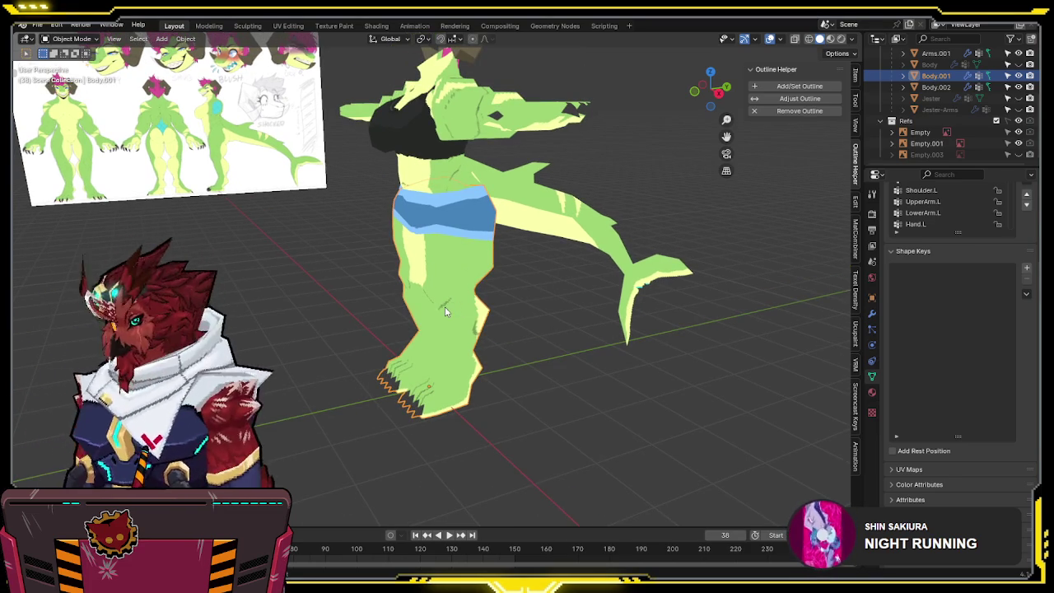
pyautogui.moveTo(444, 320)
pyautogui.mouseDown(button='middle')
pyautogui.moveTo(519, 314)
pyautogui.moveTo(515, 298)
pyautogui.moveTo(467, 296)
pyautogui.moveTo(536, 288)
pyautogui.moveTo(536, 225)
pyautogui.moveTo(439, 450)
pyautogui.mouseUp(button='middle')
pyautogui.press('Tab')
pyautogui.scroll(3, 426, 299)
pyautogui.scroll(2, 386, 307)
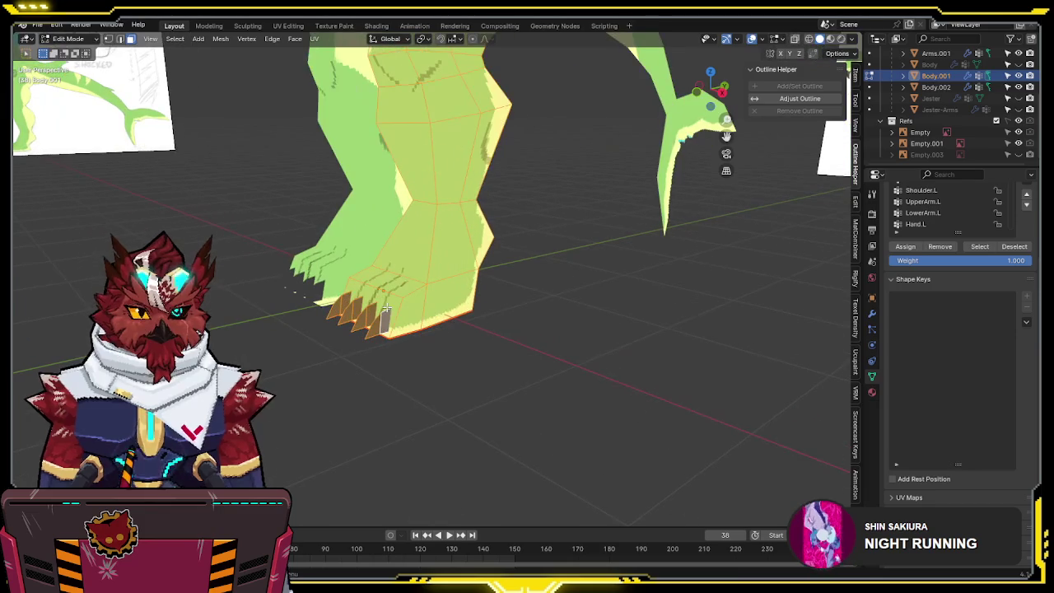
pyautogui.click(377, 325)
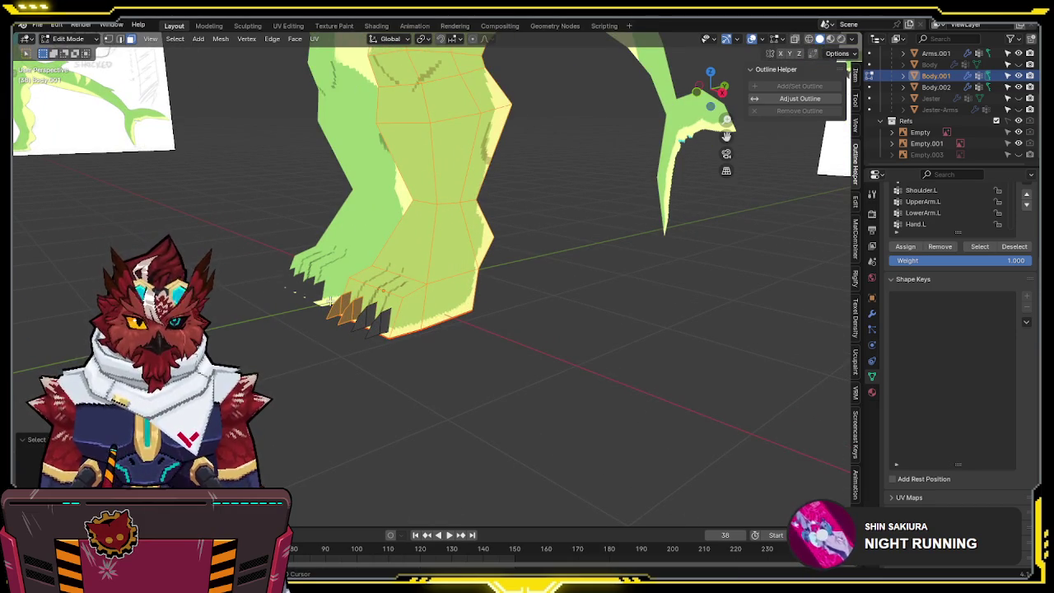
pyautogui.moveTo(364, 313)
pyautogui.mouseDown(button='middle')
pyautogui.moveTo(543, 294)
pyautogui.moveTo(513, 266)
pyautogui.moveTo(441, 256)
pyautogui.moveTo(513, 245)
pyautogui.moveTo(513, 322)
pyautogui.moveTo(532, 301)
pyautogui.moveTo(538, 313)
pyautogui.moveTo(573, 313)
pyautogui.mouseUp(button='middle')
pyautogui.hotkey('ctrl', 'l')
pyautogui.hotkey('shift', 'z')
pyautogui.hotkey('shift', 'z')
# - Isolate the fully selected leg in Local View within the UV Editing workspace
pyautogui.scroll(-2, 525, 320)
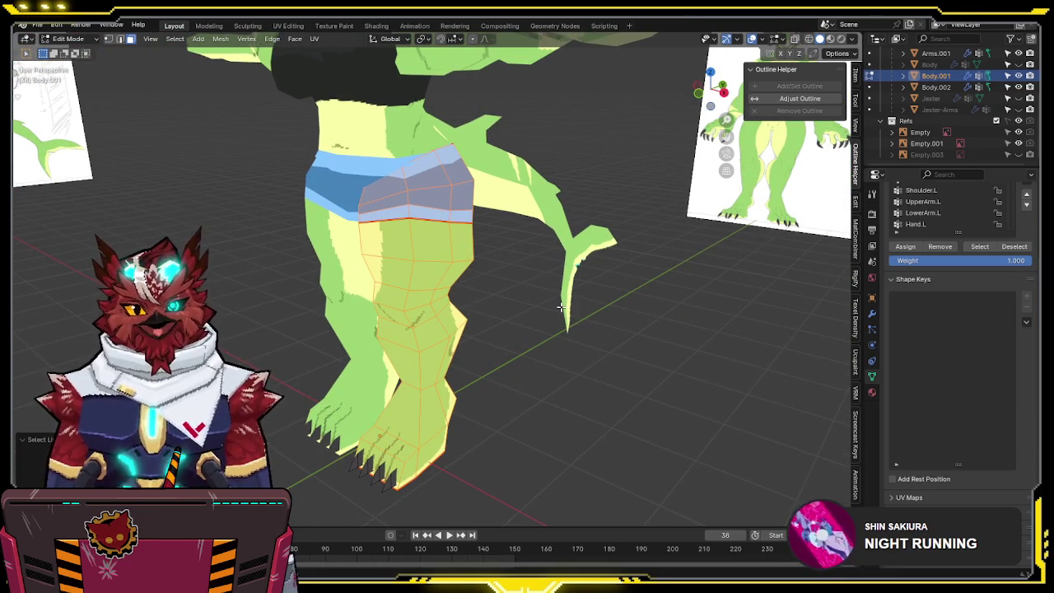
pyautogui.moveTo(559, 338)
pyautogui.mouseDown(button='middle')
pyautogui.moveTo(518, 294)
pyautogui.moveTo(533, 339)
pyautogui.moveTo(359, 304)
pyautogui.moveTo(603, 346)
pyautogui.moveTo(655, 322)
pyautogui.moveTo(538, 327)
pyautogui.moveTo(680, 312)
pyautogui.moveTo(560, 311)
pyautogui.moveTo(571, 320)
pyautogui.moveTo(626, 280)
pyautogui.moveTo(648, 230)
pyautogui.mouseUp(button='middle')
pyautogui.press('KP_Divide')
pyautogui.press('a')
pyautogui.hotkey('shift', 'z')
pyautogui.hotkey('shift', 'z')
pyautogui.click(288, 25)
# - Unwrap the Body.001 leg Angle Based so its UV island spreads over textures.png
pyautogui.scroll(3, 626, 279)
pyautogui.scroll(2, 626, 280)
pyautogui.press('u')
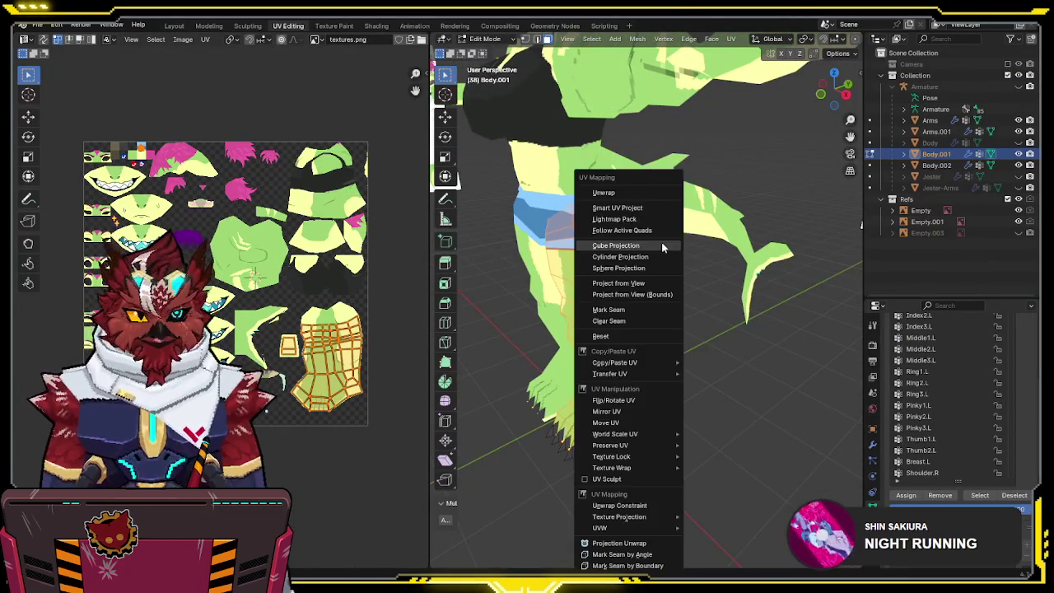
pyautogui.click(628, 189)
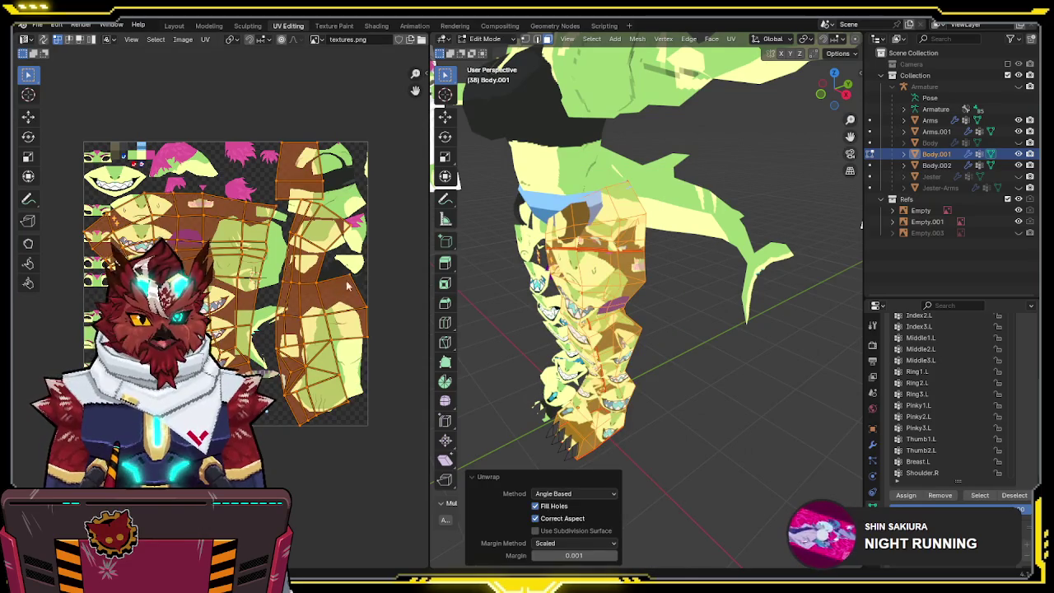
pyautogui.moveTo(348, 284); pyautogui.dragTo(342, 288, button='middle')
pyautogui.moveTo(625, 271); pyautogui.dragTo(576, 279, button='middle')
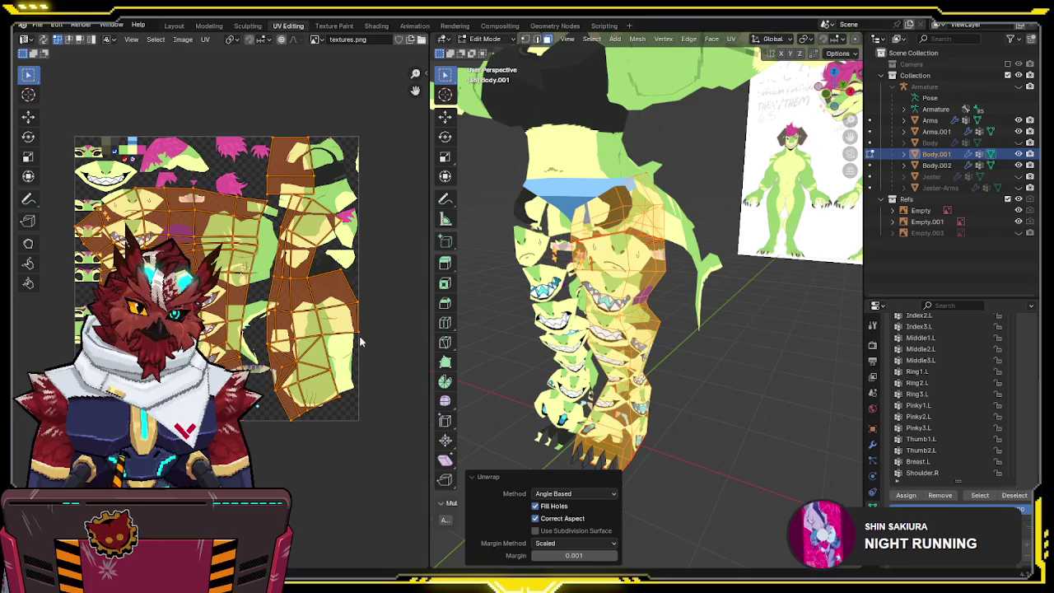
# - Set the leg UV islands' texel density to 0.5 px/cm in the Texel Density Checker
pyautogui.press('n')
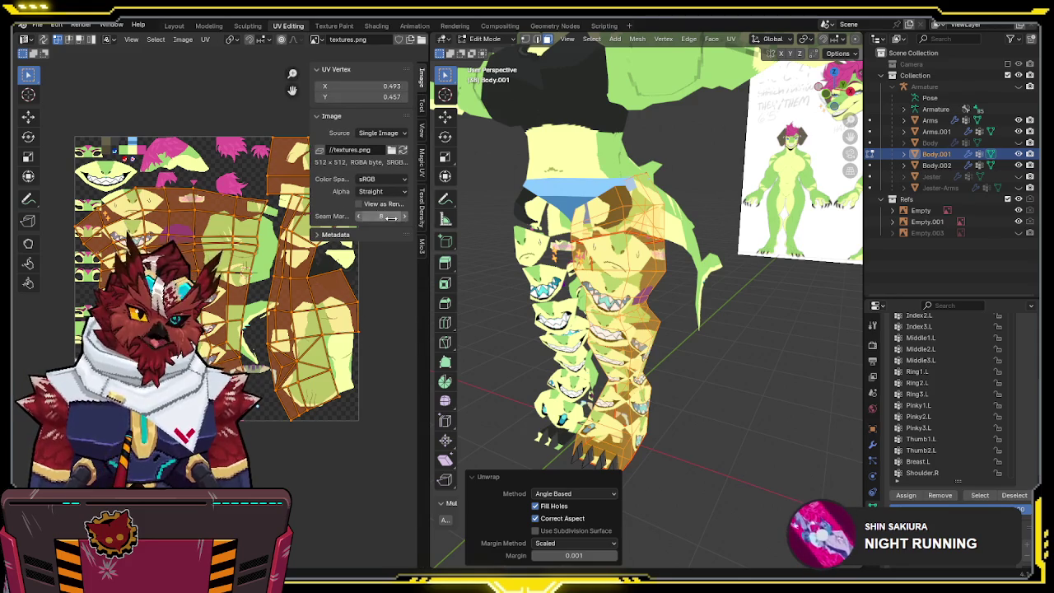
pyautogui.click(420, 215)
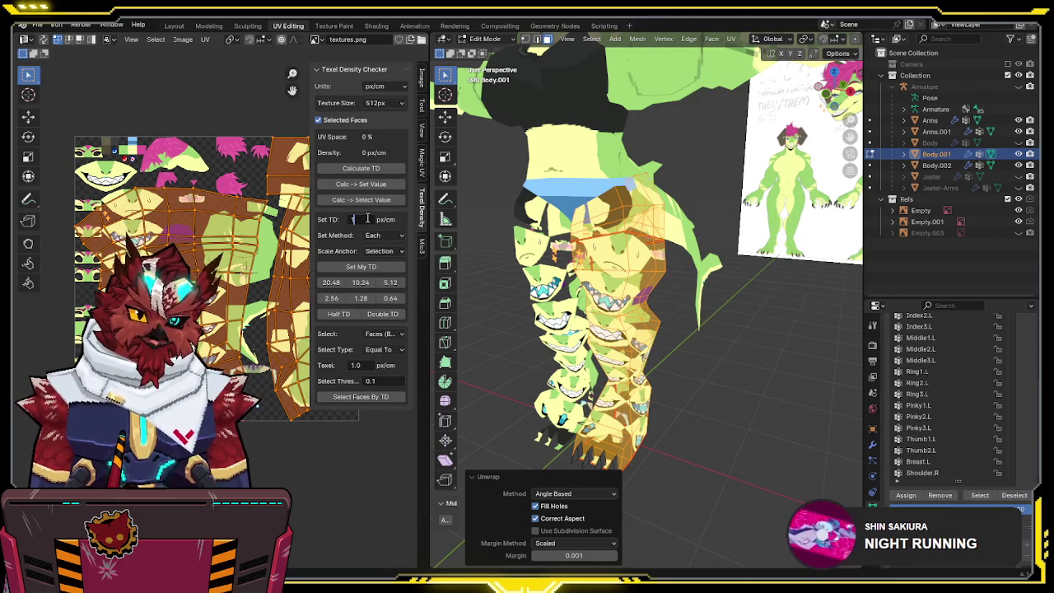
pyautogui.click(372, 268)
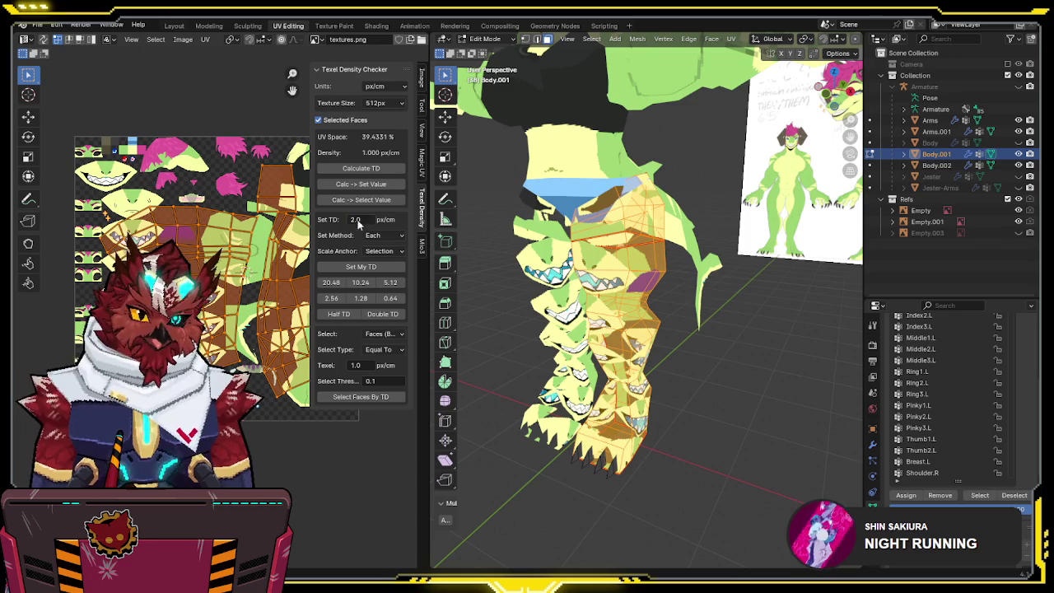
pyautogui.click(362, 271)
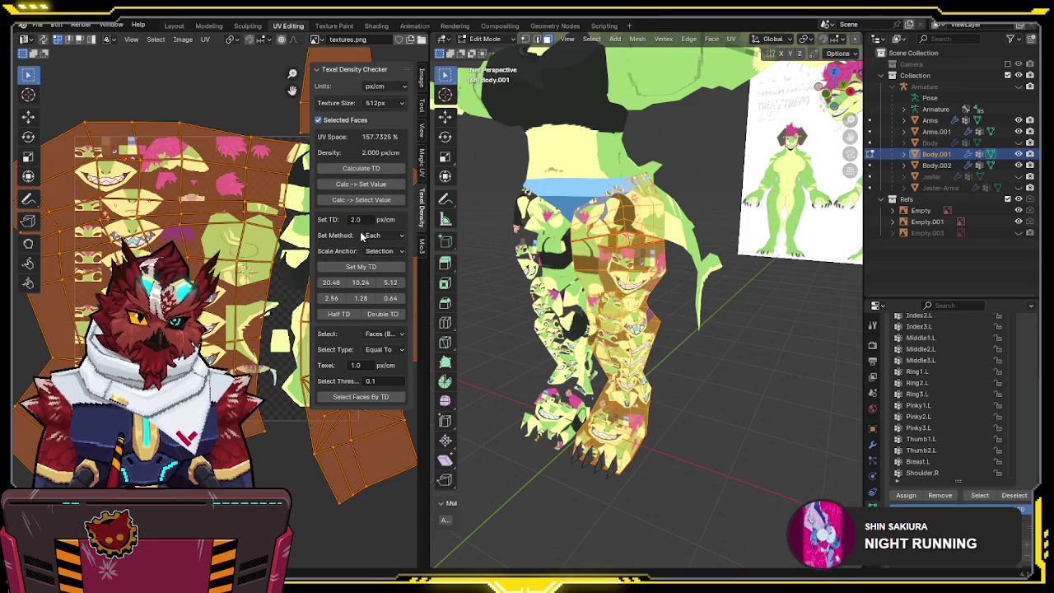
pyautogui.click(362, 275)
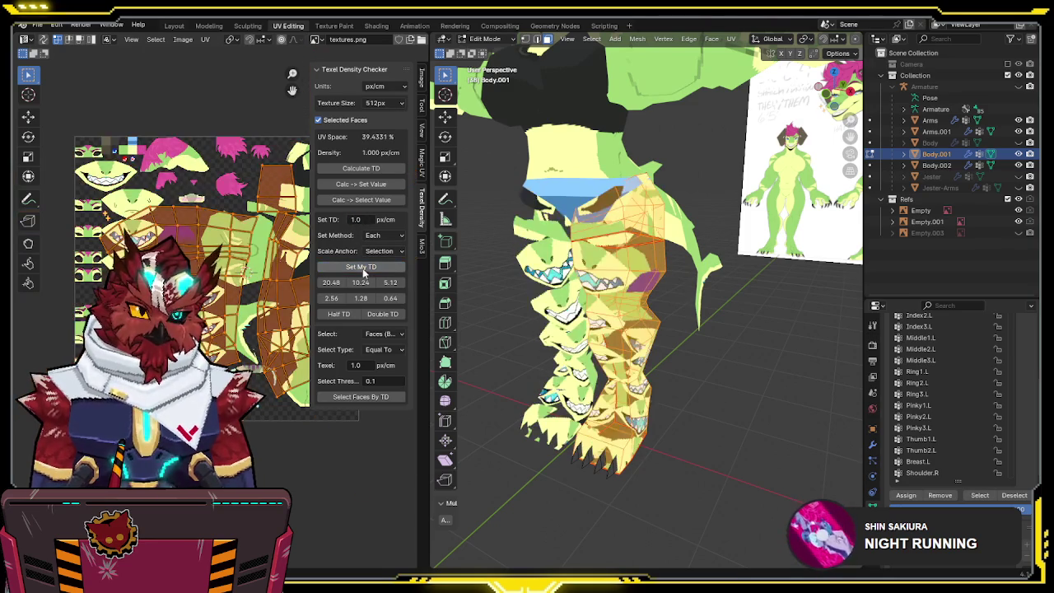
pyautogui.moveTo(511, 272); pyautogui.dragTo(440, 266, button='middle')
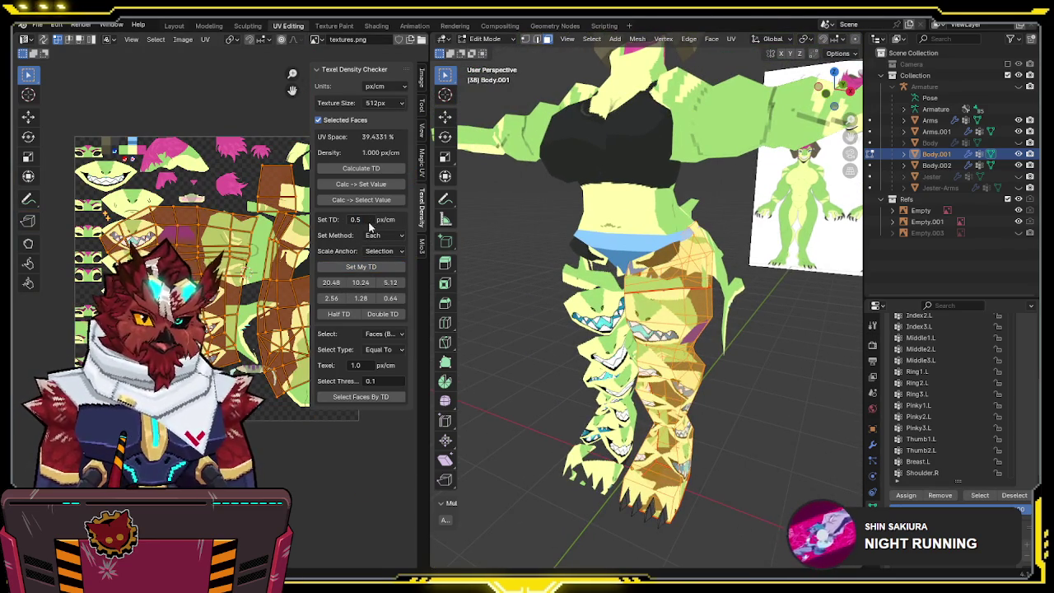
pyautogui.click(360, 266)
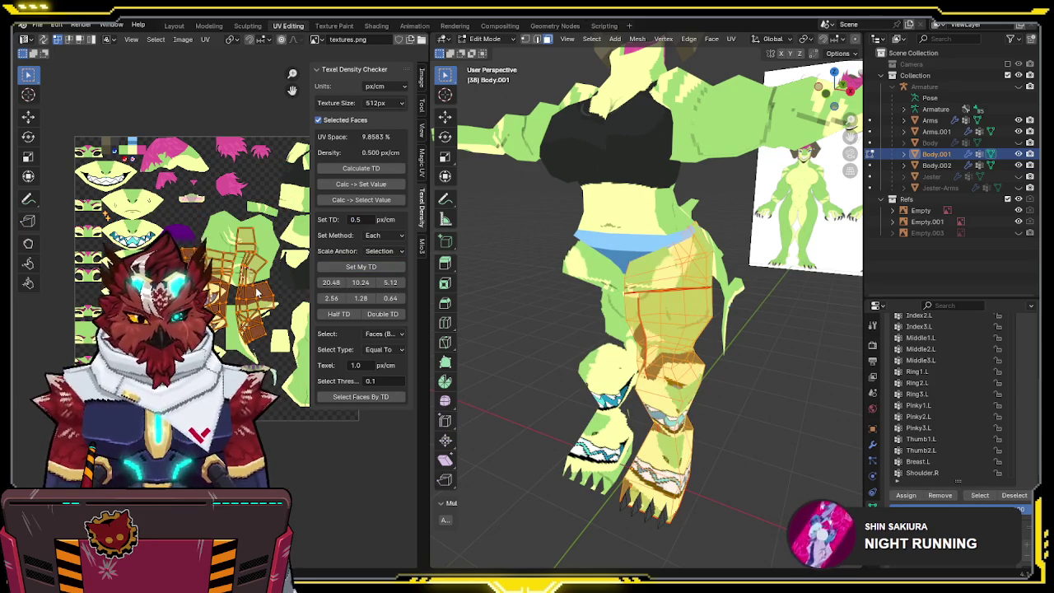
pyautogui.press('n')
# - Move the leg islands together into empty space beside the texture
pyautogui.moveTo(369, 282); pyautogui.dragTo(336, 261, button='middle')
pyautogui.press('g')
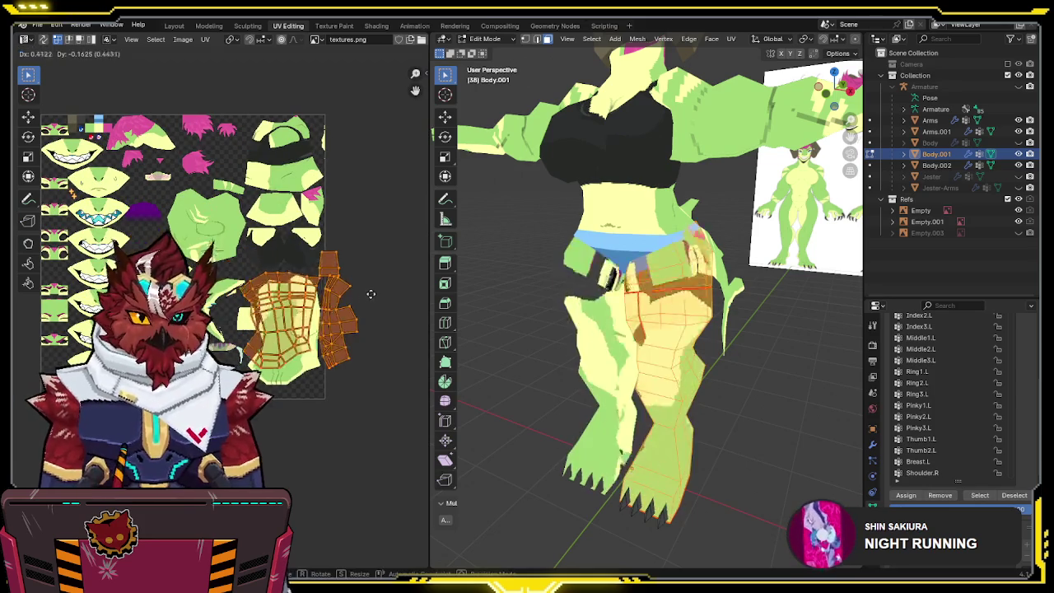
pyautogui.click(376, 307)
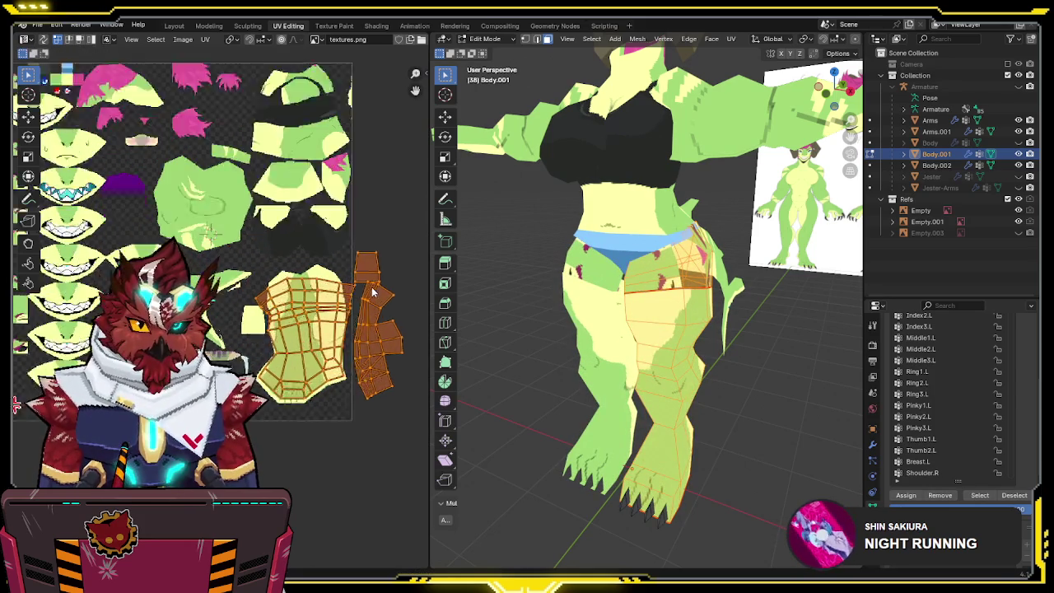
pyautogui.scroll(2, 371, 305)
pyautogui.scroll(2, 366, 302)
pyautogui.moveTo(366, 302); pyautogui.dragTo(372, 304, button='middle')
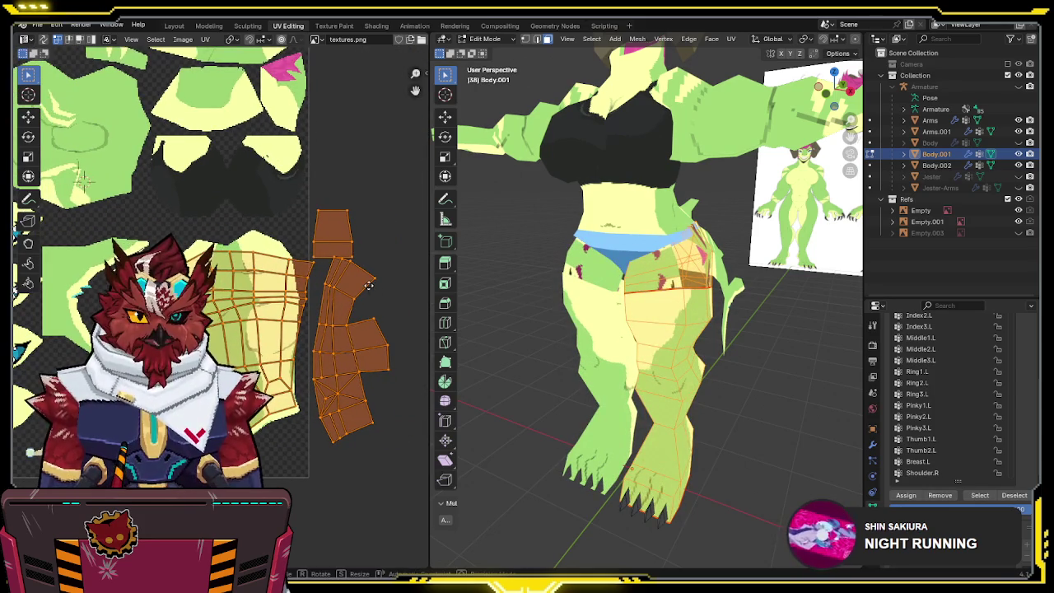
pyautogui.press('g')
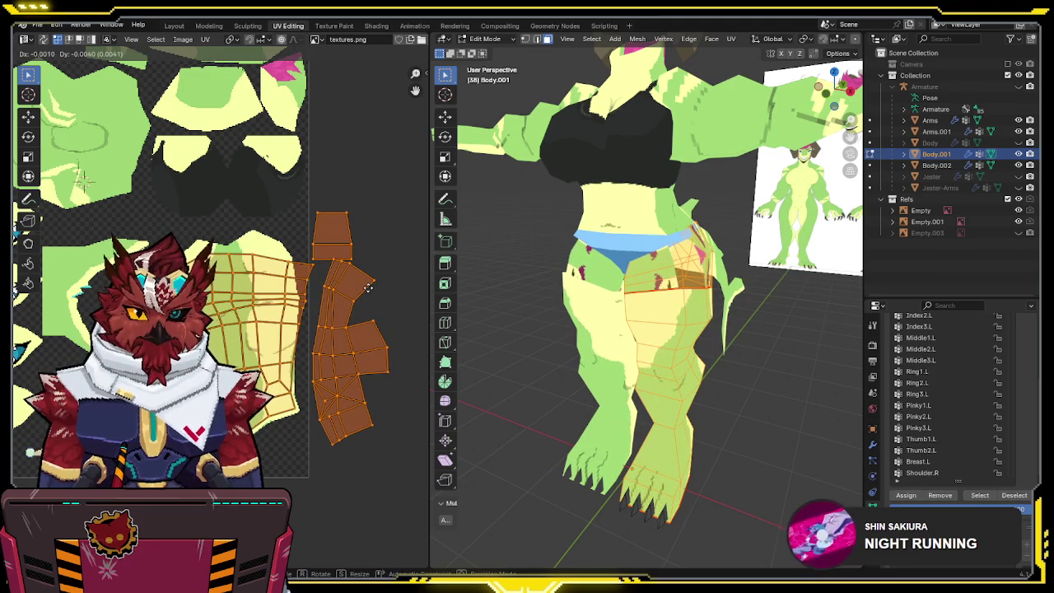
pyautogui.click(368, 286)
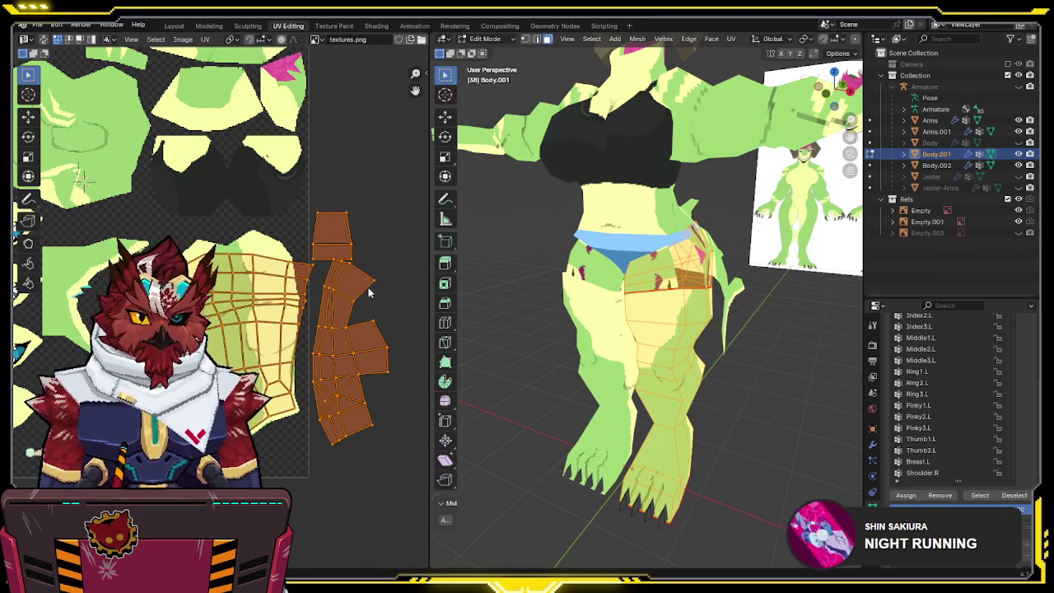
pyautogui.click(360, 238)
# - Reposition the top leg island on its own into a free gap in the atlas
pyautogui.click(346, 246)
pyautogui.press('g')
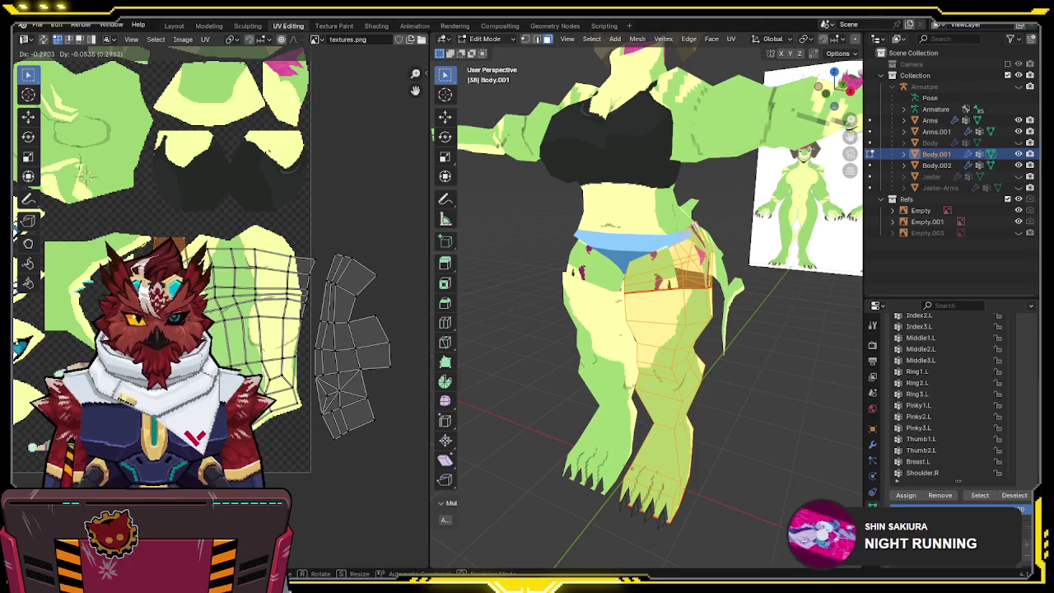
pyautogui.press('Return')
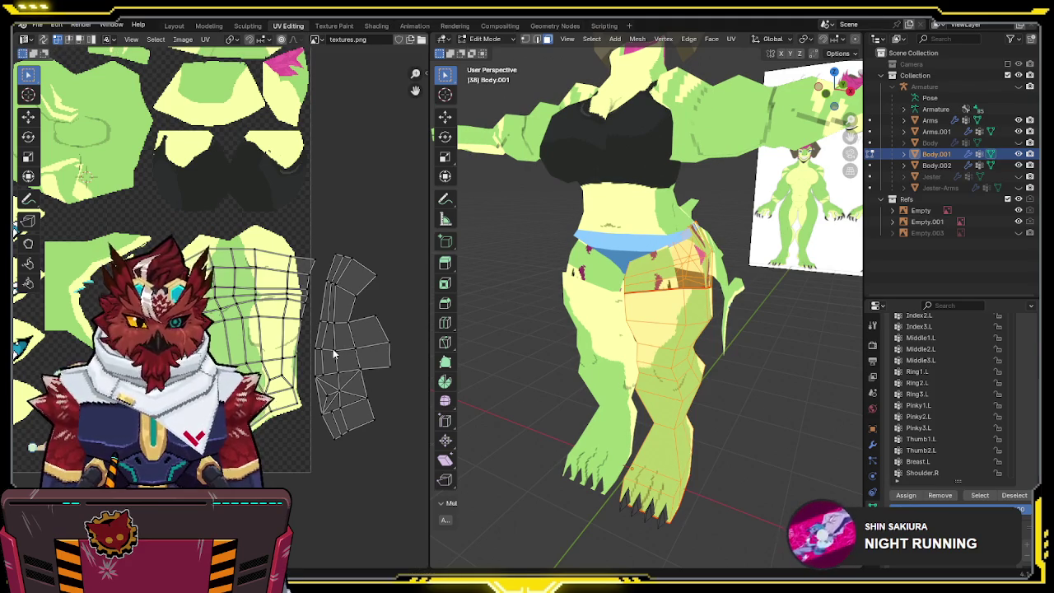
pyautogui.scroll(2, 333, 354)
pyautogui.scroll(2, 333, 354)
pyautogui.scroll(1, 334, 354)
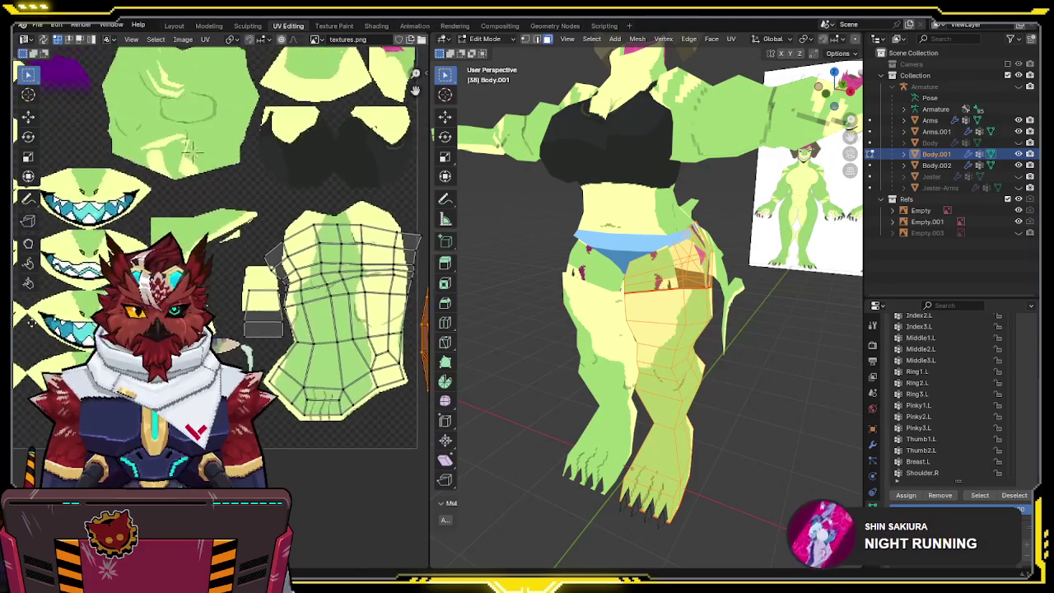
pyautogui.press('g')
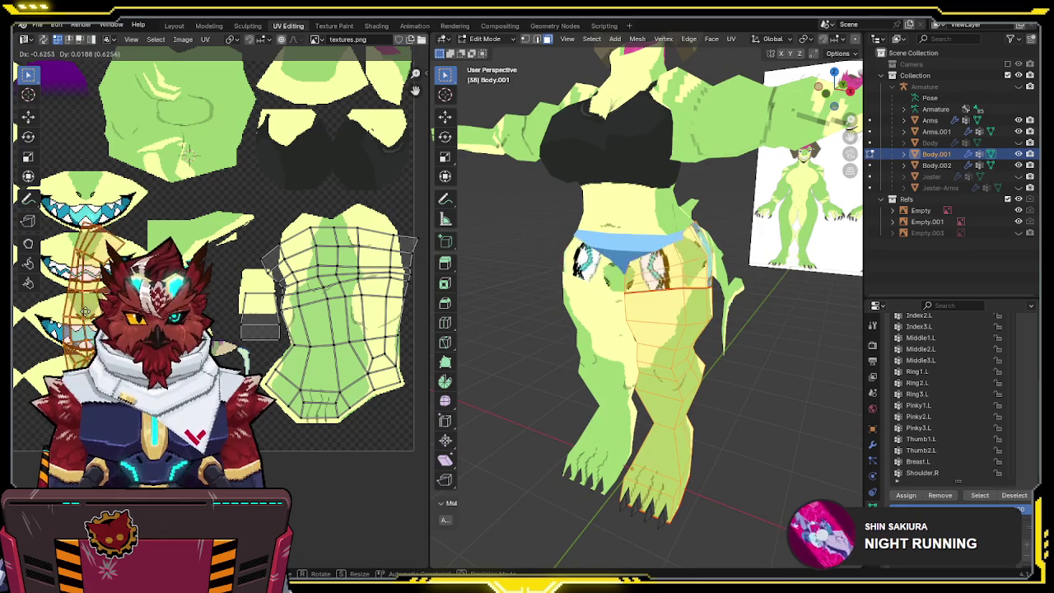
pyautogui.click(83, 294)
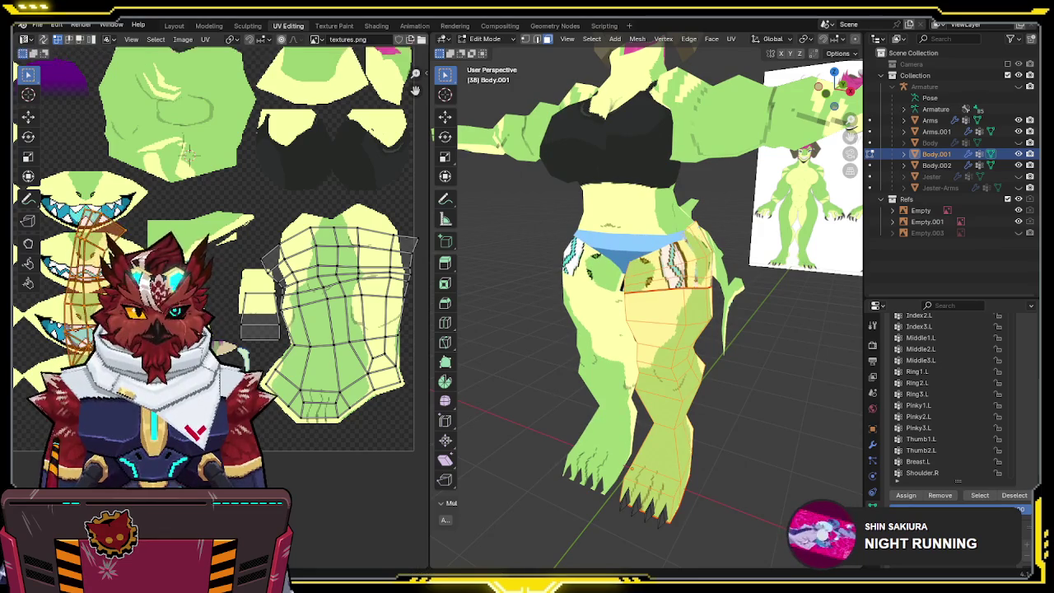
pyautogui.moveTo(186, 154); pyautogui.dragTo(268, 262, button='middle')
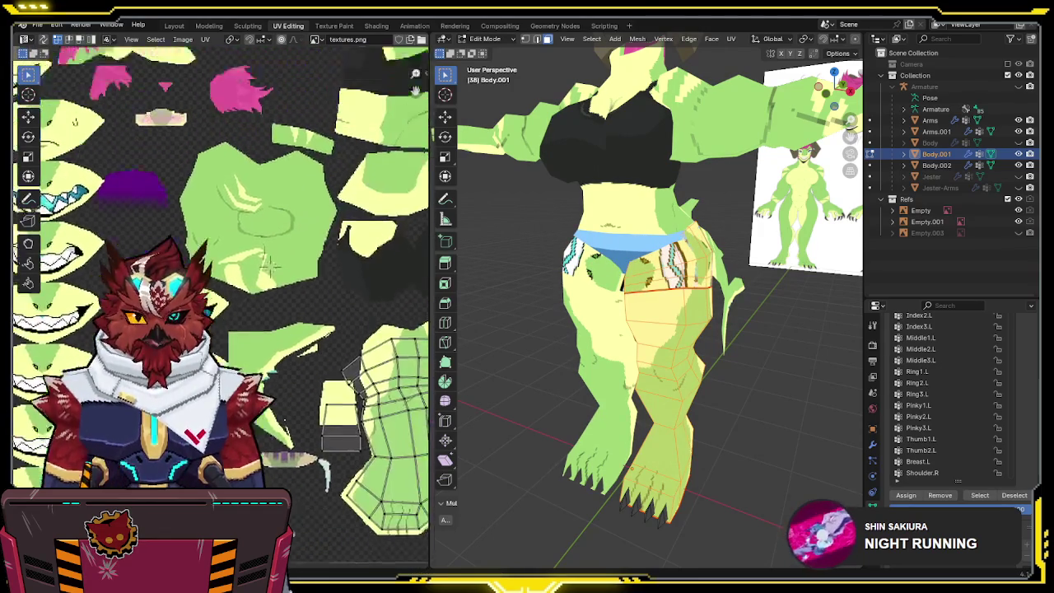
pyautogui.scroll(-2, 268, 263)
pyautogui.moveTo(268, 263)
pyautogui.mouseDown(button='middle')
pyautogui.moveTo(402, 453)
pyautogui.moveTo(362, 327)
pyautogui.mouseUp(button='middle')
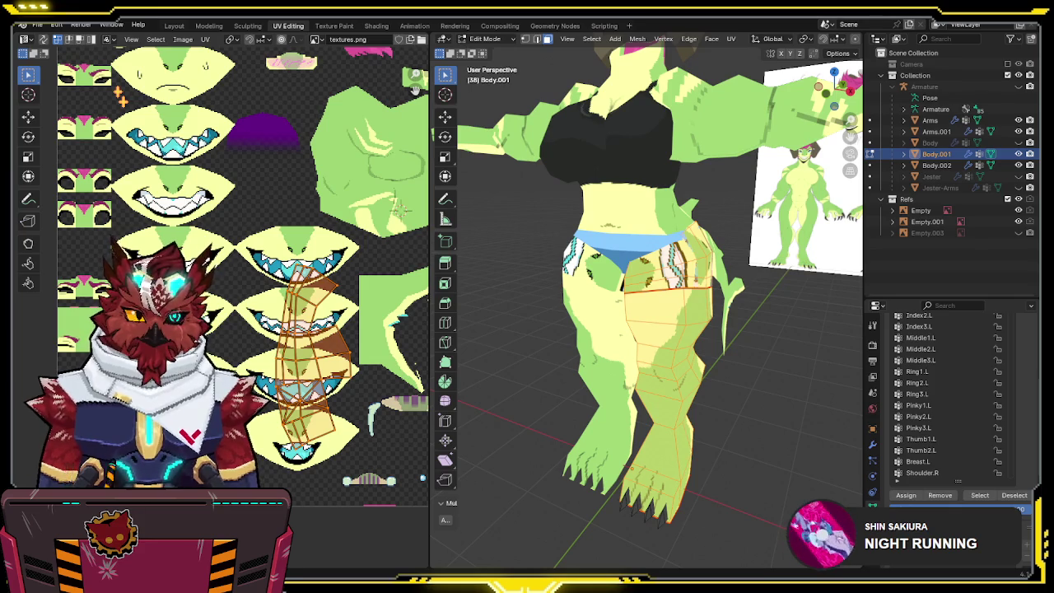
pyautogui.moveTo(724, 313); pyautogui.dragTo(686, 317, button='middle')
pyautogui.hotkey('ctrl', 'Tab')
# - Switch the body back to Object Mode from the mode pie menu
pyautogui.click(595, 322)
pyautogui.moveTo(595, 322)
pyautogui.mouseDown(button='middle')
pyautogui.moveTo(738, 277)
pyautogui.moveTo(692, 276)
pyautogui.mouseUp(button='middle')
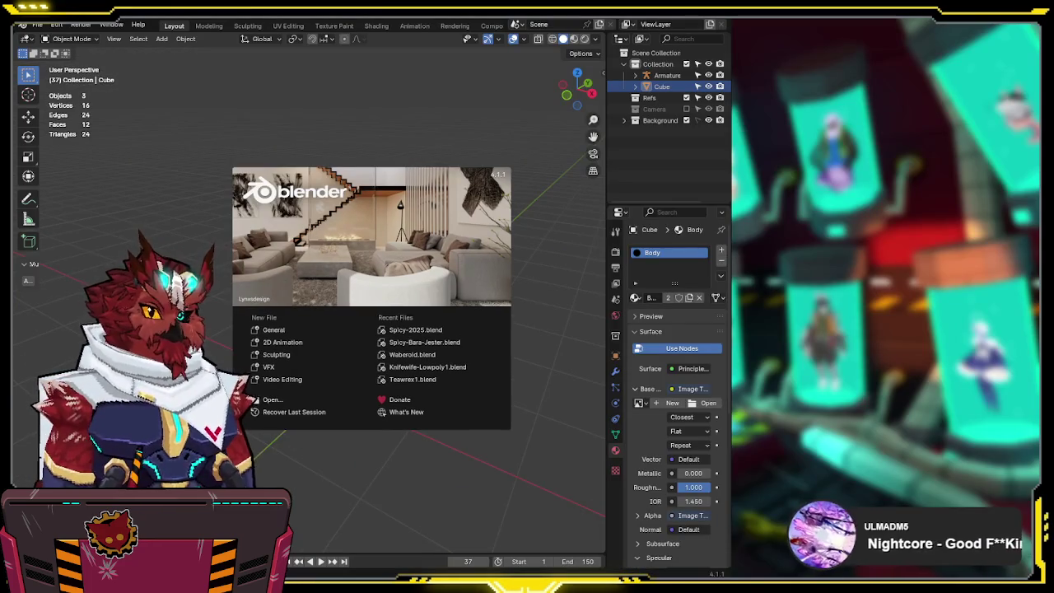
# - Dismiss the splash and open Spicy-2025.blend by dropping it into the window
pyautogui.press('Escape')
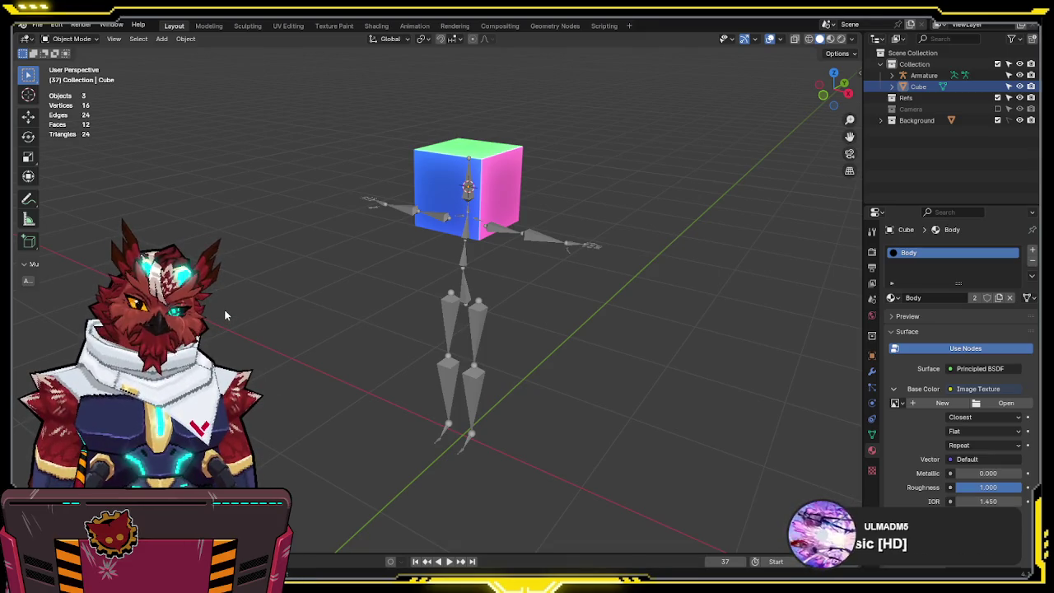
pyautogui.click(38, 26)
pyautogui.moveTo(64, 59)
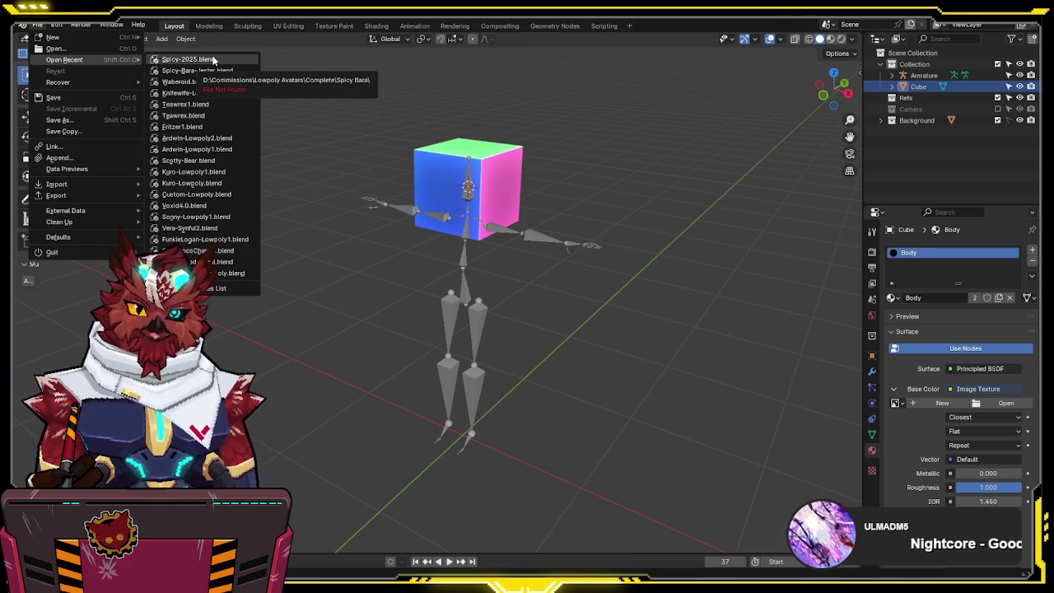
pyautogui.press('Escape')
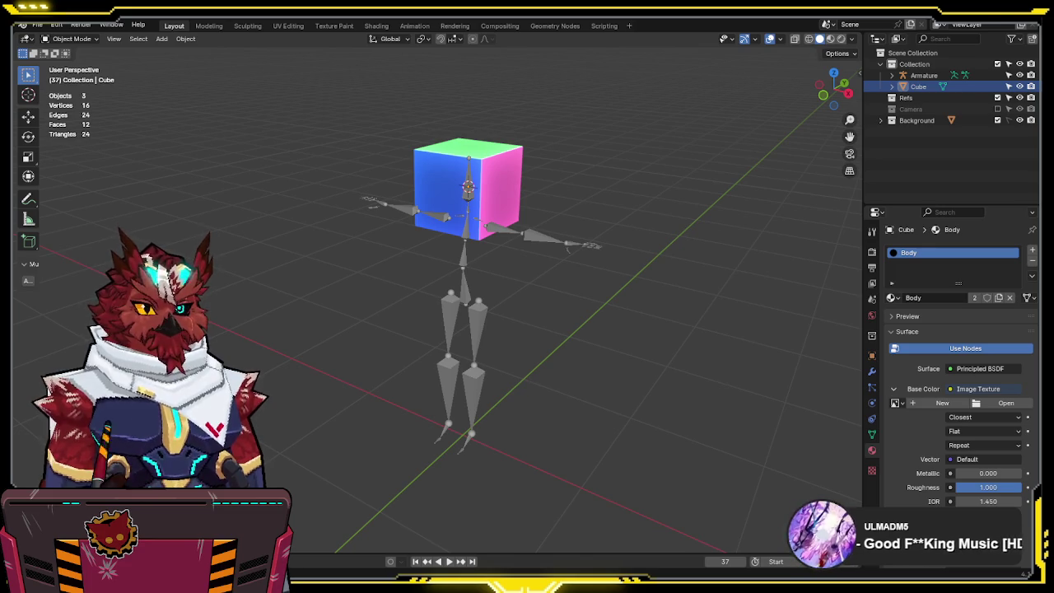
pyautogui.moveTo(16, 183); pyautogui.dragTo(181, 182)
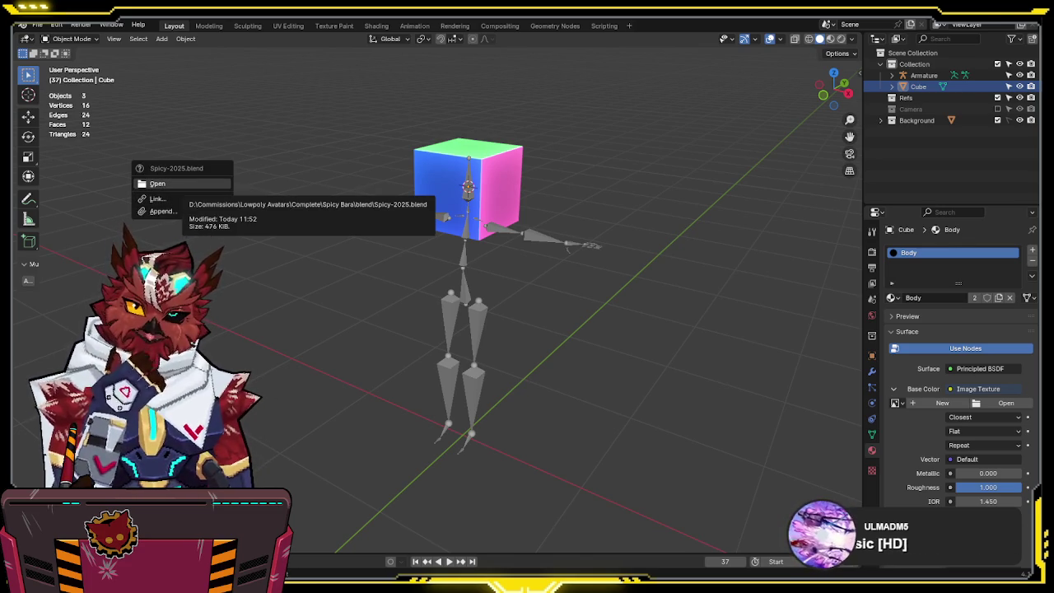
pyautogui.click(197, 182)
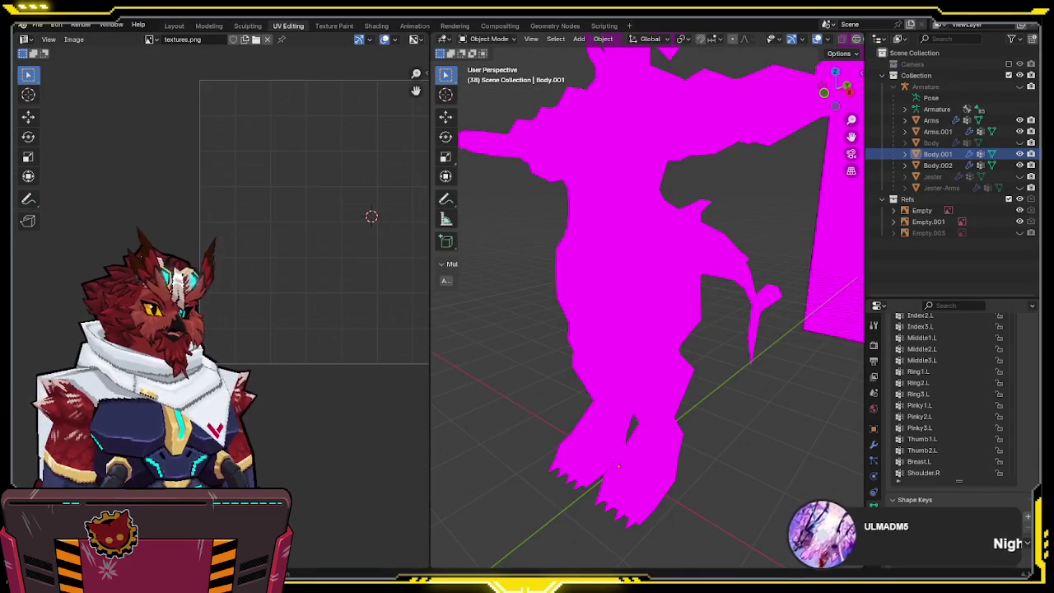
# - Check the textures.png material, show the whole scene in Layout, and select the magenta reference empty
pyautogui.click(874, 491)
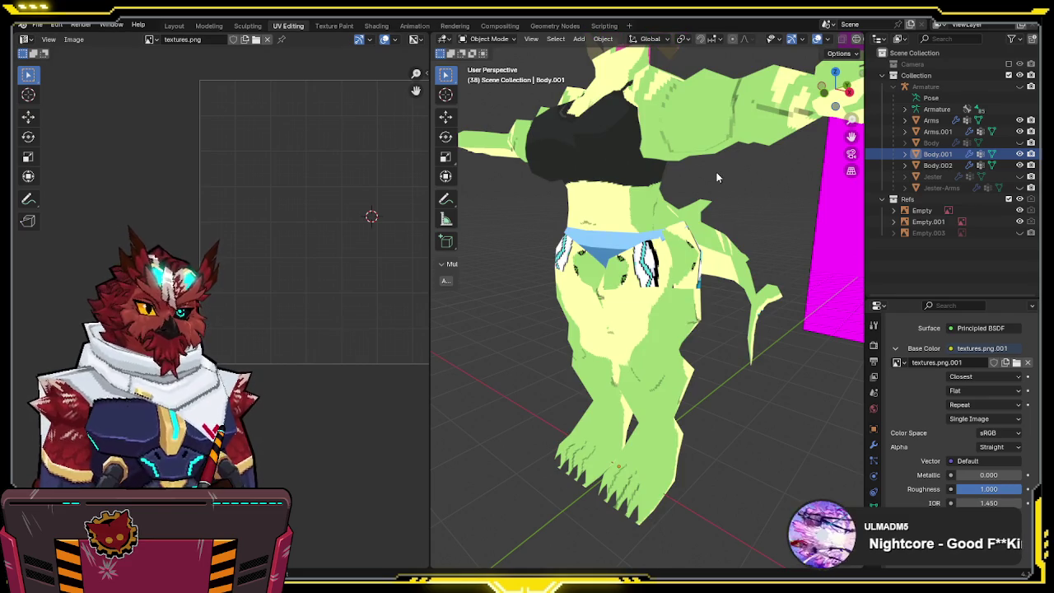
pyautogui.moveTo(819, 222)
pyautogui.mouseDown(button='middle')
pyautogui.moveTo(799, 258)
pyautogui.moveTo(626, 189)
pyautogui.mouseUp(button='middle')
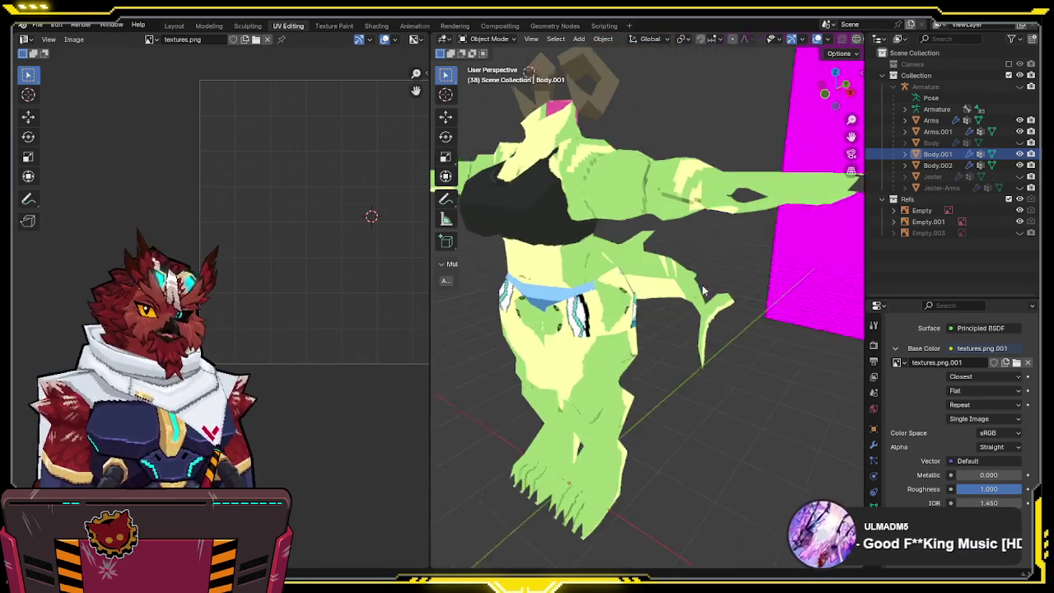
pyautogui.click(174, 26)
pyautogui.moveTo(529, 206); pyautogui.dragTo(607, 211, button='middle')
pyautogui.scroll(-5, 610, 222)
pyautogui.press('KP_Divide')
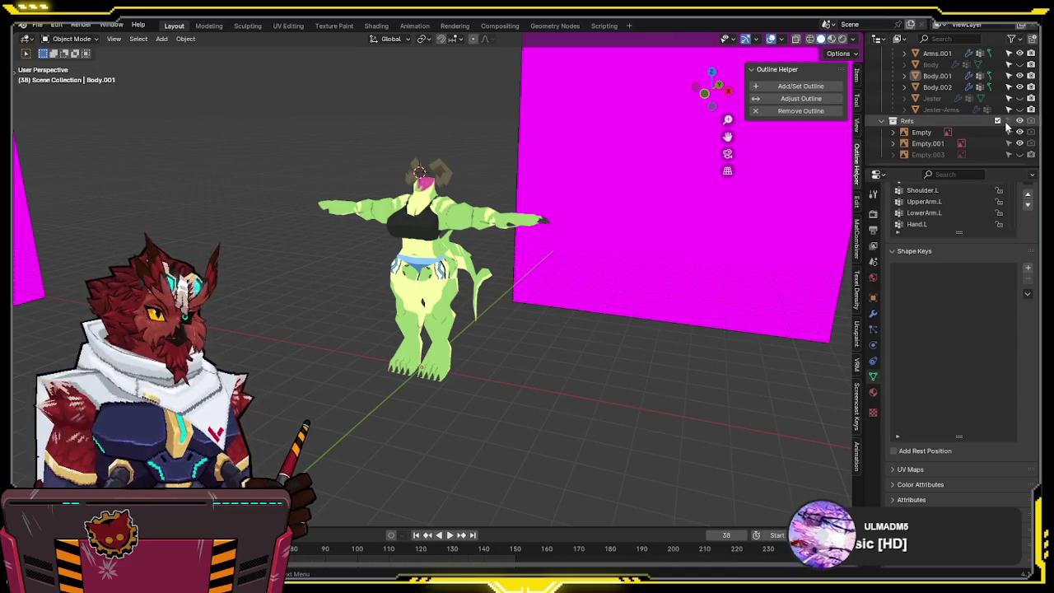
pyautogui.click(716, 199)
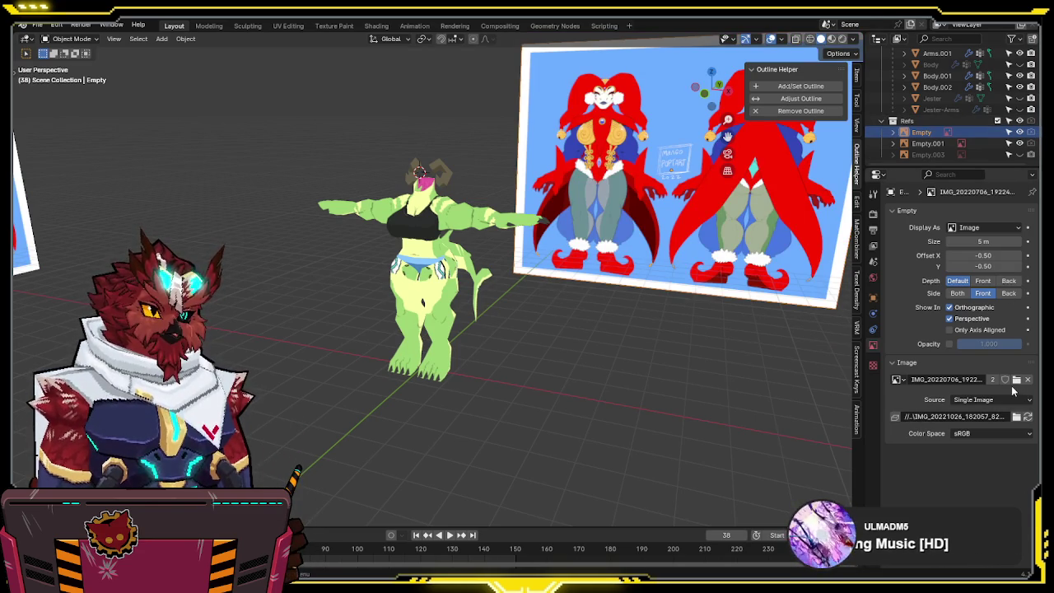
# - Load the green lizard character sheet into Empty.001 and view it from the front
pyautogui.click(658, 239)
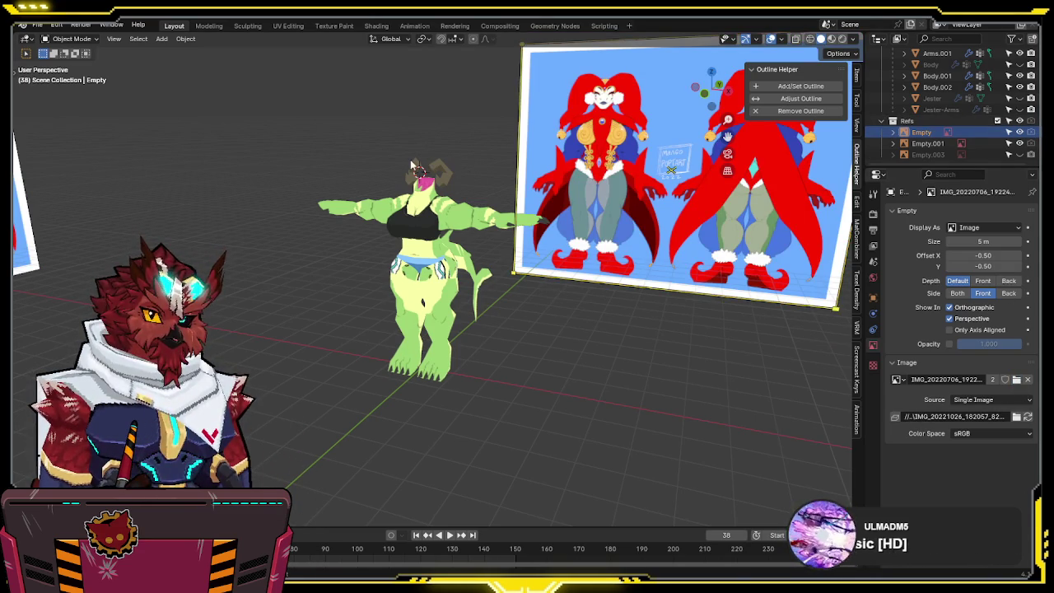
pyautogui.moveTo(414, 157); pyautogui.dragTo(413, 197, button='middle')
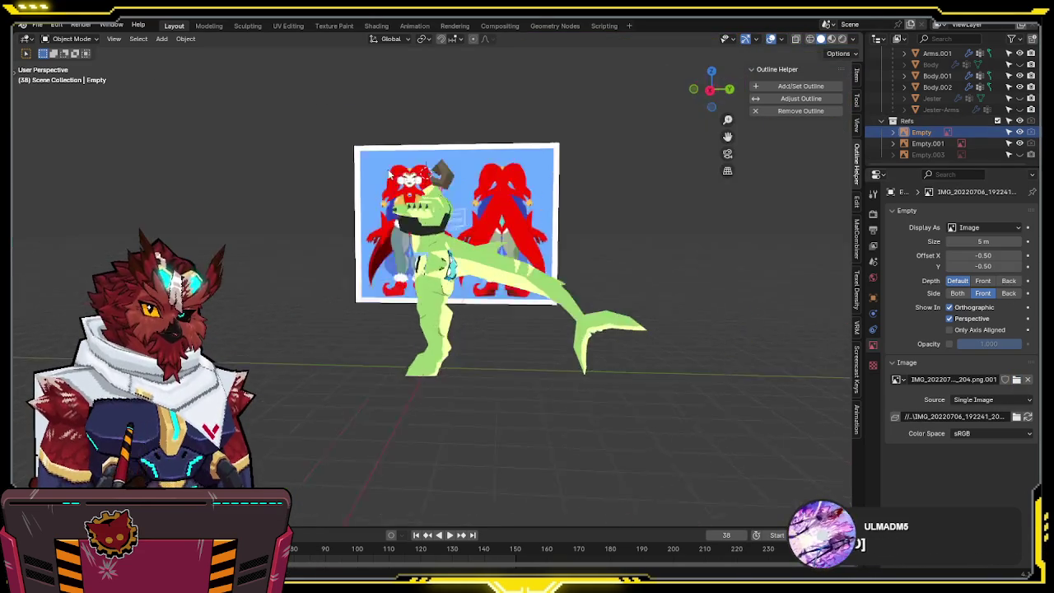
pyautogui.click(369, 170)
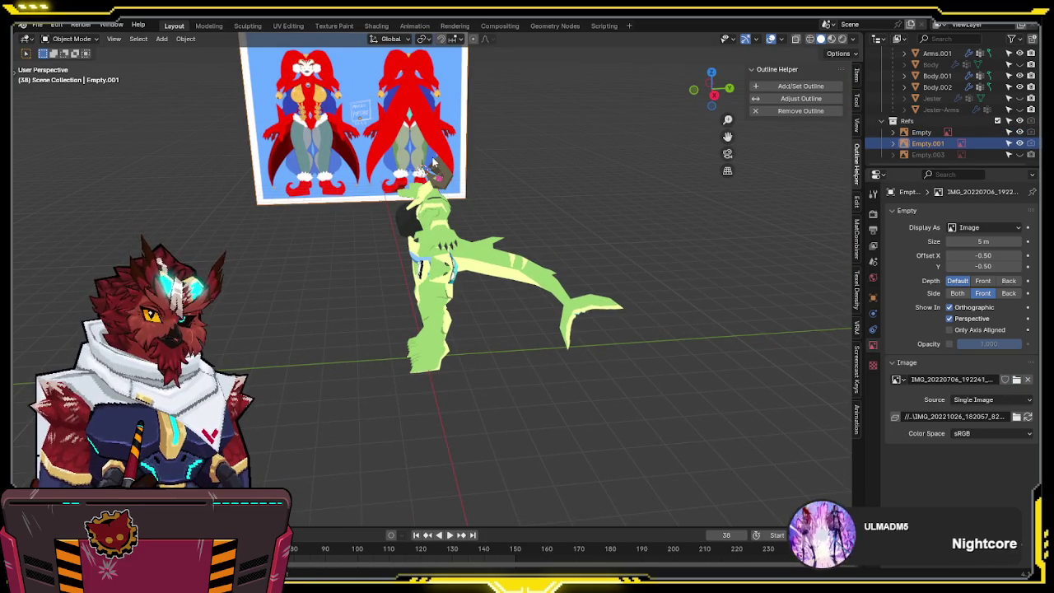
pyautogui.moveTo(432, 154)
pyautogui.mouseDown(button='middle')
pyautogui.moveTo(297, 155)
pyautogui.moveTo(433, 158)
pyautogui.moveTo(411, 181)
pyautogui.moveTo(375, 306)
pyautogui.moveTo(352, 237)
pyautogui.mouseUp(button='middle')
pyautogui.press('KP_1')
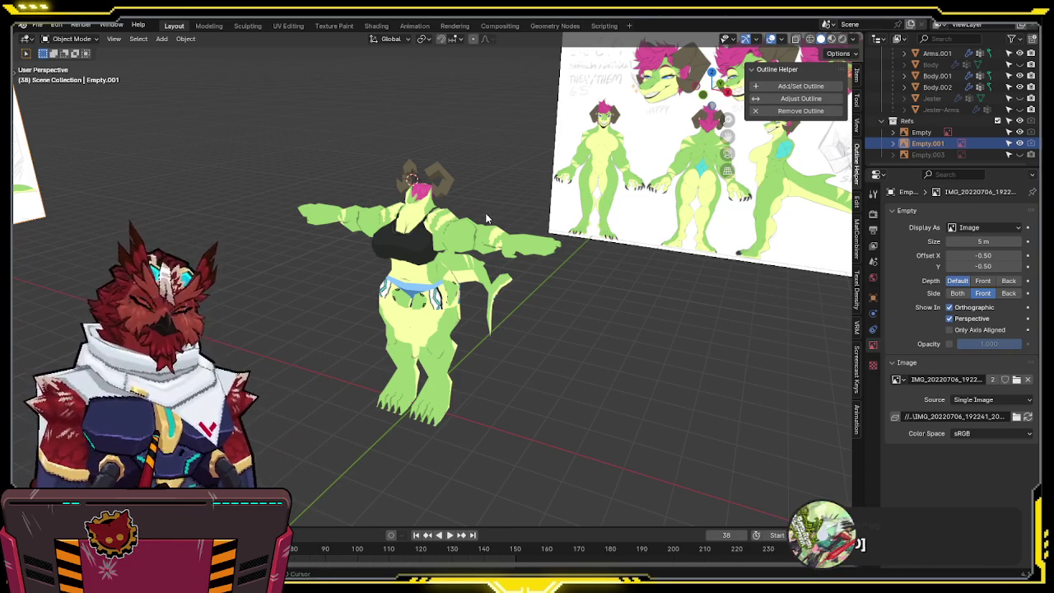
# - Put the body mesh in Edit Mode in the UV Editing workspace, with Body.002 selected
pyautogui.scroll(2, 486, 214)
pyautogui.scroll(2, 479, 218)
pyautogui.click(444, 348)
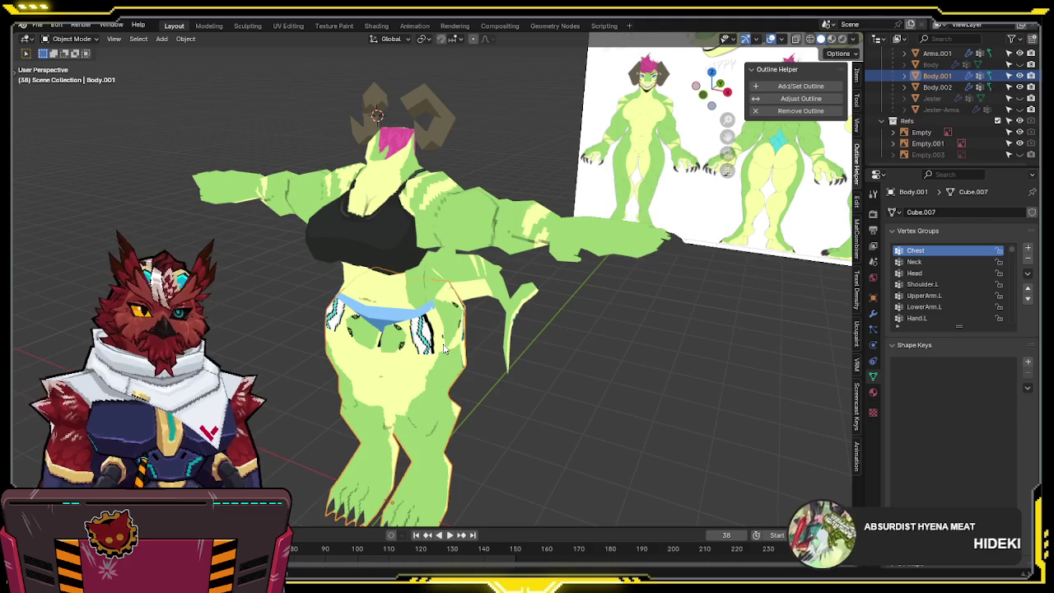
pyautogui.scroll(-3, 544, 307)
pyautogui.moveTo(546, 302)
pyautogui.mouseDown(button='middle')
pyautogui.moveTo(519, 321)
pyautogui.moveTo(437, 325)
pyautogui.moveTo(399, 231)
pyautogui.moveTo(559, 217)
pyautogui.moveTo(651, 221)
pyautogui.moveTo(574, 299)
pyautogui.moveTo(357, 299)
pyautogui.moveTo(486, 260)
pyautogui.moveTo(517, 207)
pyautogui.moveTo(571, 231)
pyautogui.moveTo(482, 211)
pyautogui.moveTo(499, 247)
pyautogui.moveTo(522, 169)
pyautogui.mouseUp(button='middle')
pyautogui.scroll(3, 499, 330)
pyautogui.scroll(3, 437, 326)
pyautogui.press('Tab')
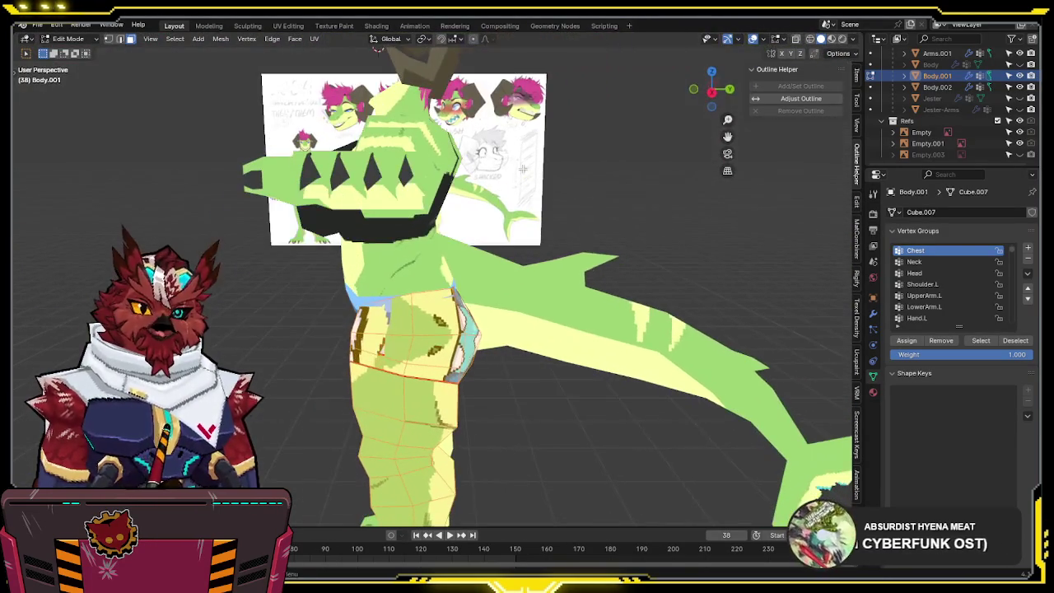
pyautogui.click(289, 26)
pyautogui.moveTo(559, 206); pyautogui.dragTo(575, 220, button='middle')
pyautogui.click(543, 173)
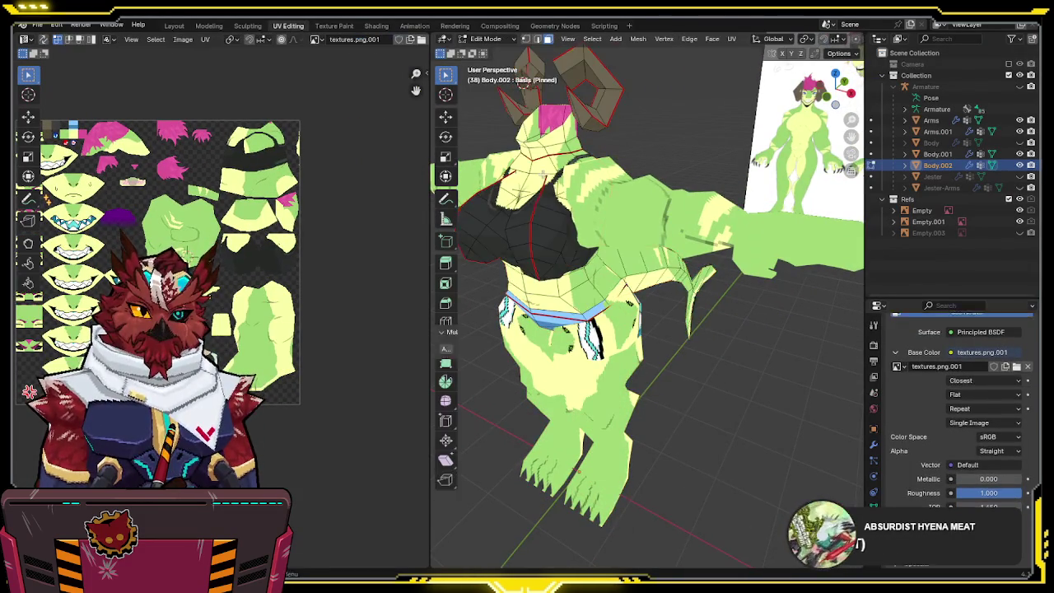
# - Measure the texel density of a Body.002 chest face with Calculate TD
pyautogui.moveTo(543, 173); pyautogui.dragTo(580, 236, button='middle')
pyautogui.press('Tab')
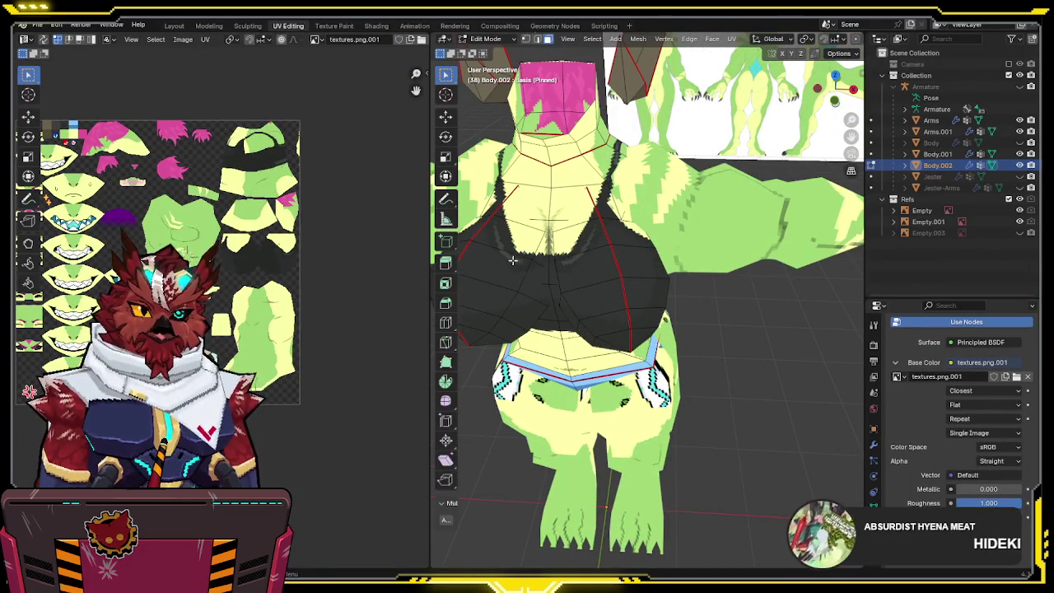
pyautogui.click(510, 246)
pyautogui.press('n')
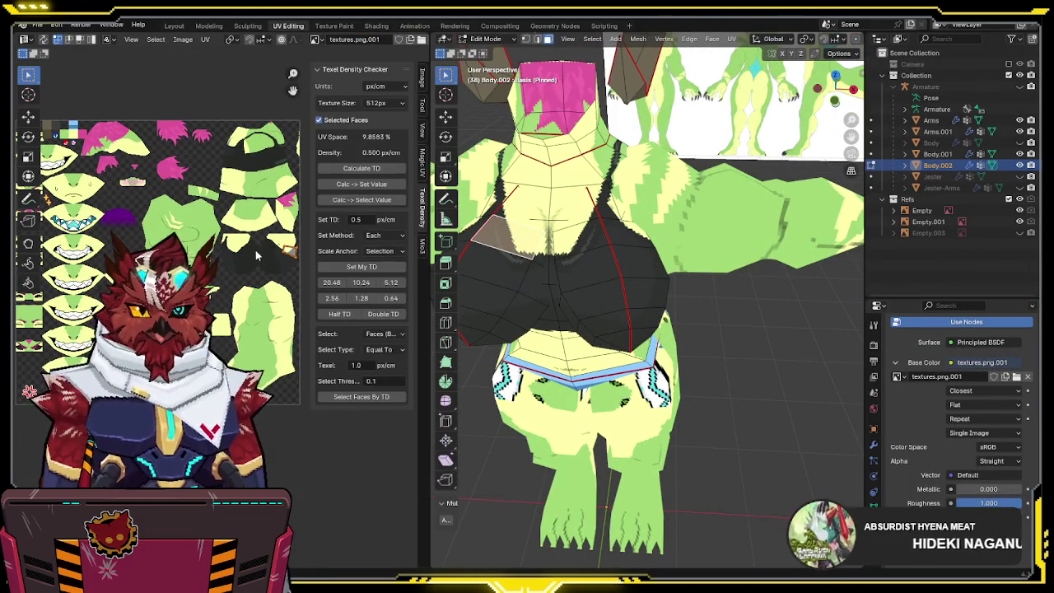
pyautogui.click(384, 170)
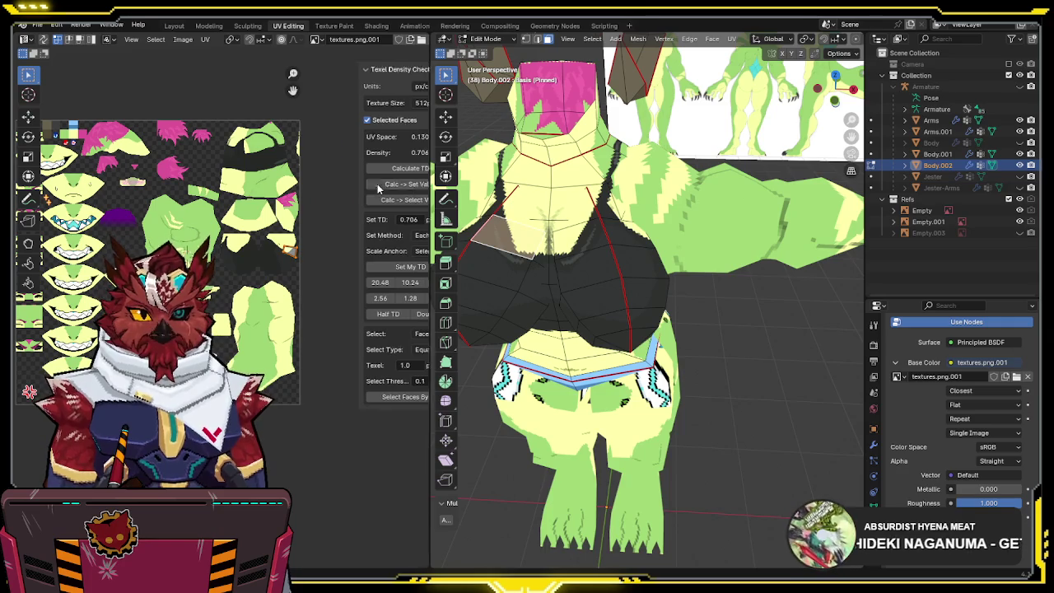
pyautogui.press('n')
pyautogui.press('Tab')
# - Set the Body.001 leg faces to a 0.75 px/cm texel density with Set My TD
pyautogui.moveTo(576, 288); pyautogui.dragTo(642, 272, button='middle')
pyautogui.click(937, 154)
pyautogui.press('Tab')
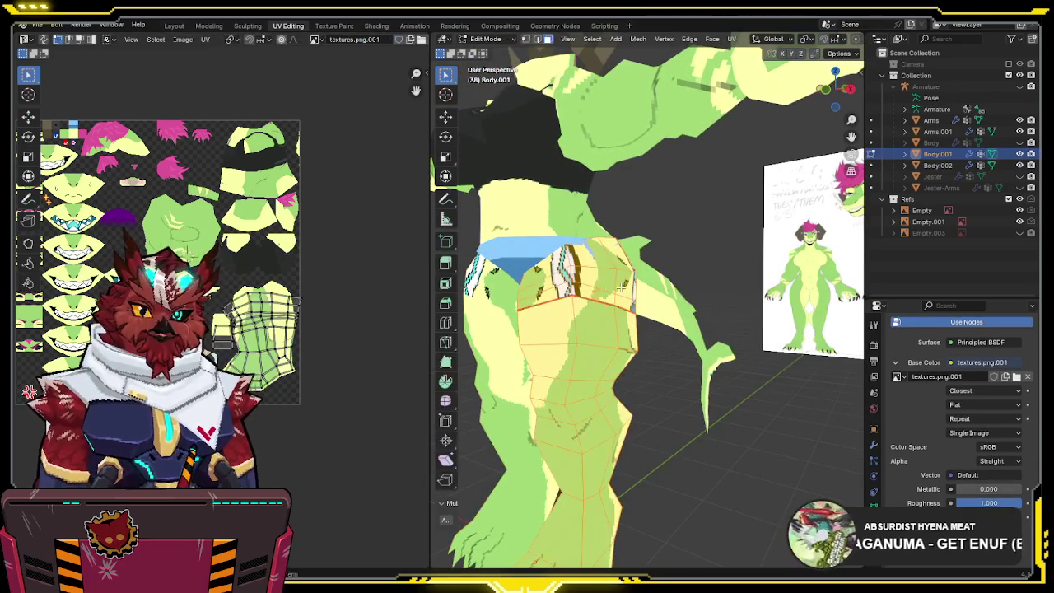
pyautogui.press('n')
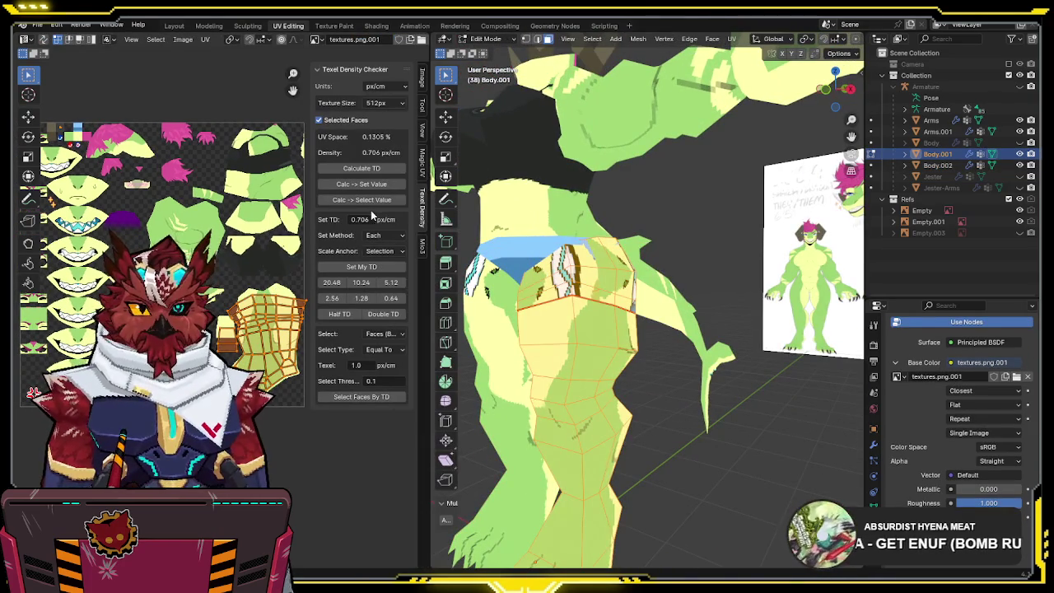
pyautogui.press('BackSpace')
pyautogui.write('5')
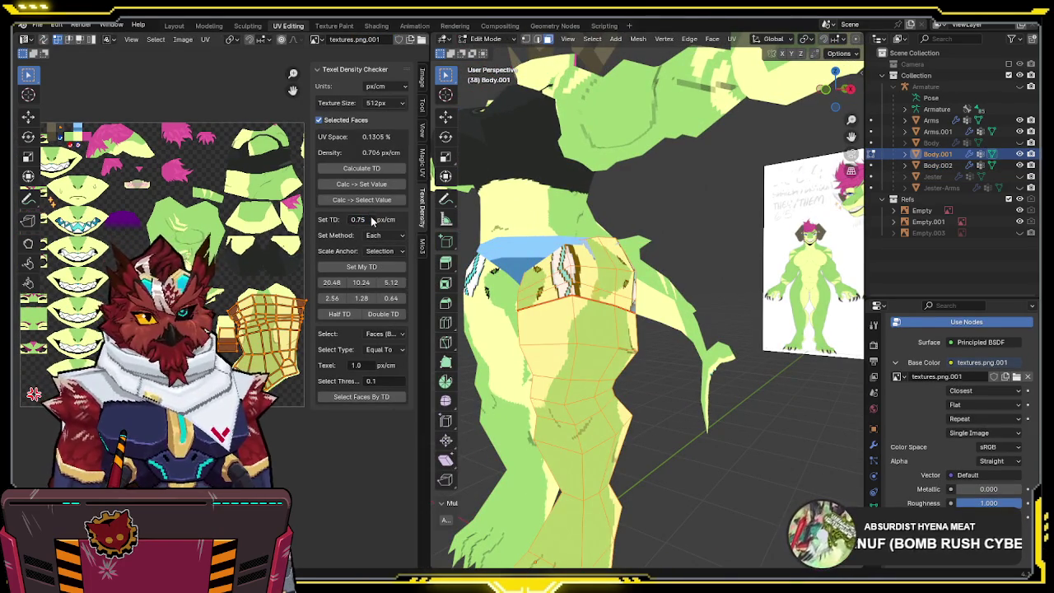
pyautogui.click(360, 267)
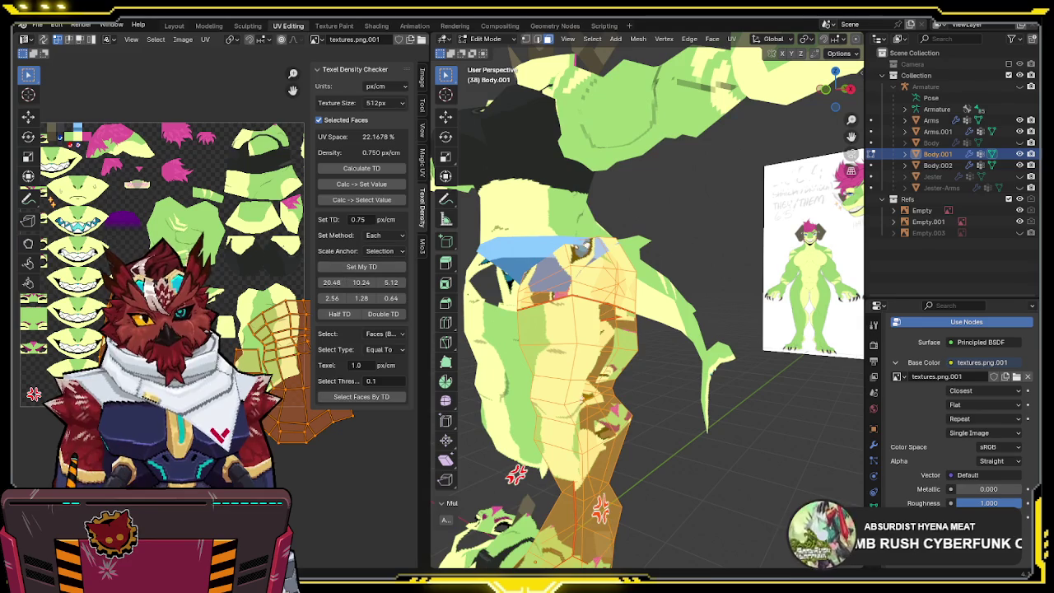
pyautogui.press('n')
# - Move the leg UV island onto the leg artwork in textures.png.001
pyautogui.scroll(2, 247, 272)
pyautogui.press('g')
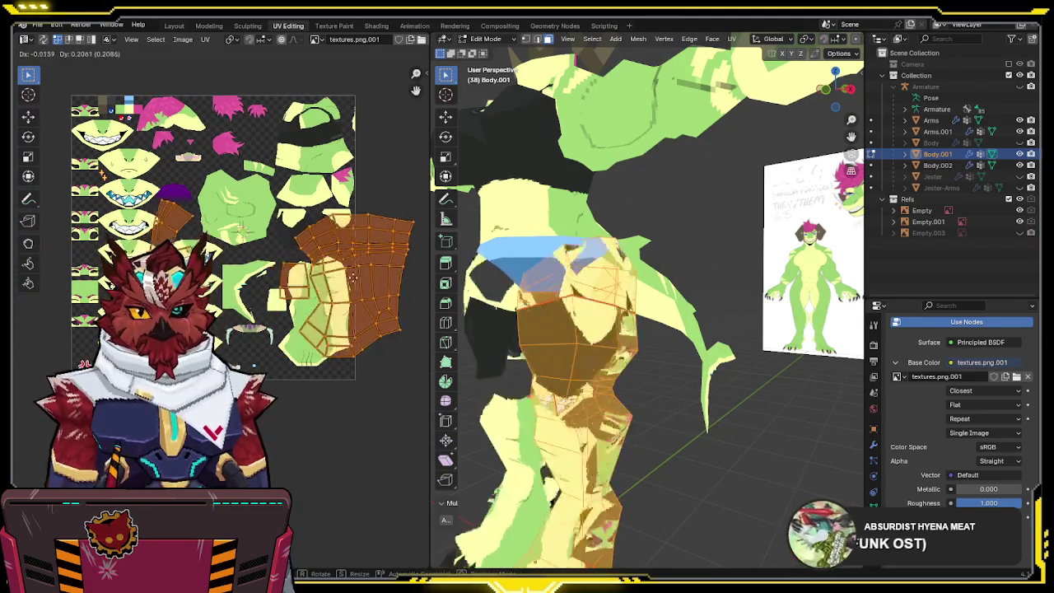
pyautogui.click(319, 276)
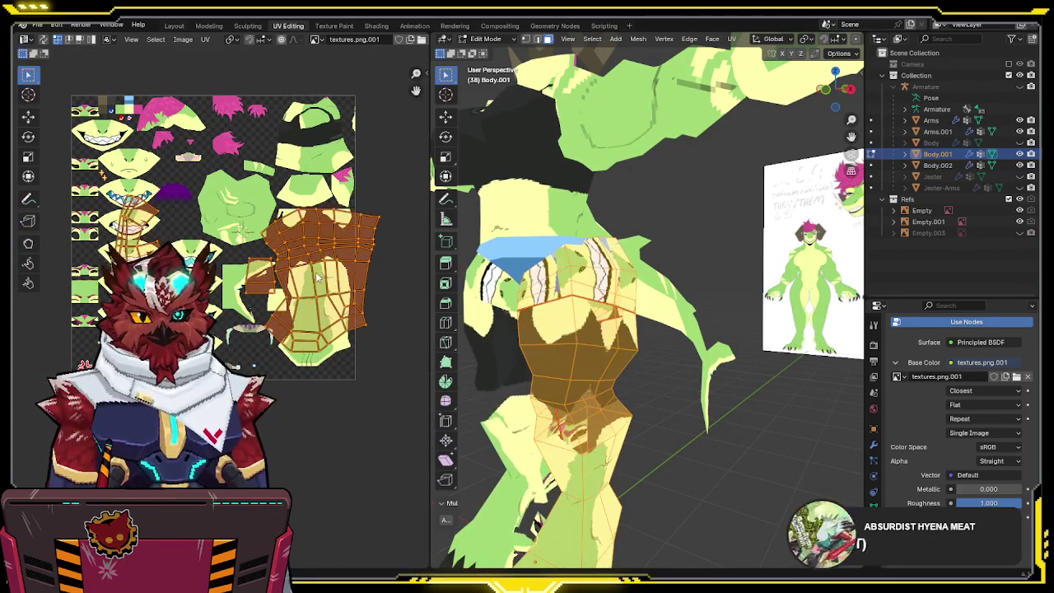
pyautogui.moveTo(319, 276); pyautogui.dragTo(307, 311, button='middle')
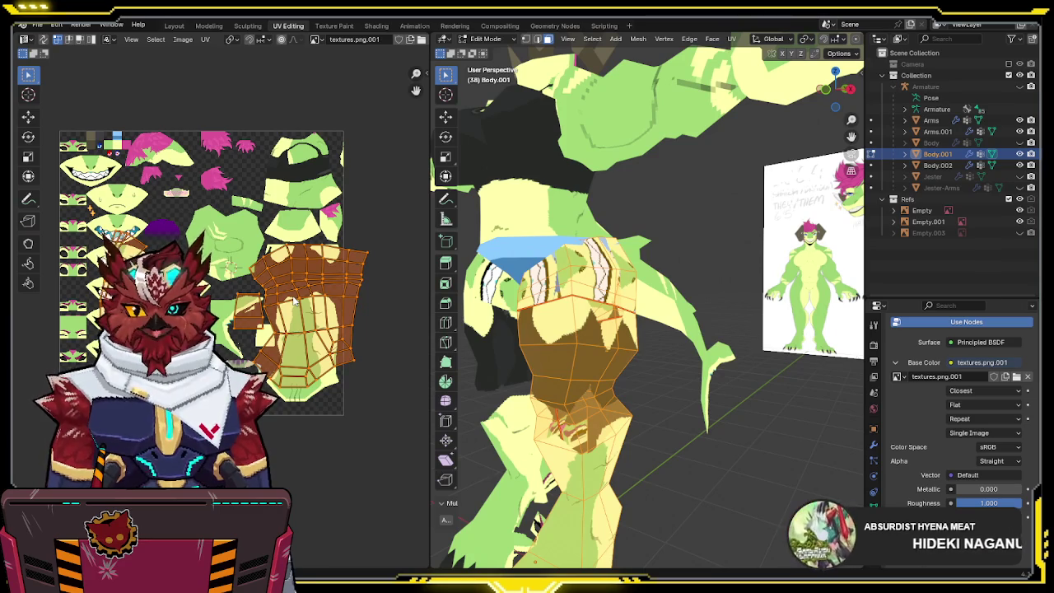
pyautogui.scroll(1, 294, 302)
pyautogui.scroll(1, 294, 302)
pyautogui.press('g')
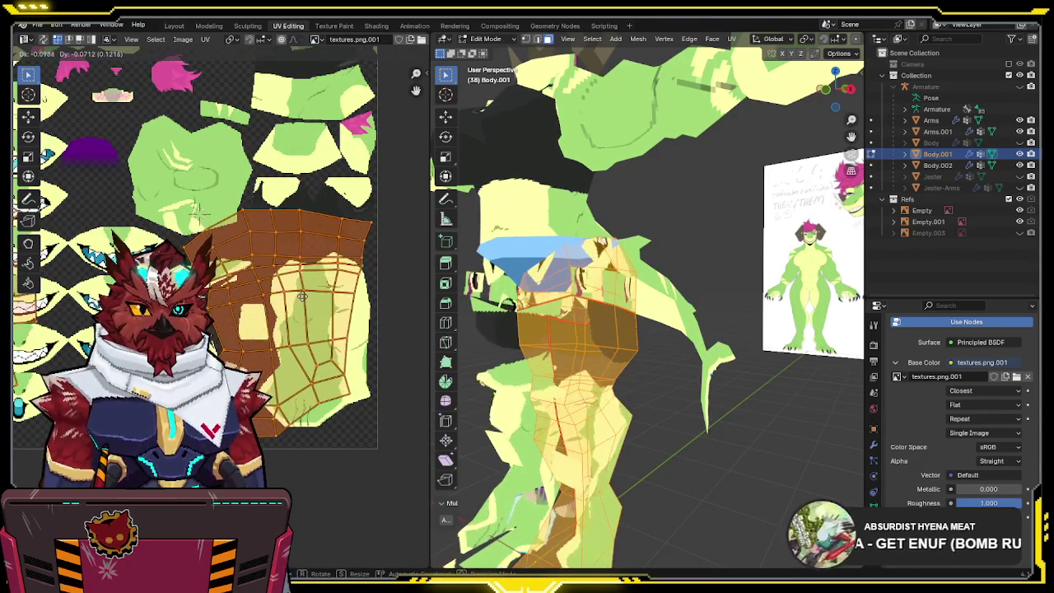
pyautogui.click(304, 306)
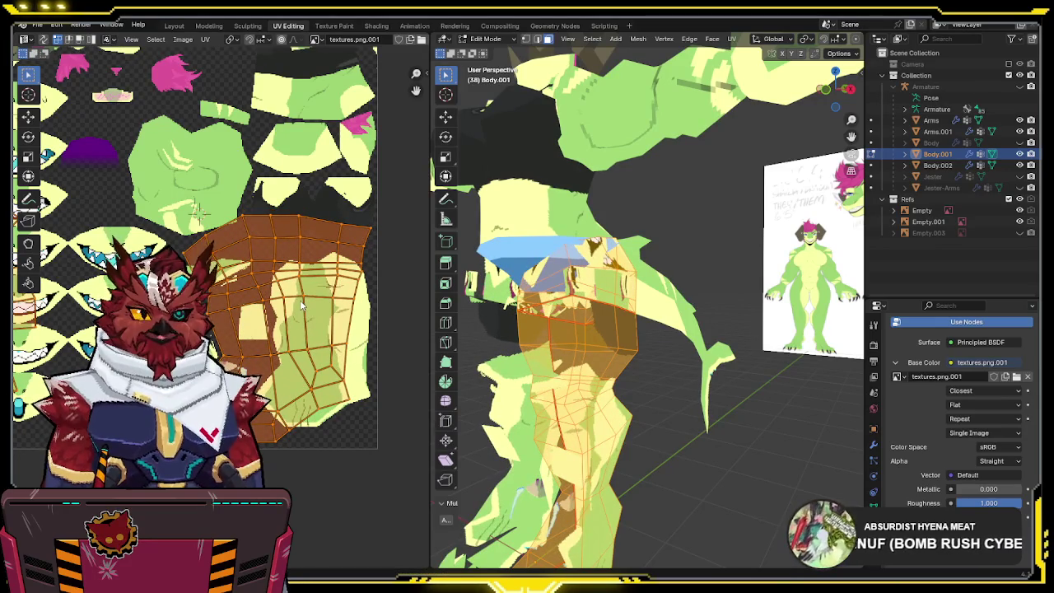
# - Select Body.001 and Body.002 together and edit both meshes
pyautogui.press('Tab')
pyautogui.keyDown('shift'); pyautogui.click(671, 313); pyautogui.keyUp('shift')
pyautogui.moveTo(671, 313)
pyautogui.mouseDown(button='middle')
pyautogui.moveTo(664, 224)
pyautogui.moveTo(602, 228)
pyautogui.mouseUp(button='middle')
pyautogui.press('Tab')
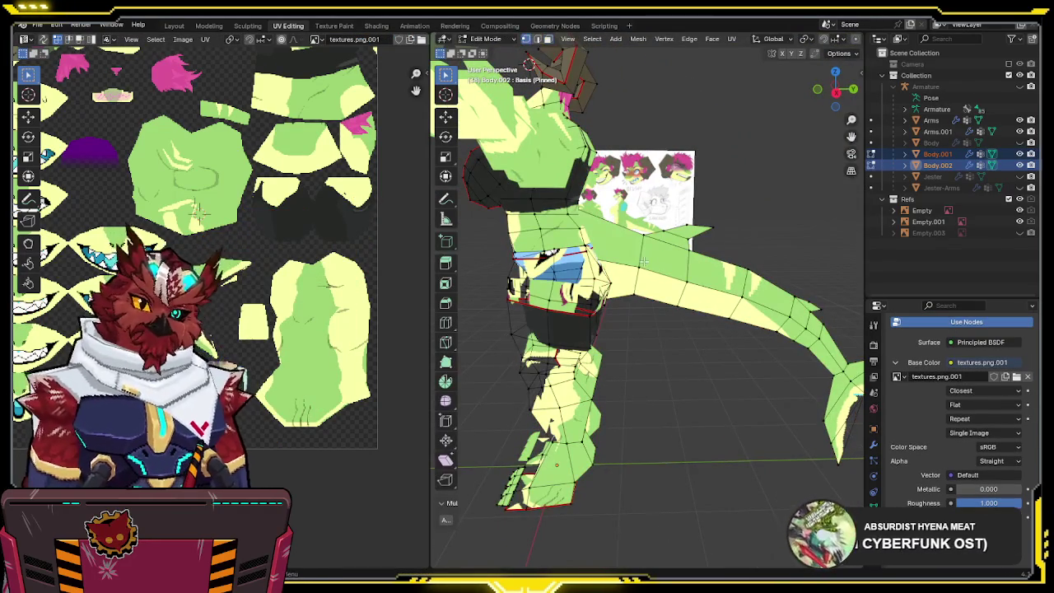
# - Separate the connected limb piece into its own object, Body.003
pyautogui.press('l')
pyautogui.moveTo(642, 261)
pyautogui.mouseDown(button='middle')
pyautogui.moveTo(662, 270)
pyautogui.moveTo(732, 252)
pyautogui.moveTo(661, 233)
pyautogui.moveTo(740, 264)
pyautogui.mouseUp(button='middle')
pyautogui.press('p')
pyautogui.click(662, 269)
pyautogui.press('Tab')
# - Select the Arms mesh and enter Edit Mode, briefly checking wireframe display
pyautogui.click(741, 264)
pyautogui.press('Tab')
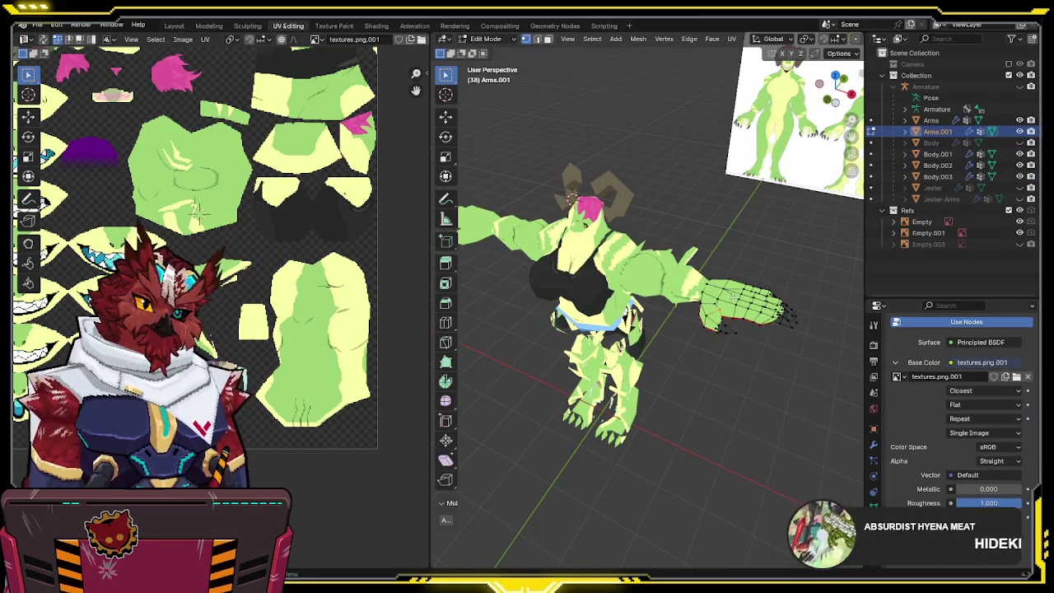
pyautogui.hotkey('shift', 'z')
pyautogui.hotkey('shift', 'z')
pyautogui.press('Tab')
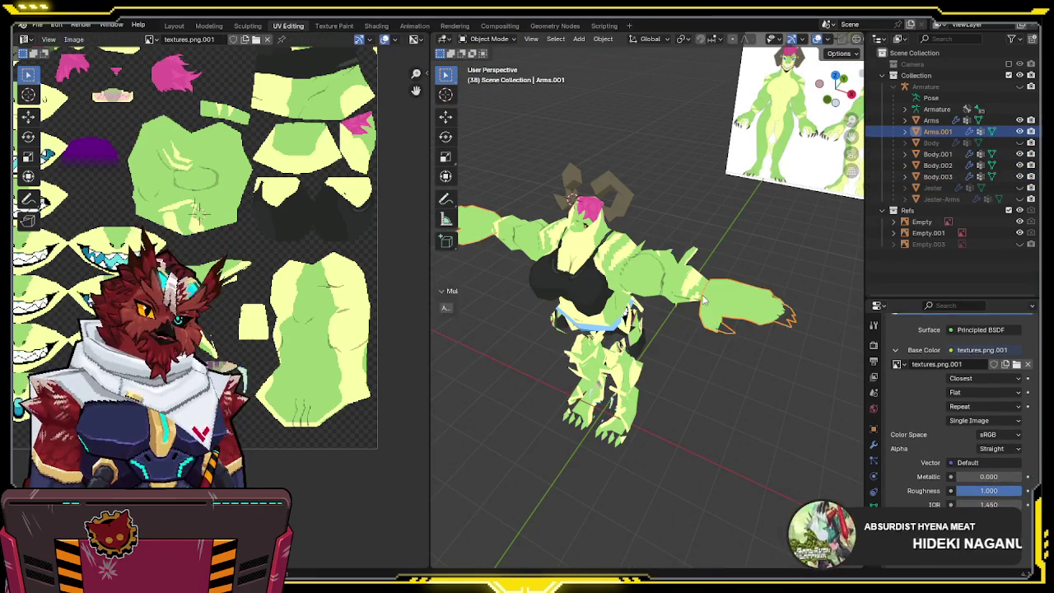
pyautogui.click(673, 288)
pyautogui.press('Tab')
pyautogui.hotkey('shift', 'z')
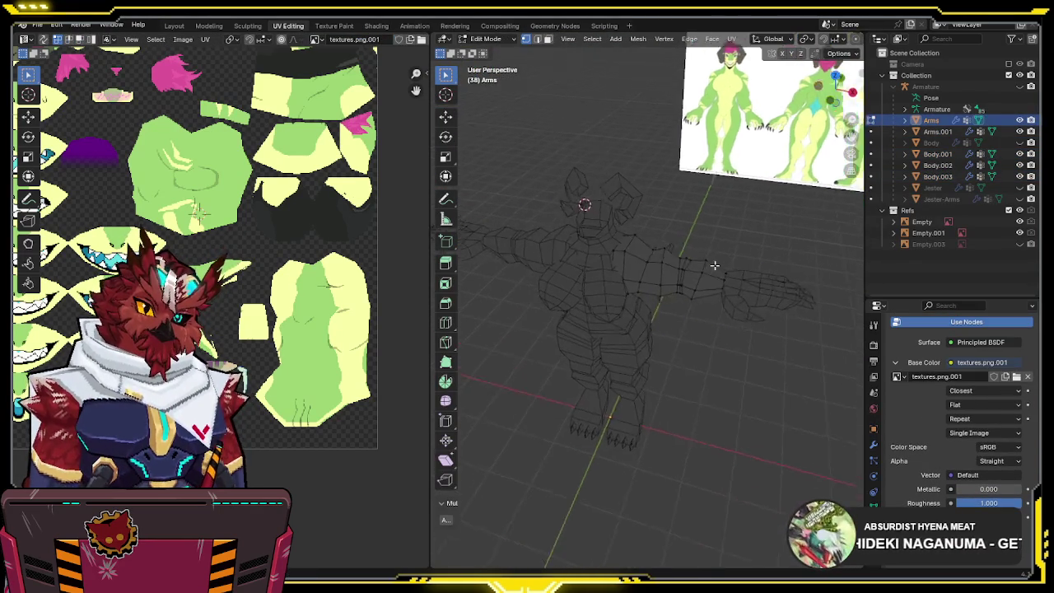
# - Isolate the arms in Local view with solid textured shading and inspect the arm ends
pyautogui.press('KP_Divide')
pyautogui.moveTo(716, 256)
pyautogui.mouseDown(button='middle')
pyautogui.moveTo(628, 247)
pyautogui.moveTo(650, 299)
pyautogui.moveTo(684, 280)
pyautogui.moveTo(569, 286)
pyautogui.moveTo(692, 313)
pyautogui.moveTo(689, 324)
pyautogui.mouseUp(button='middle')
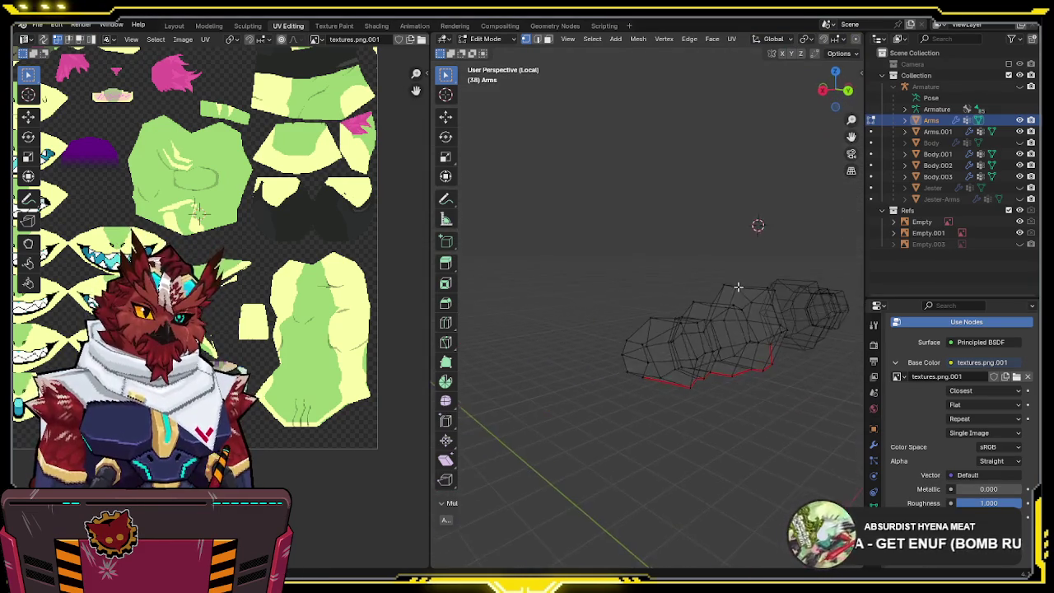
pyautogui.hotkey('shift', 'z')
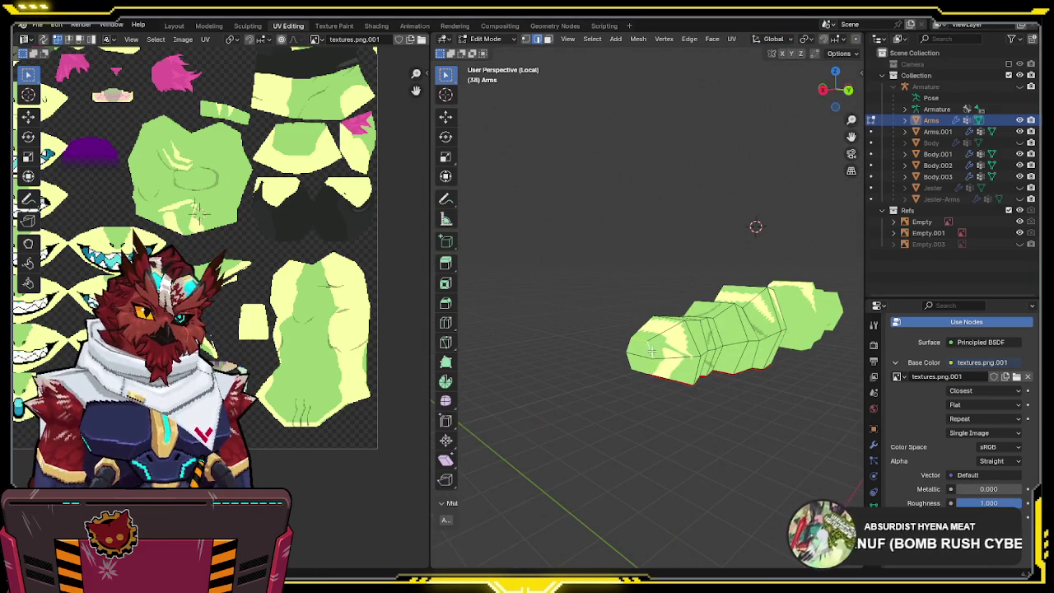
pyautogui.moveTo(634, 347)
pyautogui.mouseDown(button='middle')
pyautogui.moveTo(680, 333)
pyautogui.moveTo(653, 326)
pyautogui.mouseUp(button='middle')
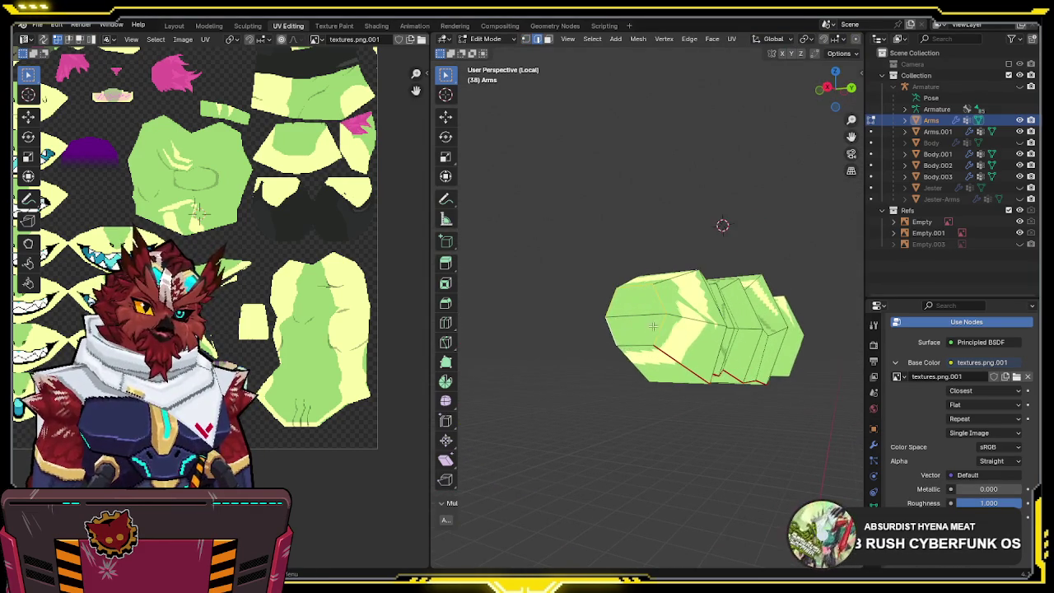
pyautogui.rightClick(714, 334)
pyautogui.moveTo(675, 355); pyautogui.dragTo(615, 329, button='middle')
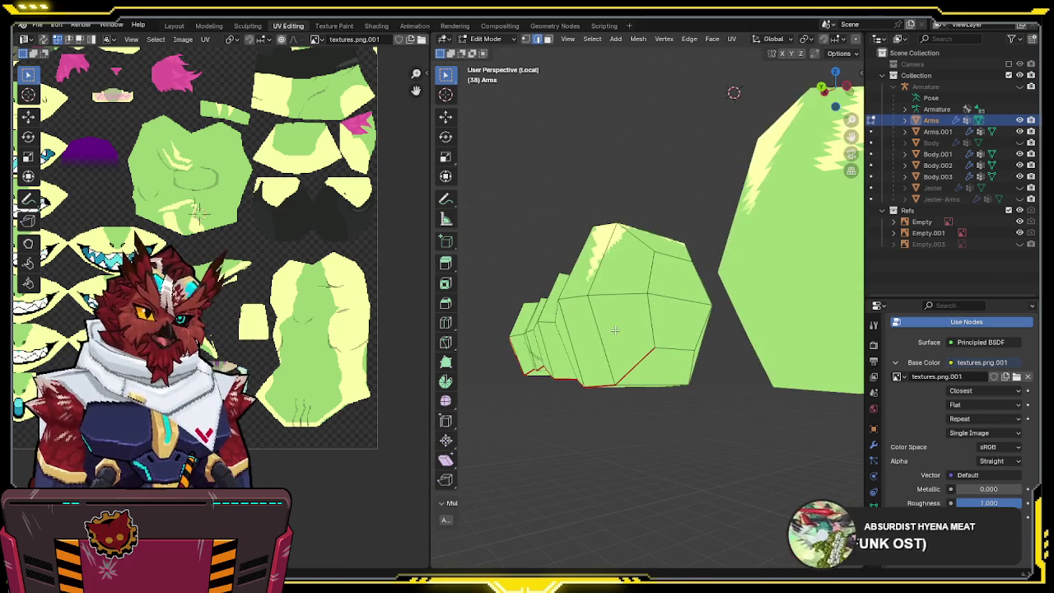
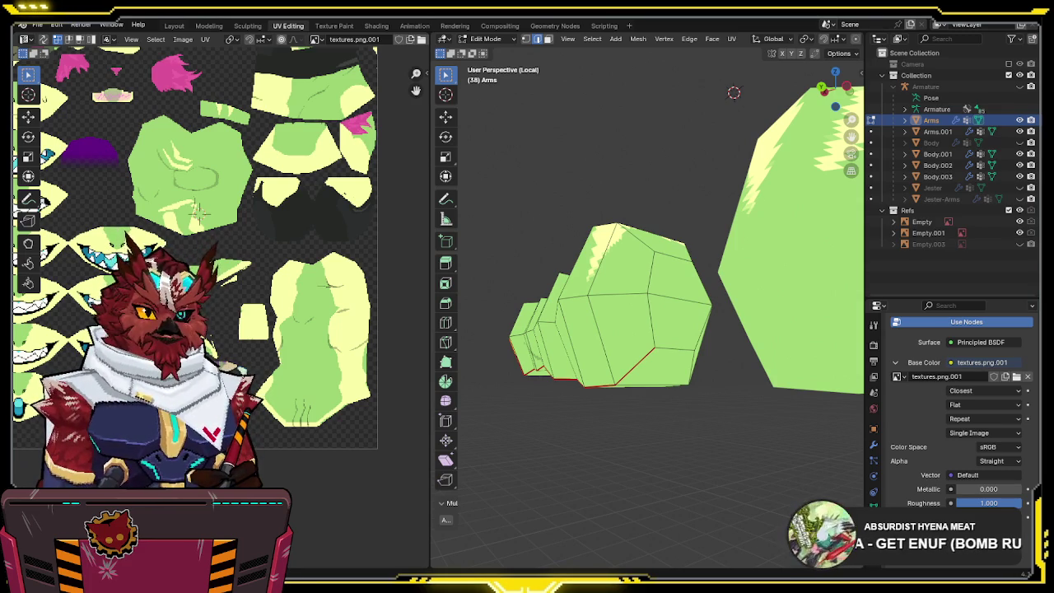
# - Apply a Shift+S snap action to the selected part of the arm
pyautogui.moveTo(649, 245)
pyautogui.mouseDown(button='middle')
pyautogui.moveTo(668, 286)
pyautogui.moveTo(662, 224)
pyautogui.moveTo(720, 325)
pyautogui.moveTo(637, 295)
pyautogui.mouseUp(button='middle')
pyautogui.hotkey('shift', 's')
pyautogui.click(663, 224)
# - Return the Arms mesh to Object Mode and save the blend file
pyautogui.scroll(3, 662, 224)
pyautogui.scroll(-5, 721, 325)
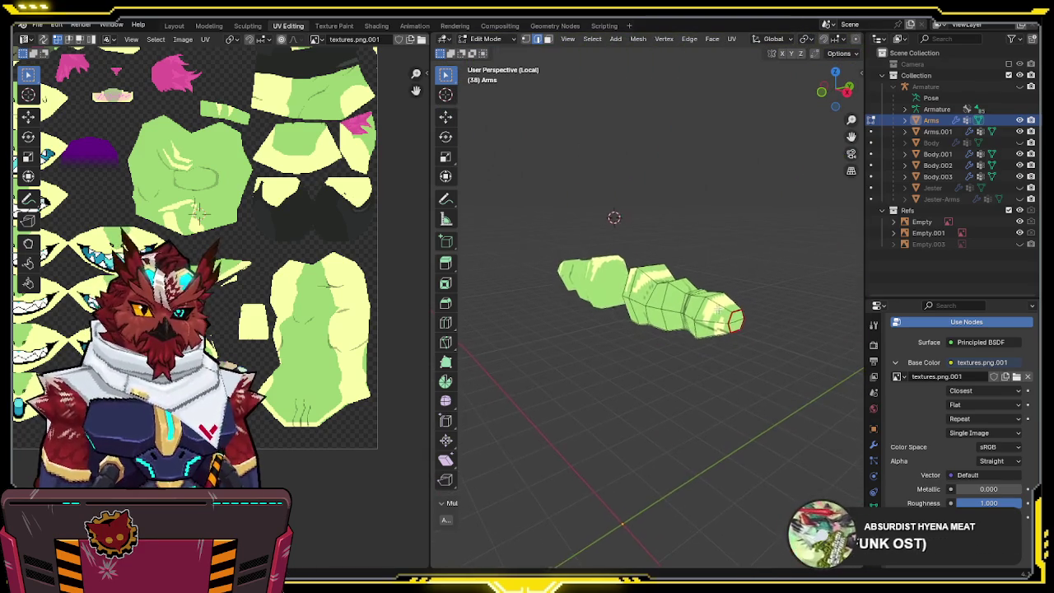
pyautogui.scroll(3, 637, 295)
pyautogui.press('Tab')
pyautogui.hotkey('ctrl', 's')
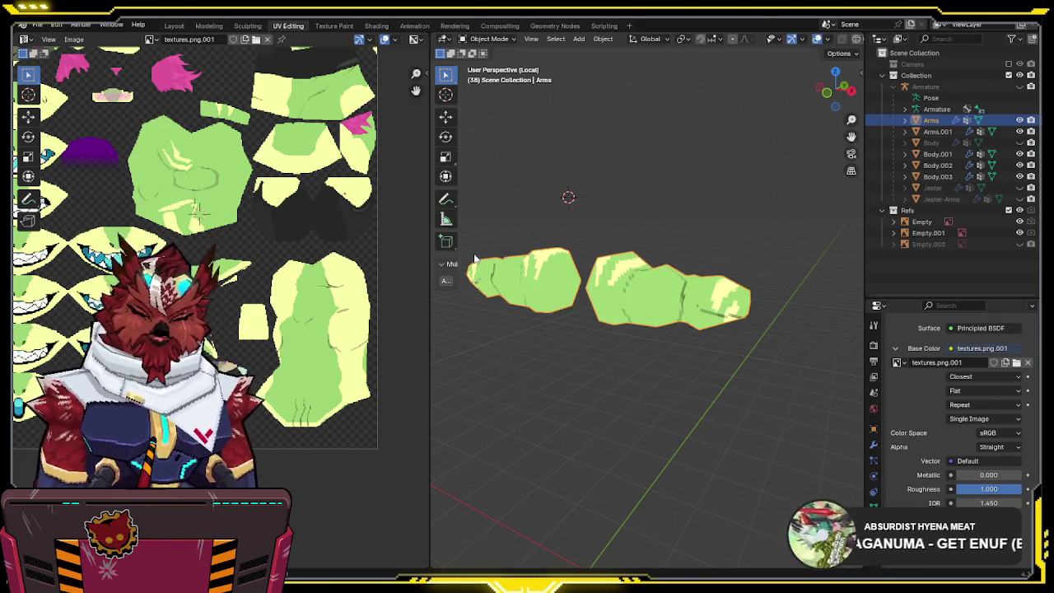
# - Exit local view, then edit Body.001, Body.003 and Arms.001 in wireframe with everything selected
pyautogui.press('KP_Divide')
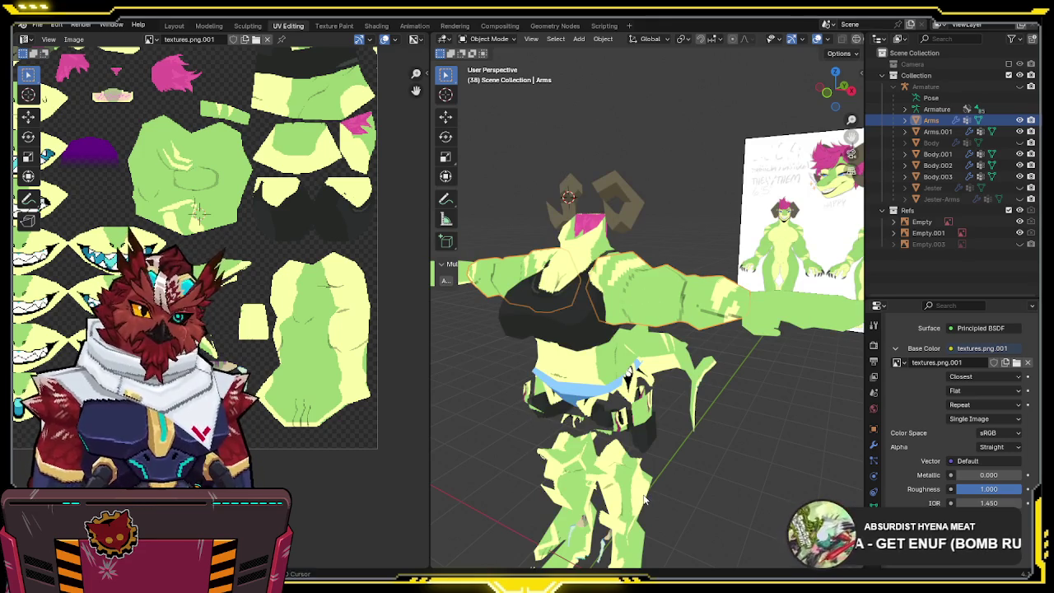
pyautogui.click(644, 499)
pyautogui.moveTo(644, 498)
pyautogui.mouseDown(button='middle')
pyautogui.moveTo(721, 344)
pyautogui.moveTo(788, 343)
pyautogui.mouseUp(button='middle')
pyautogui.keyDown('shift'); pyautogui.click(721, 344); pyautogui.keyUp('shift')
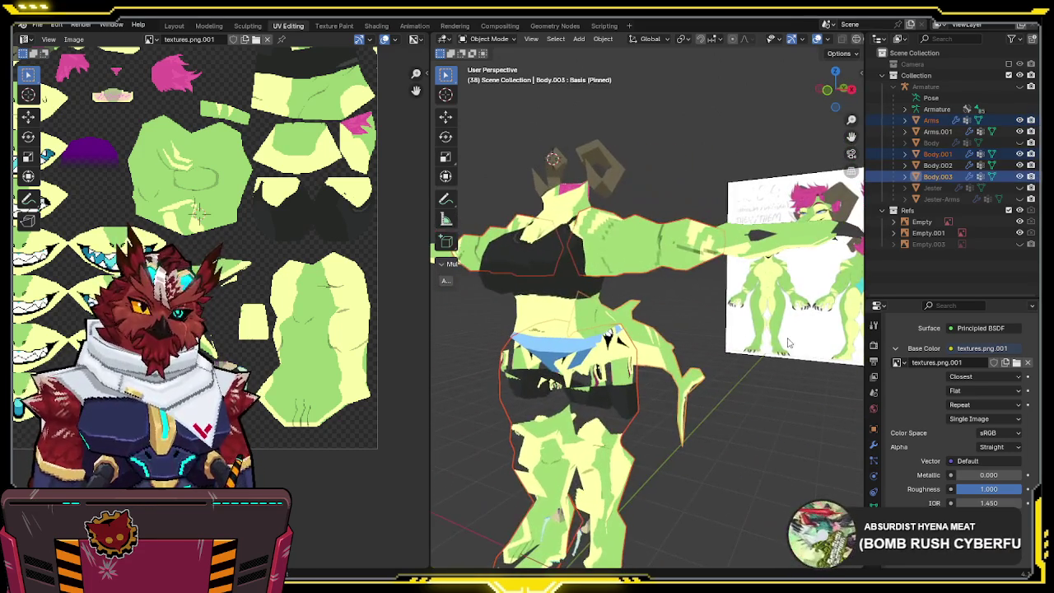
pyautogui.keyDown('shift'); pyautogui.click(745, 236); pyautogui.keyUp('shift')
pyautogui.moveTo(743, 238)
pyautogui.mouseDown(button='middle')
pyautogui.moveTo(680, 294)
pyautogui.moveTo(704, 281)
pyautogui.moveTo(662, 276)
pyautogui.moveTo(752, 263)
pyautogui.moveTo(696, 288)
pyautogui.moveTo(613, 271)
pyautogui.moveTo(535, 273)
pyautogui.moveTo(626, 271)
pyautogui.moveTo(613, 247)
pyautogui.mouseUp(button='middle')
pyautogui.press('Tab')
pyautogui.press('a')
pyautogui.hotkey('shift', 'z')
pyautogui.hotkey('shift', 'z')
# - Switch editing to Body.002, select all its geometry, then return to Object Mode
pyautogui.hotkey('alt', 'q')
pyautogui.press('a')
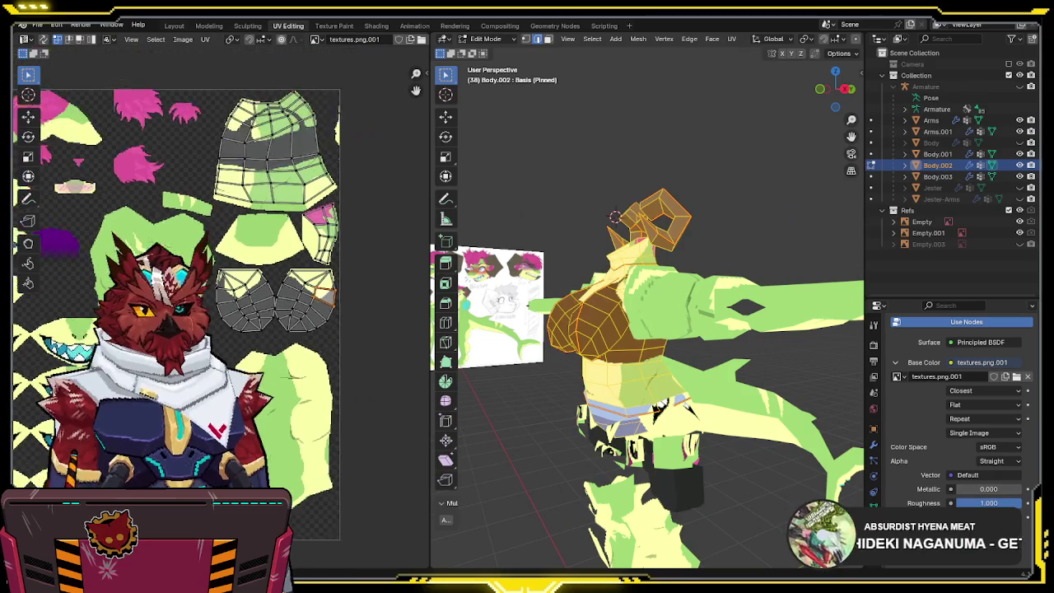
pyautogui.moveTo(625, 318)
pyautogui.mouseDown(button='middle')
pyautogui.moveTo(773, 318)
pyautogui.moveTo(723, 312)
pyautogui.moveTo(490, 364)
pyautogui.moveTo(625, 329)
pyautogui.mouseUp(button='middle')
pyautogui.press('Tab')
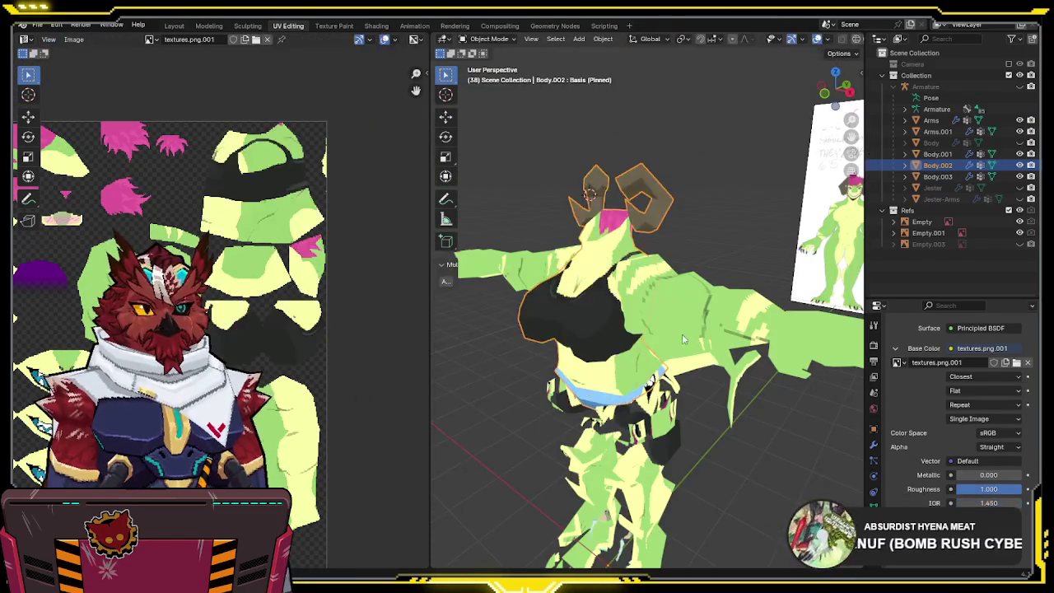
# - Edit Arms, Body.003, Body.001 and Arms.001 together in Edit Mode
pyautogui.click(683, 304)
pyautogui.moveTo(683, 304)
pyautogui.mouseDown(button='middle')
pyautogui.moveTo(717, 400)
pyautogui.moveTo(706, 299)
pyautogui.moveTo(695, 307)
pyautogui.mouseUp(button='middle')
pyautogui.keyDown('shift'); pyautogui.click(716, 399); pyautogui.keyUp('shift')
pyautogui.keyDown('shift'); pyautogui.click(721, 403); pyautogui.keyUp('shift')
pyautogui.press('Tab')
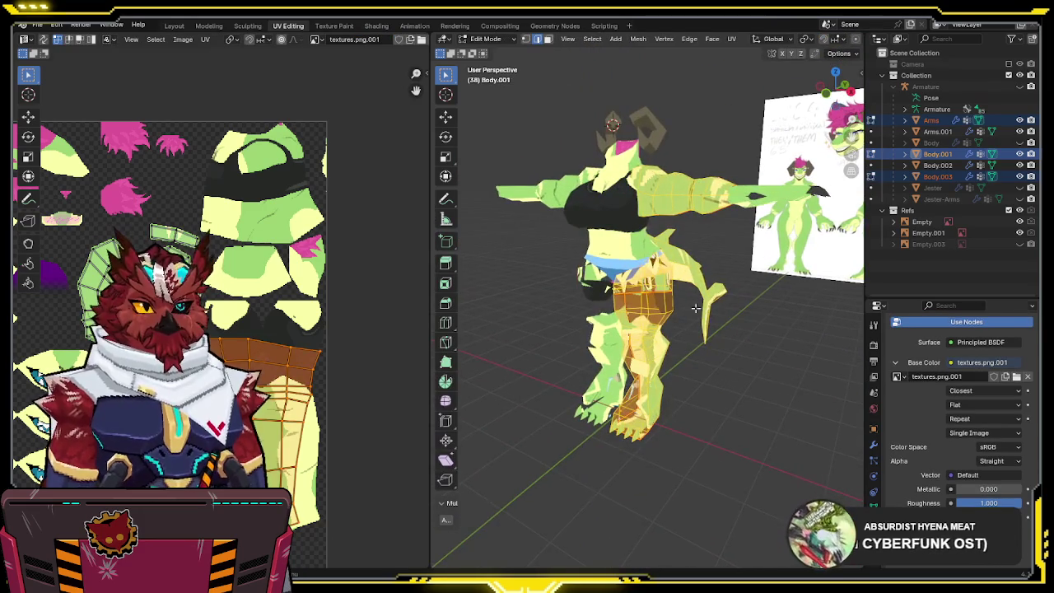
pyautogui.press('Tab')
pyautogui.keyDown('shift'); pyautogui.click(762, 197); pyautogui.keyUp('shift')
pyautogui.press('Tab')
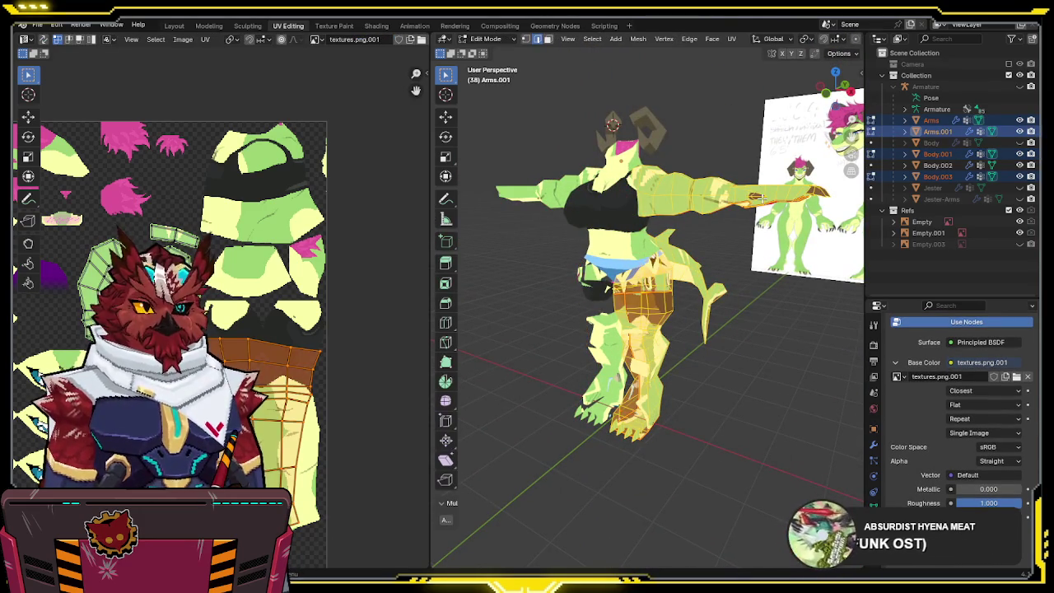
pyautogui.scroll(-2, 291, 299)
pyautogui.scroll(-2, 291, 299)
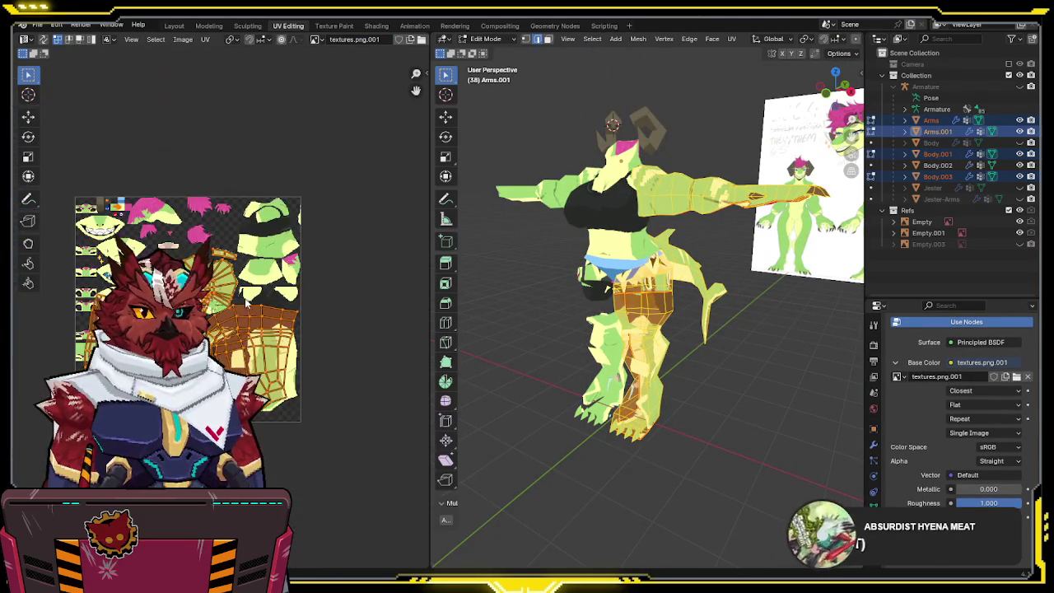
pyautogui.scroll(3, 291, 300)
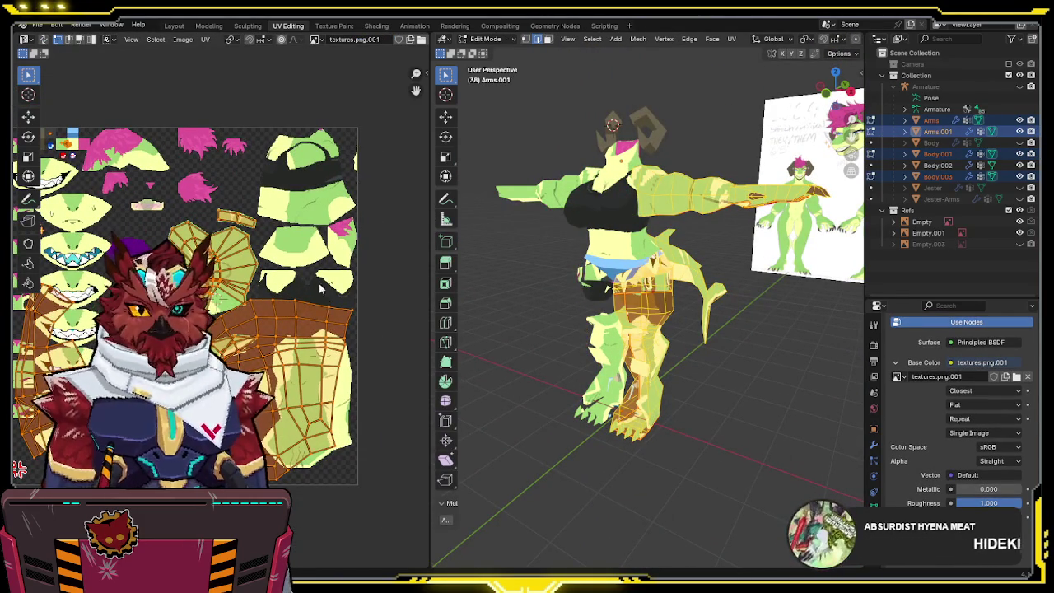
pyautogui.scroll(3, 276, 284)
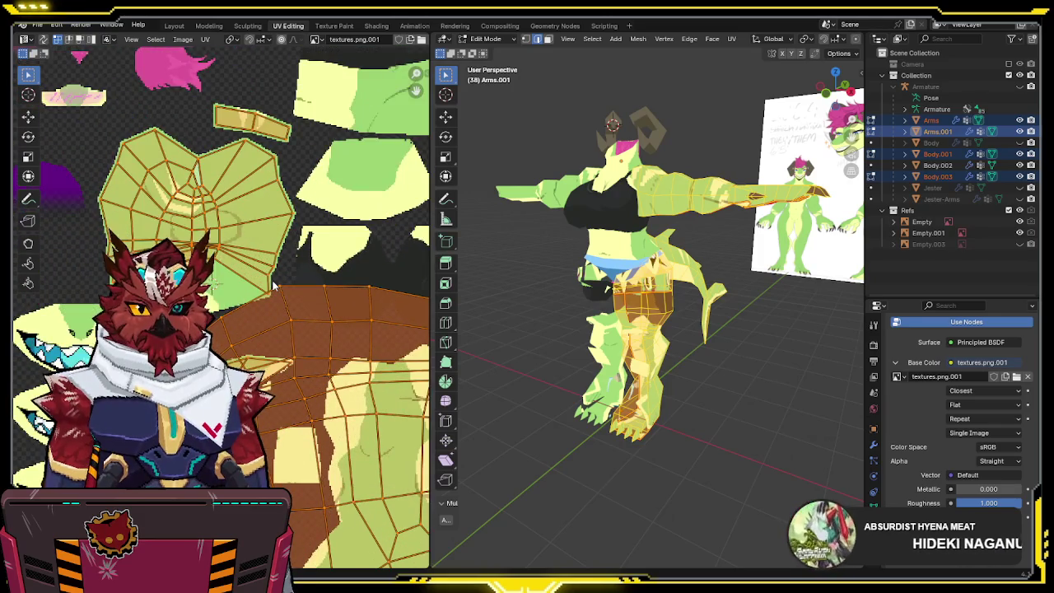
pyautogui.scroll(-5, 274, 284)
pyautogui.scroll(1, 302, 282)
# - Unwrap the selected meshes' UVs, deselect all UVs and enable UV Sync Selection
pyautogui.press('u')
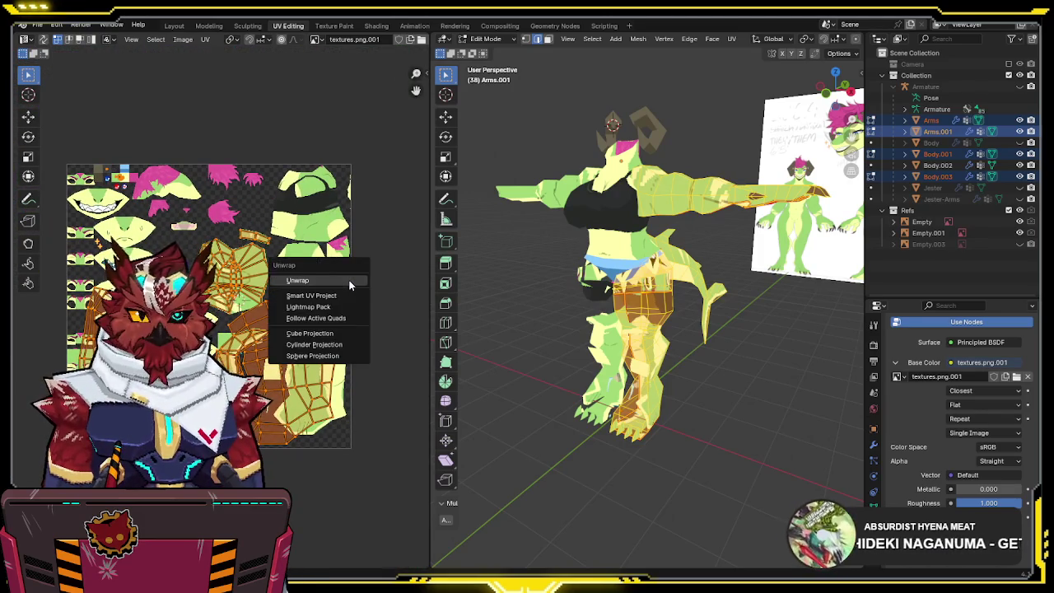
pyautogui.click(352, 280)
pyautogui.click(324, 438)
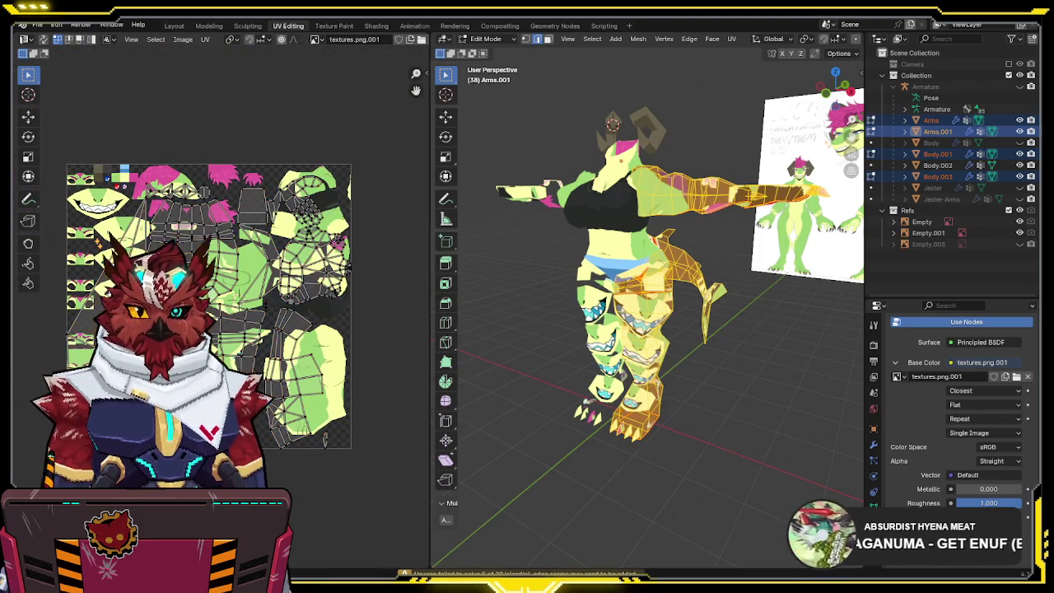
pyautogui.click(44, 38)
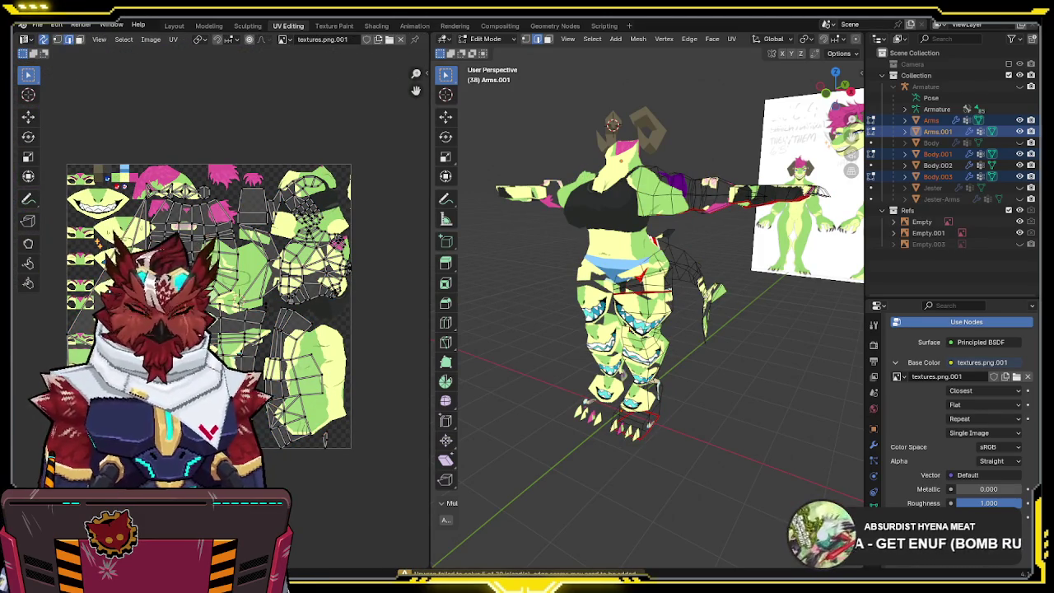
# - Isolate the arm from the back view, deselect it, and return to Object Mode
pyautogui.moveTo(625, 246)
pyautogui.mouseDown(button='middle')
pyautogui.moveTo(539, 250)
pyautogui.moveTo(601, 334)
pyautogui.moveTo(686, 332)
pyautogui.mouseUp(button='middle')
pyautogui.press('ctrl+KP_1')
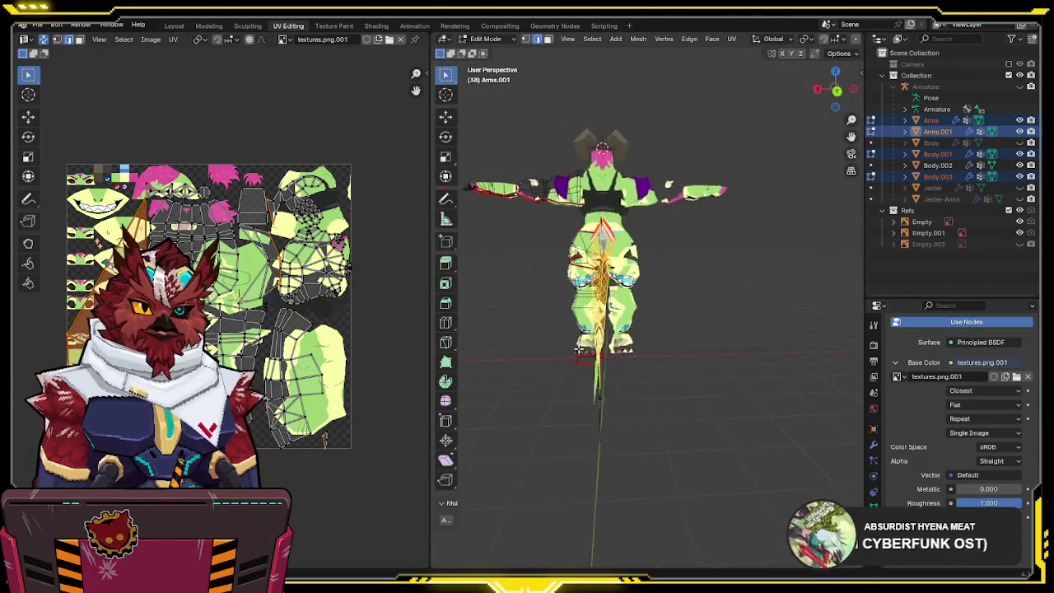
pyautogui.press('KP_Divide')
pyautogui.moveTo(679, 351)
pyautogui.mouseDown(button='middle')
pyautogui.moveTo(699, 333)
pyautogui.moveTo(634, 361)
pyautogui.moveTo(675, 340)
pyautogui.moveTo(687, 362)
pyautogui.mouseUp(button='middle')
pyautogui.hotkey('alt', 'a')
pyautogui.press('Tab')
# - Isolate the Body.003 tail in Edit Mode and delete the faces on top of the red block
pyautogui.click(701, 340)
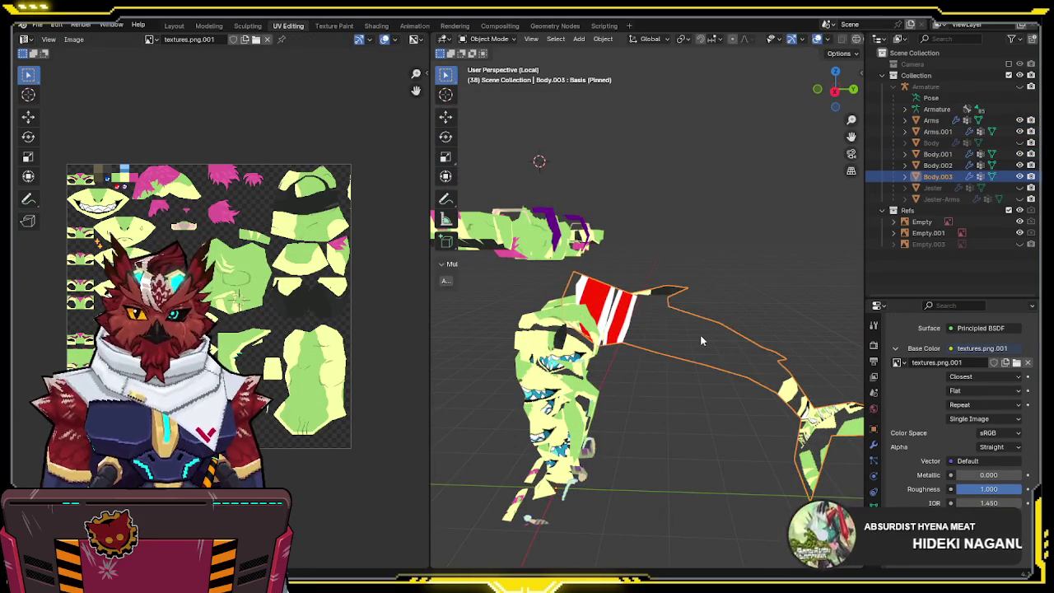
pyautogui.press('KP_Divide')
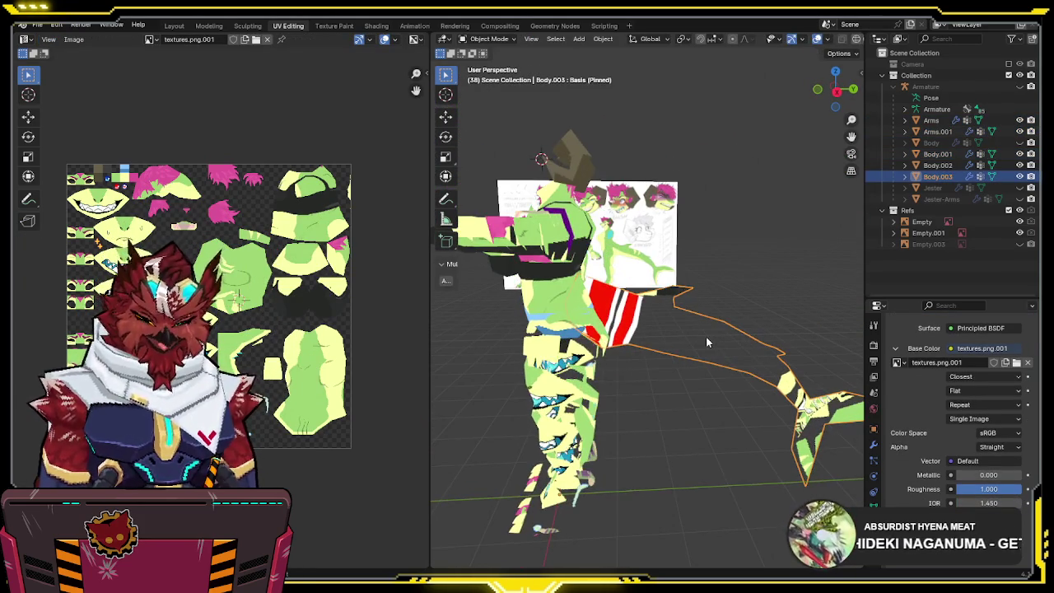
pyautogui.press('KP_Divide')
pyautogui.press('Tab')
pyautogui.moveTo(706, 339)
pyautogui.mouseDown(button='middle')
pyautogui.moveTo(711, 287)
pyautogui.moveTo(664, 276)
pyautogui.mouseUp(button='middle')
pyautogui.hotkey('alt', 'z')
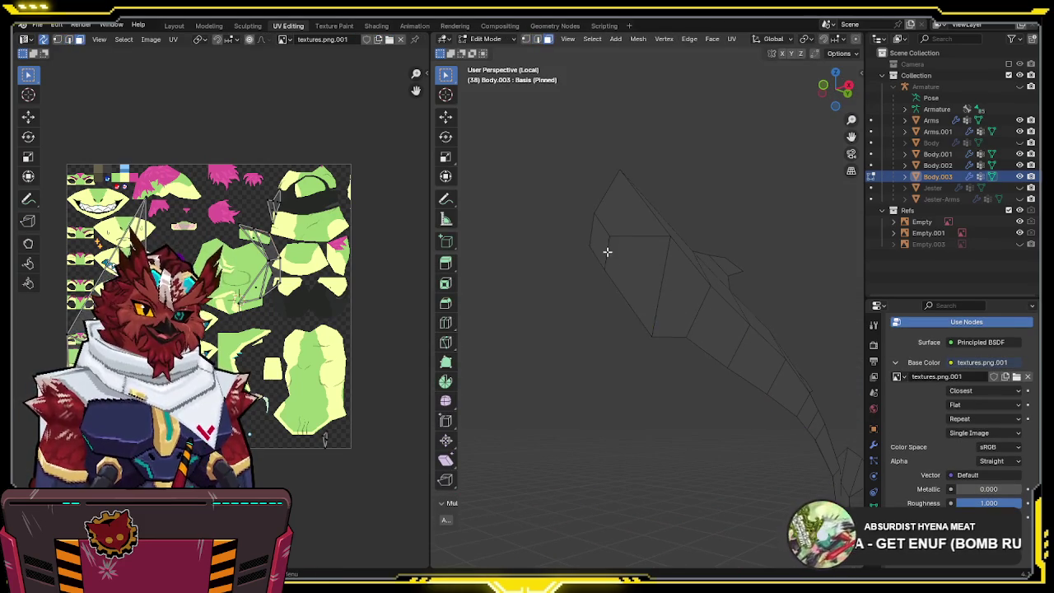
pyautogui.hotkey('alt', 'z')
pyautogui.press('x')
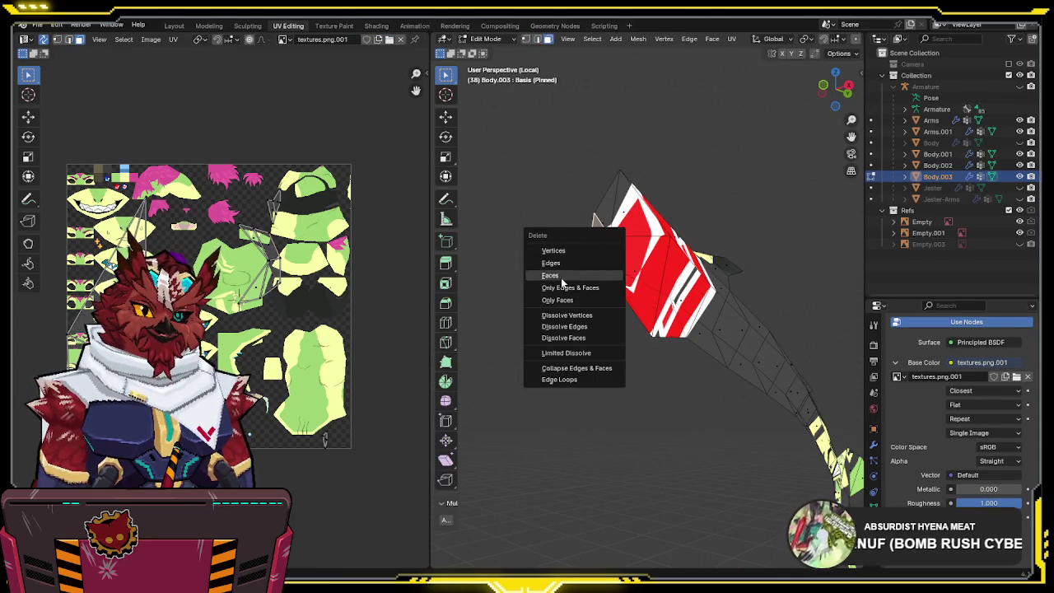
pyautogui.click(561, 280)
# - Inspect the tail in X-ray view and select a single vertex on it
pyautogui.moveTo(636, 318)
pyautogui.mouseDown(button='middle')
pyautogui.moveTo(683, 283)
pyautogui.moveTo(692, 395)
pyautogui.mouseUp(button='middle')
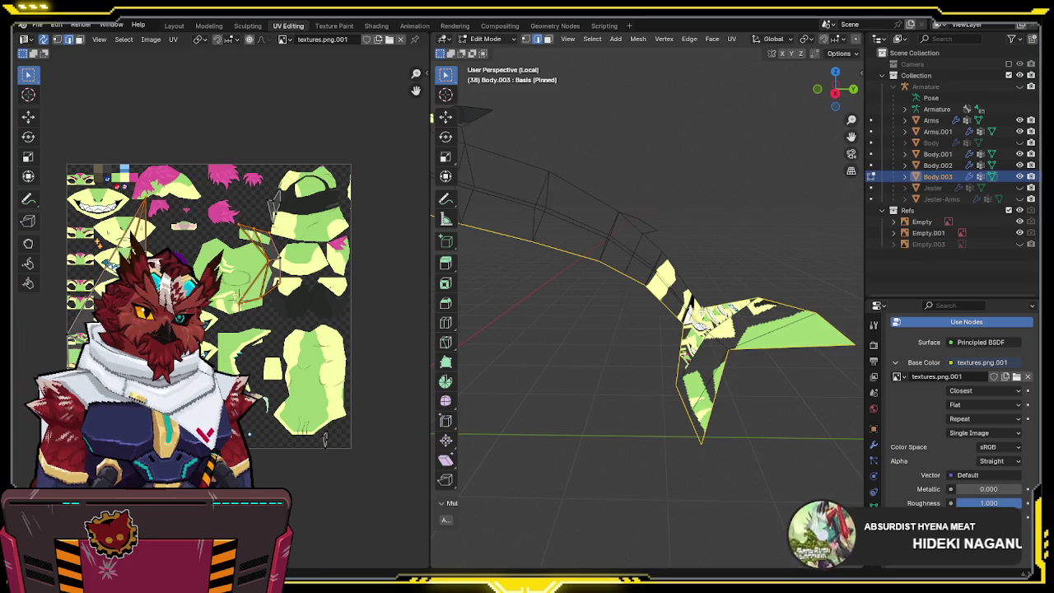
pyautogui.moveTo(698, 311)
pyautogui.mouseDown(button='middle')
pyautogui.moveTo(628, 322)
pyautogui.moveTo(609, 313)
pyautogui.moveTo(681, 324)
pyautogui.moveTo(732, 294)
pyautogui.mouseUp(button='middle')
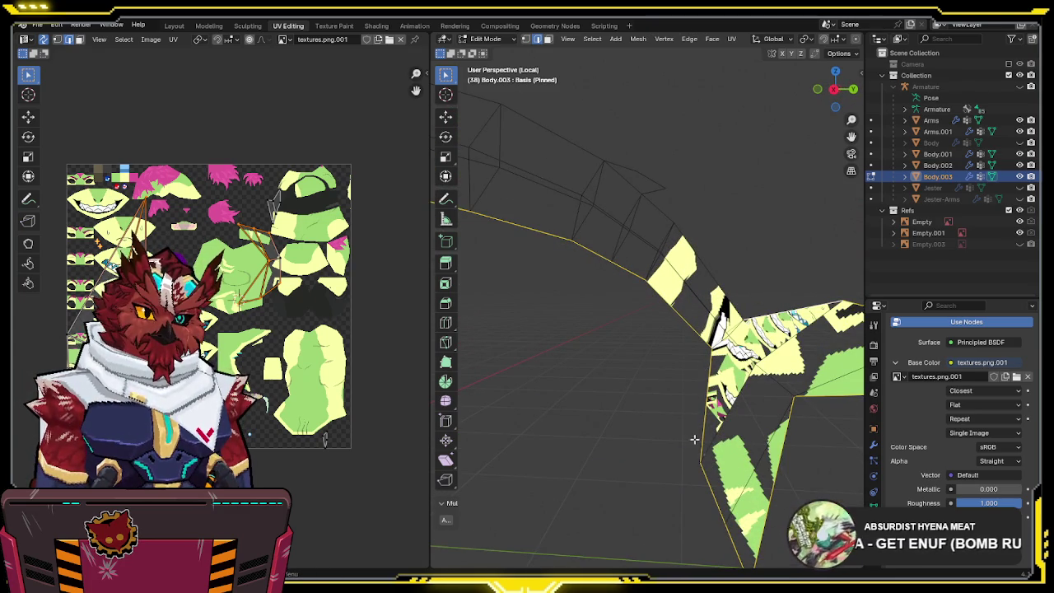
pyautogui.moveTo(694, 439); pyautogui.dragTo(695, 420, button='middle')
pyautogui.hotkey('alt', 'z')
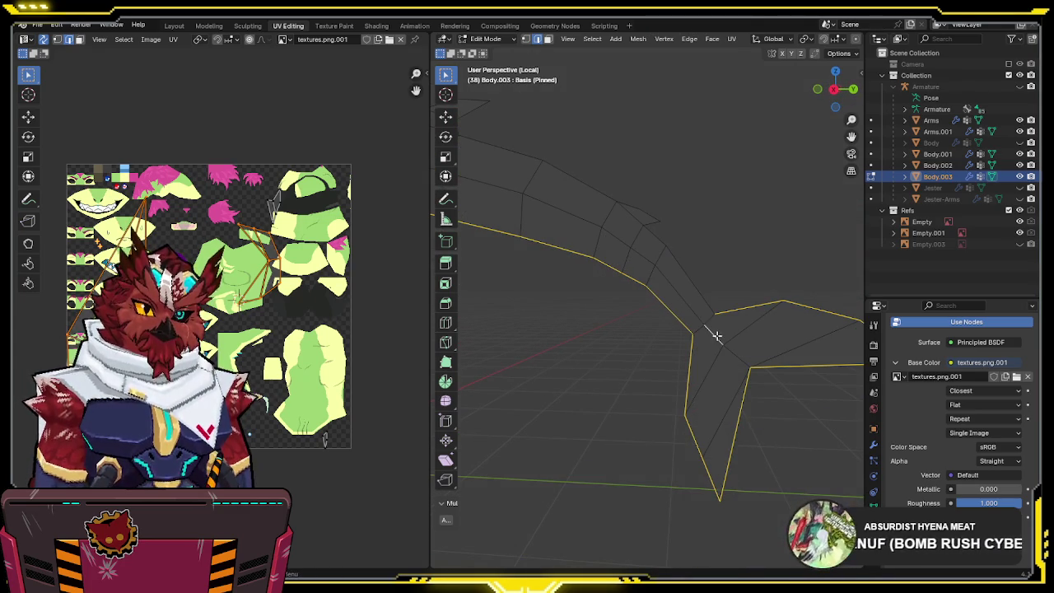
pyautogui.moveTo(722, 333)
pyautogui.mouseDown(button='middle')
pyautogui.moveTo(617, 329)
pyautogui.moveTo(634, 335)
pyautogui.moveTo(578, 341)
pyautogui.moveTo(710, 346)
pyautogui.moveTo(764, 321)
pyautogui.moveTo(731, 372)
pyautogui.mouseUp(button='middle')
pyautogui.scroll(3, 618, 347)
pyautogui.scroll(2, 757, 315)
pyautogui.click(731, 372)
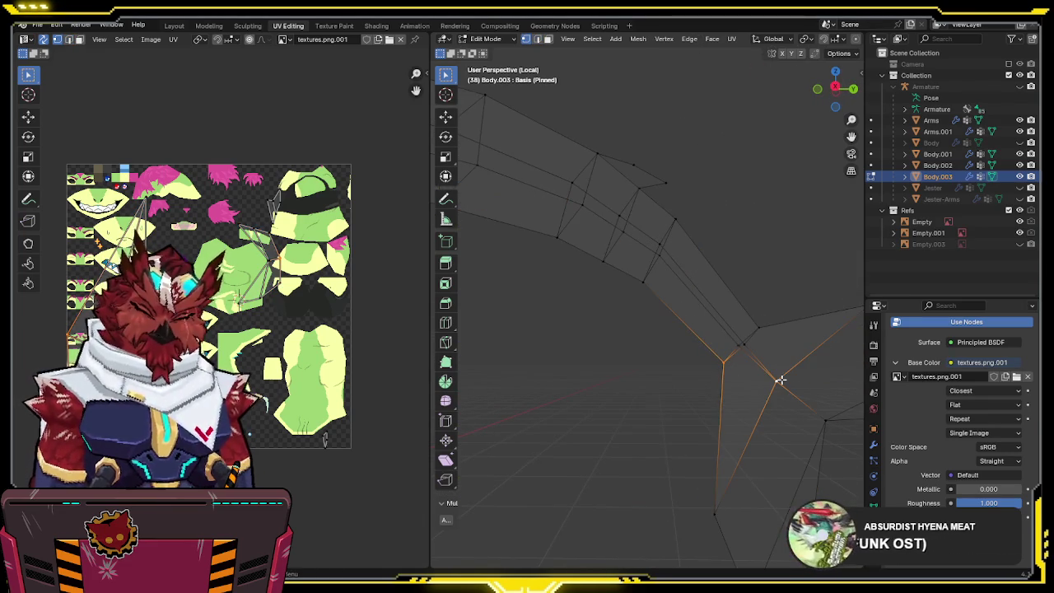
pyautogui.moveTo(765, 325)
pyautogui.mouseDown(button='middle')
pyautogui.moveTo(614, 346)
pyautogui.moveTo(605, 362)
pyautogui.mouseUp(button='middle')
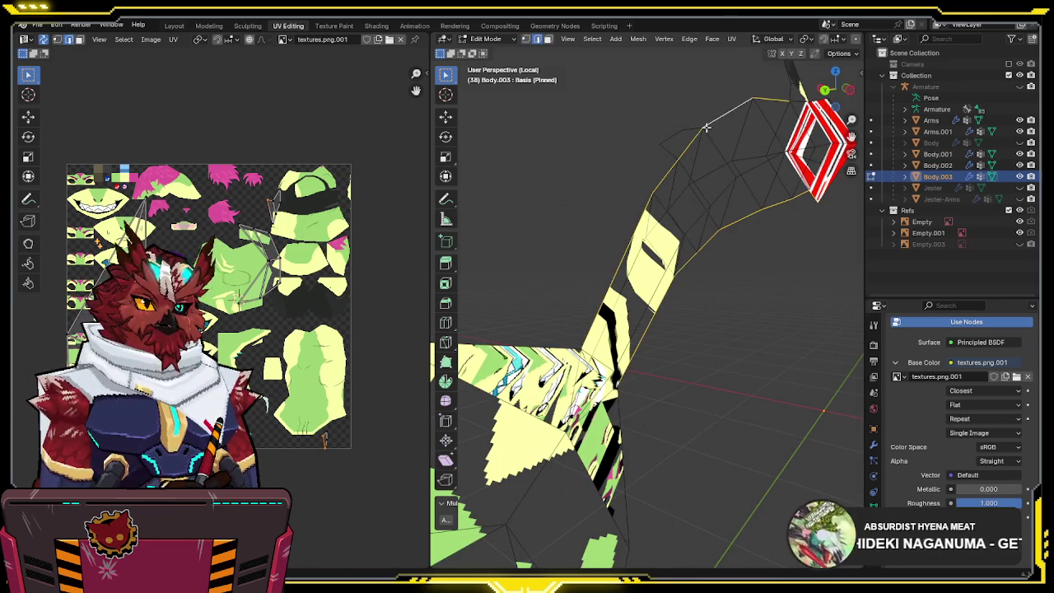
pyautogui.moveTo(717, 126)
pyautogui.mouseDown(button='middle')
pyautogui.moveTo(661, 271)
pyautogui.moveTo(751, 190)
pyautogui.mouseUp(button='middle')
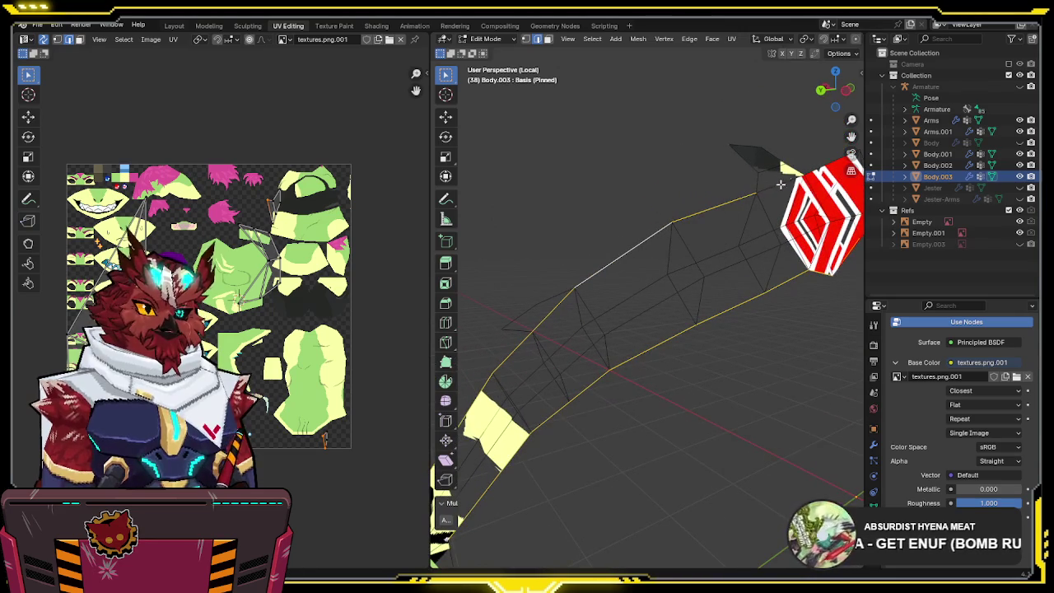
pyautogui.moveTo(643, 290)
pyautogui.mouseDown(button='middle')
pyautogui.moveTo(573, 238)
pyautogui.moveTo(604, 294)
pyautogui.moveTo(608, 280)
pyautogui.mouseUp(button='middle')
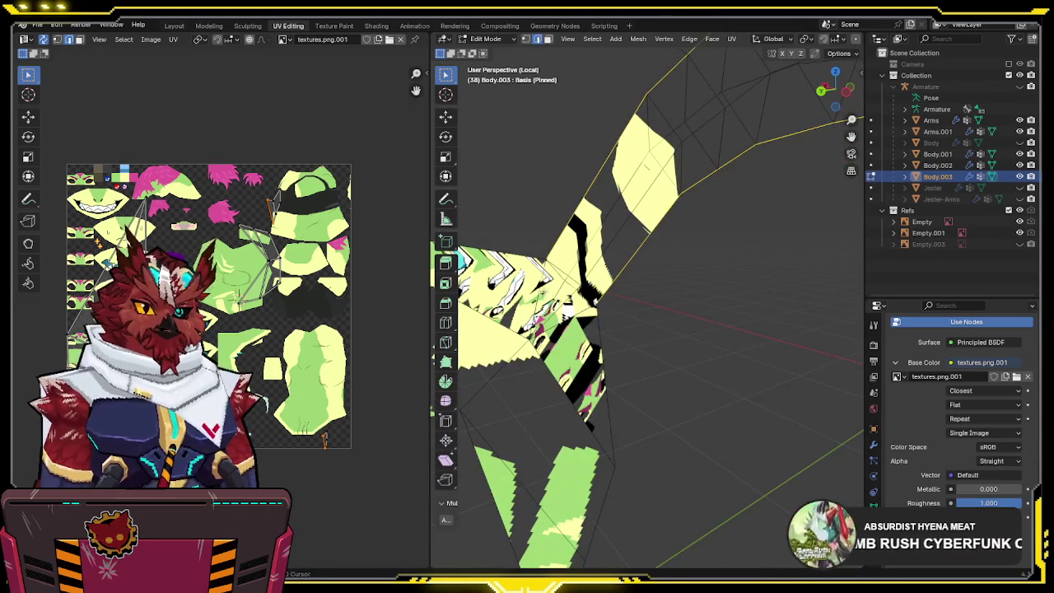
pyautogui.moveTo(565, 337)
pyautogui.mouseDown(button='middle')
pyautogui.moveTo(675, 305)
pyautogui.moveTo(774, 306)
pyautogui.moveTo(736, 308)
pyautogui.moveTo(654, 376)
pyautogui.moveTo(733, 318)
pyautogui.moveTo(674, 319)
pyautogui.moveTo(724, 288)
pyautogui.moveTo(722, 326)
pyautogui.moveTo(708, 320)
pyautogui.mouseUp(button='middle')
# - Select a tail edge loop, unwrap the whole tail, and return to Object Mode in the full scene
pyautogui.rightClick(654, 376)
pyautogui.click(656, 371)
pyautogui.scroll(-3, 700, 316)
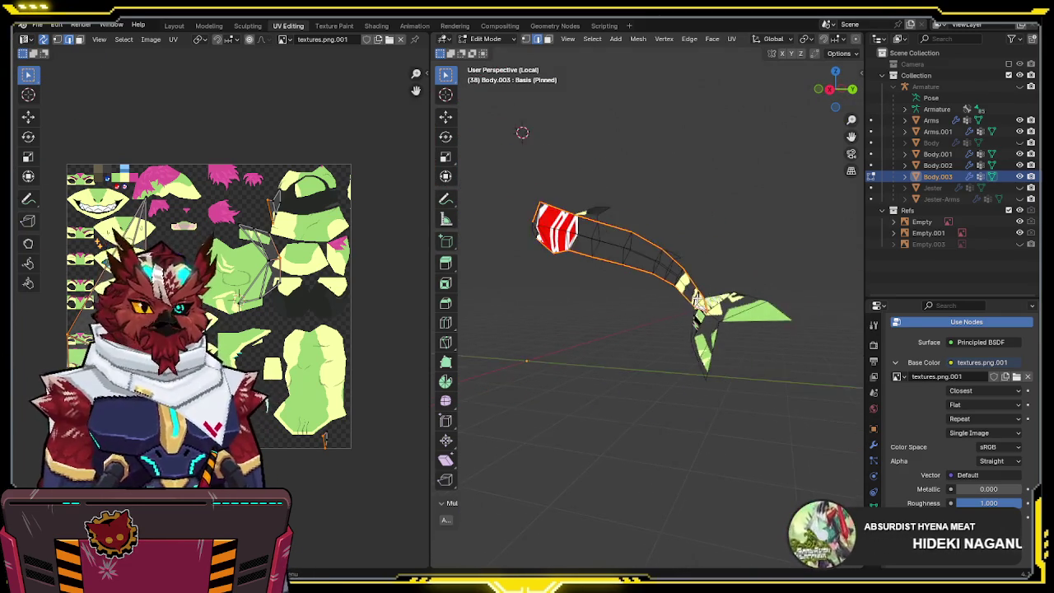
pyautogui.scroll(2, 696, 298)
pyautogui.press('a')
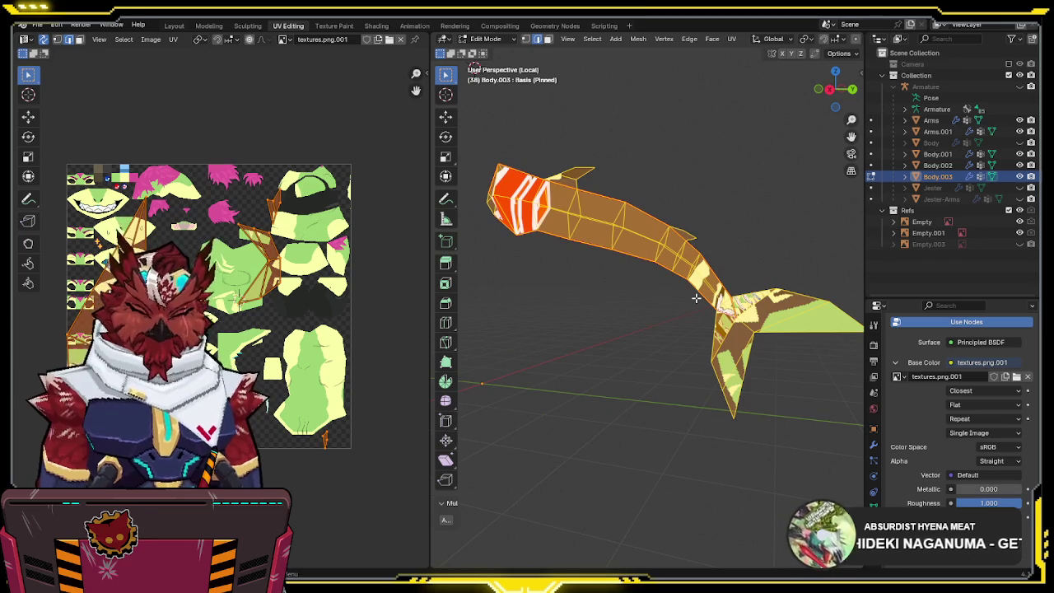
pyautogui.press('u')
pyautogui.click(660, 192)
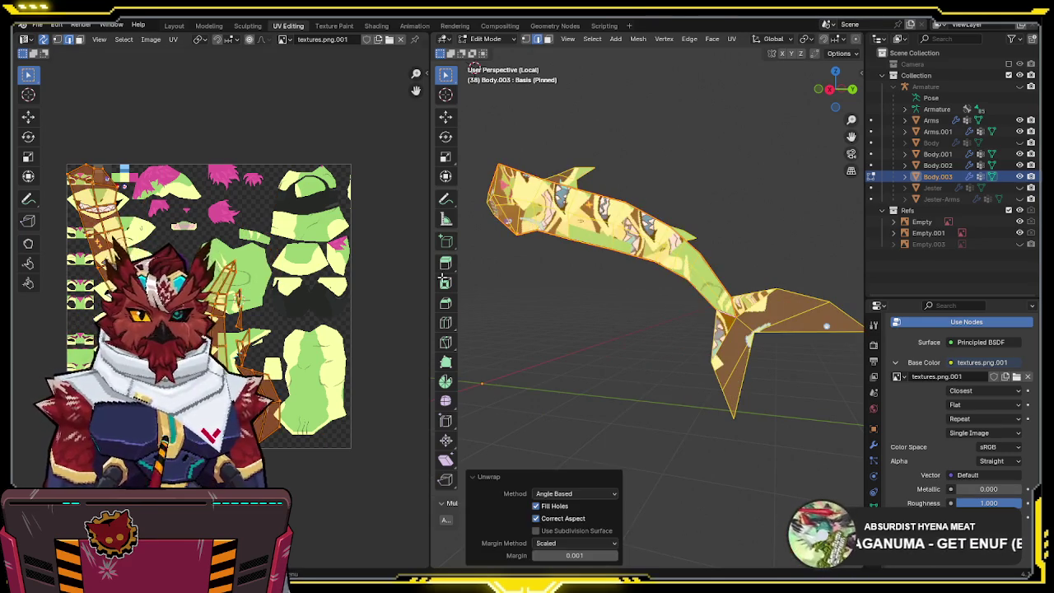
pyautogui.press('Tab')
pyautogui.press('KP_Divide')
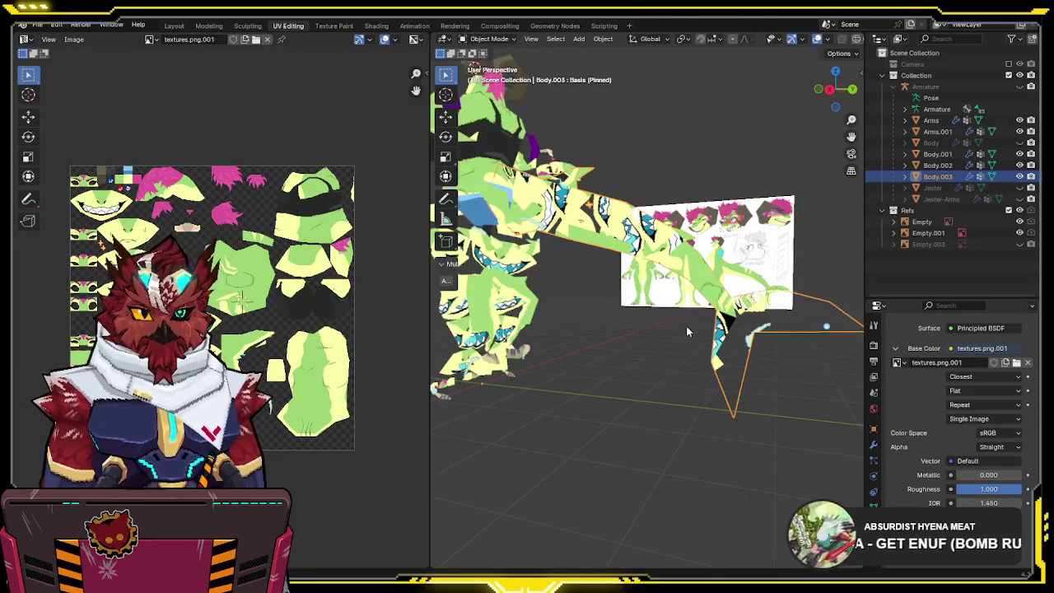
# - Box-select the character's body pieces and apply All Transforms to them
pyautogui.moveTo(623, 335); pyautogui.dragTo(719, 349, button='middle')
pyautogui.moveTo(670, 146); pyautogui.dragTo(529, 417)
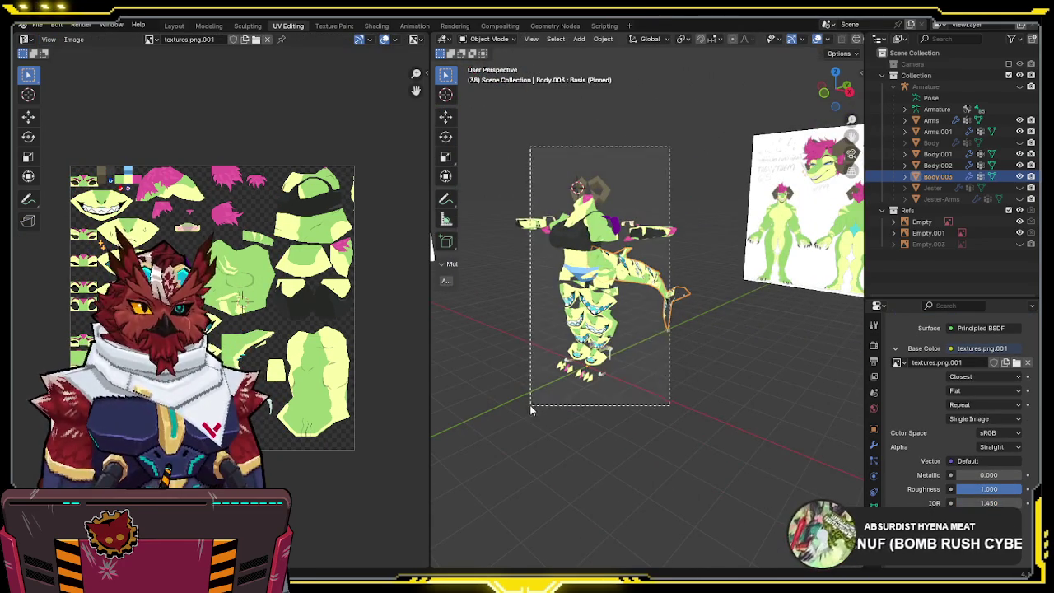
pyautogui.hotkey('ctrl', 'a')
pyautogui.click(667, 373)
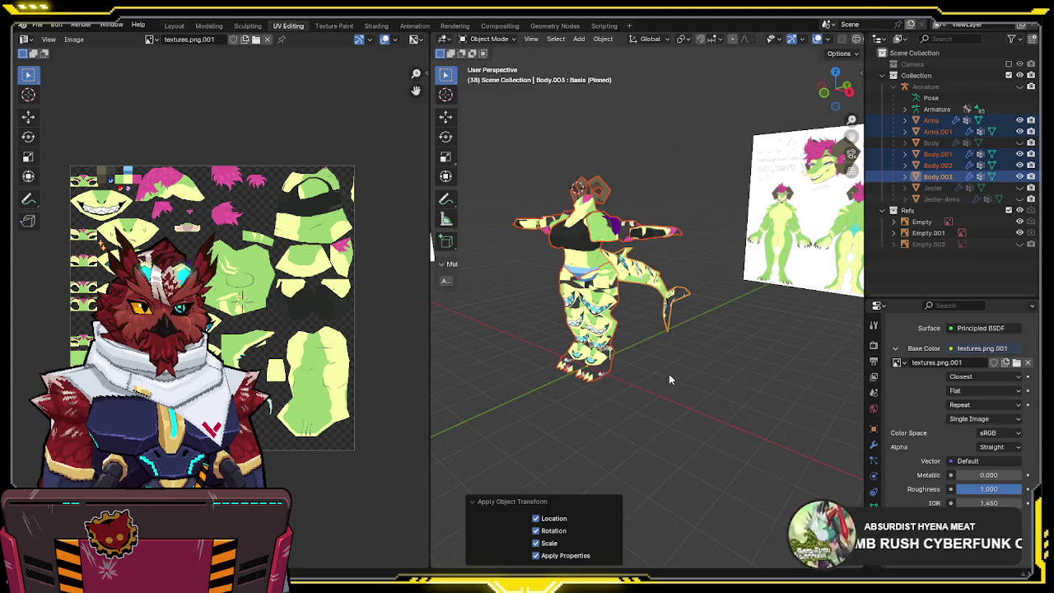
pyautogui.scroll(5, 691, 363)
pyautogui.moveTo(692, 362); pyautogui.dragTo(697, 288, button='middle')
pyautogui.scroll(-3, 697, 288)
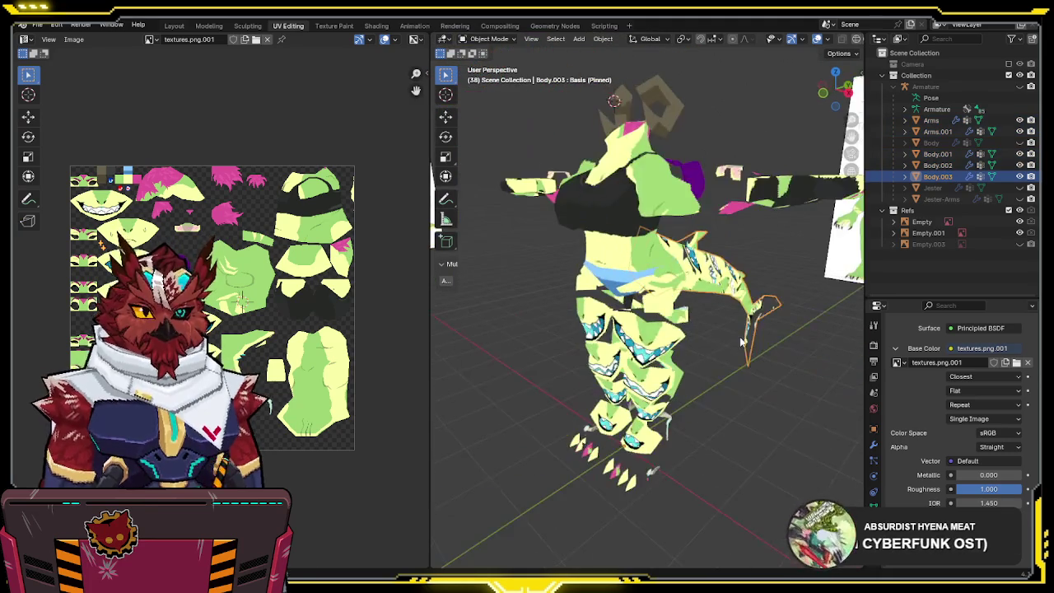
# - Select Body.001 and both arm meshes in Edit Mode and unwrap their UVs
pyautogui.click(613, 148)
pyautogui.keyDown('shift'); pyautogui.click(691, 197); pyautogui.keyUp('shift')
pyautogui.keyDown('shift'); pyautogui.click(806, 194); pyautogui.keyUp('shift')
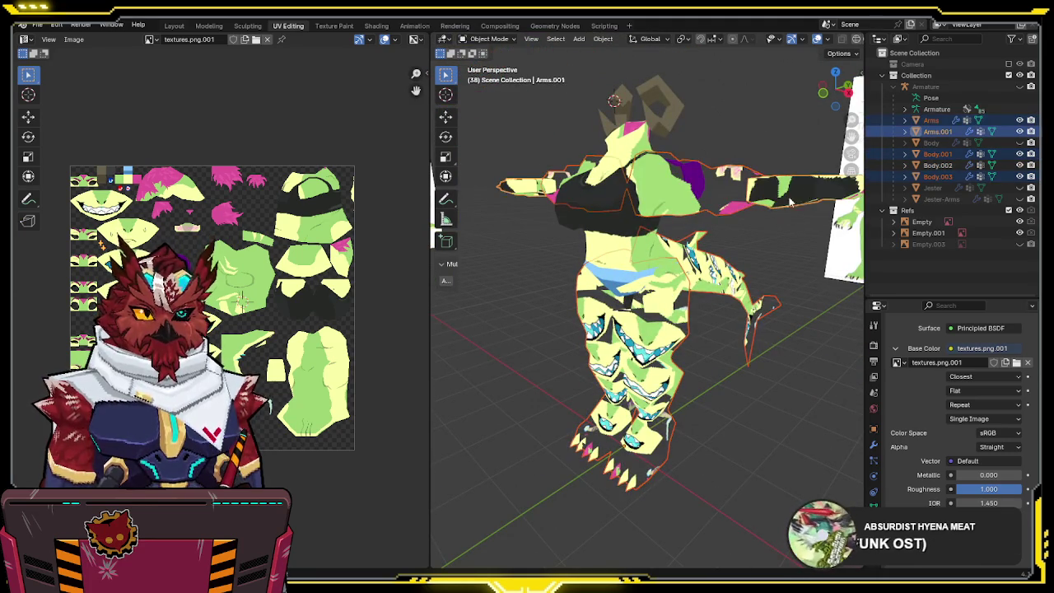
pyautogui.press('Tab')
pyautogui.press('u')
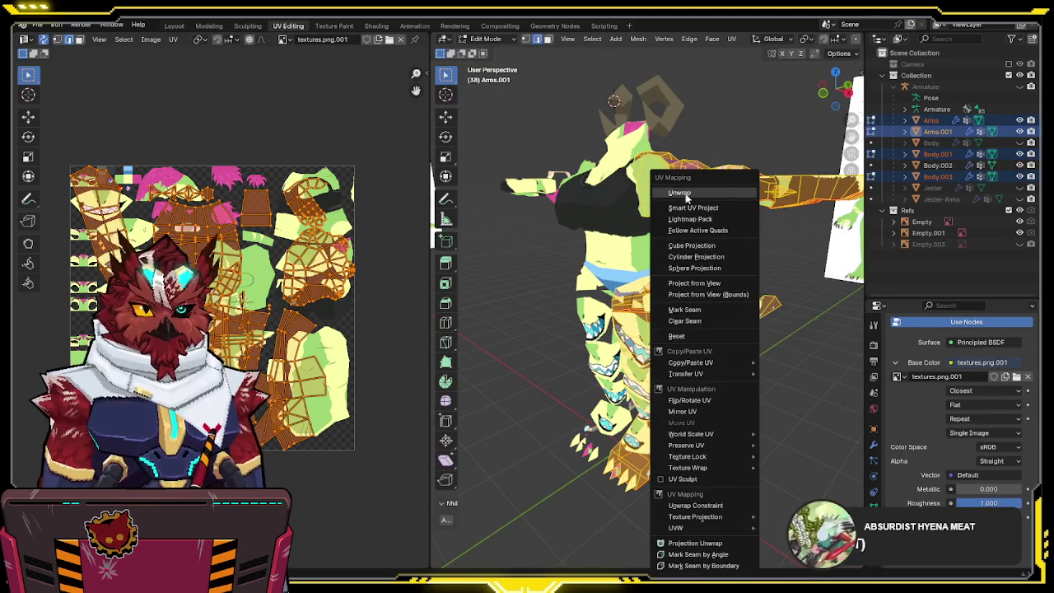
pyautogui.click(680, 193)
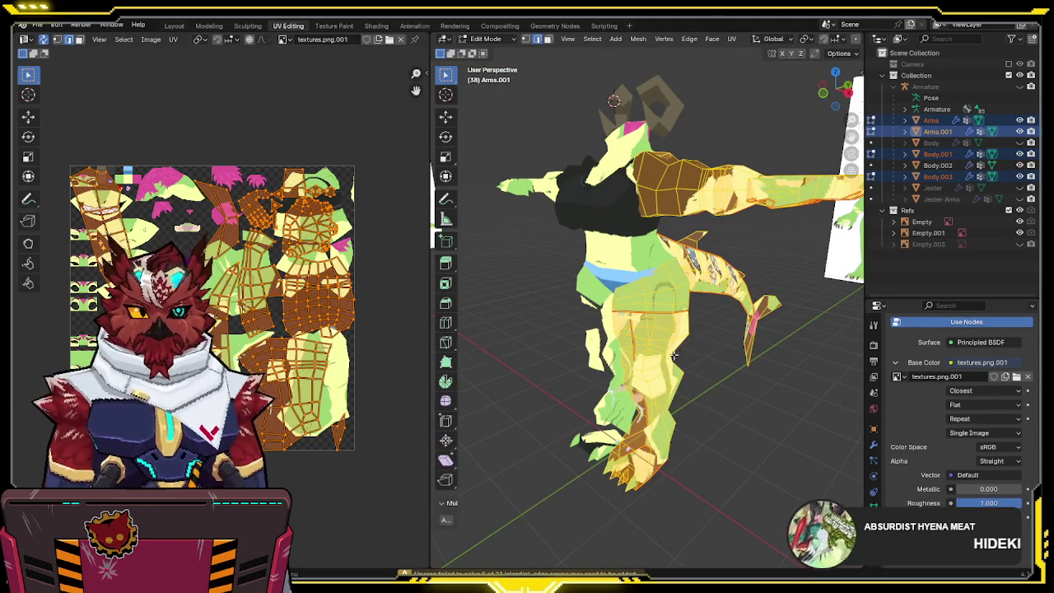
# - Deselect all faces and inspect the model in wireframe display
pyautogui.moveTo(712, 326)
pyautogui.mouseDown(button='middle')
pyautogui.moveTo(513, 313)
pyautogui.moveTo(658, 282)
pyautogui.moveTo(521, 364)
pyautogui.moveTo(628, 337)
pyautogui.moveTo(675, 348)
pyautogui.moveTo(645, 362)
pyautogui.moveTo(857, 356)
pyautogui.moveTo(565, 313)
pyautogui.mouseUp(button='middle')
pyautogui.hotkey('alt', 'a')
pyautogui.hotkey('shift', 'z')
pyautogui.moveTo(593, 345)
pyautogui.mouseDown(button='middle')
pyautogui.moveTo(717, 329)
pyautogui.moveTo(682, 329)
pyautogui.moveTo(699, 160)
pyautogui.moveTo(700, 313)
pyautogui.moveTo(819, 307)
pyautogui.moveTo(729, 331)
pyautogui.moveTo(783, 318)
pyautogui.moveTo(782, 339)
pyautogui.moveTo(790, 334)
pyautogui.mouseUp(button='middle')
pyautogui.scroll(4, 699, 313)
# - Select the connected arm mesh and run Merge by Distance on it
pyautogui.press('l')
pyautogui.press('a')
pyautogui.press('m')
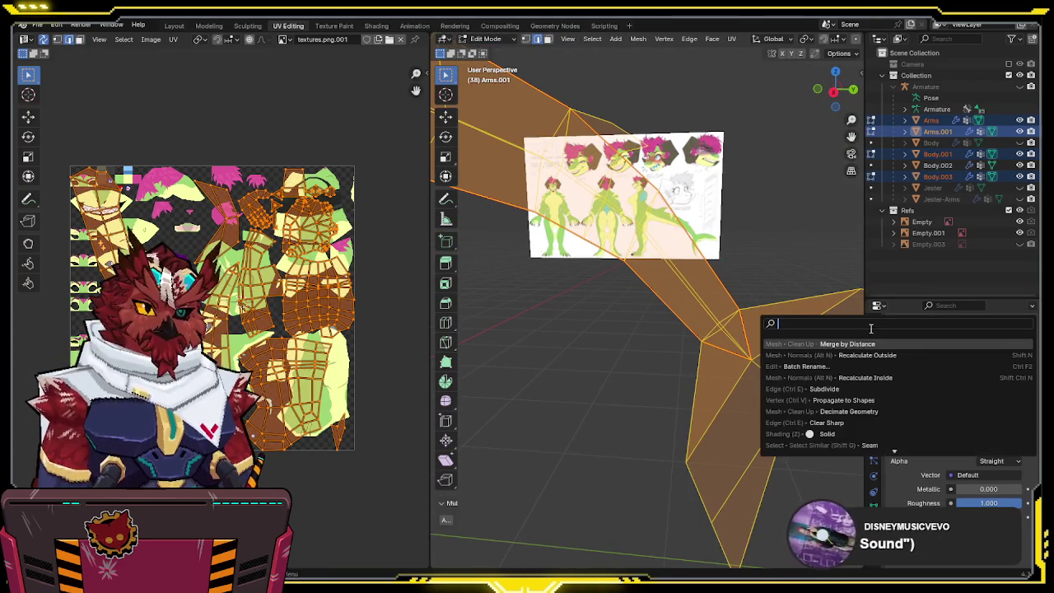
pyautogui.click(872, 344)
# - In wireframe view, move a stray vertex on Body.003 along the X axis
pyautogui.moveTo(733, 356)
pyautogui.mouseDown(button='middle')
pyautogui.moveTo(709, 342)
pyautogui.moveTo(577, 359)
pyautogui.moveTo(722, 391)
pyautogui.moveTo(623, 376)
pyautogui.moveTo(681, 306)
pyautogui.moveTo(684, 334)
pyautogui.moveTo(752, 381)
pyautogui.mouseUp(button='middle')
pyautogui.click(735, 365)
pyautogui.scroll(3, 623, 377)
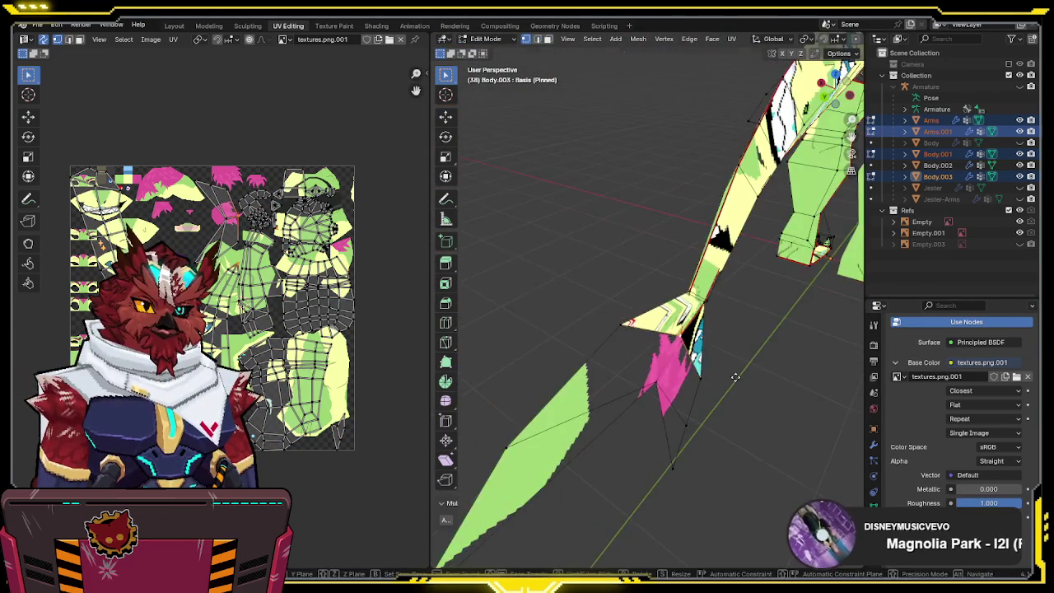
pyautogui.hotkey('shift', 'z')
pyautogui.press('g')
pyautogui.press('x')
pyautogui.click(695, 363)
# - Inspect the arm edges from several angles, then return to textured shading
pyautogui.moveTo(695, 363)
pyautogui.mouseDown(button='middle')
pyautogui.moveTo(732, 334)
pyautogui.moveTo(659, 305)
pyautogui.moveTo(626, 329)
pyautogui.moveTo(738, 362)
pyautogui.moveTo(708, 359)
pyautogui.moveTo(673, 337)
pyautogui.mouseUp(button='middle')
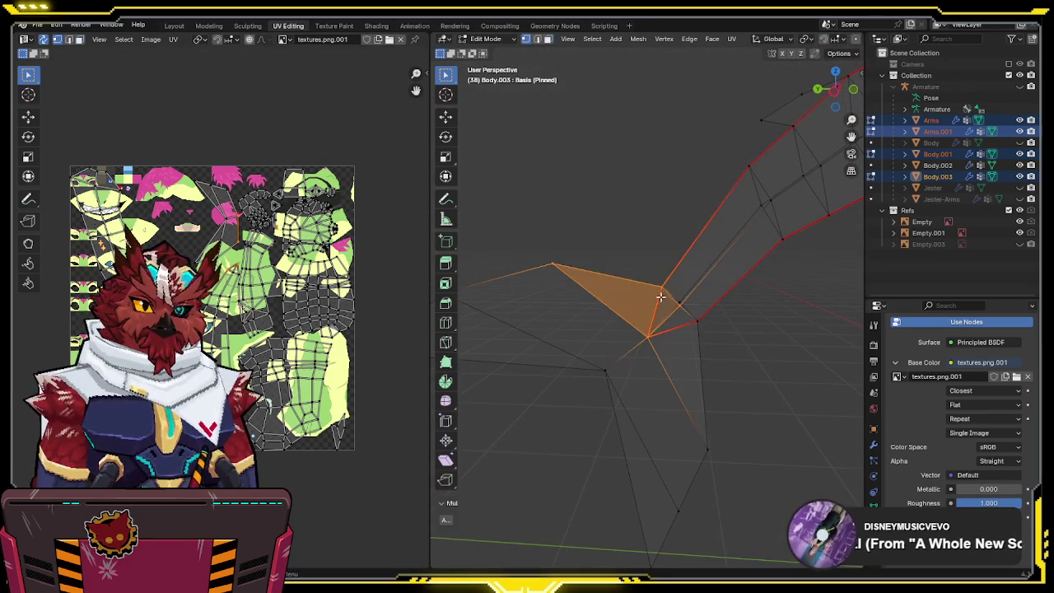
pyautogui.moveTo(659, 285); pyautogui.dragTo(736, 374, button='middle')
pyautogui.scroll(-5, 823, 293)
pyautogui.moveTo(823, 294)
pyautogui.mouseDown(button='middle')
pyautogui.moveTo(830, 313)
pyautogui.moveTo(790, 323)
pyautogui.mouseUp(button='middle')
pyautogui.scroll(6, 684, 287)
pyautogui.moveTo(684, 287)
pyautogui.mouseDown(button='middle')
pyautogui.moveTo(672, 264)
pyautogui.moveTo(700, 272)
pyautogui.moveTo(729, 317)
pyautogui.moveTo(752, 318)
pyautogui.moveTo(727, 318)
pyautogui.moveTo(746, 381)
pyautogui.moveTo(666, 323)
pyautogui.moveTo(579, 293)
pyautogui.moveTo(535, 299)
pyautogui.moveTo(552, 329)
pyautogui.moveTo(553, 368)
pyautogui.moveTo(663, 330)
pyautogui.moveTo(626, 346)
pyautogui.moveTo(634, 360)
pyautogui.moveTo(601, 336)
pyautogui.moveTo(651, 255)
pyautogui.moveTo(747, 251)
pyautogui.moveTo(645, 372)
pyautogui.mouseUp(button='middle')
pyautogui.hotkey('shift', 'z')
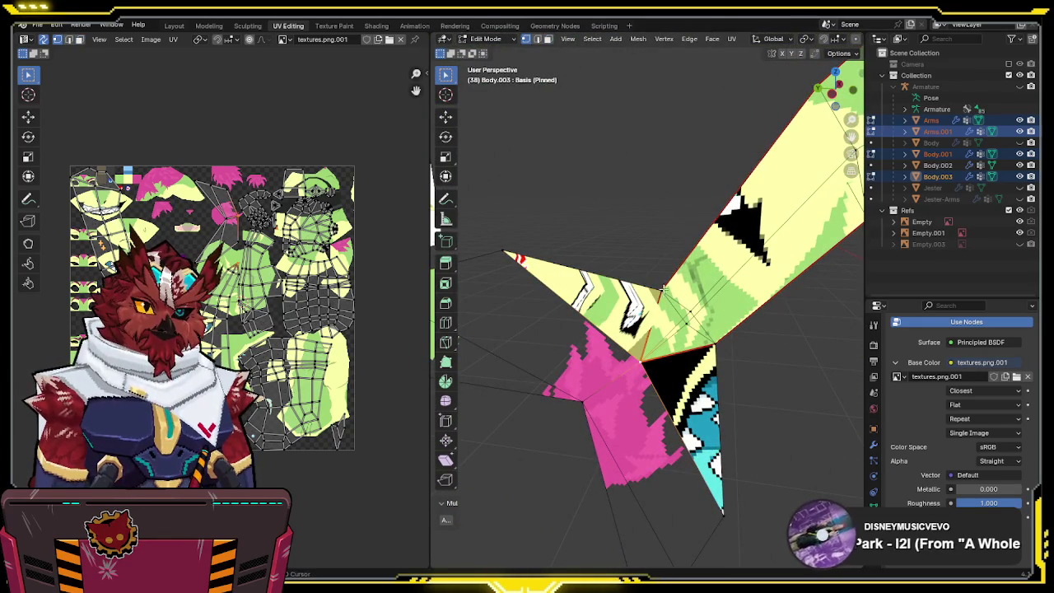
pyautogui.moveTo(665, 288)
pyautogui.mouseDown(button='middle')
pyautogui.moveTo(807, 299)
pyautogui.moveTo(827, 312)
pyautogui.moveTo(737, 321)
pyautogui.mouseUp(button='middle')
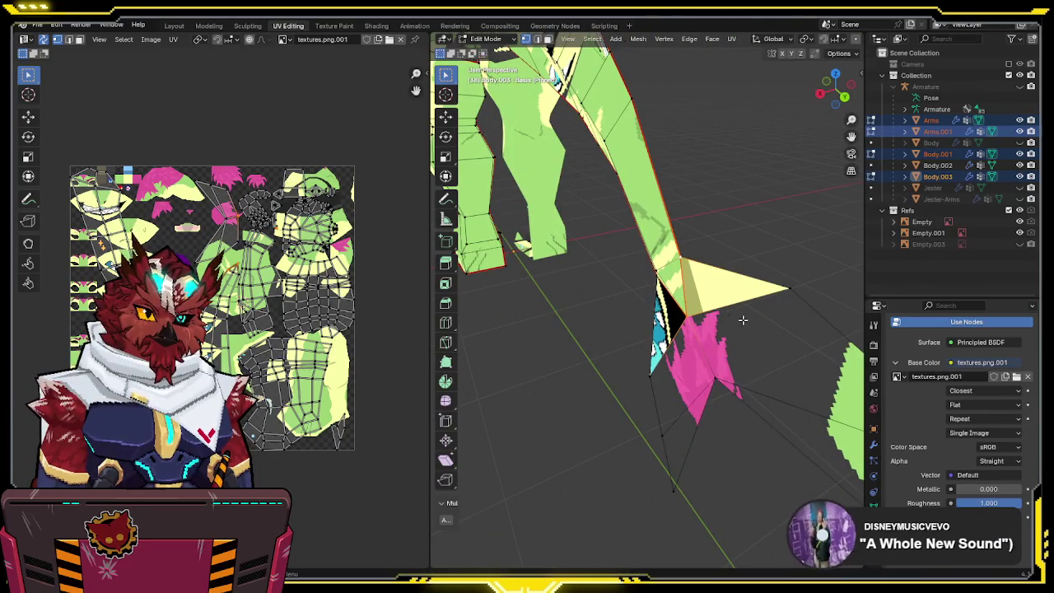
# - Select the entire mesh and merge its overlapping vertices by distance
pyautogui.press('a')
pyautogui.press('F3')
pyautogui.click(821, 340)
pyautogui.moveTo(821, 340)
pyautogui.mouseDown(button='middle')
pyautogui.moveTo(732, 298)
pyautogui.moveTo(778, 280)
pyautogui.moveTo(659, 282)
pyautogui.moveTo(656, 272)
pyautogui.mouseUp(button='middle')
pyautogui.hotkey('alt', 'a')
pyautogui.press('a')
pyautogui.press('F3')
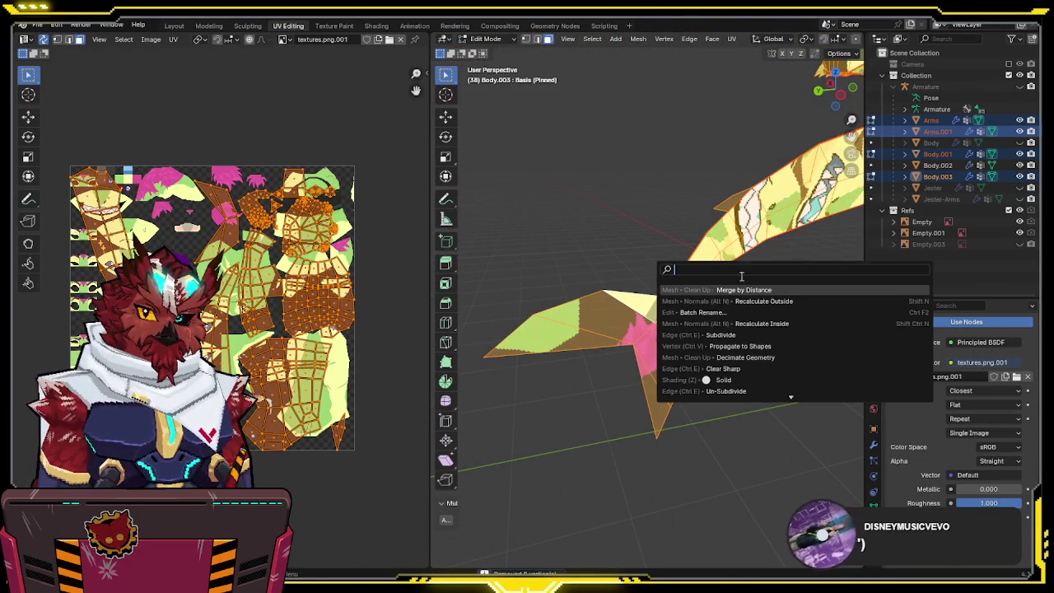
pyautogui.press('Escape')
# - Unwrap the whole mesh again and check the legs and tail from behind
pyautogui.press('u')
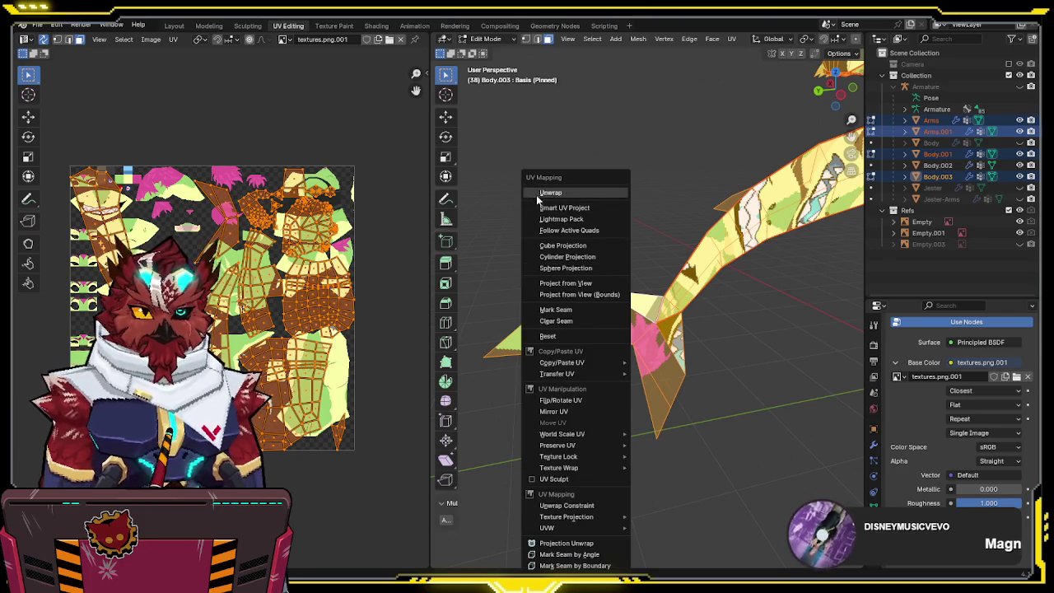
pyautogui.click(574, 192)
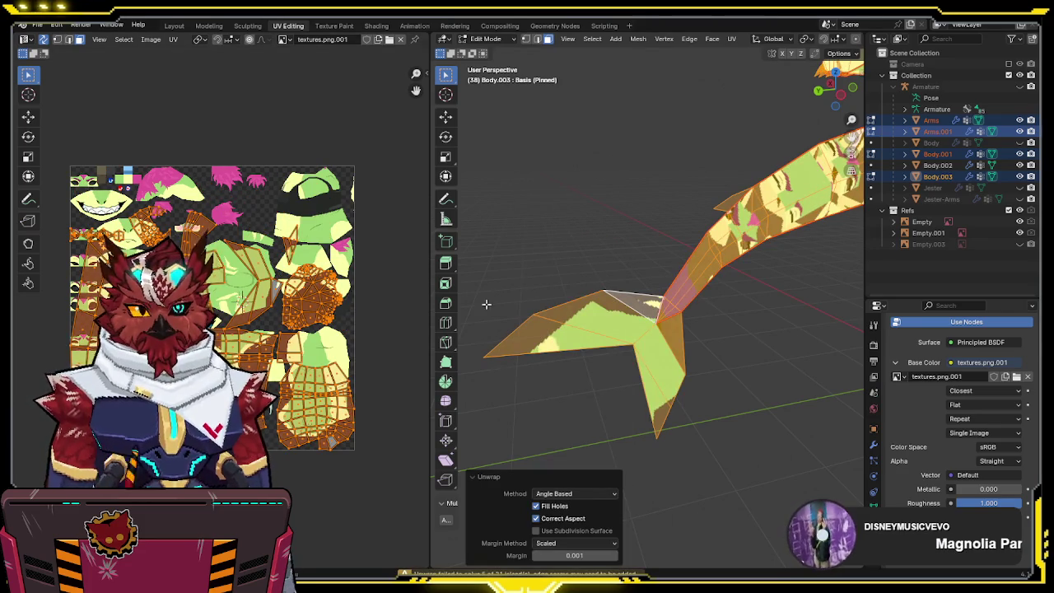
pyautogui.scroll(-3, 486, 304)
pyautogui.moveTo(485, 303); pyautogui.dragTo(711, 284, button='middle')
pyautogui.moveTo(642, 255); pyautogui.dragTo(493, 280, button='middle')
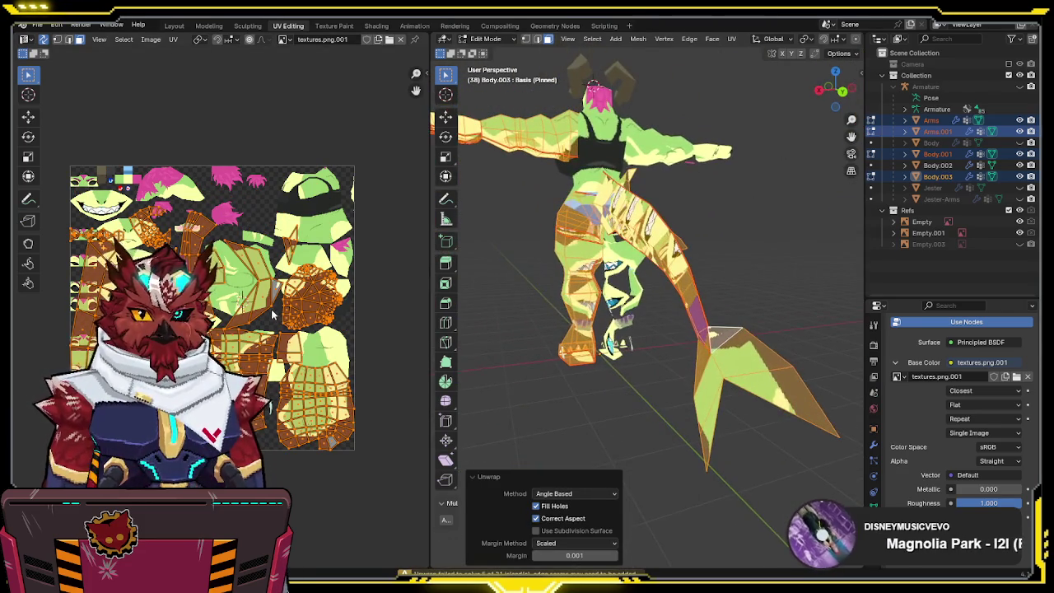
pyautogui.keyDown('shift'); pyautogui.moveTo(284, 310); pyautogui.dragTo(305, 327, button='middle'); pyautogui.keyUp('shift')
pyautogui.moveTo(578, 281); pyautogui.dragTo(546, 353, button='middle')
pyautogui.scroll(5, 545, 353)
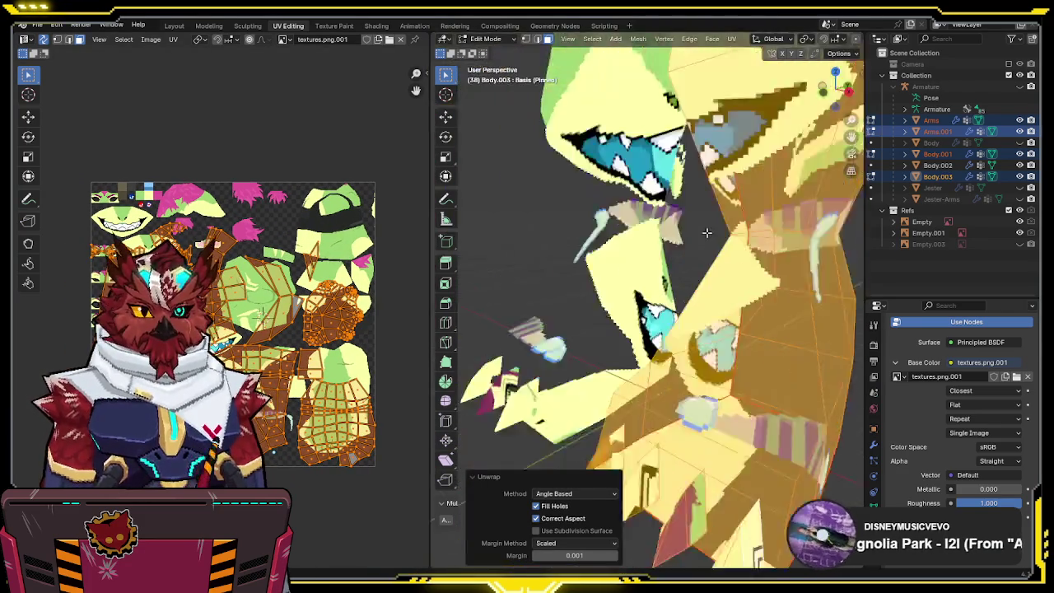
pyautogui.moveTo(705, 231)
pyautogui.mouseDown(button='middle')
pyautogui.moveTo(700, 270)
pyautogui.moveTo(623, 376)
pyautogui.mouseUp(button='middle')
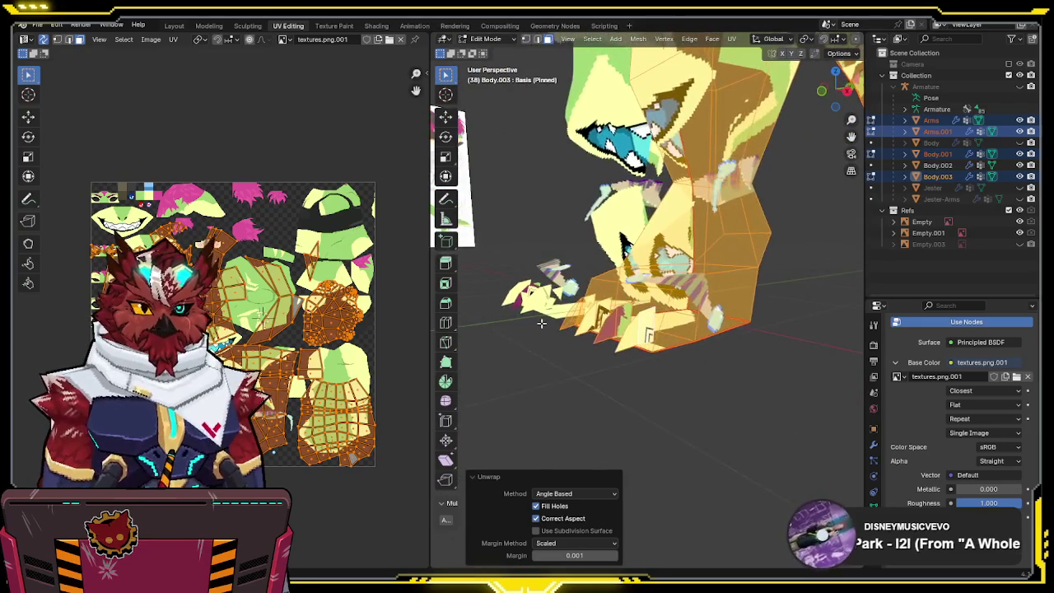
# - Select the linked leg and tail islands to check their new UVs
pyautogui.hotkey('alt', 'a')
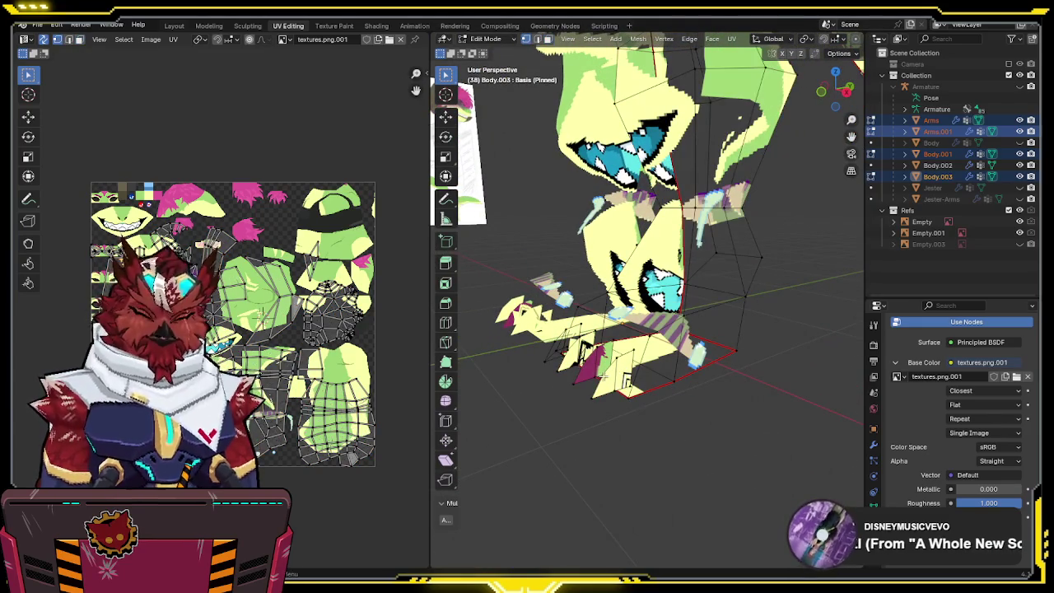
pyautogui.press('l')
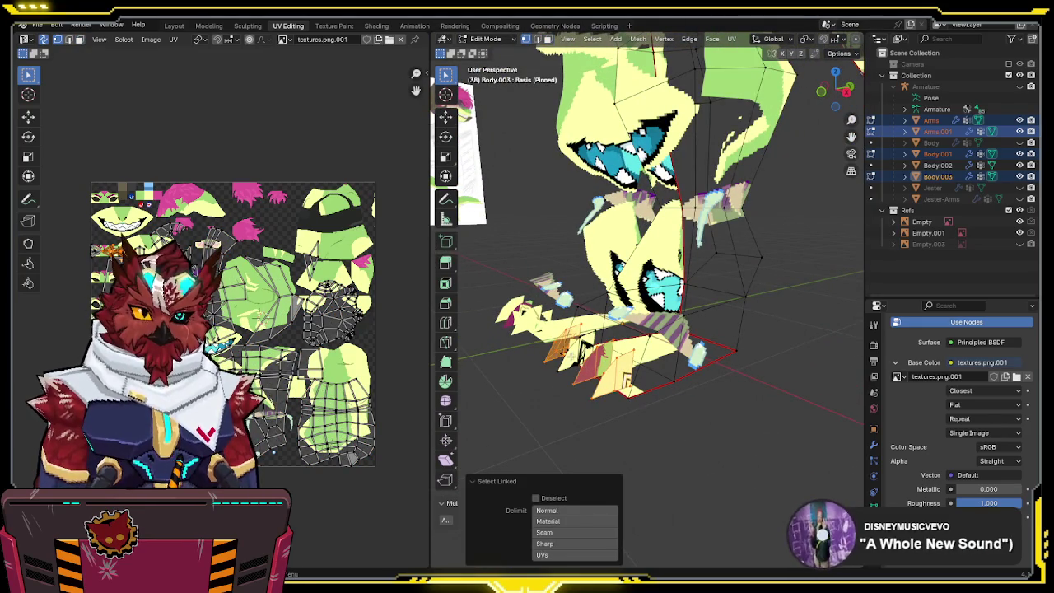
pyautogui.moveTo(570, 354)
pyautogui.mouseDown(button='middle')
pyautogui.moveTo(706, 288)
pyautogui.moveTo(684, 313)
pyautogui.mouseUp(button='middle')
pyautogui.scroll(-5, 625, 329)
pyautogui.scroll(2, 685, 313)
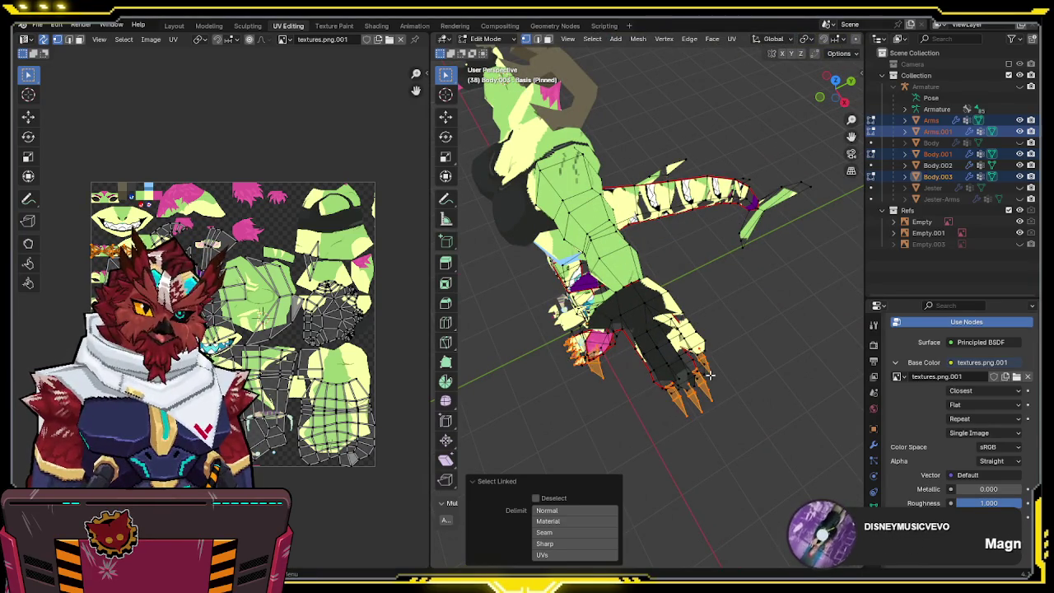
pyautogui.moveTo(710, 375); pyautogui.dragTo(770, 372, button='middle')
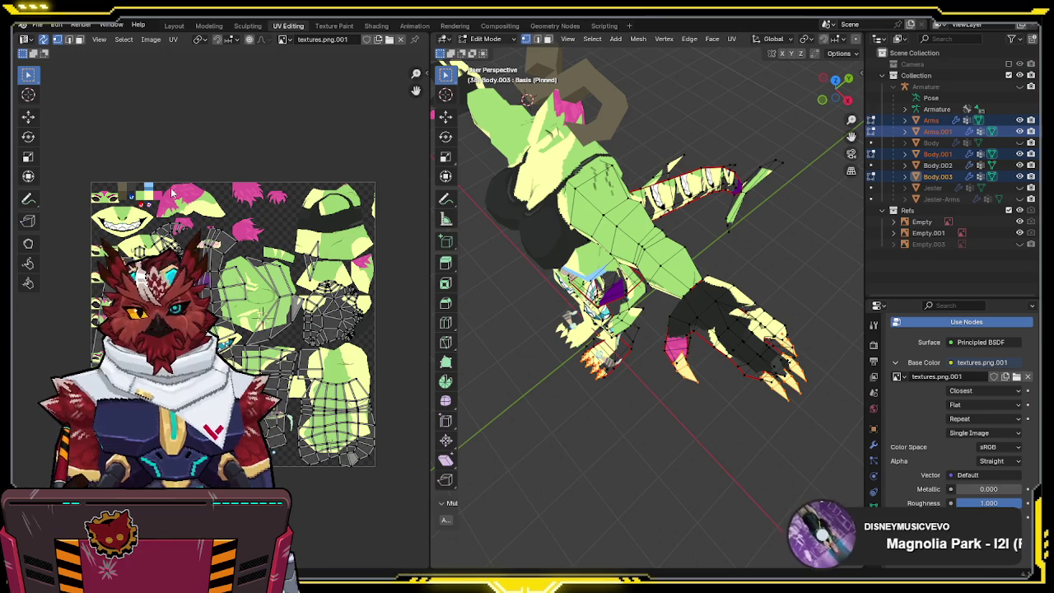
pyautogui.moveTo(202, 191); pyautogui.dragTo(255, 283, button='middle')
pyautogui.scroll(5, 256, 282)
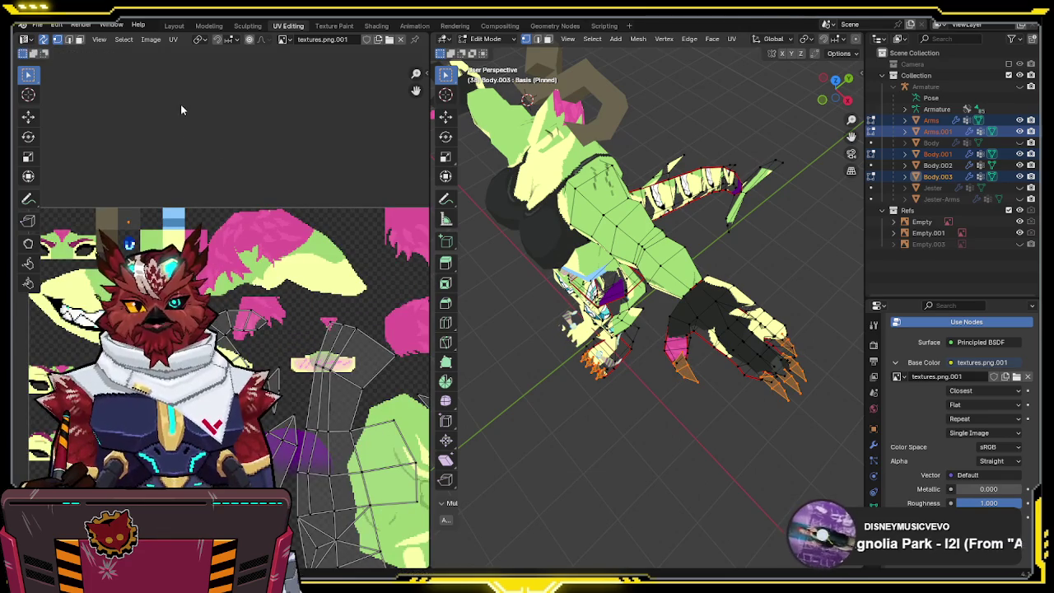
pyautogui.moveTo(648, 338); pyautogui.dragTo(692, 266, button='middle')
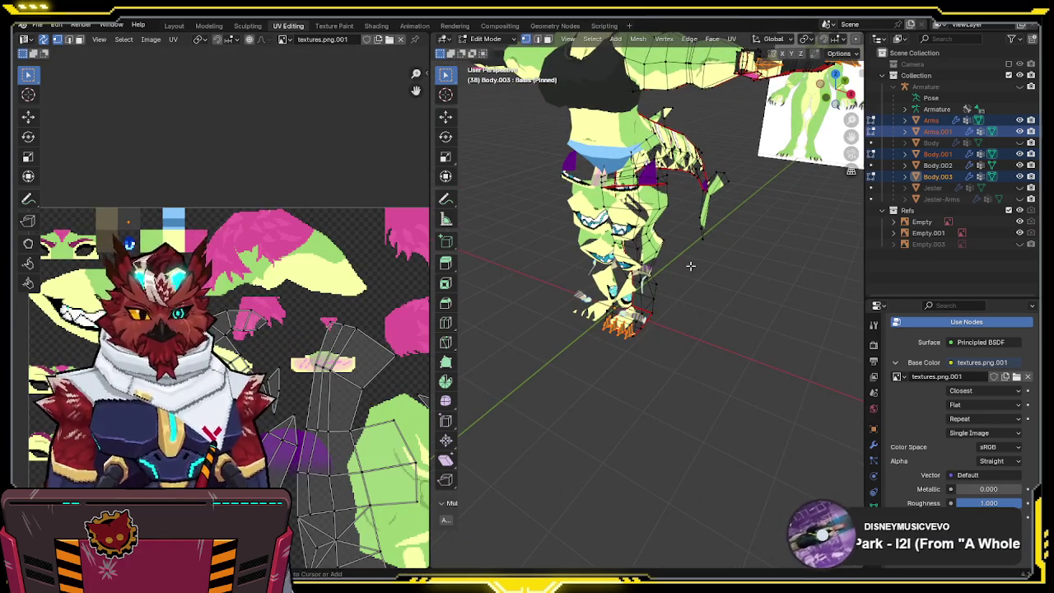
pyautogui.press('l')
pyautogui.scroll(-4, 271, 354)
pyautogui.scroll(-3, 271, 354)
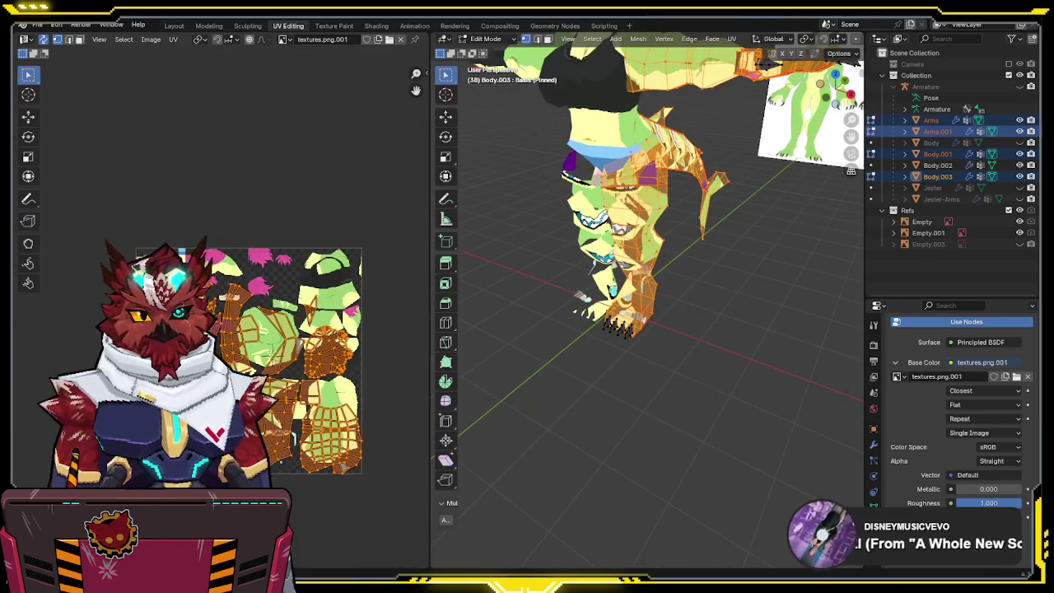
# - Scale the leg and tail islands to the target texel density and align them to the axis
pyautogui.press('n')
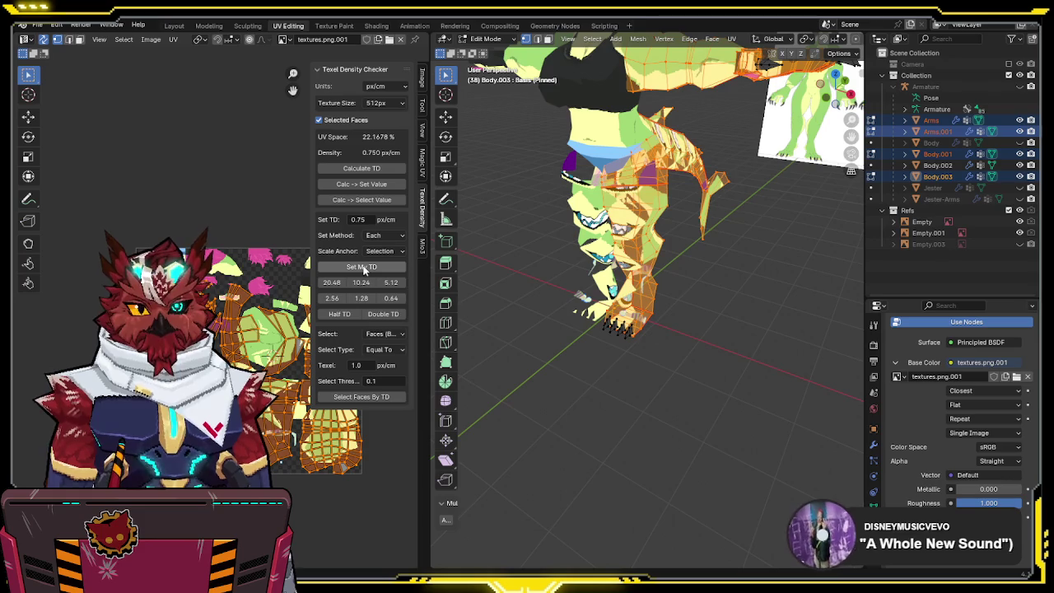
pyautogui.click(363, 269)
pyautogui.click(421, 251)
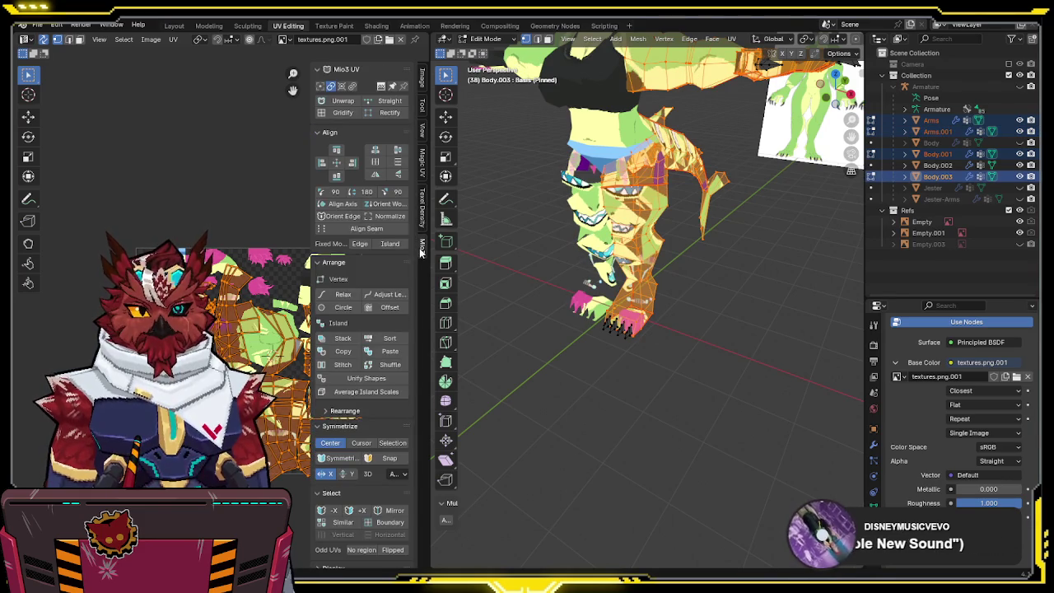
pyautogui.click(340, 207)
pyautogui.press('n')
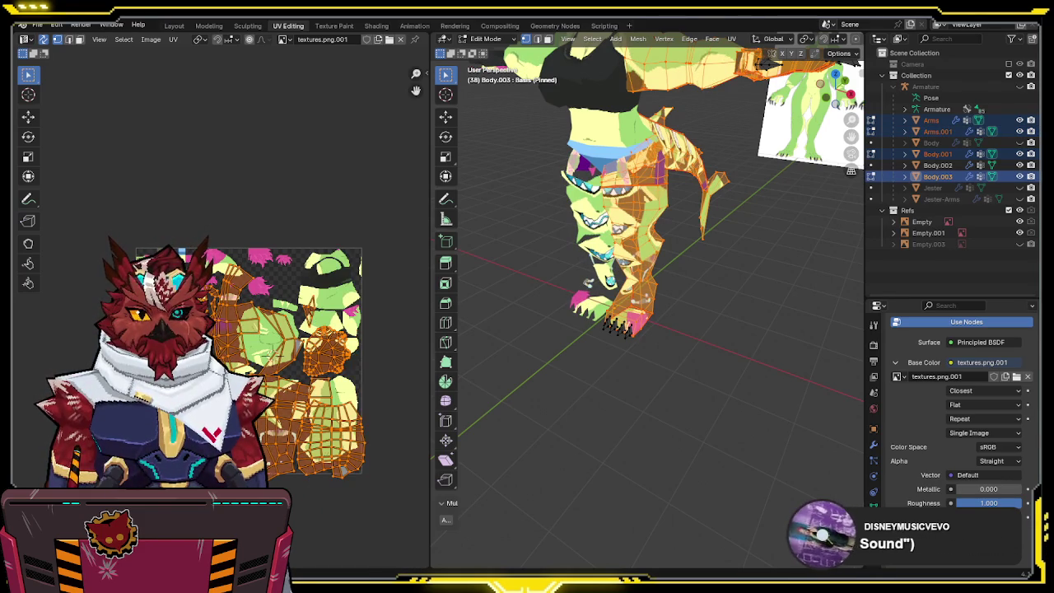
# - Pack the UV islands with Cardinal rotation and Fraction margin
pyautogui.hotkey('ctrl', 'p')
pyautogui.click(338, 354)
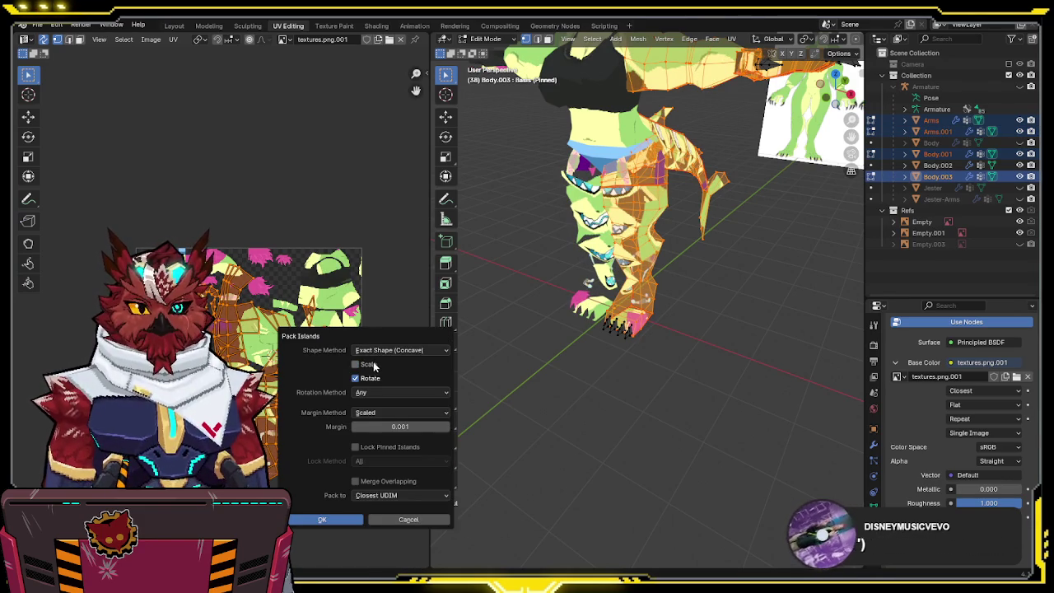
pyautogui.click(387, 393)
pyautogui.click(383, 418)
pyautogui.click(369, 411)
pyautogui.click(367, 452)
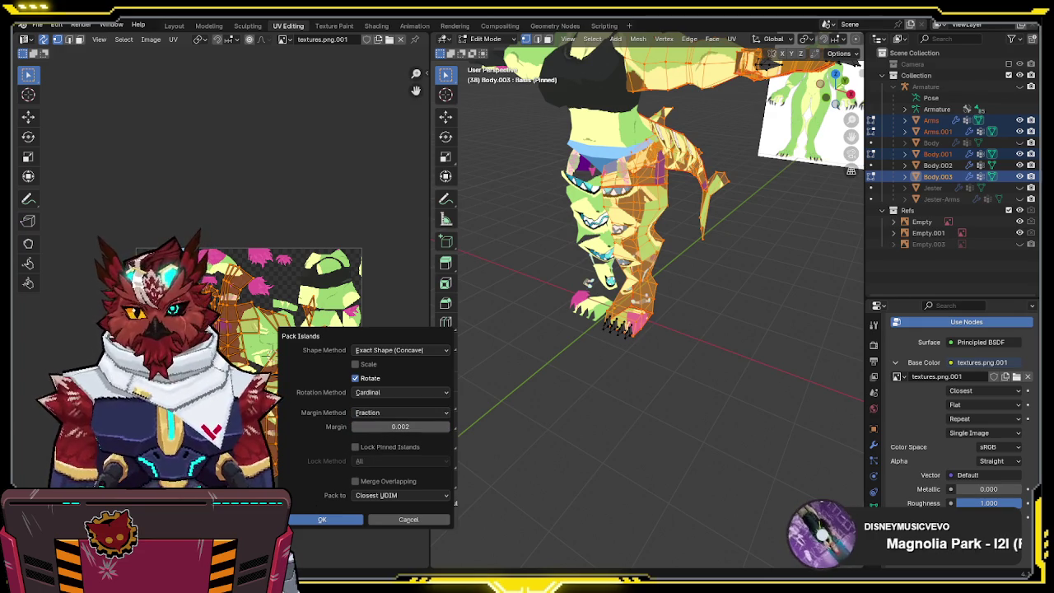
pyautogui.click(318, 519)
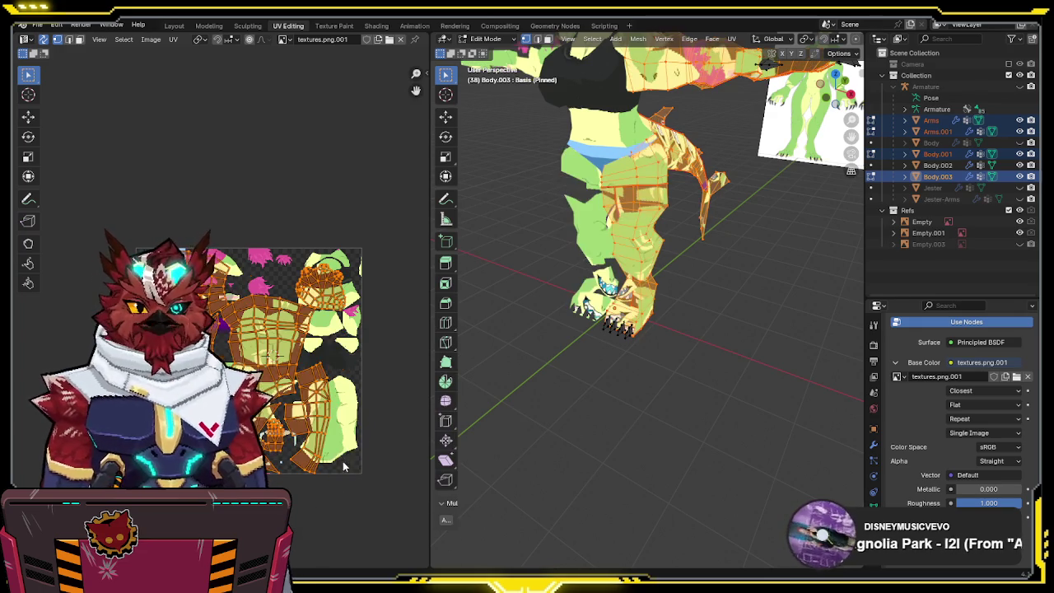
# - Slide the packed islands along X into place and return to Object Mode
pyautogui.scroll(1, 313, 390)
pyautogui.scroll(1, 313, 389)
pyautogui.scroll(1, 314, 389)
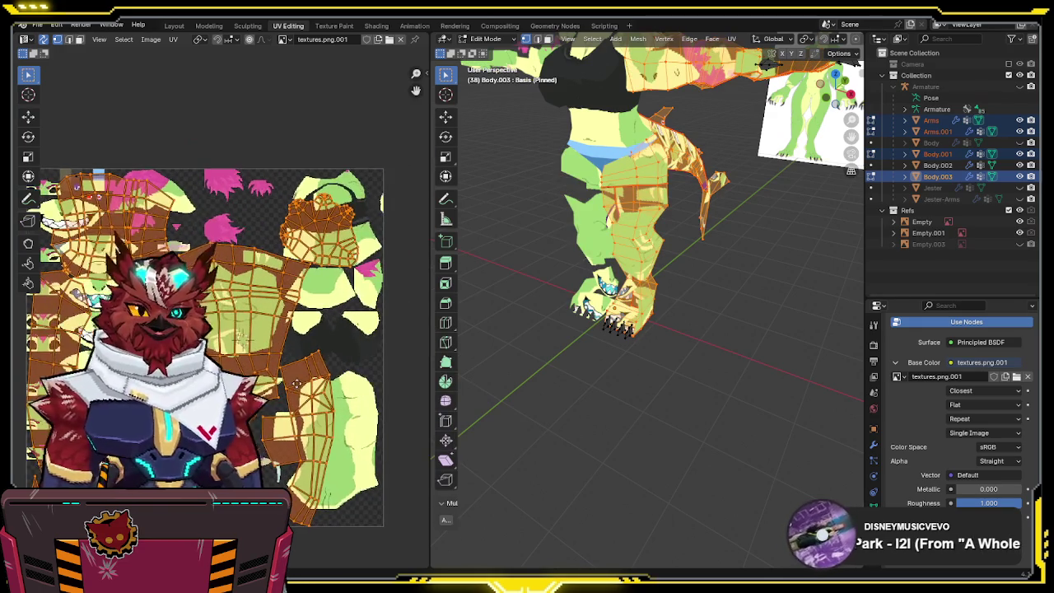
pyautogui.moveTo(308, 373); pyautogui.dragTo(315, 330, button='middle')
pyautogui.press('g')
pyautogui.press('x')
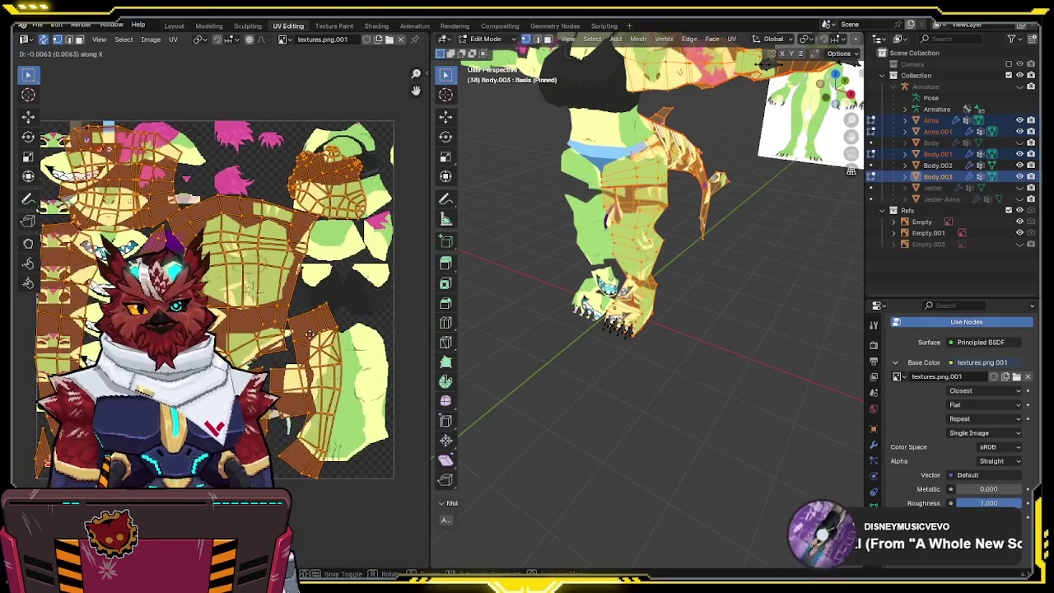
pyautogui.click(496, 315)
pyautogui.moveTo(698, 289)
pyautogui.mouseDown(button='middle')
pyautogui.moveTo(744, 266)
pyautogui.moveTo(647, 337)
pyautogui.moveTo(508, 348)
pyautogui.moveTo(642, 337)
pyautogui.moveTo(633, 321)
pyautogui.moveTo(688, 261)
pyautogui.moveTo(533, 291)
pyautogui.moveTo(759, 275)
pyautogui.mouseUp(button='middle')
pyautogui.press('Tab')
# - Isolate the spike in local view from an orthographic back angle
pyautogui.press('KP_5')
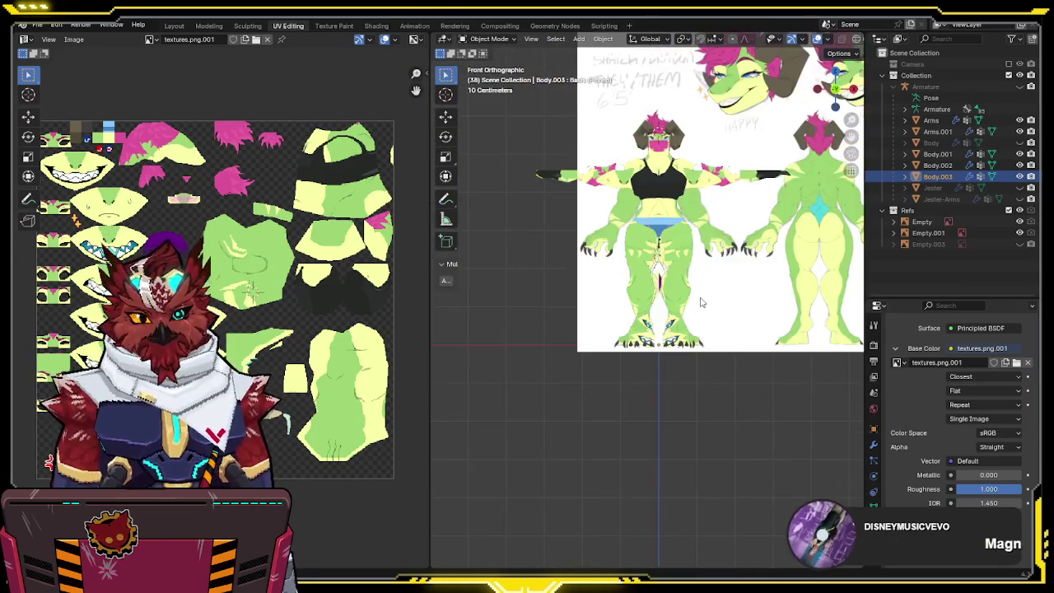
pyautogui.press('KP_9')
pyautogui.press('ctrl+KP_1')
pyautogui.press('KP_Divide')
pyautogui.press('Tab')
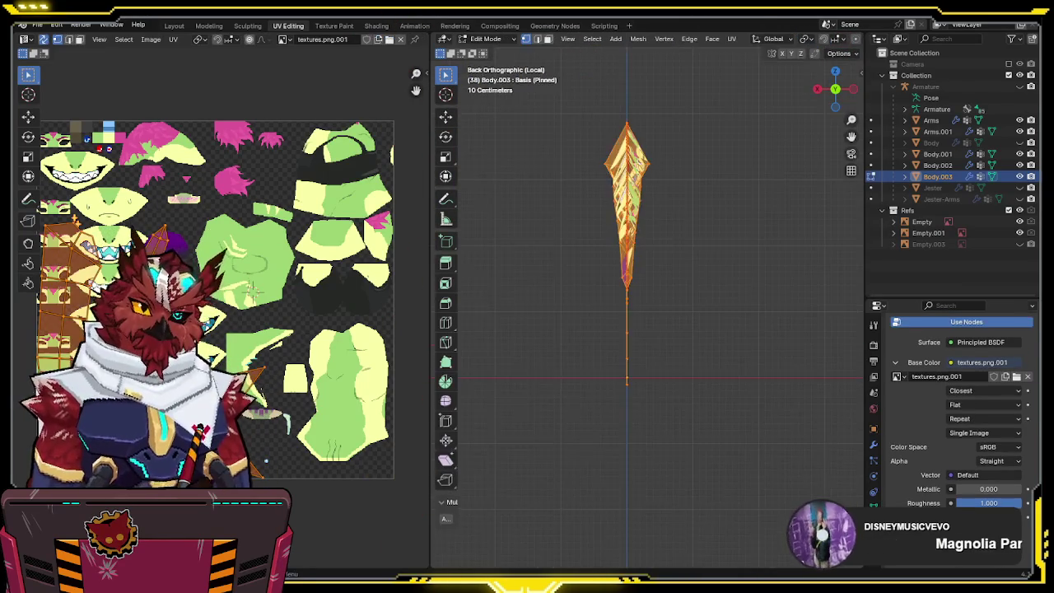
pyautogui.press('KP_Decimal')
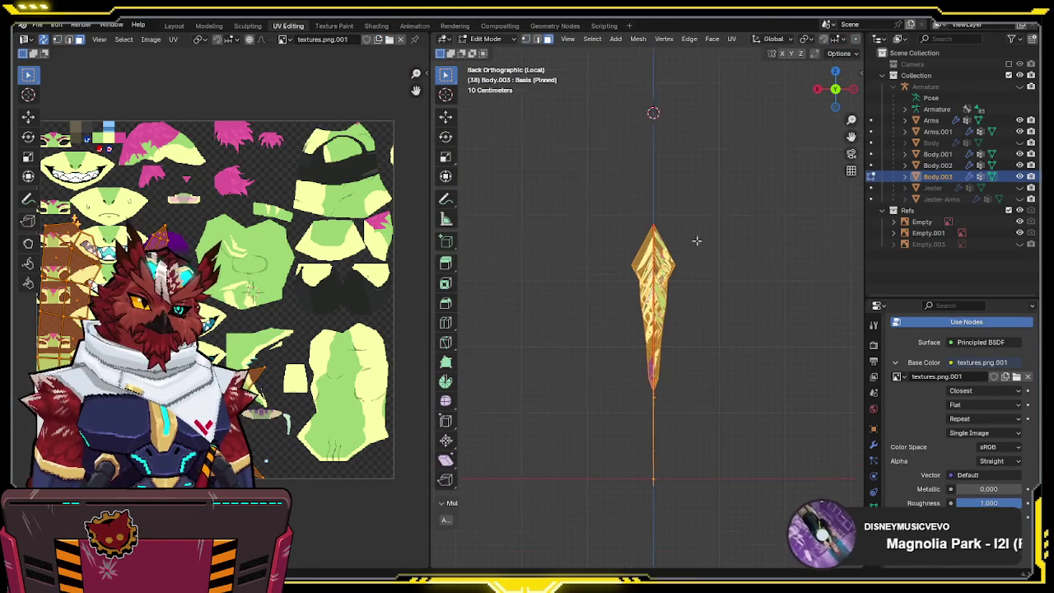
pyautogui.press('Tab')
# - Delete all of the spike's shape keys from its mesh data settings
pyautogui.click(873, 445)
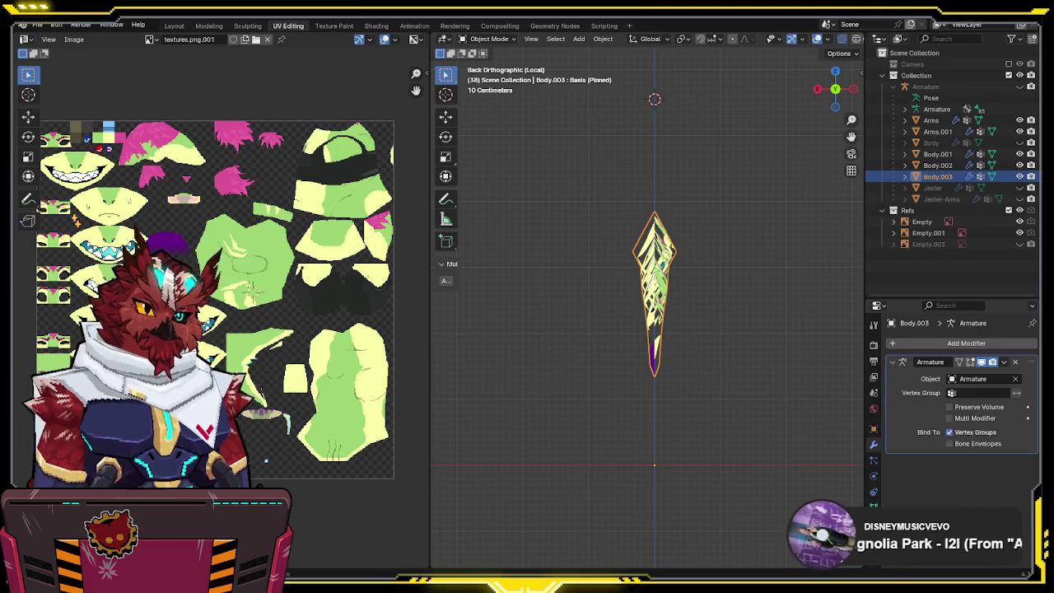
pyautogui.click(874, 493)
pyautogui.scroll(-5, 1024, 564)
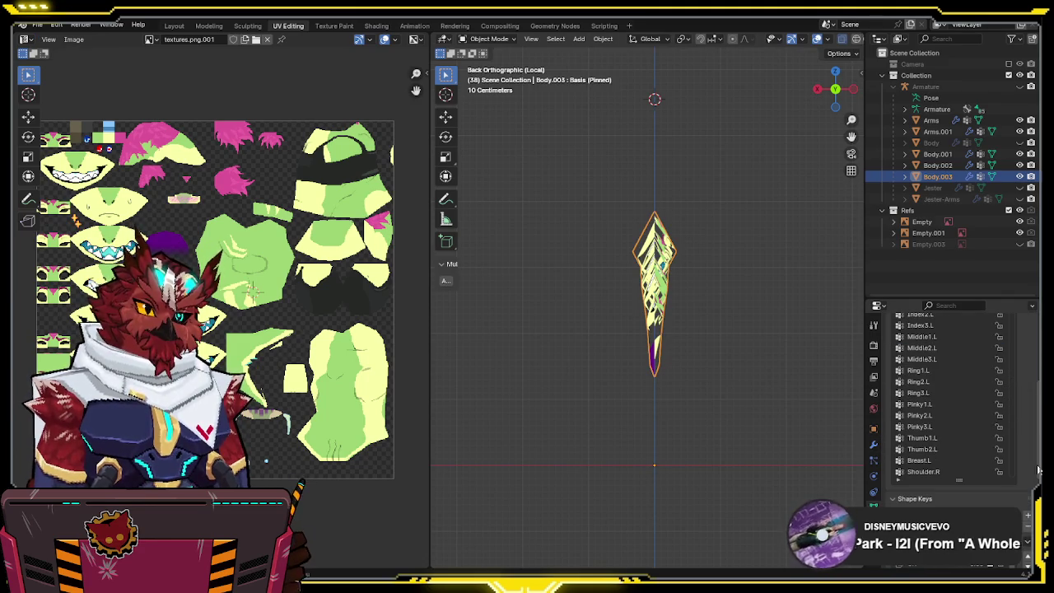
pyautogui.click(1028, 550)
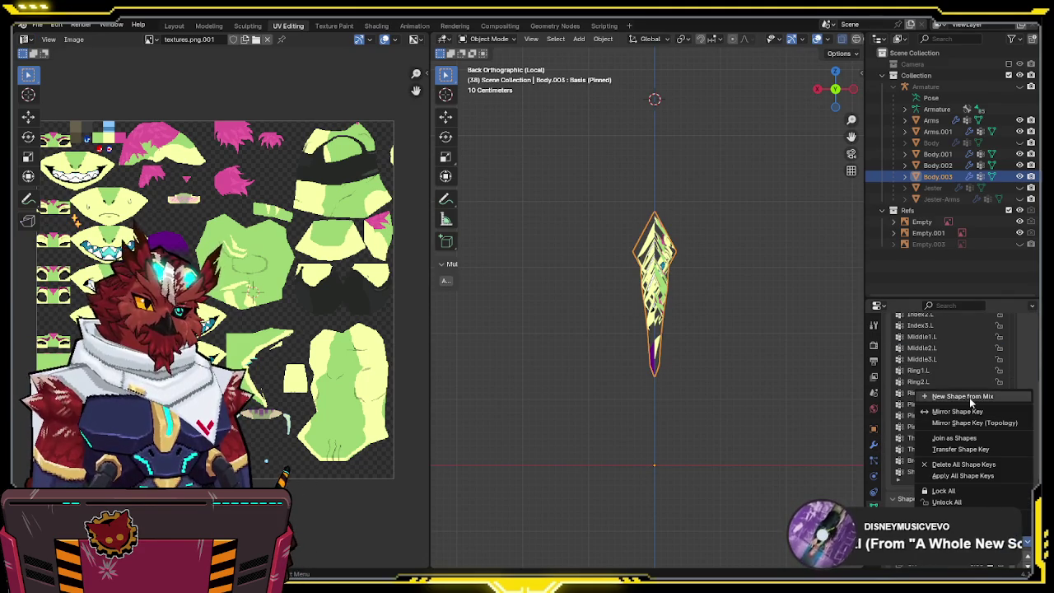
pyautogui.click(955, 466)
# - Delete the spike's right-half faces and its bottom tip vertex
pyautogui.press('Tab')
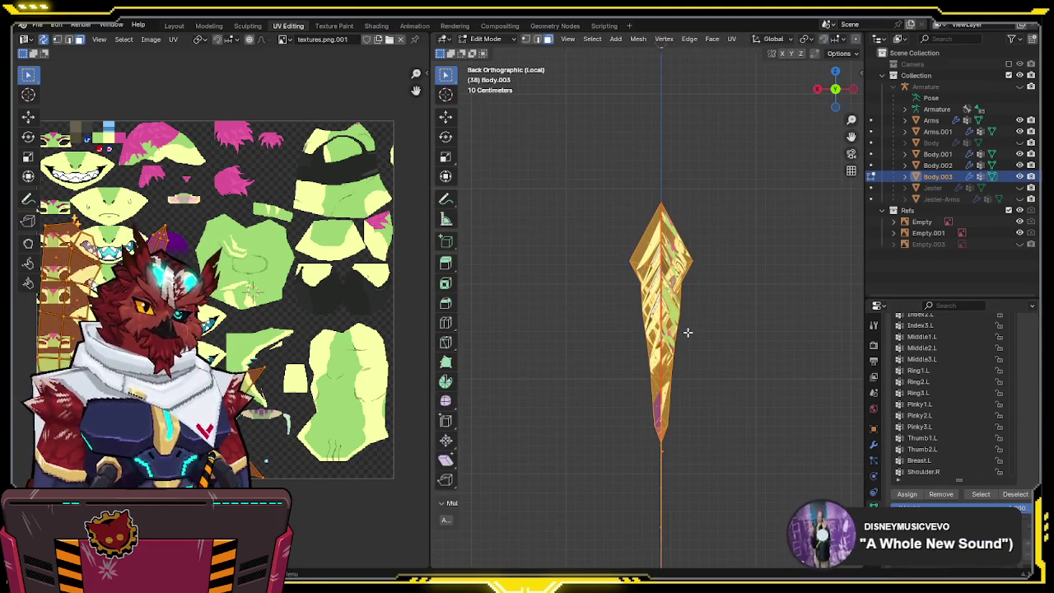
pyautogui.moveTo(666, 174); pyautogui.dragTo(713, 485)
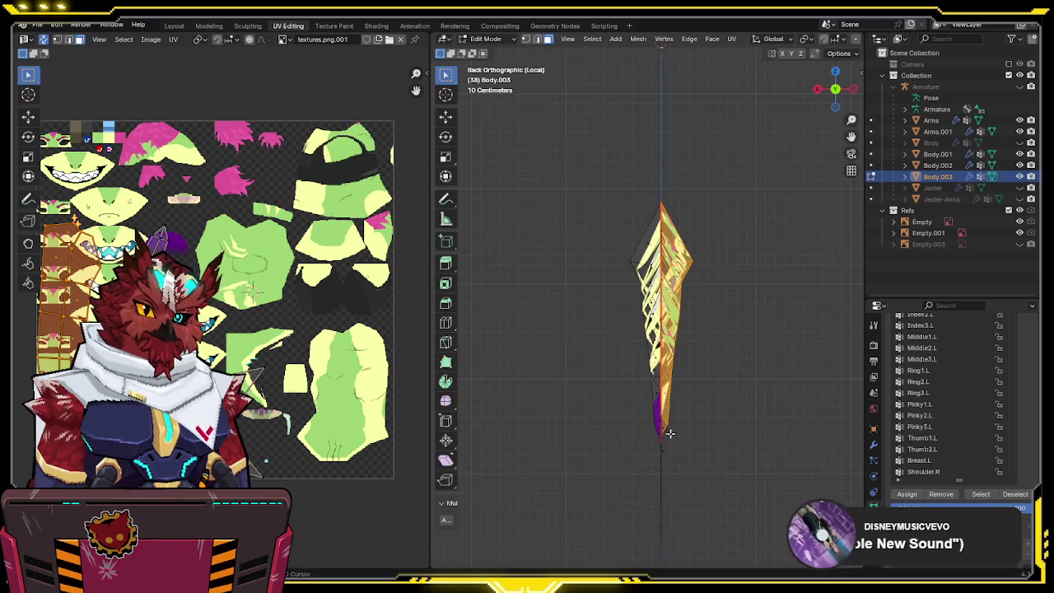
pyautogui.press('x')
pyautogui.click(763, 405)
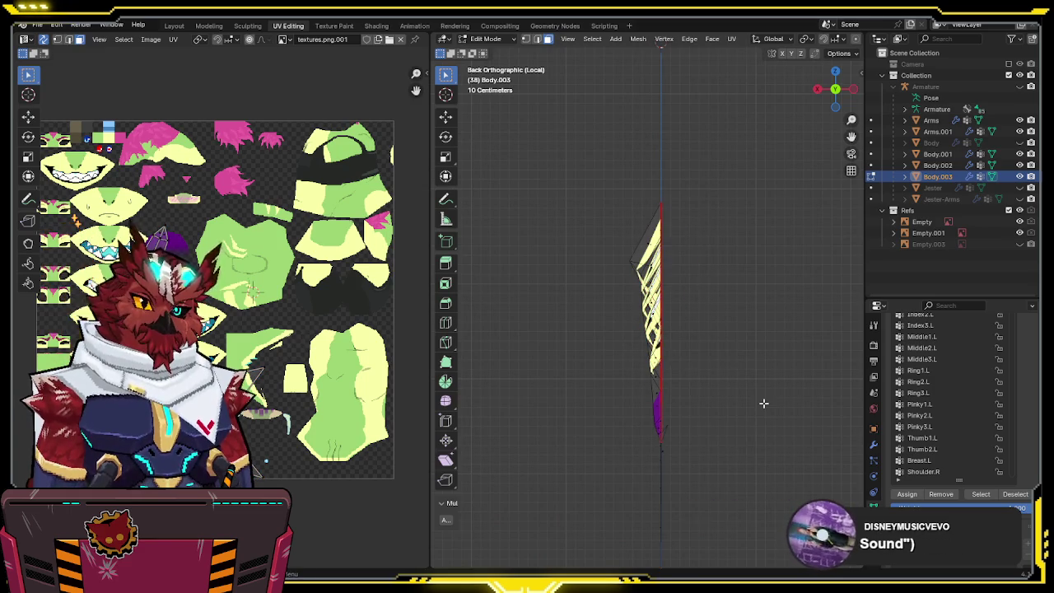
pyautogui.press('1')
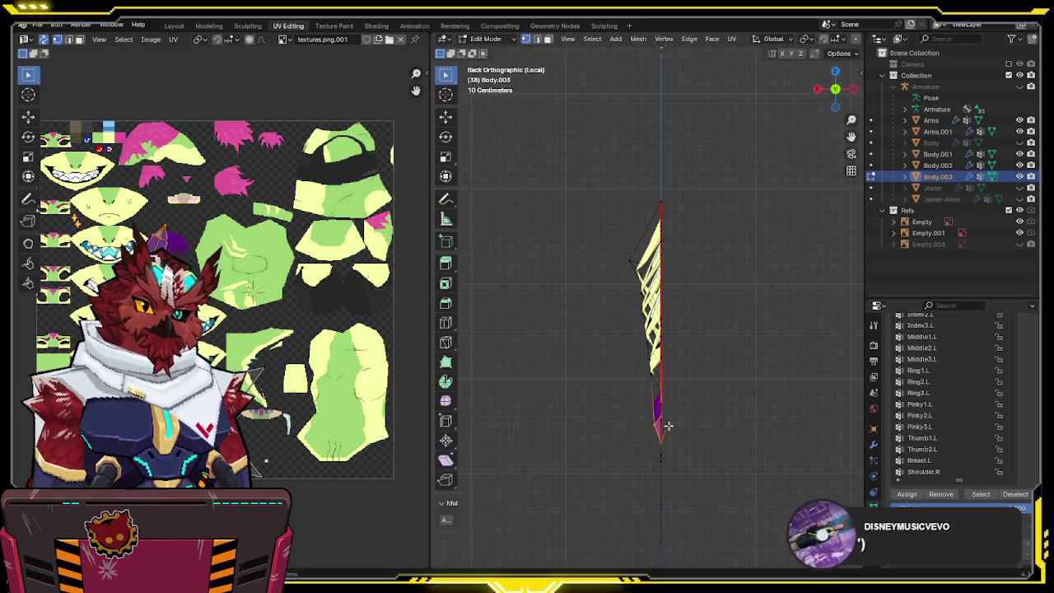
pyautogui.click(666, 424)
pyautogui.press('x')
pyautogui.click(686, 388)
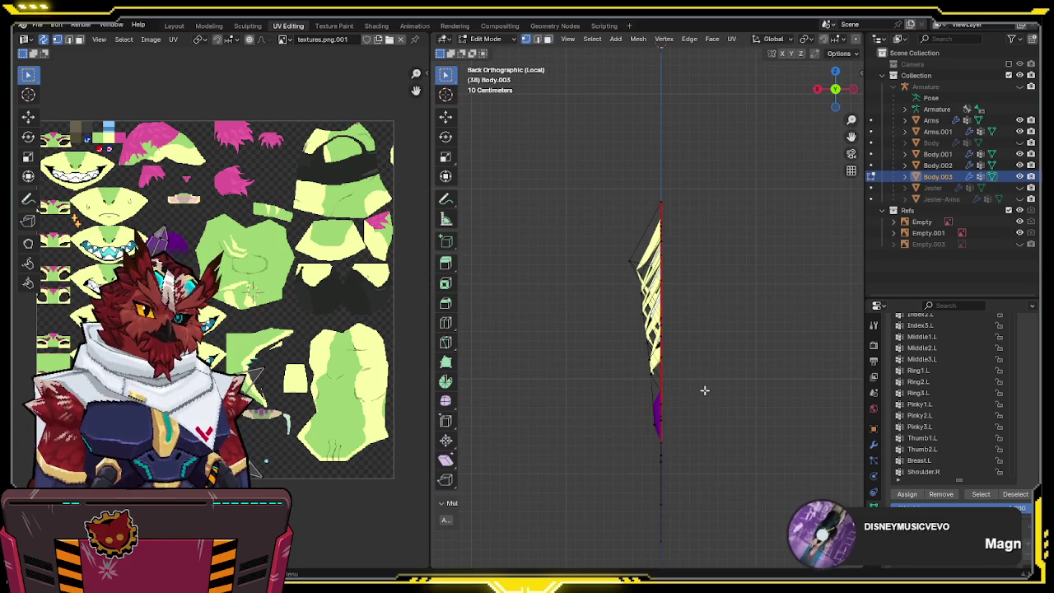
# - Add a Mirror modifier to the remaining half via Quick Favorites
pyautogui.press('a')
pyautogui.press('q')
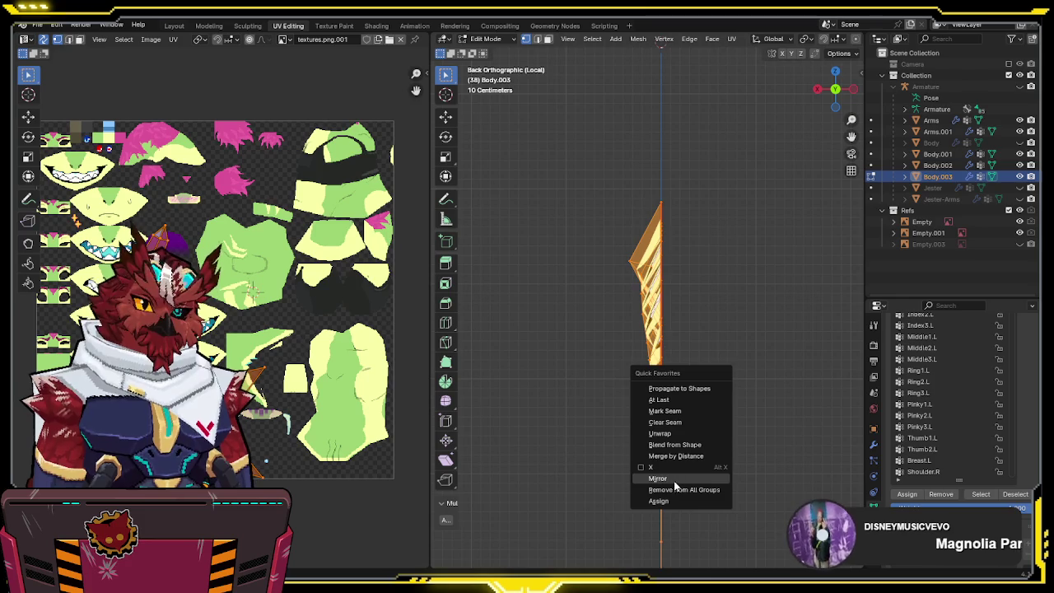
pyautogui.click(674, 481)
pyautogui.press('Tab')
pyautogui.moveTo(522, 401); pyautogui.dragTo(668, 359, button='middle')
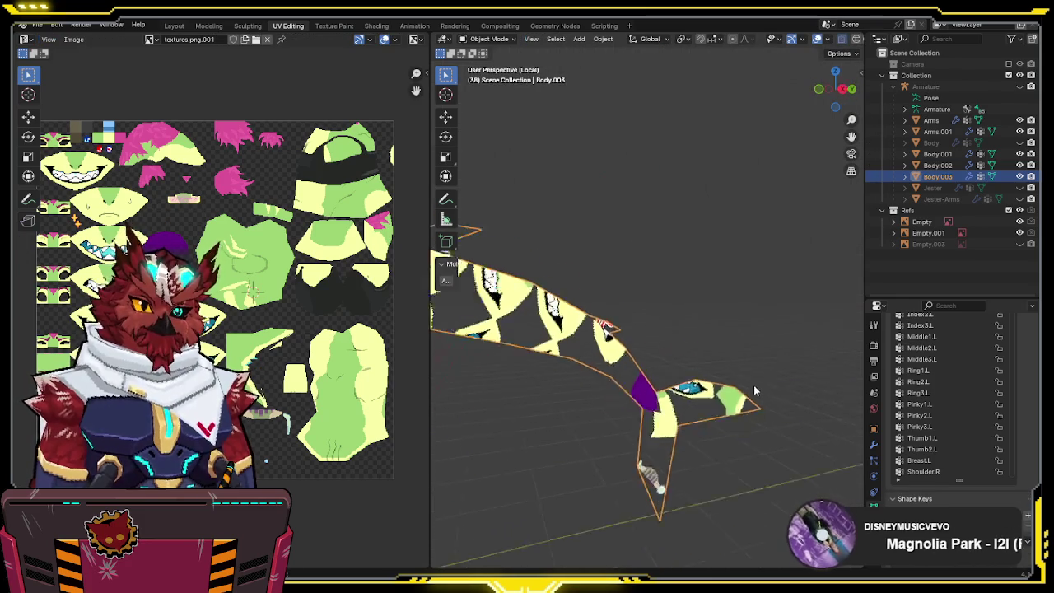
# - Exit local view and select Body.001 to see the whole creature
pyautogui.press('KP_Divide')
pyautogui.scroll(-3, 723, 361)
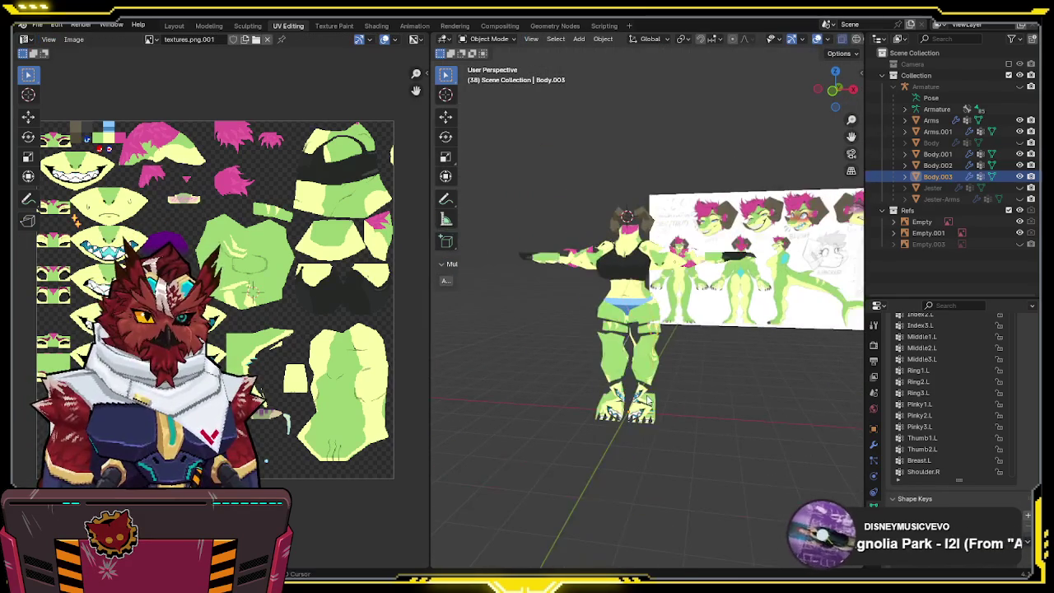
pyautogui.click(617, 352)
pyautogui.moveTo(616, 352); pyautogui.dragTo(658, 362, button='middle')
# - Select Arms and Arms.001, enter Edit Mode, and re-unwrap their faces
pyautogui.keyDown('shift'); pyautogui.click(675, 331); pyautogui.keyUp('shift')
pyautogui.keyDown('shift'); pyautogui.click(535, 292); pyautogui.keyUp('shift')
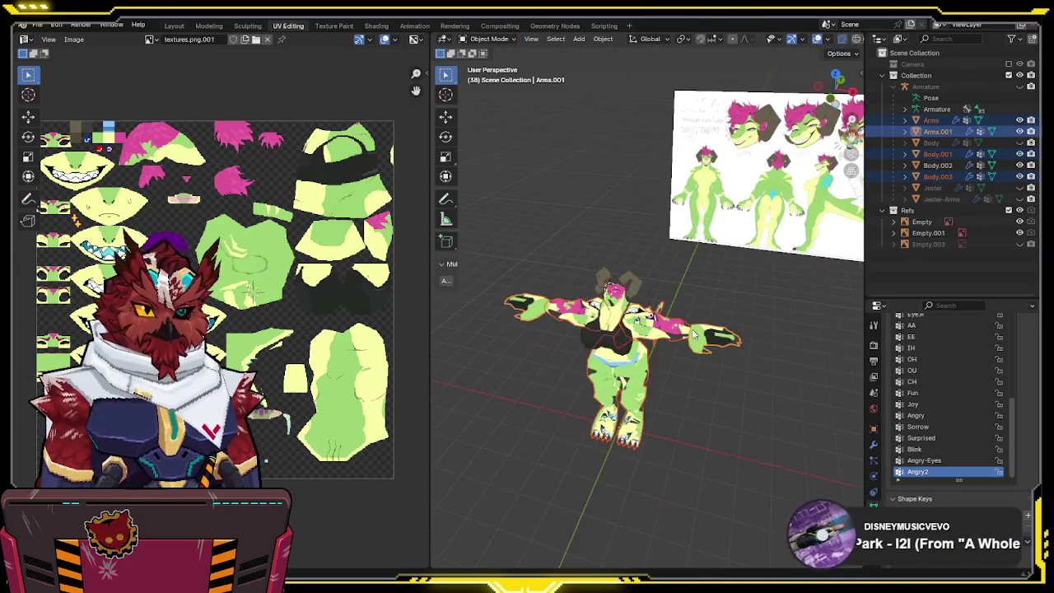
pyautogui.scroll(4, 690, 328)
pyautogui.moveTo(690, 328)
pyautogui.mouseDown(button='middle')
pyautogui.moveTo(581, 346)
pyautogui.moveTo(625, 329)
pyautogui.mouseUp(button='middle')
pyautogui.press('Tab')
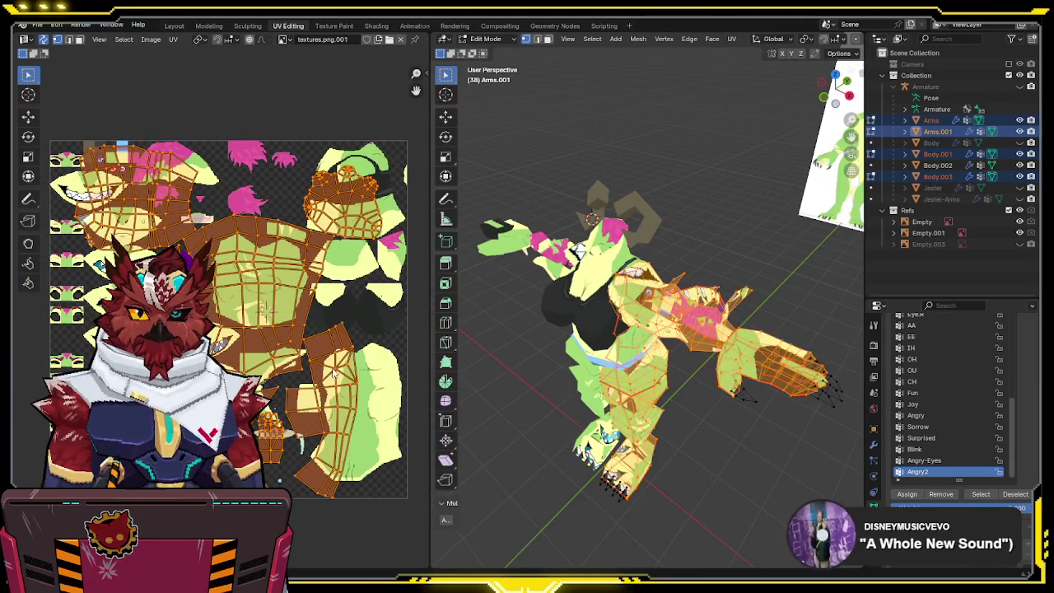
pyautogui.moveTo(334, 373); pyautogui.dragTo(311, 436)
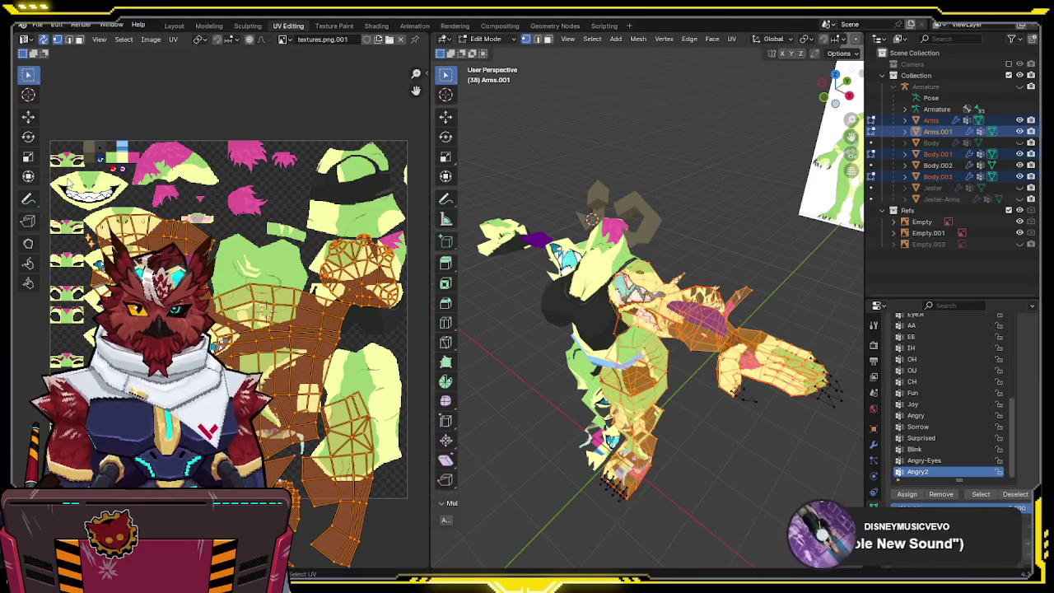
pyautogui.moveTo(182, 240); pyautogui.dragTo(190, 152, button='middle')
pyautogui.press('u')
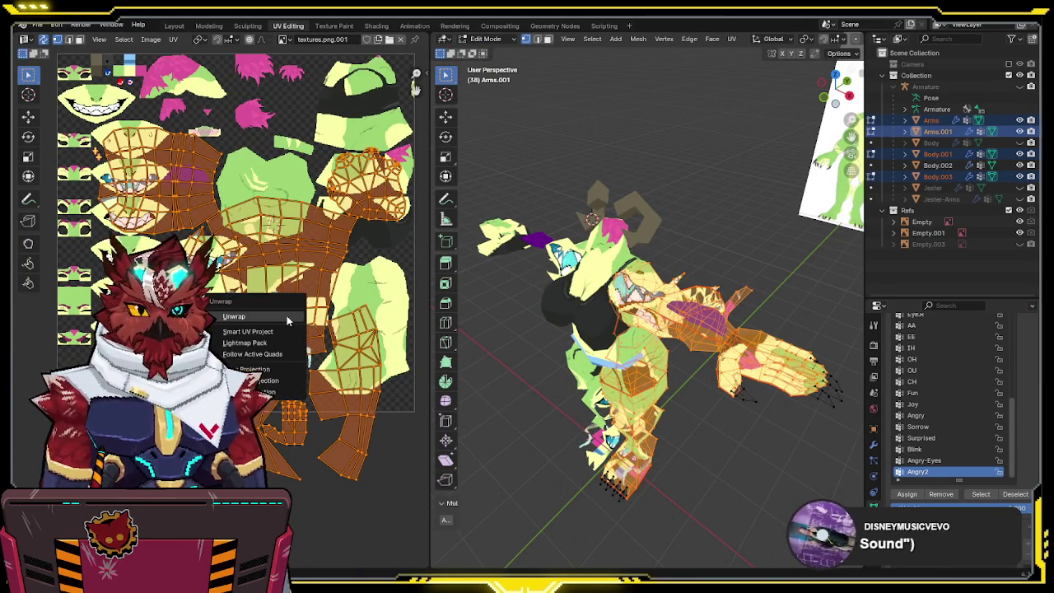
pyautogui.click(286, 312)
# - Turn off UV selection sync and select all of the arm and body UV islands
pyautogui.moveTo(310, 309); pyautogui.dragTo(287, 317, button='middle')
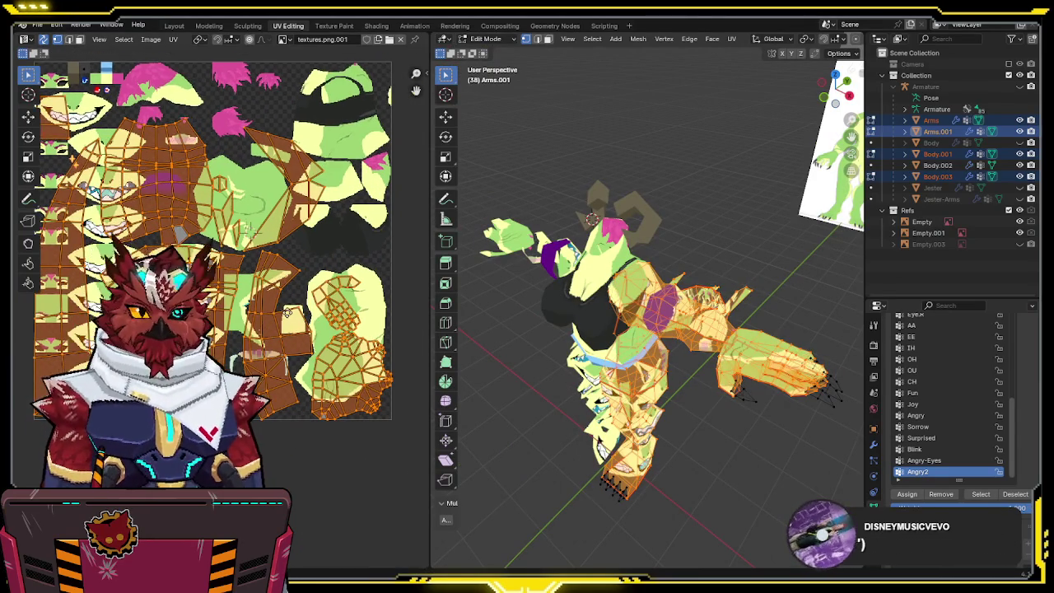
pyautogui.press('n')
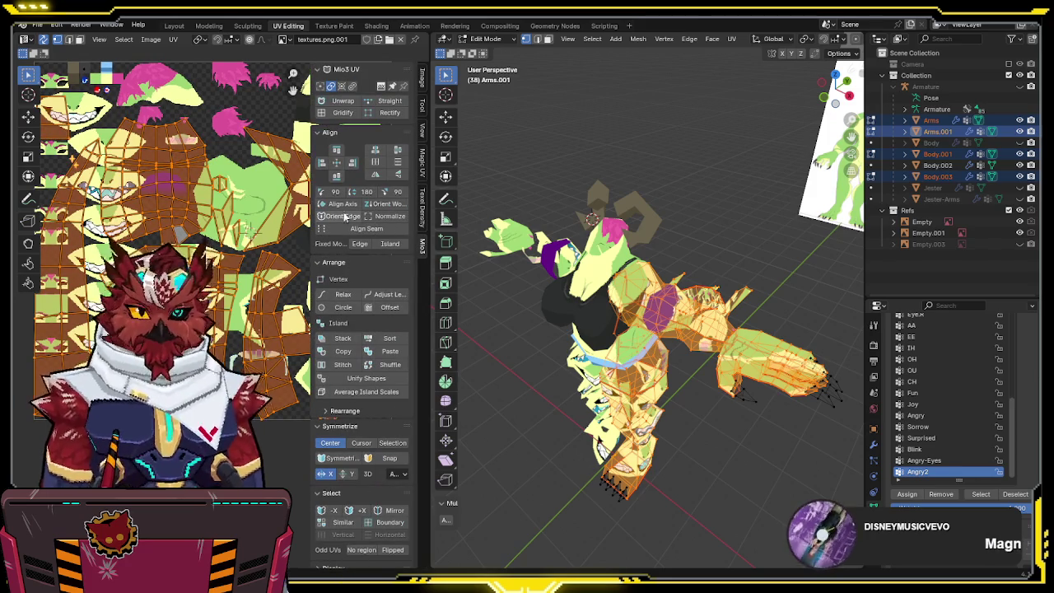
pyautogui.press('n')
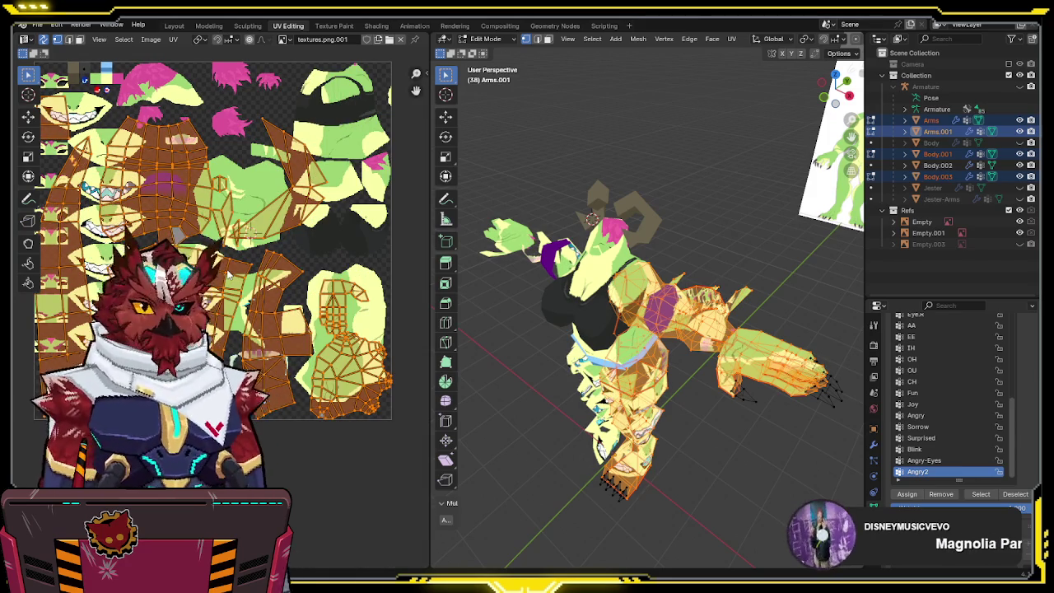
pyautogui.keyDown('shift'); pyautogui.click(229, 275); pyautogui.keyUp('shift')
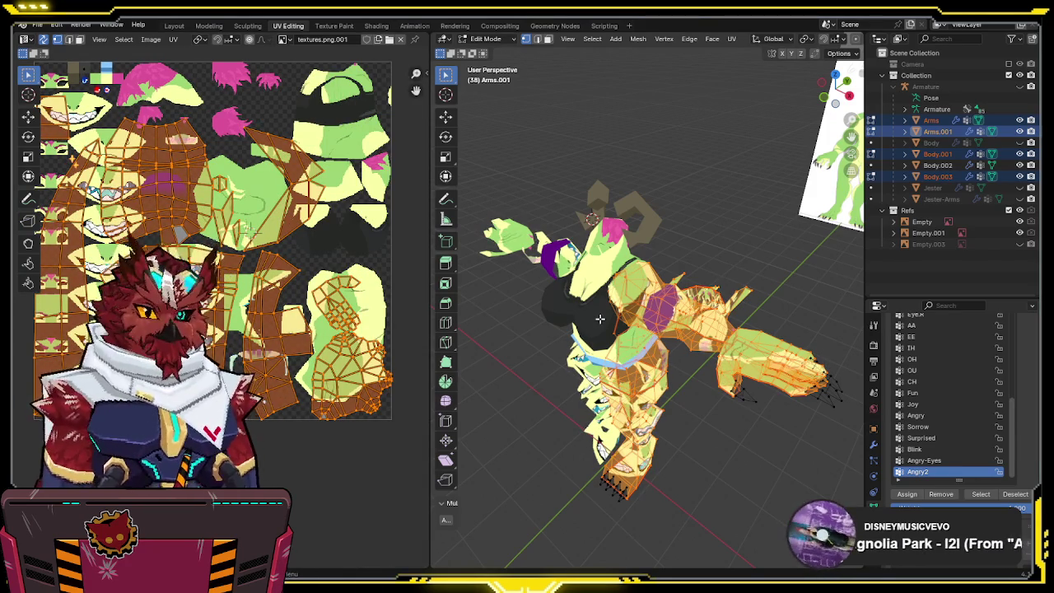
pyautogui.click(324, 301)
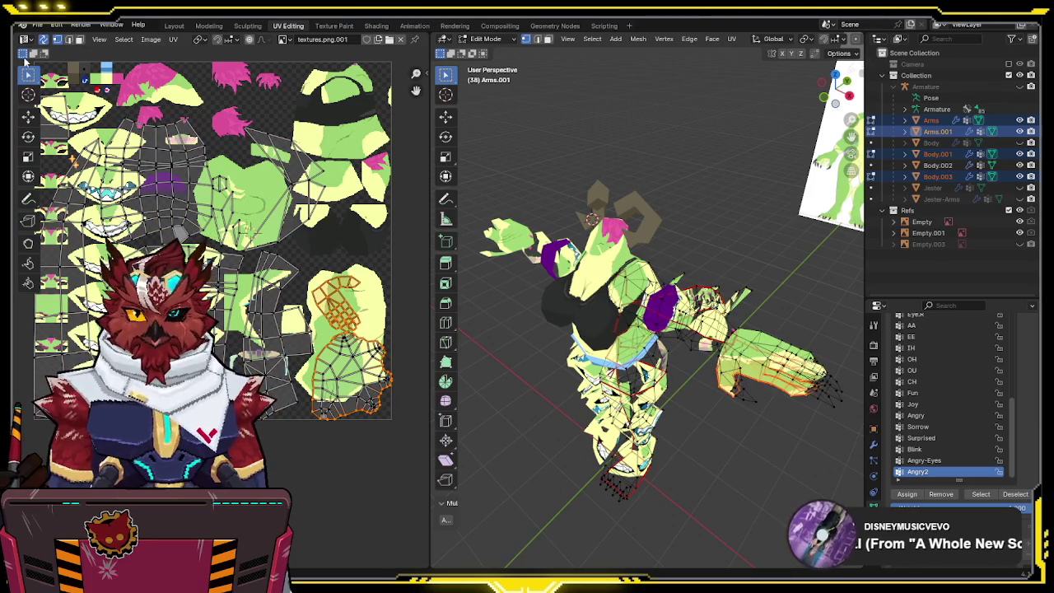
pyautogui.click(43, 39)
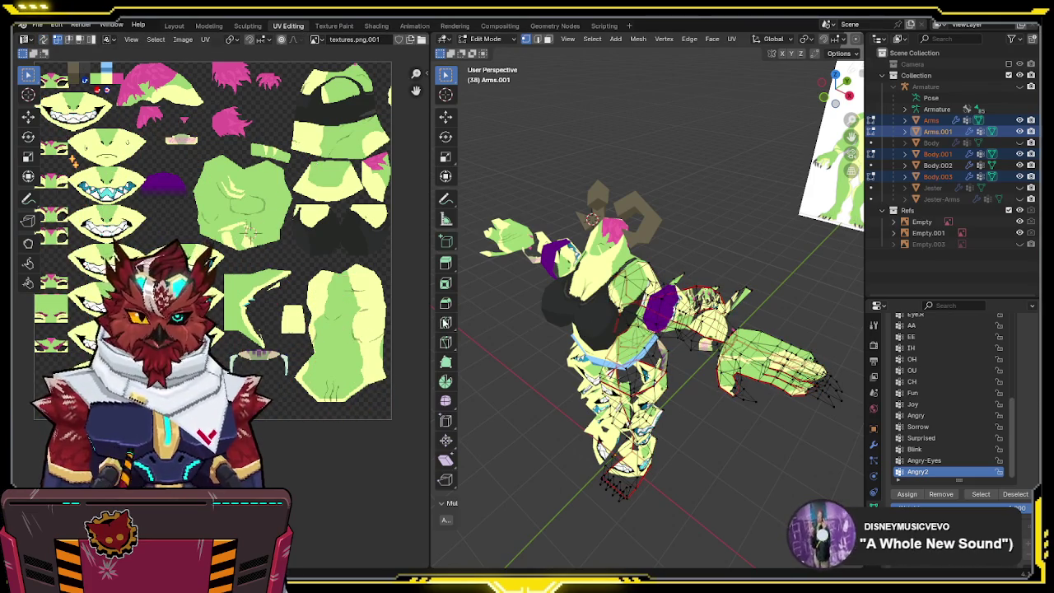
pyautogui.press('a')
pyautogui.click(352, 281)
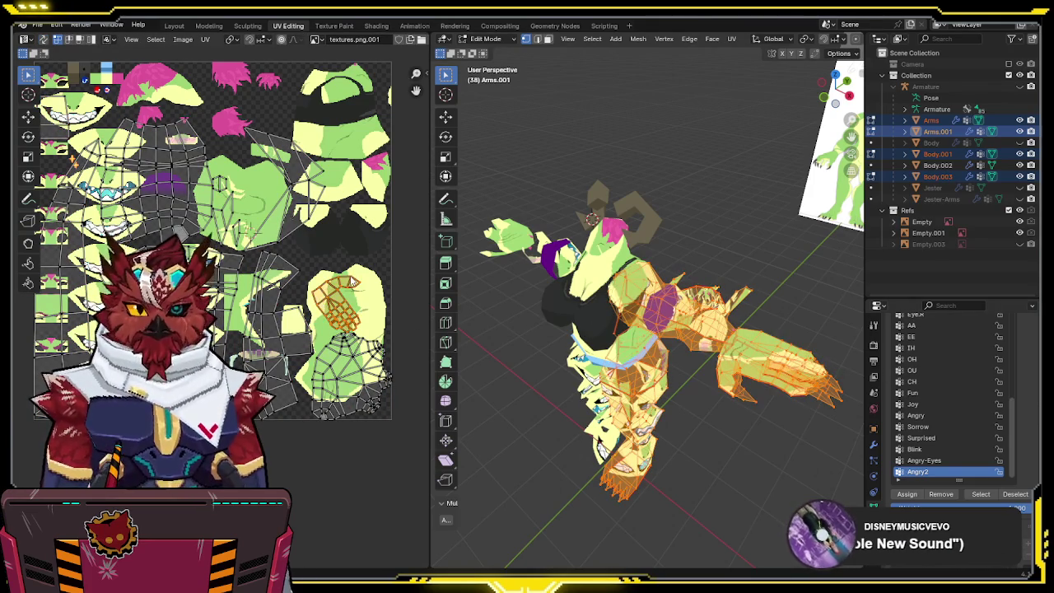
pyautogui.press('n')
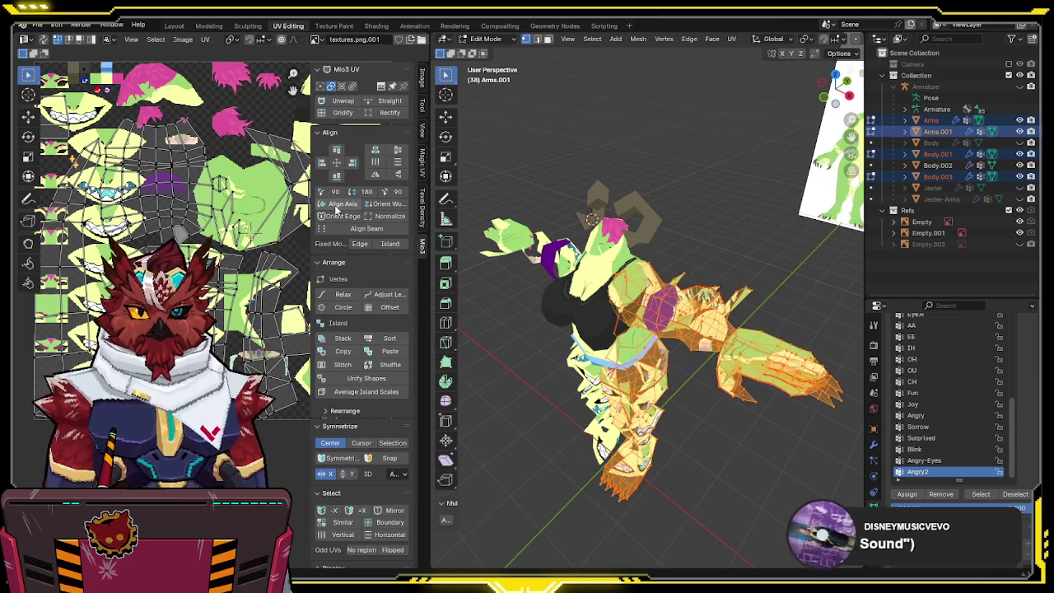
pyautogui.press('n')
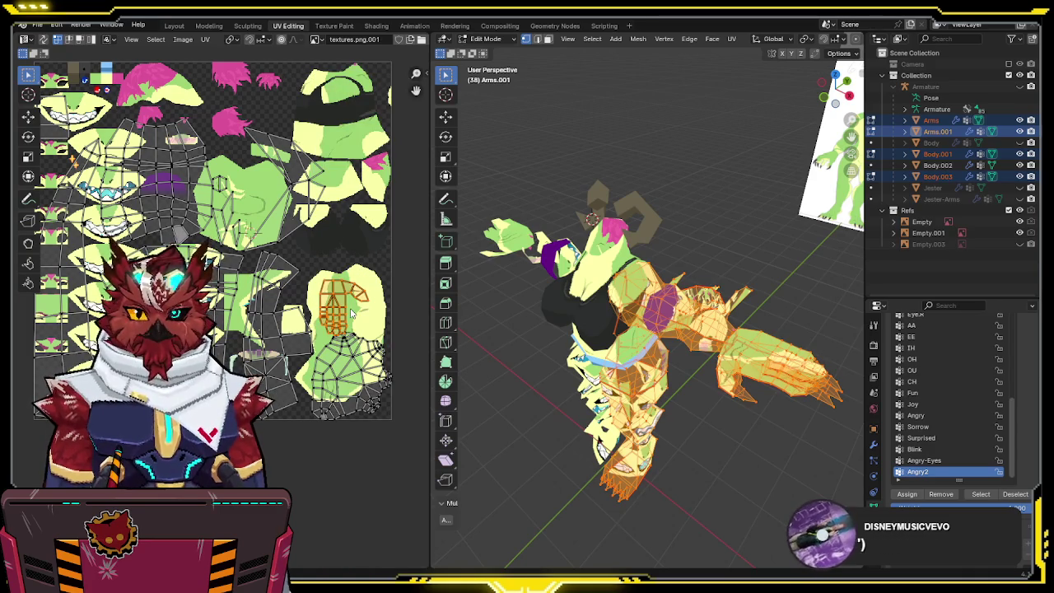
pyautogui.press('a')
# - Repack the selected UV islands and slide them horizontally along X
pyautogui.moveTo(298, 324); pyautogui.dragTo(345, 406, button='middle')
pyautogui.hotkey('ctrl', 'p')
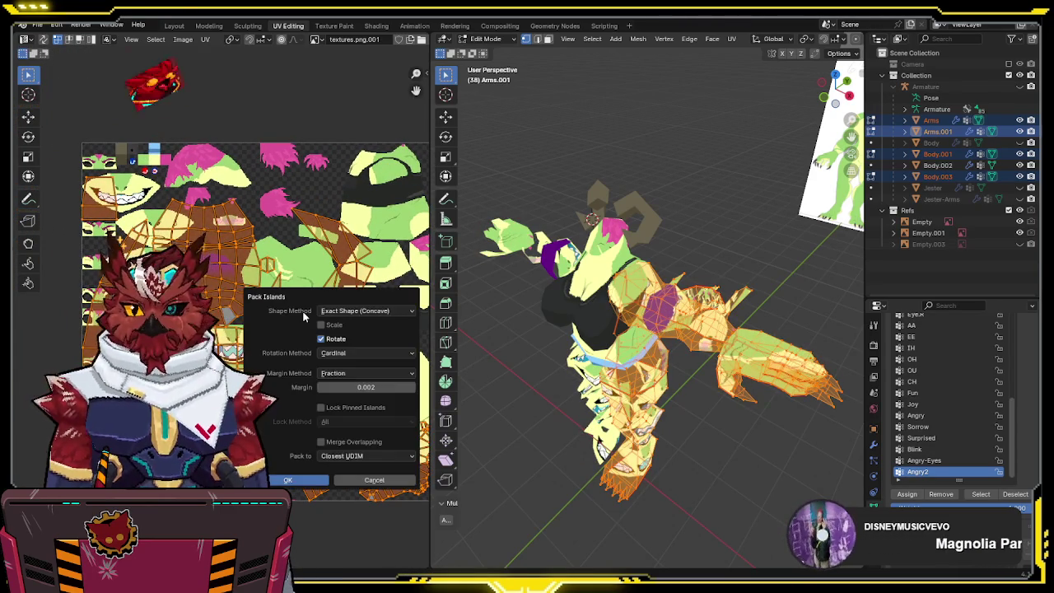
pyautogui.click(298, 480)
pyautogui.moveTo(290, 417); pyautogui.dragTo(224, 359, button='middle')
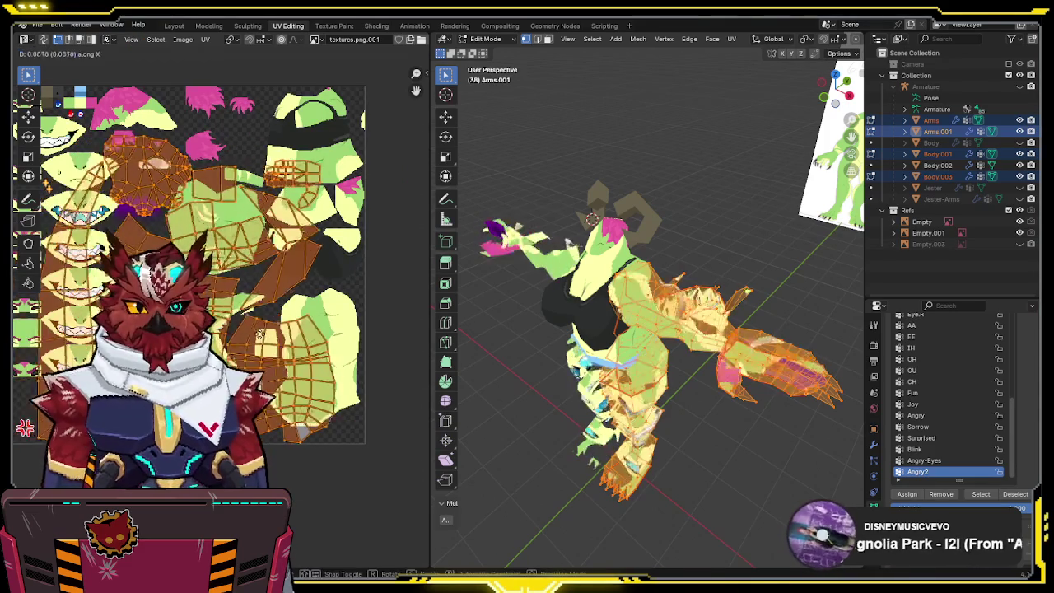
pyautogui.press('g')
pyautogui.press('x')
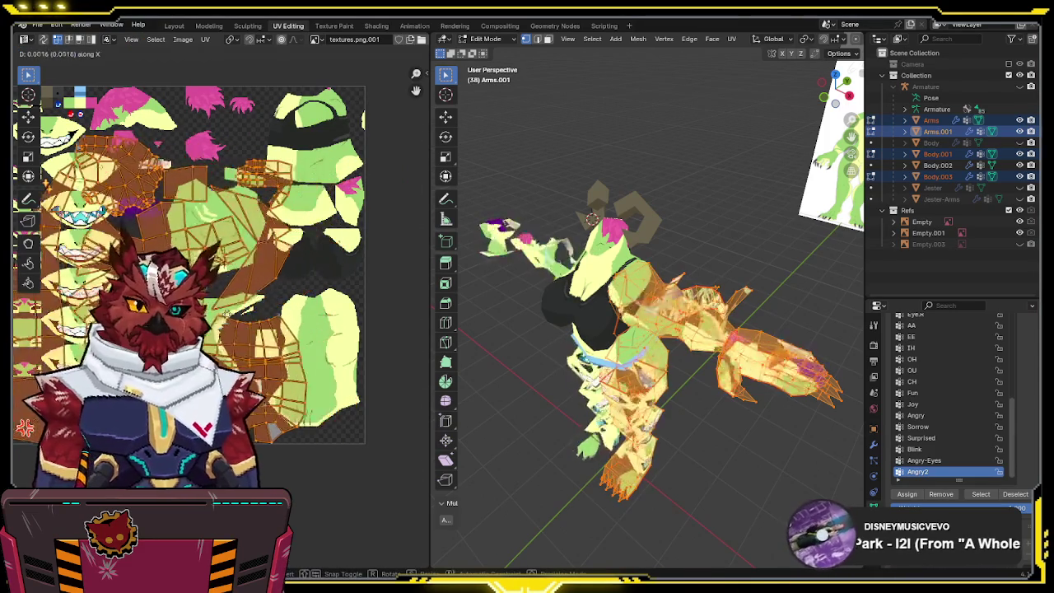
pyautogui.click(268, 321)
# - Rotate the islands by -90° and move them to their new spot
pyautogui.moveTo(269, 321); pyautogui.dragTo(280, 311, button='middle')
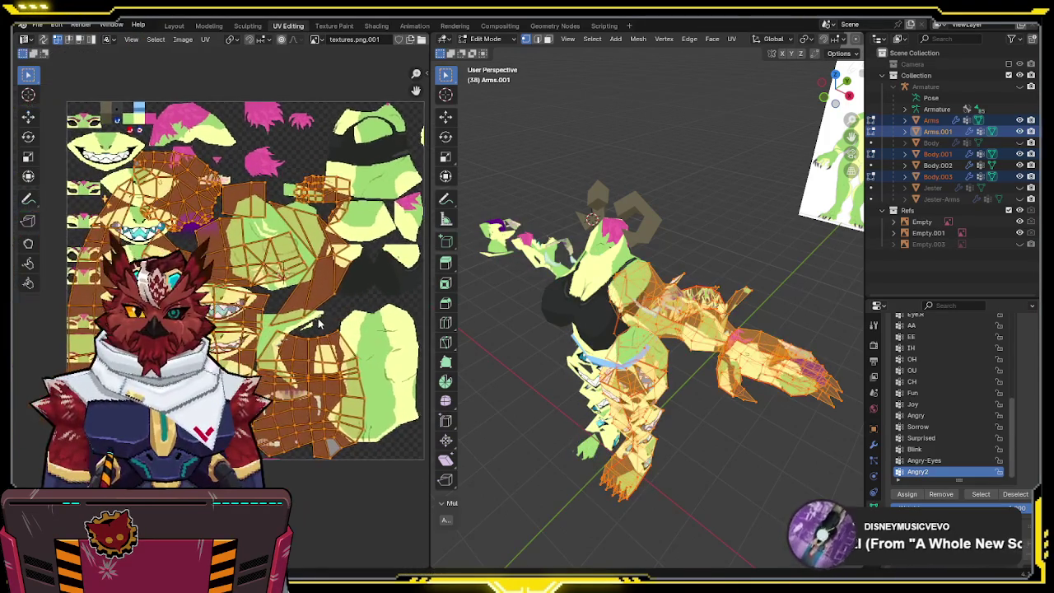
pyautogui.write('r-90')
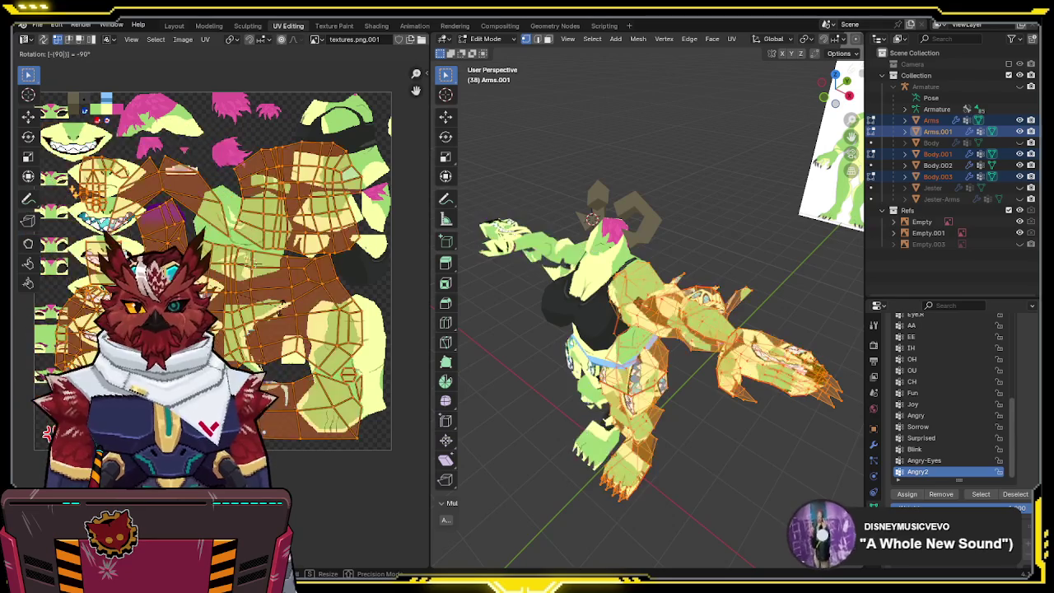
pyautogui.press('Return')
pyautogui.press('g')
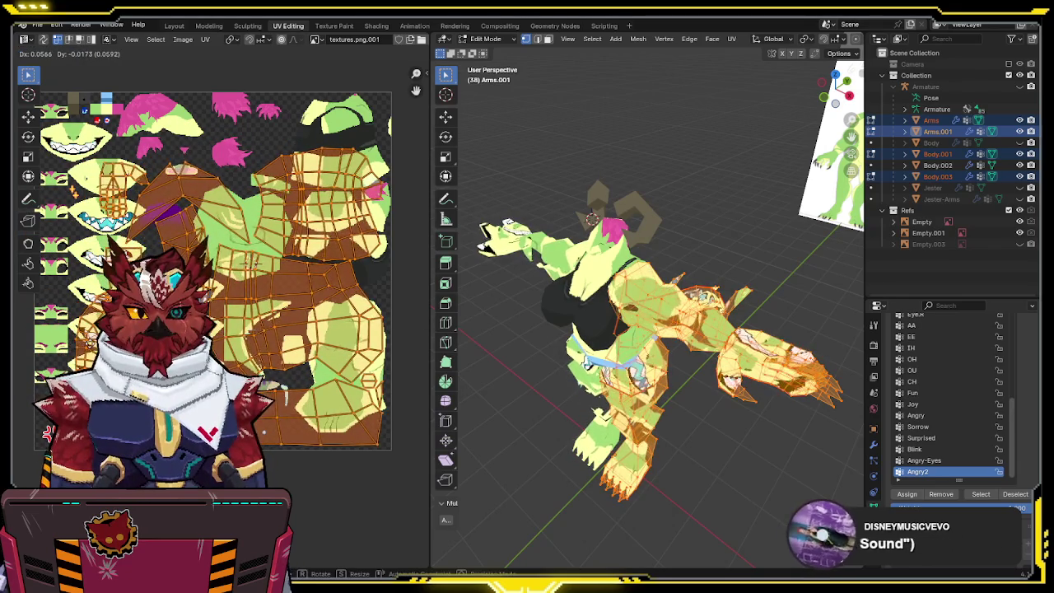
pyautogui.click(253, 261)
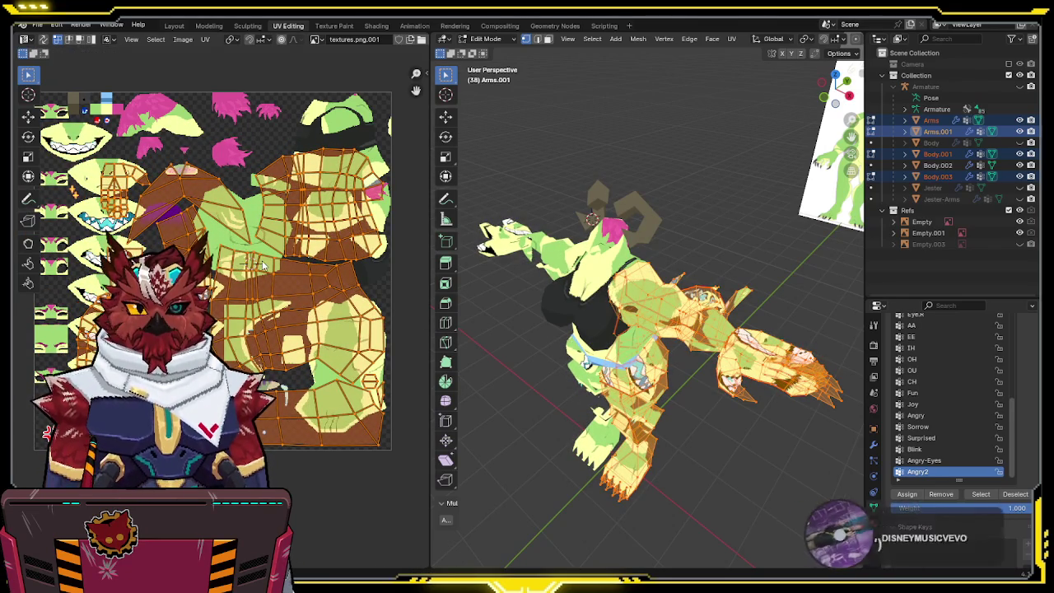
pyautogui.moveTo(264, 265)
pyautogui.mouseDown(button='middle')
pyautogui.moveTo(315, 251)
pyautogui.moveTo(293, 242)
pyautogui.moveTo(276, 287)
pyautogui.mouseUp(button='middle')
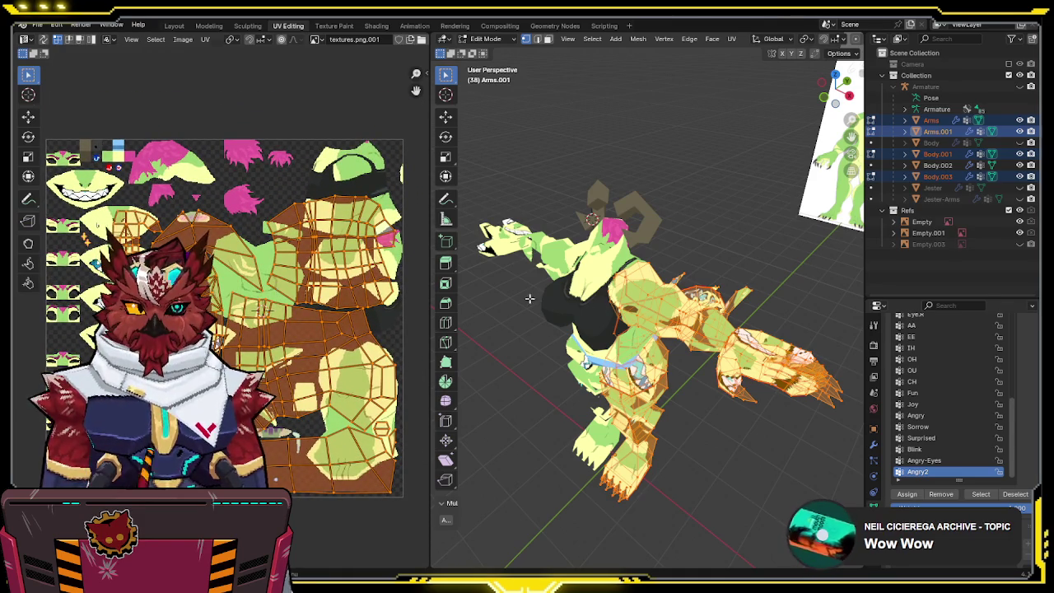
pyautogui.moveTo(529, 298); pyautogui.dragTo(579, 291, button='middle')
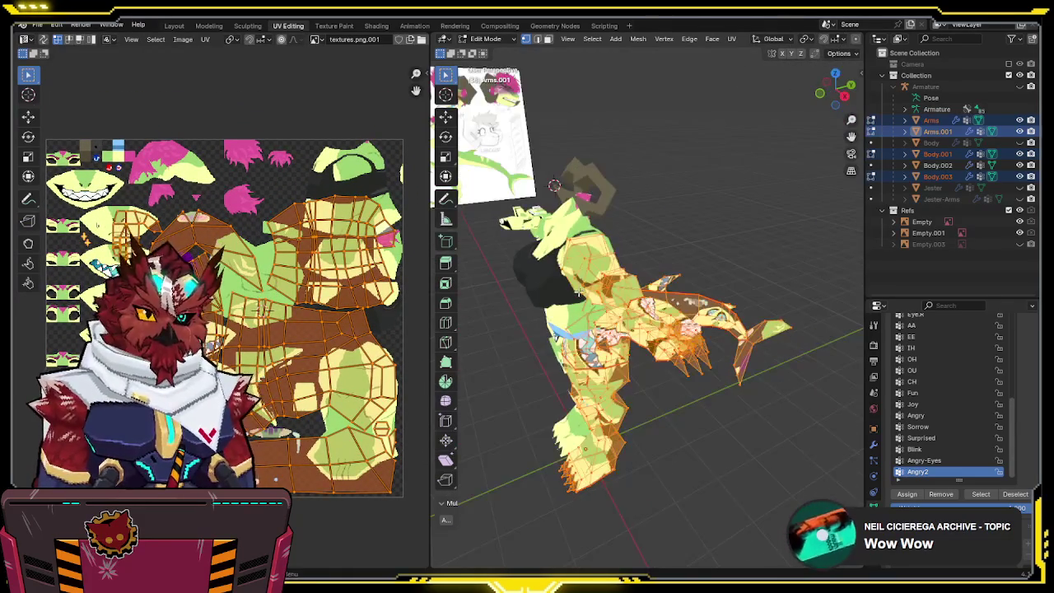
# - Set the selected UV islands to 0.5 px/cm texel density and pack them
pyautogui.press('n')
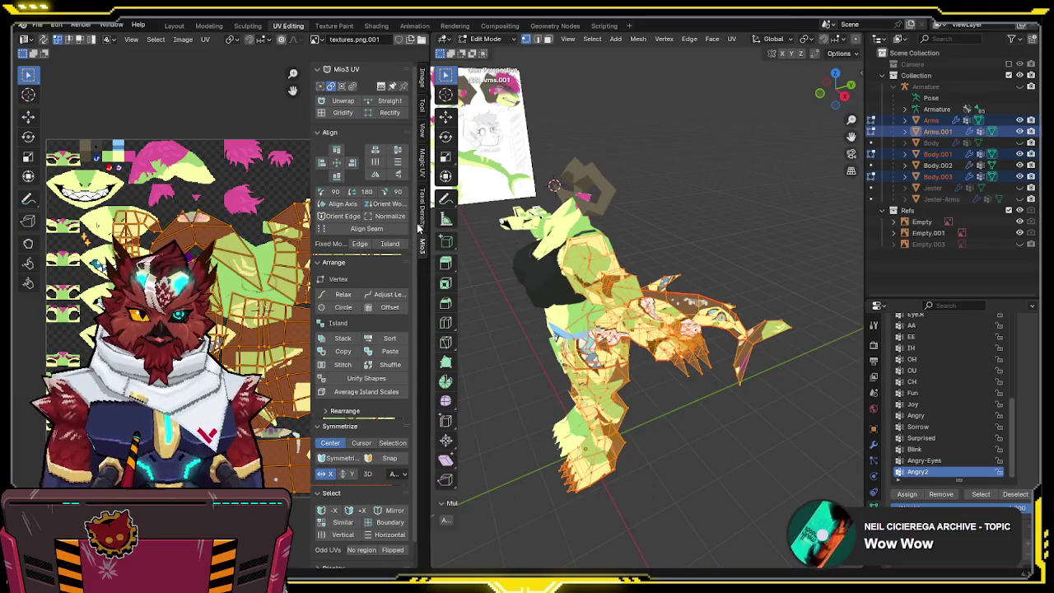
pyautogui.click(423, 216)
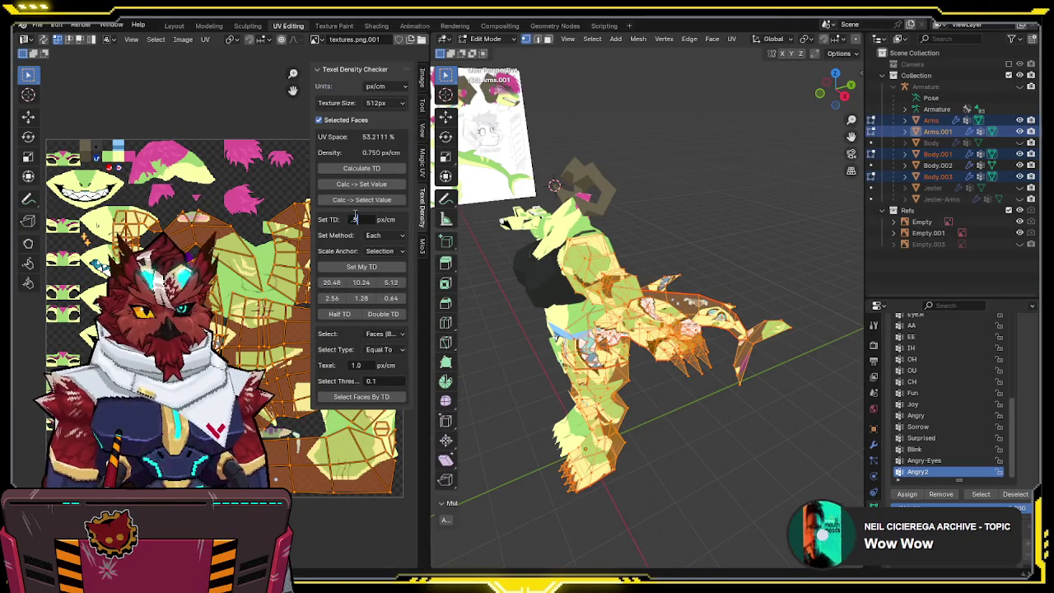
pyautogui.click(361, 266)
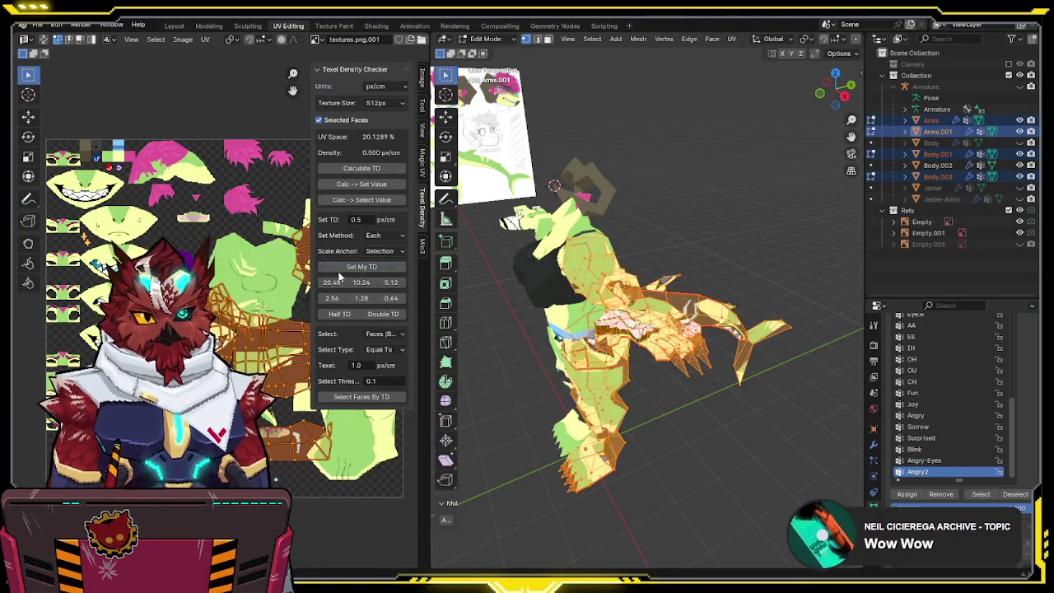
pyautogui.press('n')
pyautogui.press('q')
pyautogui.click(278, 334)
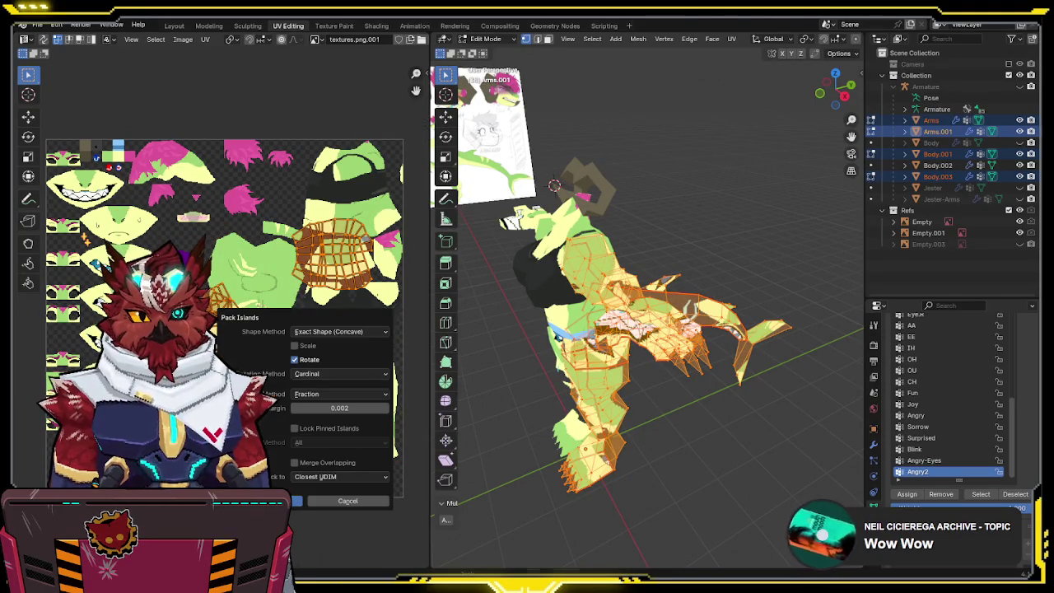
pyautogui.press('Return')
# - Move the selected UV islands over the painted texture
pyautogui.moveTo(266, 441); pyautogui.dragTo(303, 410, button='middle')
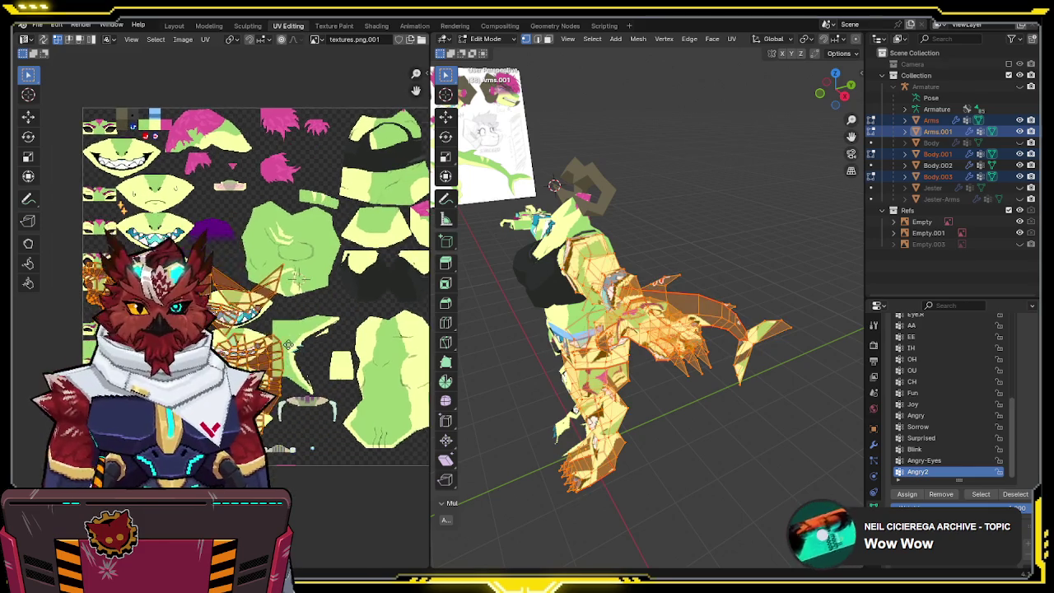
pyautogui.press('g')
pyautogui.moveTo(410, 357); pyautogui.dragTo(311, 341, button='middle')
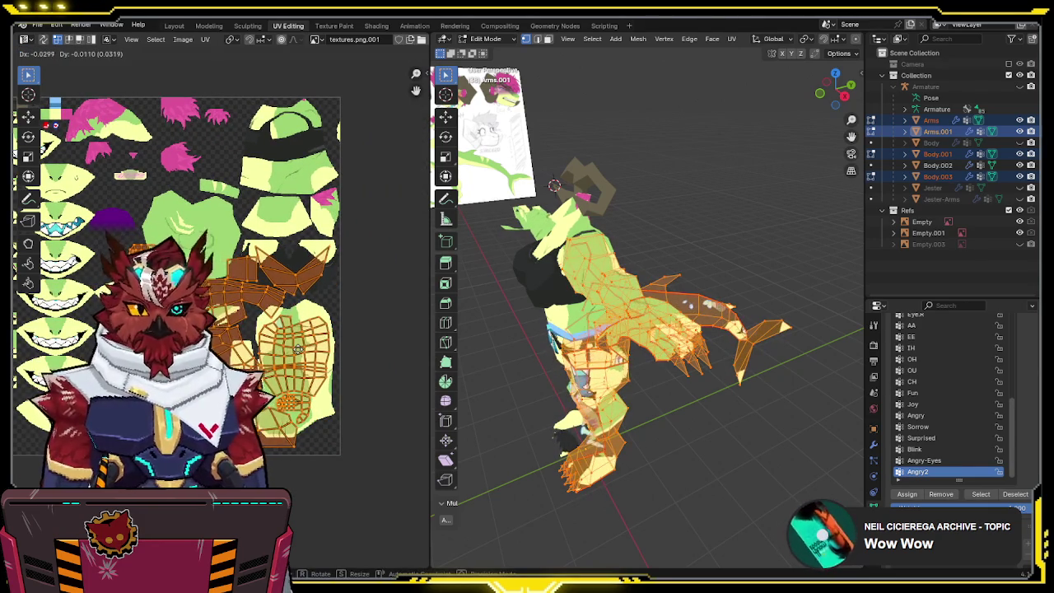
pyautogui.click(298, 349)
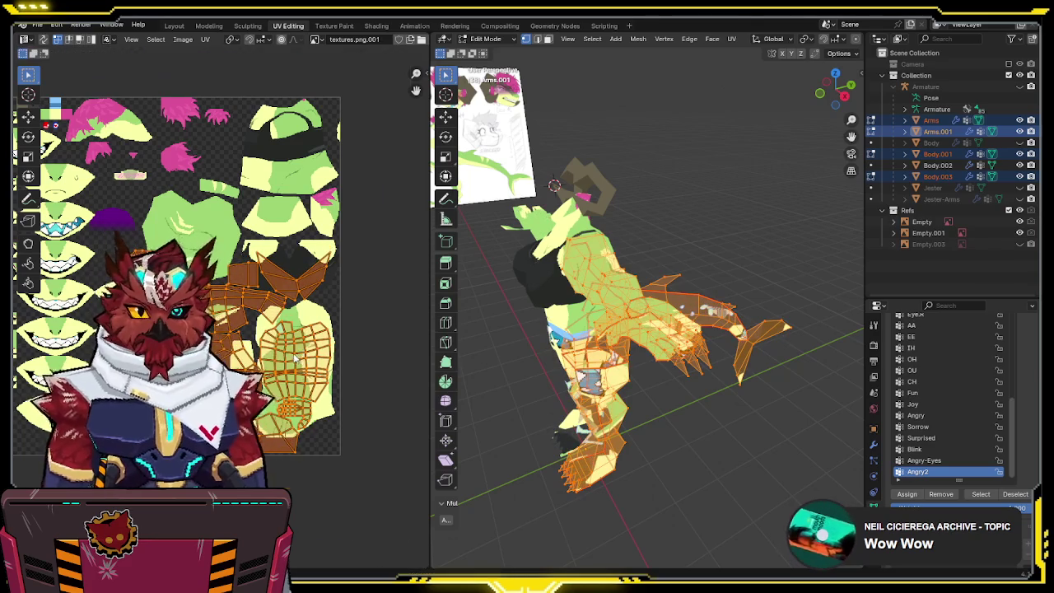
pyautogui.scroll(2, 262, 349)
pyautogui.scroll(2, 261, 349)
pyautogui.scroll(-1, 269, 328)
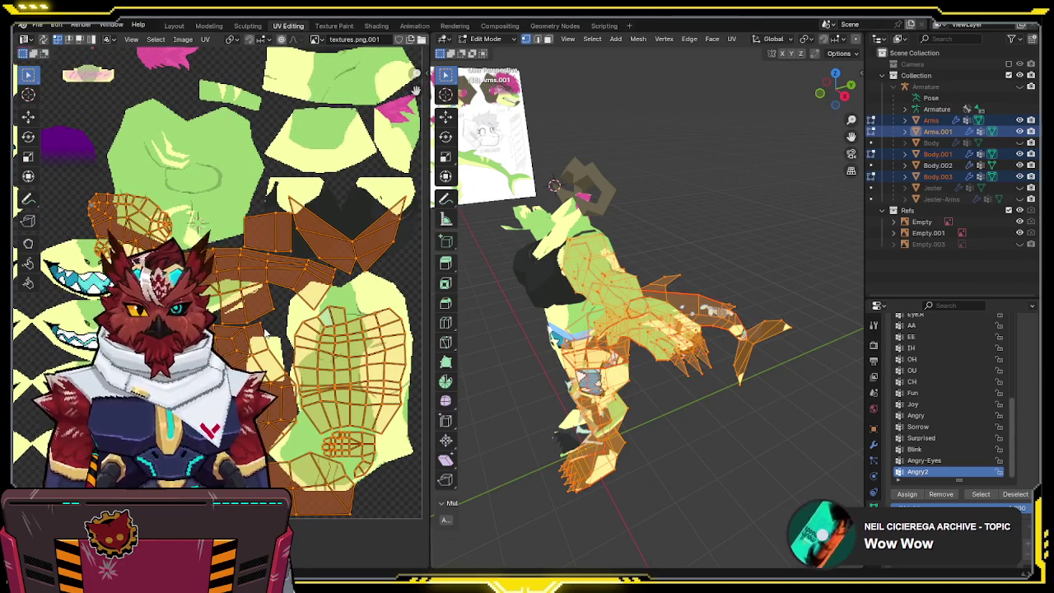
# - Repack the islands with an adjusted margin and scale them slightly larger
pyautogui.hotkey('ctrl', 'p')
pyautogui.click(357, 403)
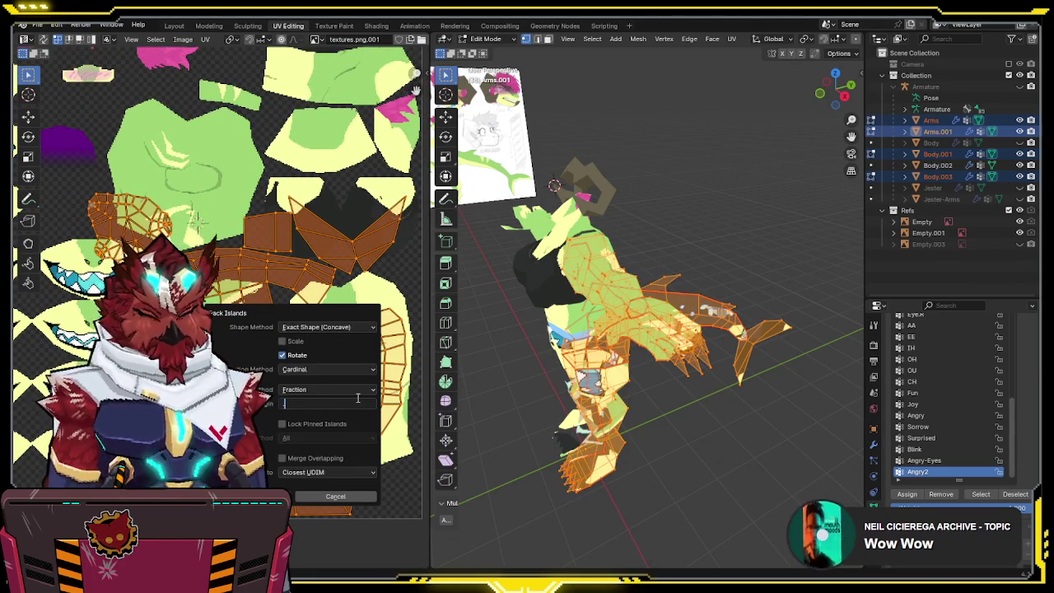
pyautogui.write('0.003')
pyautogui.press('Return')
pyautogui.press('Return')
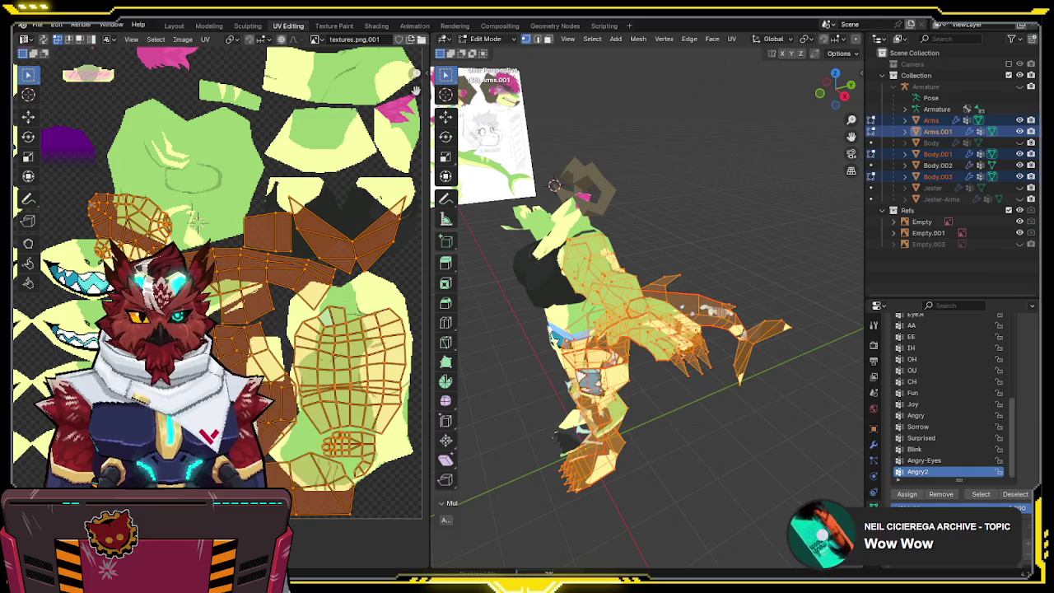
pyautogui.scroll(-1, 213, 322)
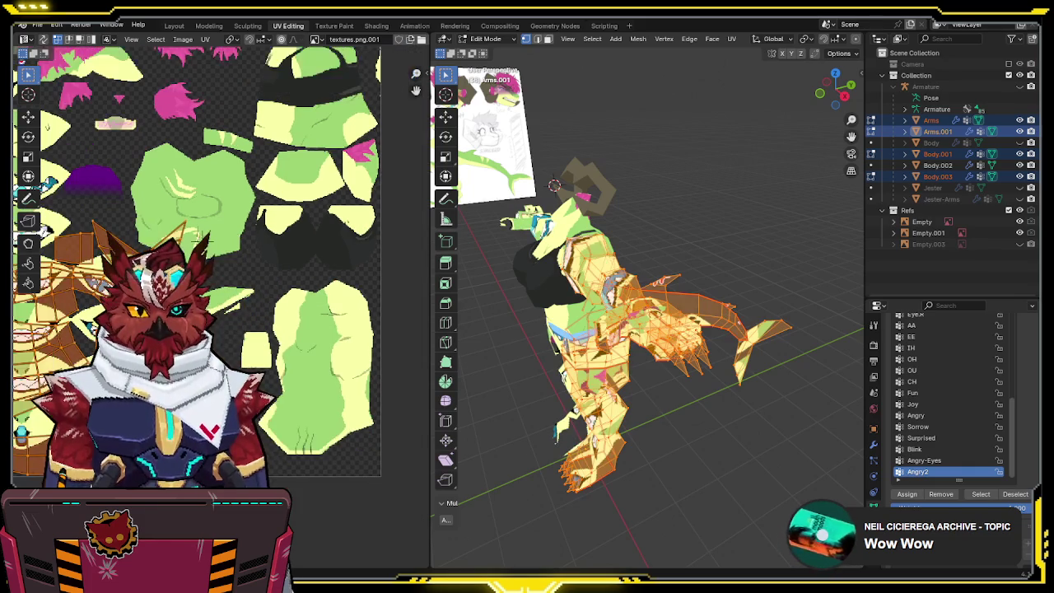
pyautogui.press('s')
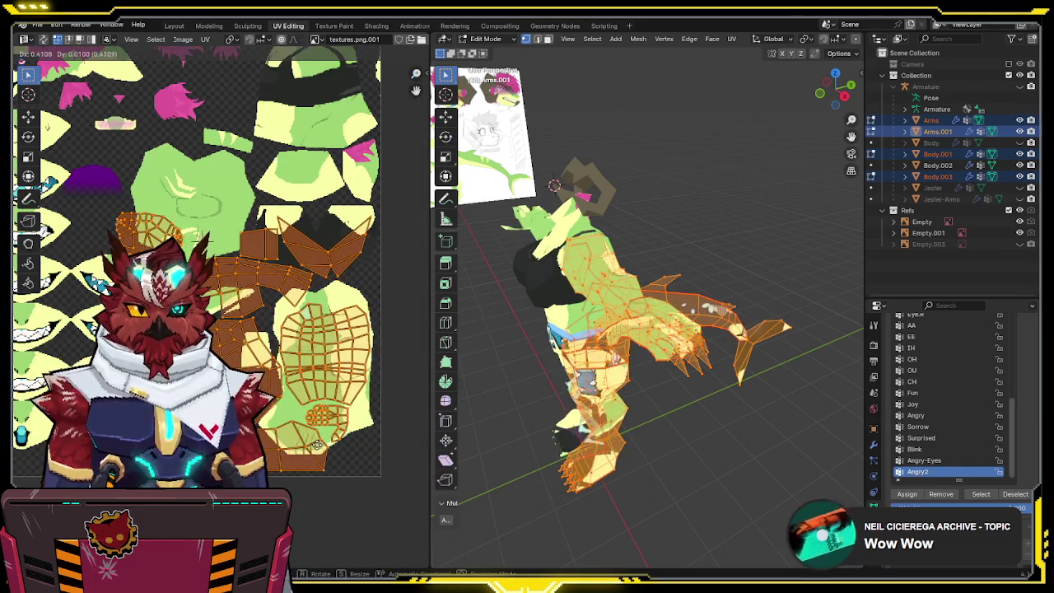
pyautogui.click(316, 457)
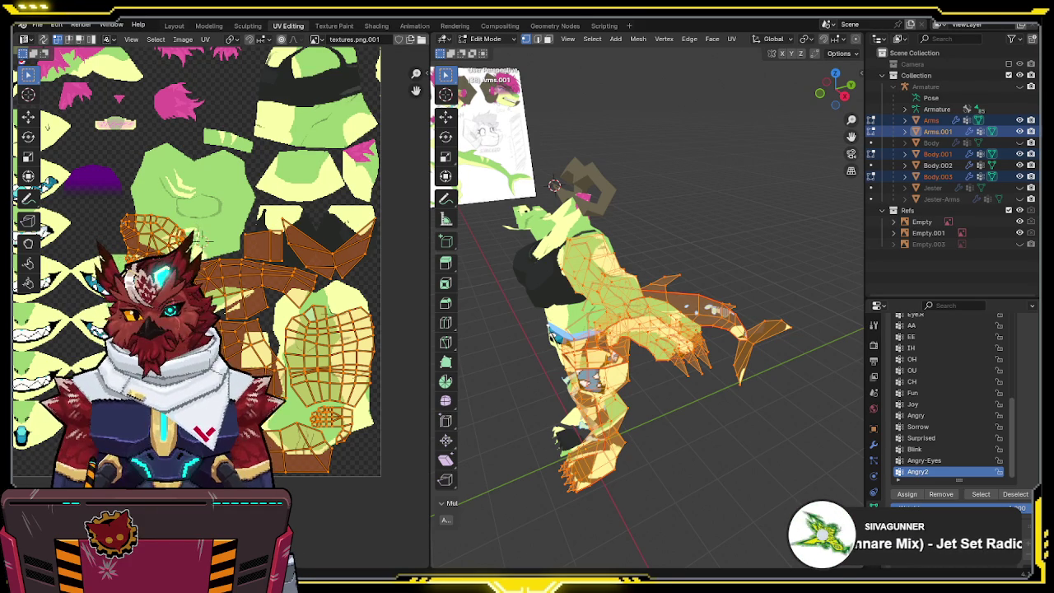
pyautogui.moveTo(260, 350); pyautogui.dragTo(304, 303, button='middle')
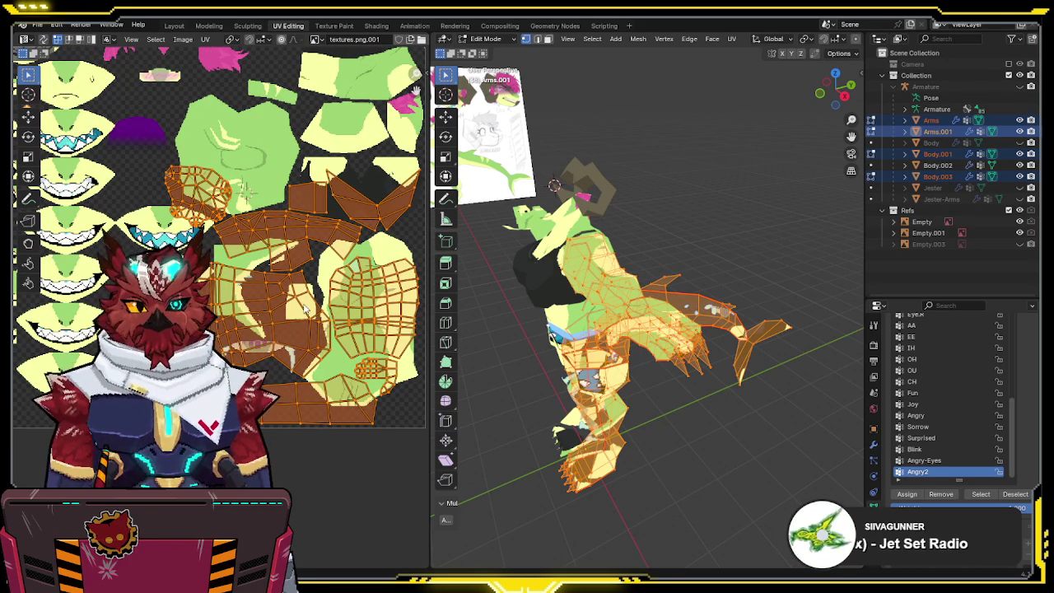
pyautogui.moveTo(656, 308); pyautogui.dragTo(710, 310, button='middle')
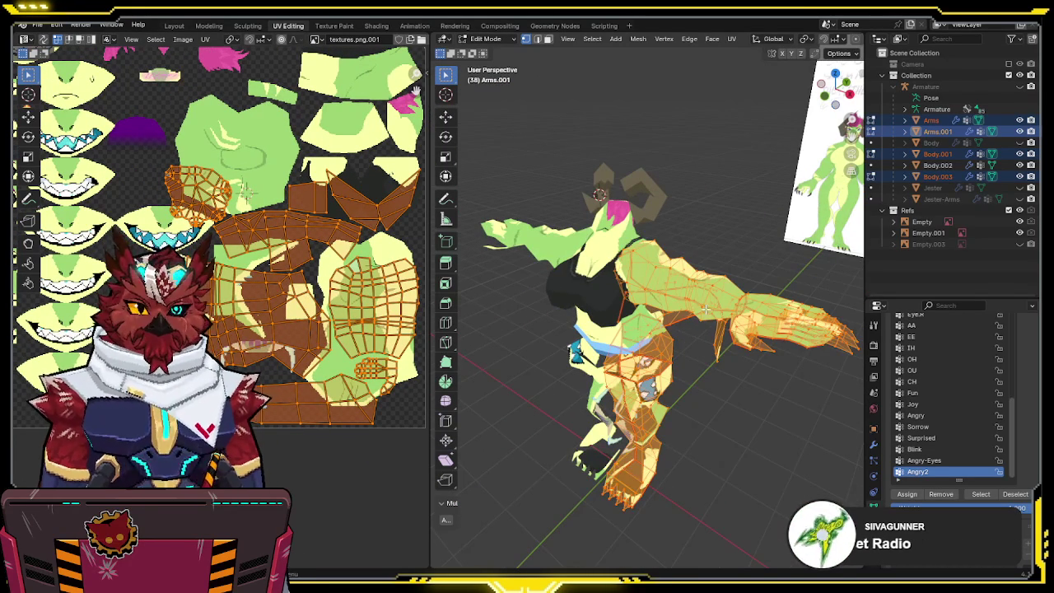
pyautogui.scroll(2, 247, 288)
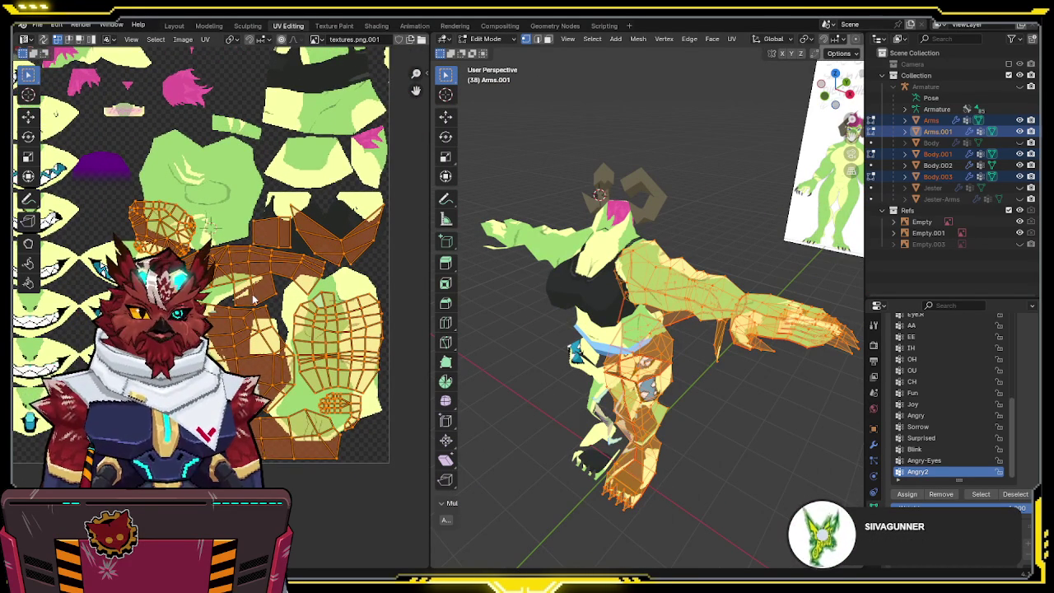
pyautogui.moveTo(256, 299); pyautogui.dragTo(232, 318, button='middle')
pyautogui.moveTo(562, 289); pyautogui.dragTo(647, 286, button='middle')
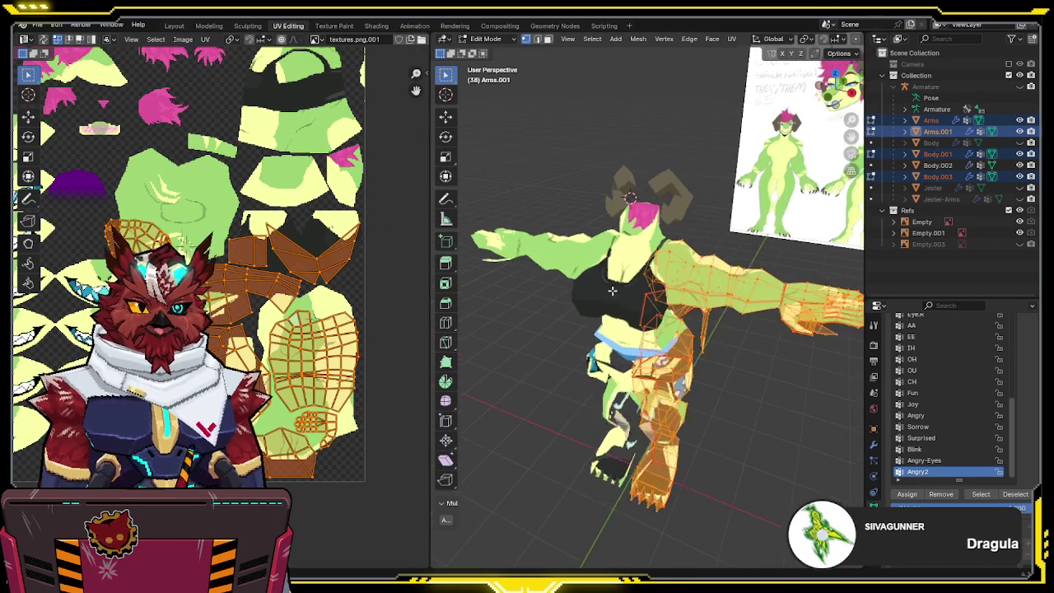
pyautogui.hotkey('alt', 'q')
pyautogui.press('a')
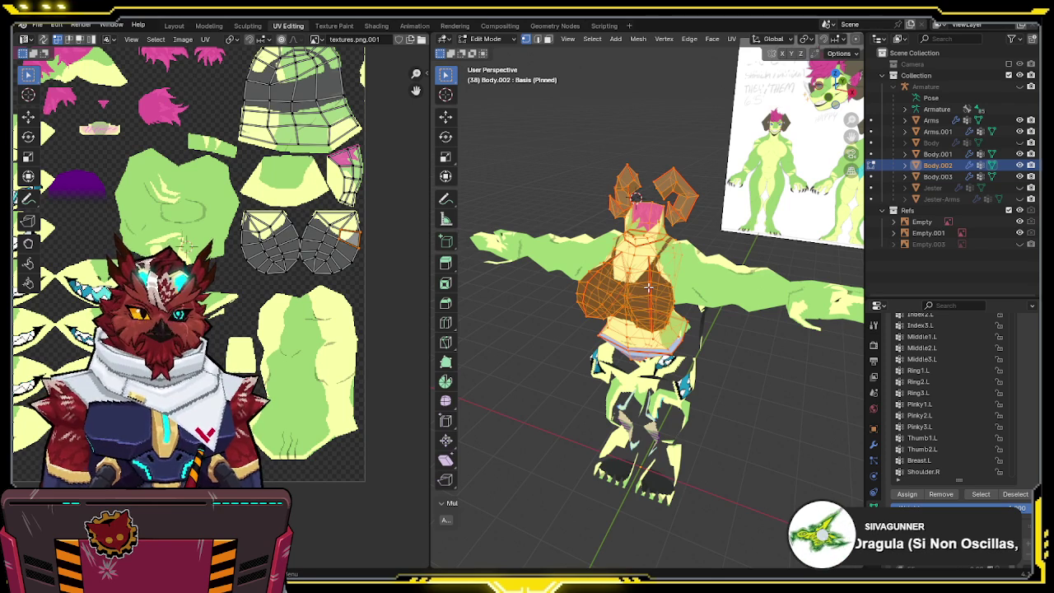
# - Re-enter Edit Mode on the torso, check it in wireframe, and clear the face selection
pyautogui.press('Tab')
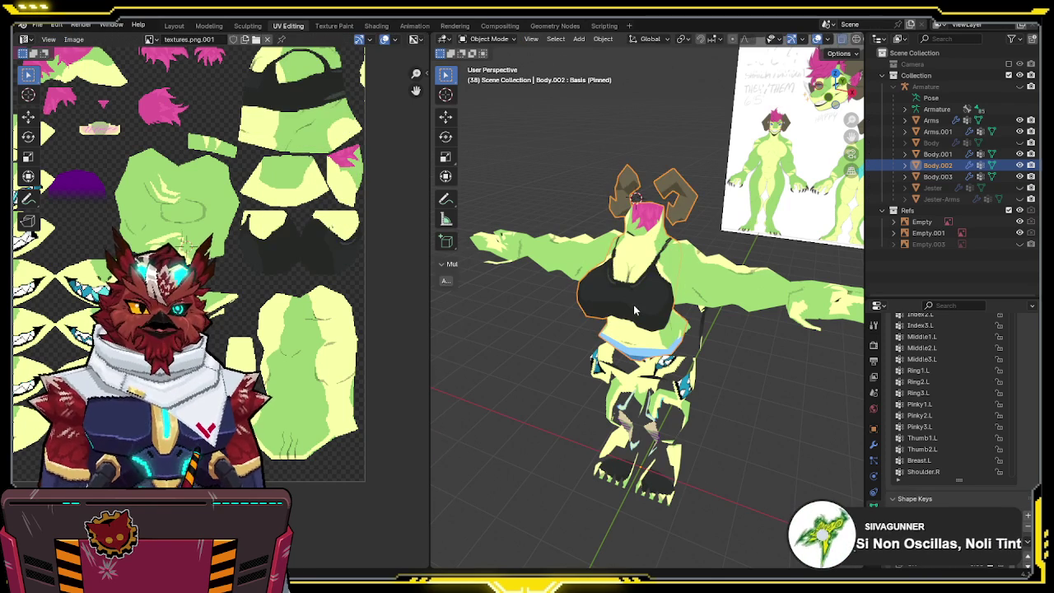
pyautogui.press('Tab')
pyautogui.moveTo(633, 305); pyautogui.dragTo(637, 306, button='middle')
pyautogui.hotkey('shift', 'z')
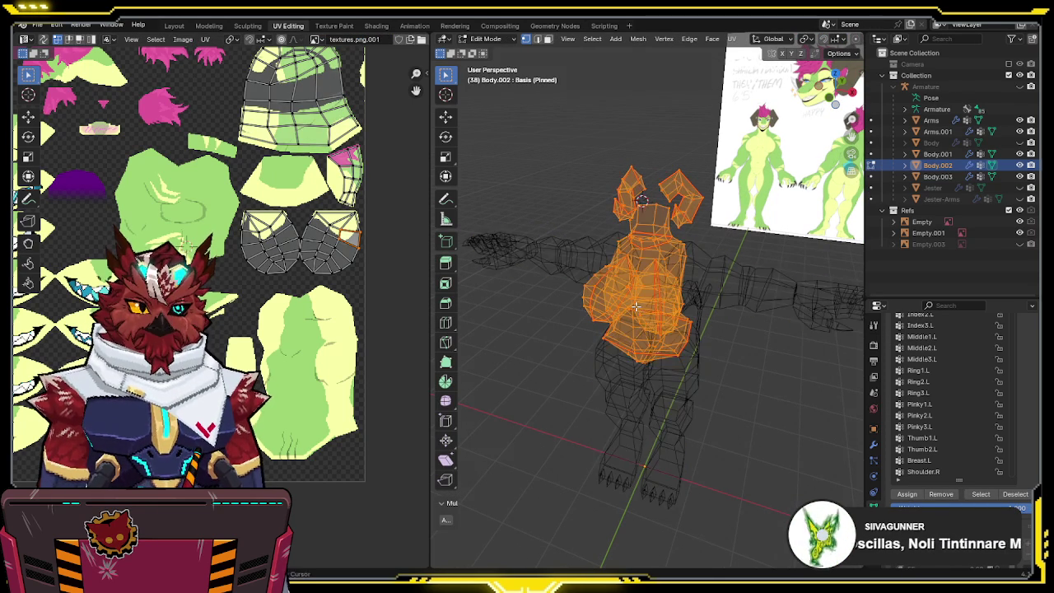
pyautogui.hotkey('shift', 'z')
pyautogui.hotkey('alt', 'a')
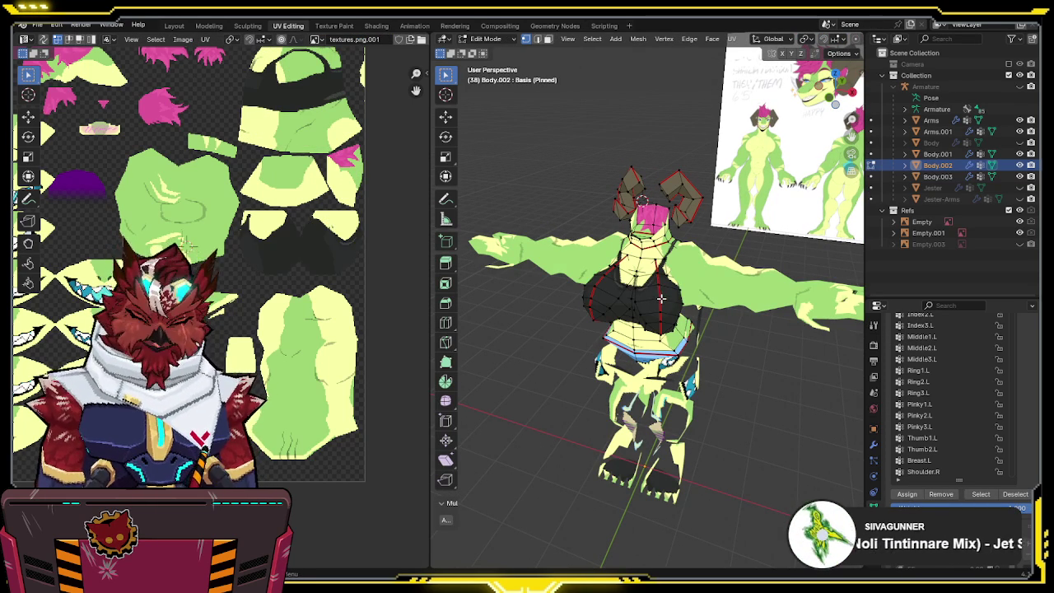
# - Separate the chest faces into a new object, Body.004, and edit it
pyautogui.press('p')
pyautogui.click(719, 306)
pyautogui.press('Tab')
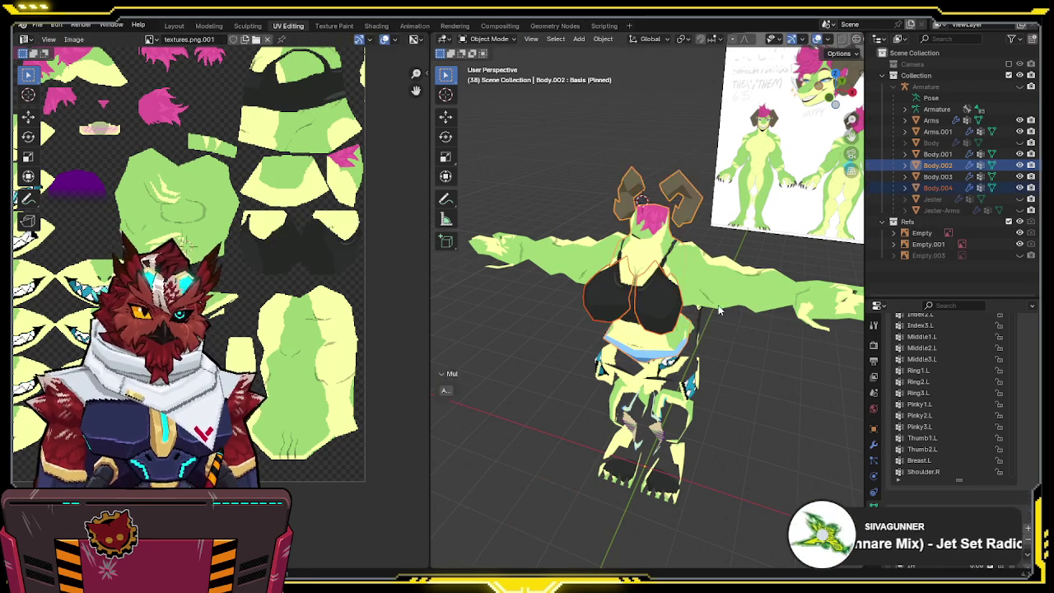
pyautogui.click(682, 323)
pyautogui.press('Tab')
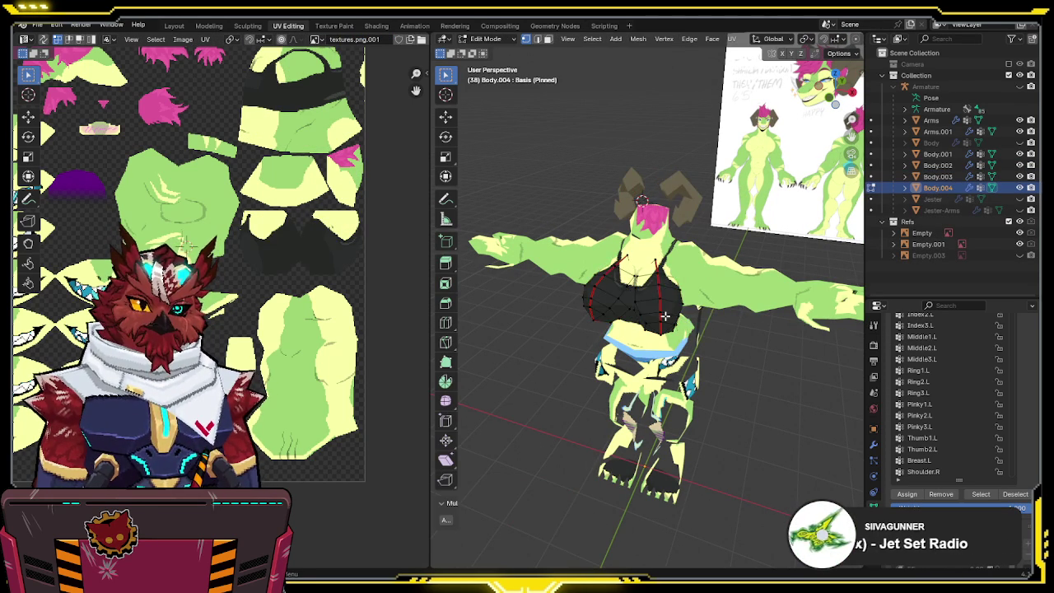
# - Select all of Body.004's faces, return to Object Mode, and add Body.001 to the selection
pyautogui.press('a')
pyautogui.moveTo(666, 321)
pyautogui.mouseDown(button='middle')
pyautogui.moveTo(668, 270)
pyautogui.moveTo(652, 317)
pyautogui.moveTo(584, 272)
pyautogui.moveTo(637, 303)
pyautogui.mouseUp(button='middle')
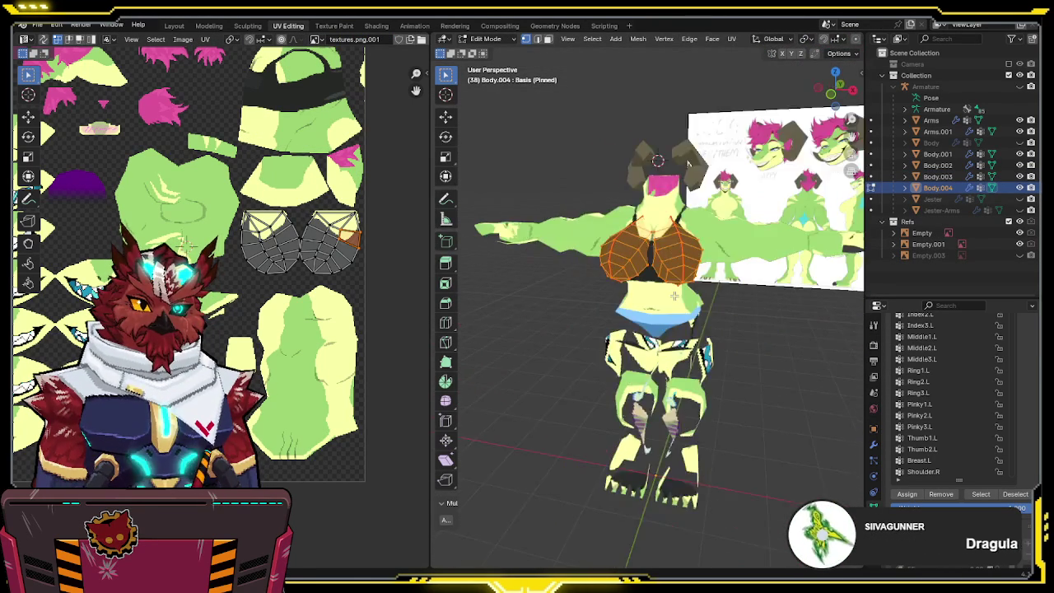
pyautogui.press('Tab')
pyautogui.keyDown('shift'); pyautogui.click(682, 270); pyautogui.keyUp('shift')
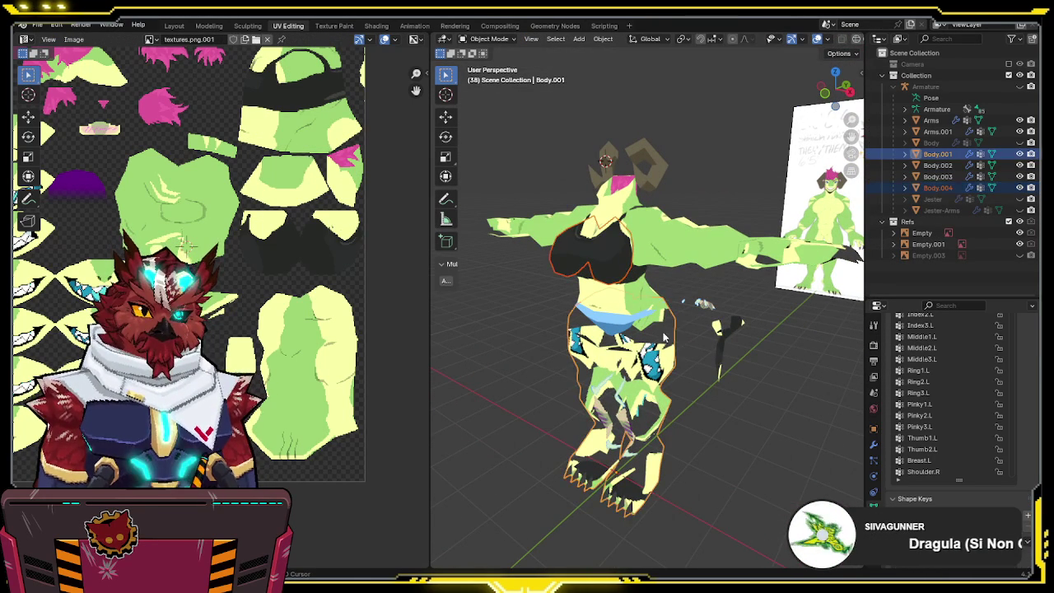
# - Add Body.003, Arms and Arms.001 to the selection and edit all meshes together
pyautogui.keyDown('shift'); pyautogui.click(681, 270); pyautogui.keyUp('shift')
pyautogui.keyDown('shift'); pyautogui.click(699, 264); pyautogui.keyUp('shift')
pyautogui.keyDown('shift'); pyautogui.click(746, 257); pyautogui.keyUp('shift')
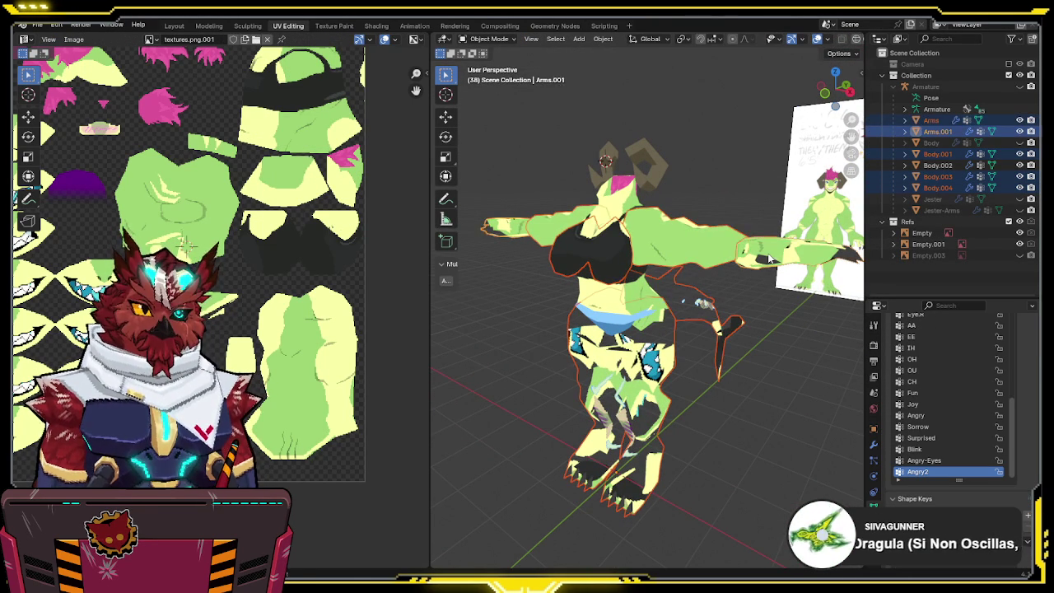
pyautogui.press('Tab')
pyautogui.moveTo(355, 304)
pyautogui.mouseDown(button='middle')
pyautogui.moveTo(347, 344)
pyautogui.moveTo(362, 375)
pyautogui.mouseUp(button='middle')
# - Select the cup-shaped bra islands and move the first chest island into place
pyautogui.hotkey('alt', 'a')
pyautogui.press('l')
pyautogui.press('l')
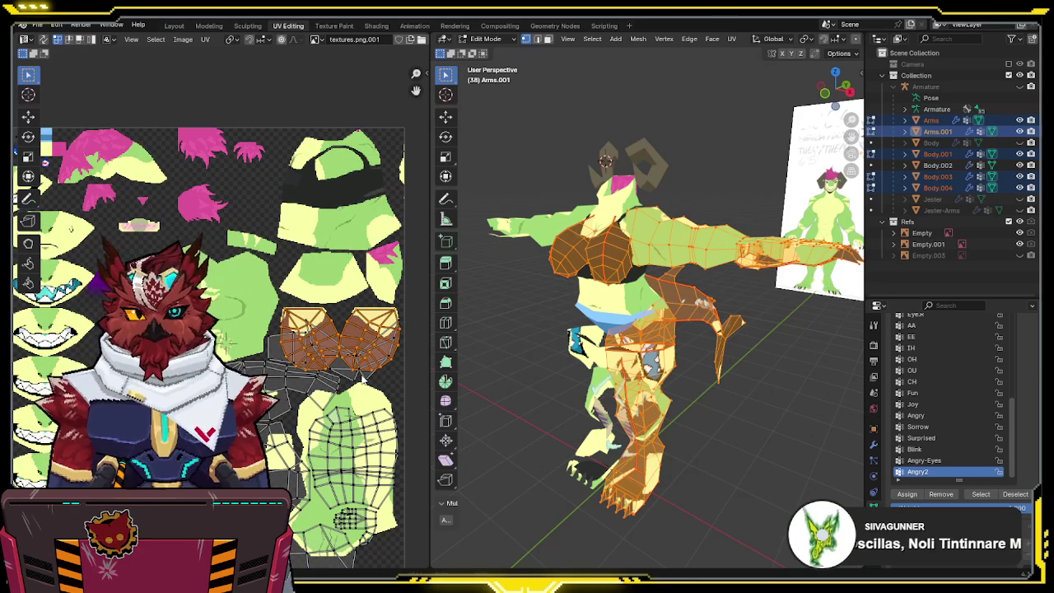
pyautogui.press('g')
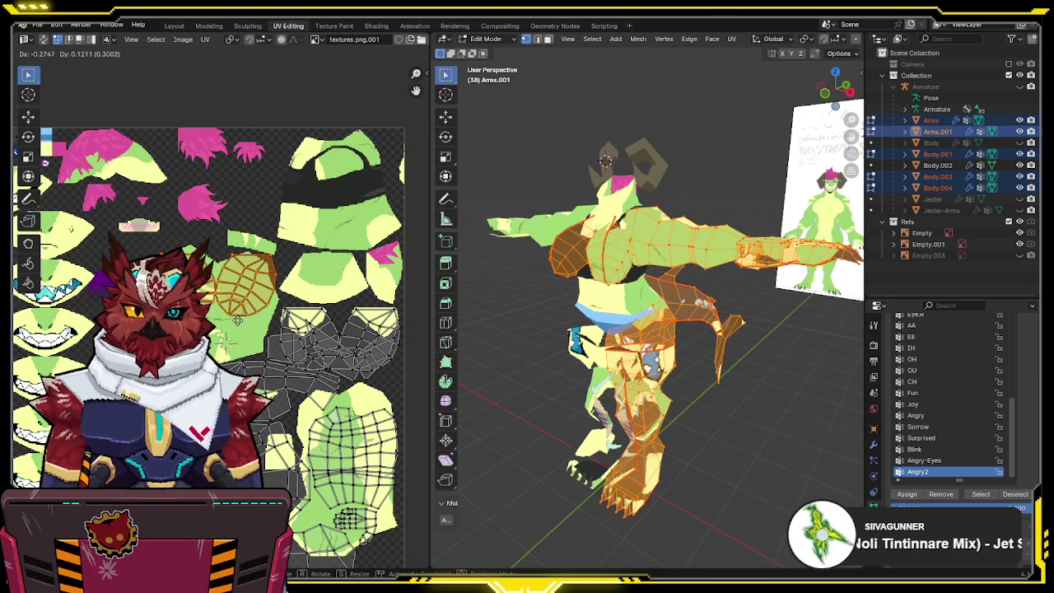
pyautogui.rightClick(239, 311)
pyautogui.press('g')
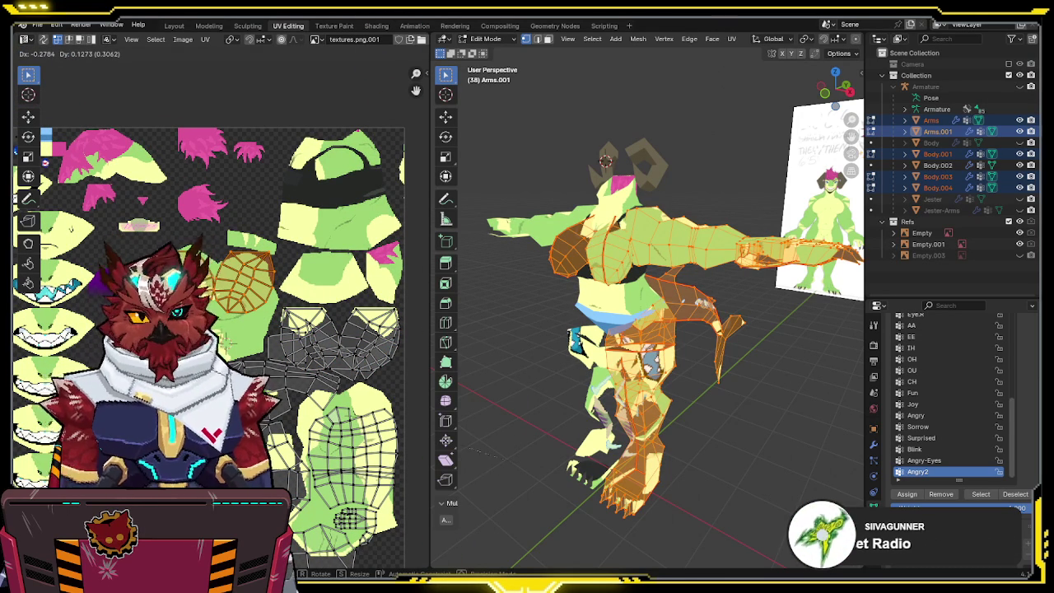
pyautogui.scroll(3, 260, 280)
pyautogui.scroll(1, 260, 280)
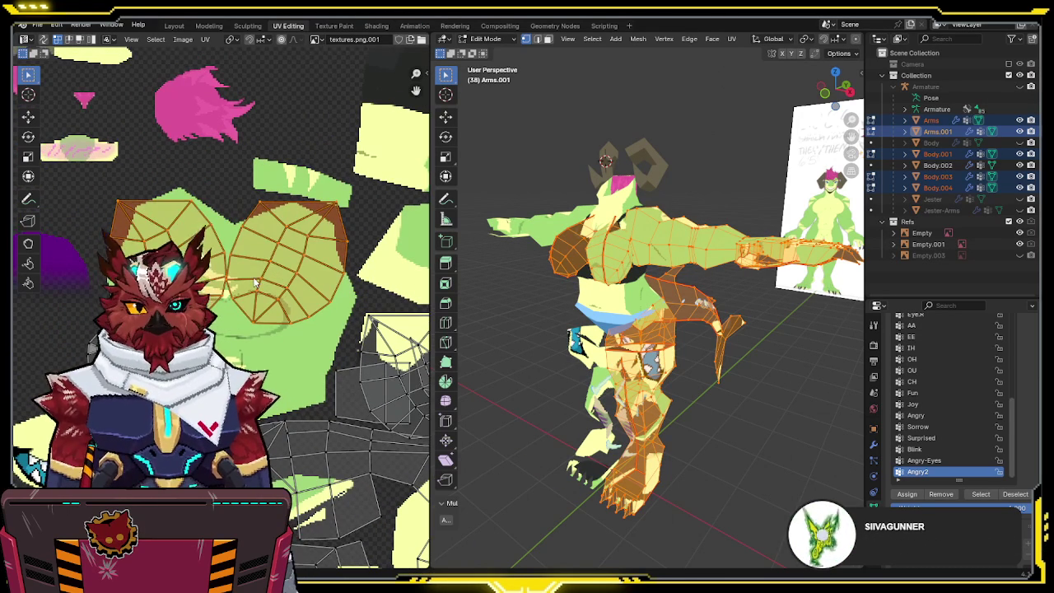
pyautogui.click(260, 280)
# - Move the right chest island, then align both chest islands with Mio3 UV Align
pyautogui.press('l')
pyautogui.press('g')
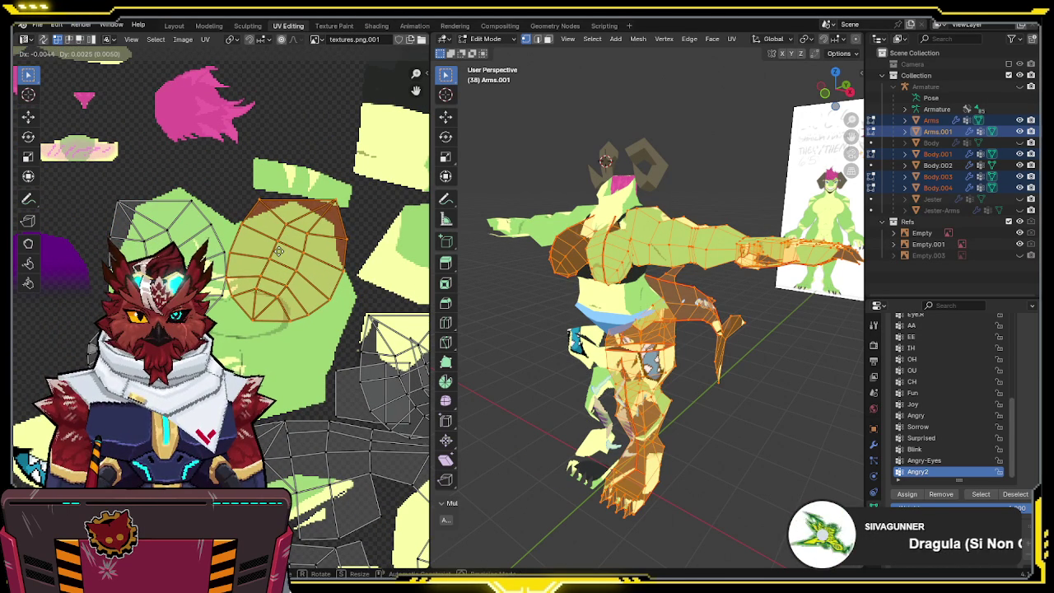
pyautogui.click(289, 242)
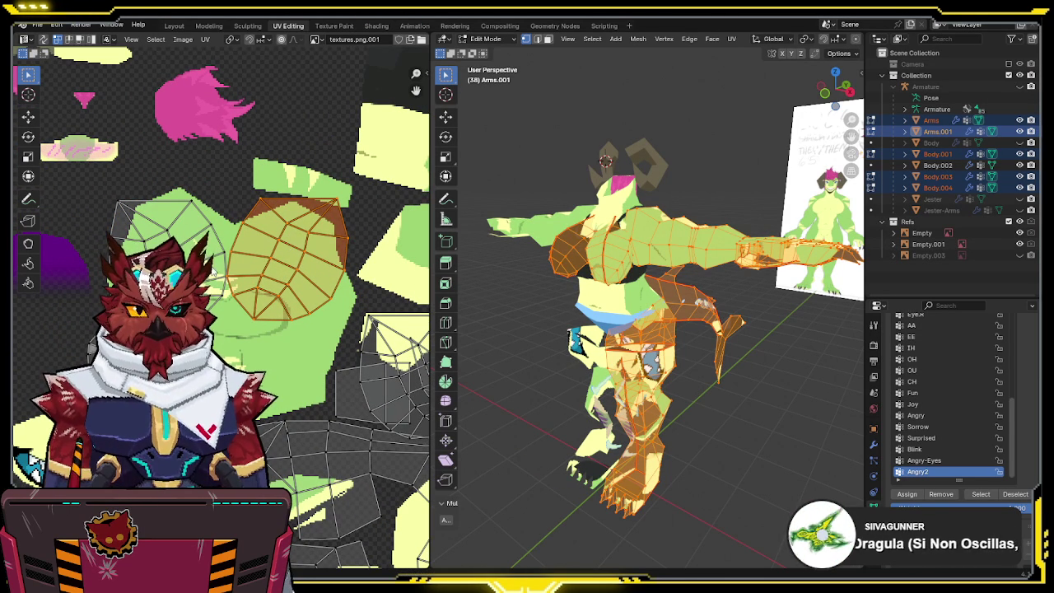
pyautogui.press('l')
pyautogui.press('n')
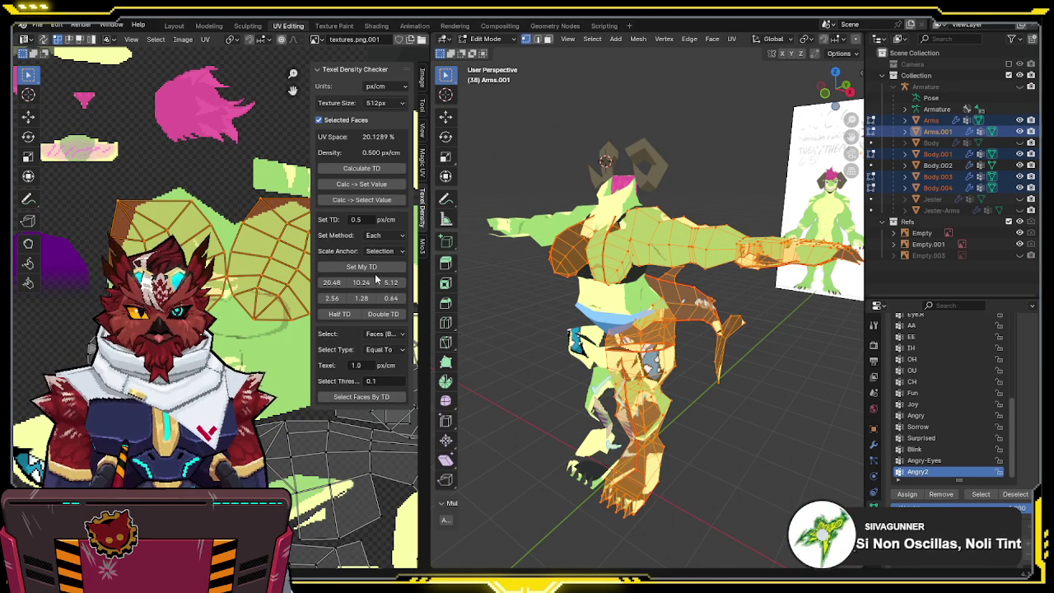
pyautogui.click(423, 246)
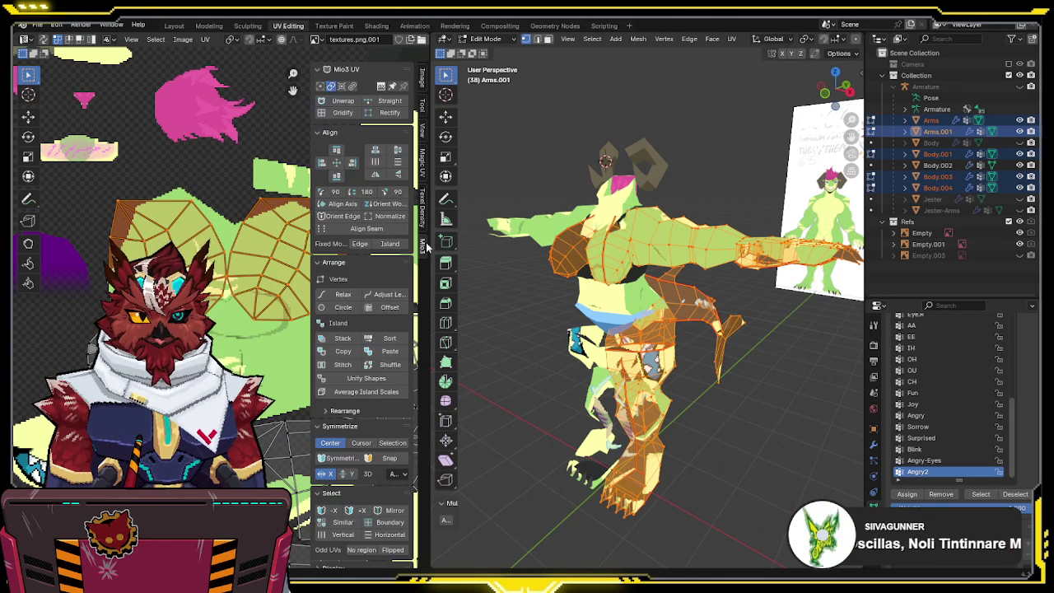
pyautogui.click(341, 203)
pyautogui.press('n')
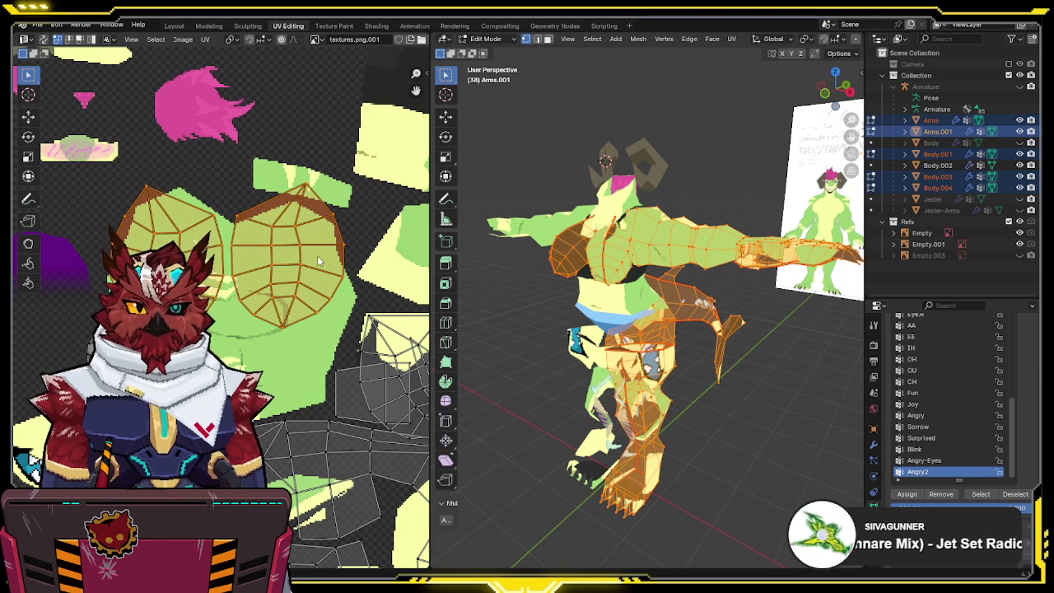
pyautogui.moveTo(607, 256); pyautogui.dragTo(630, 259, button='middle')
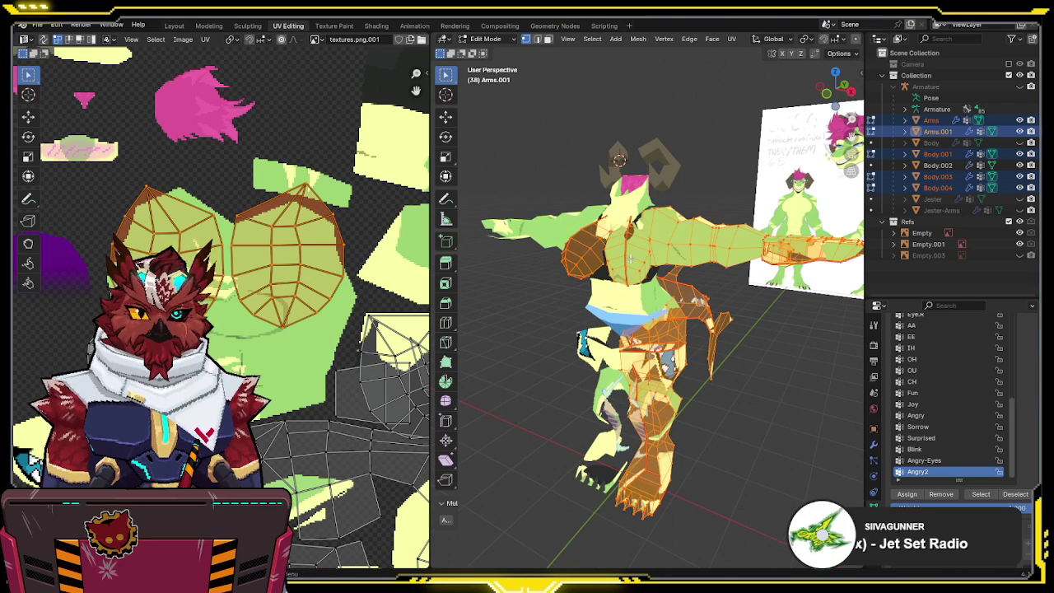
# - Try a fresh unwrap of the chest faces in Body.004 local view, then undo it
pyautogui.press('u')
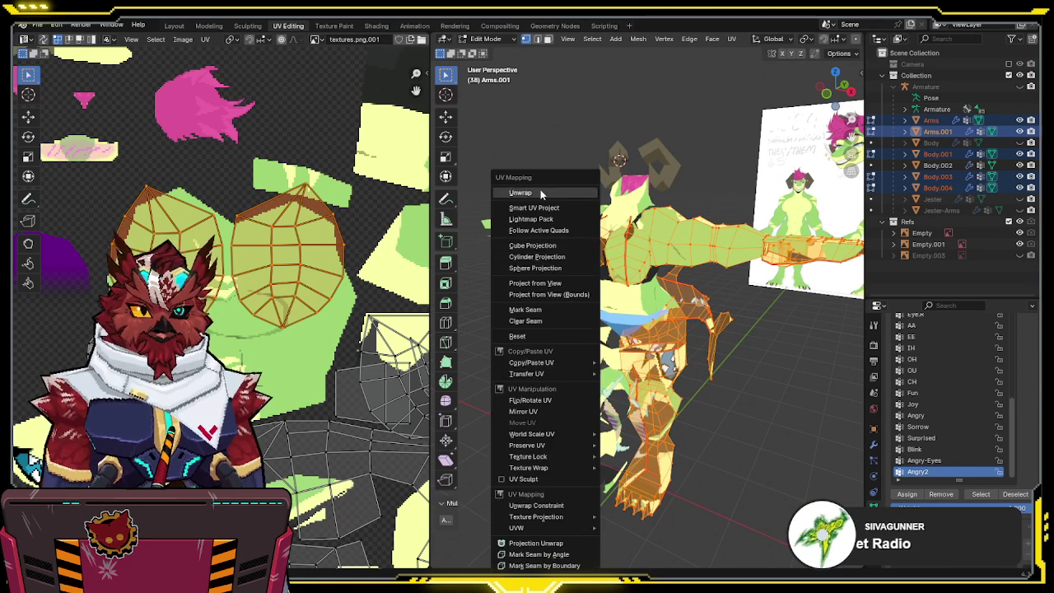
pyautogui.click(540, 189)
pyautogui.scroll(-3, 405, 261)
pyautogui.hotkey('alt', 'q')
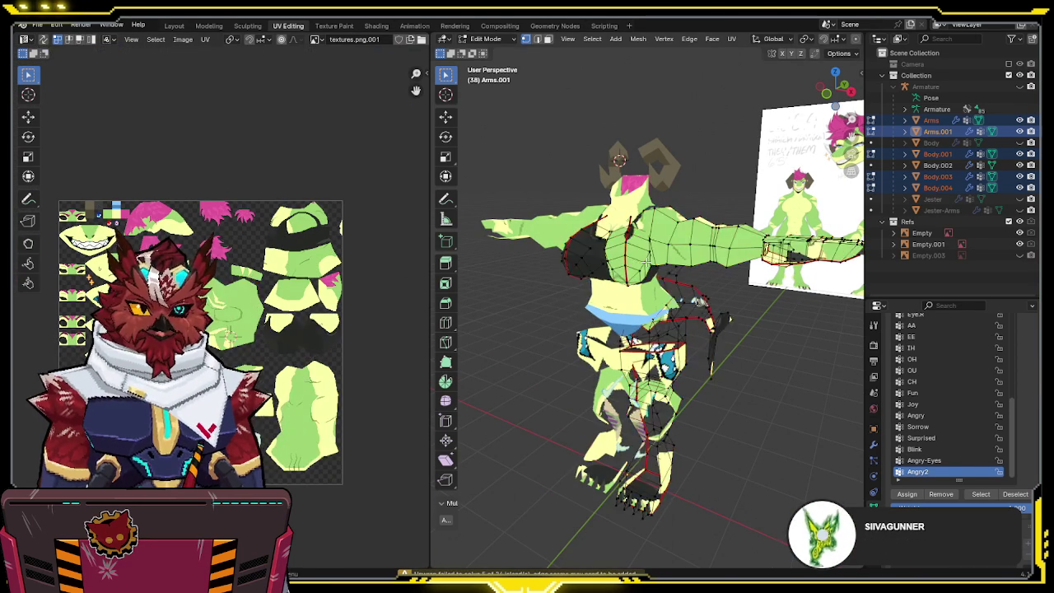
pyautogui.press('u')
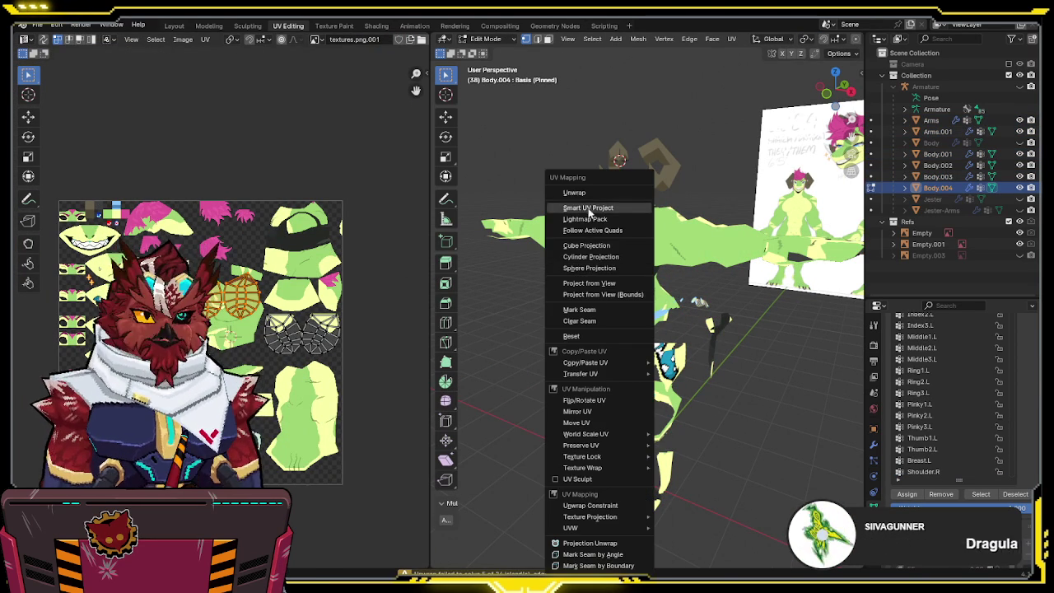
pyautogui.click(594, 192)
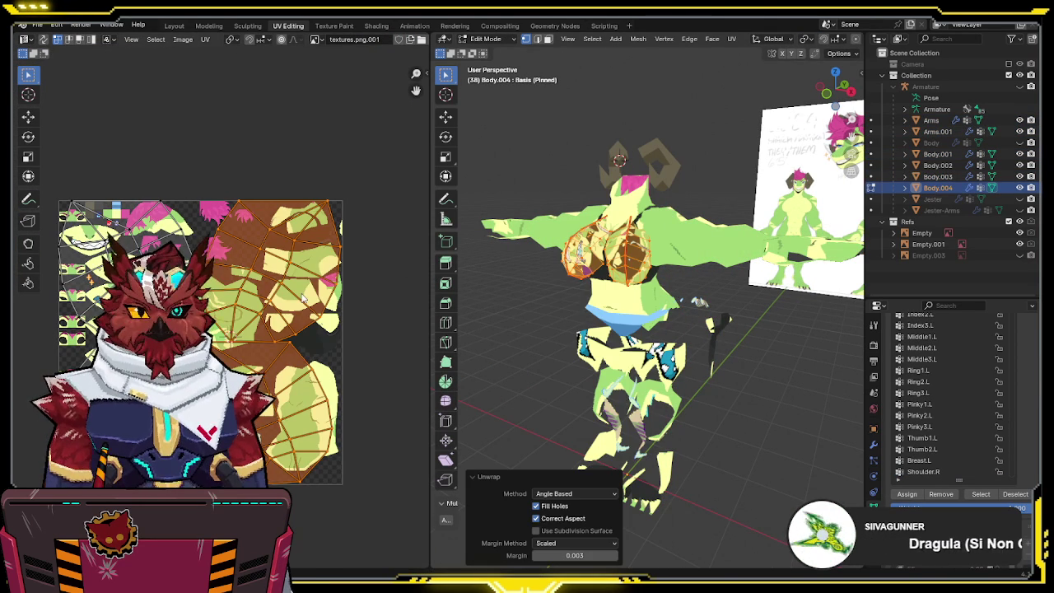
pyautogui.moveTo(626, 257); pyautogui.dragTo(653, 259, button='middle')
pyautogui.hotkey('ctrl', 'z')
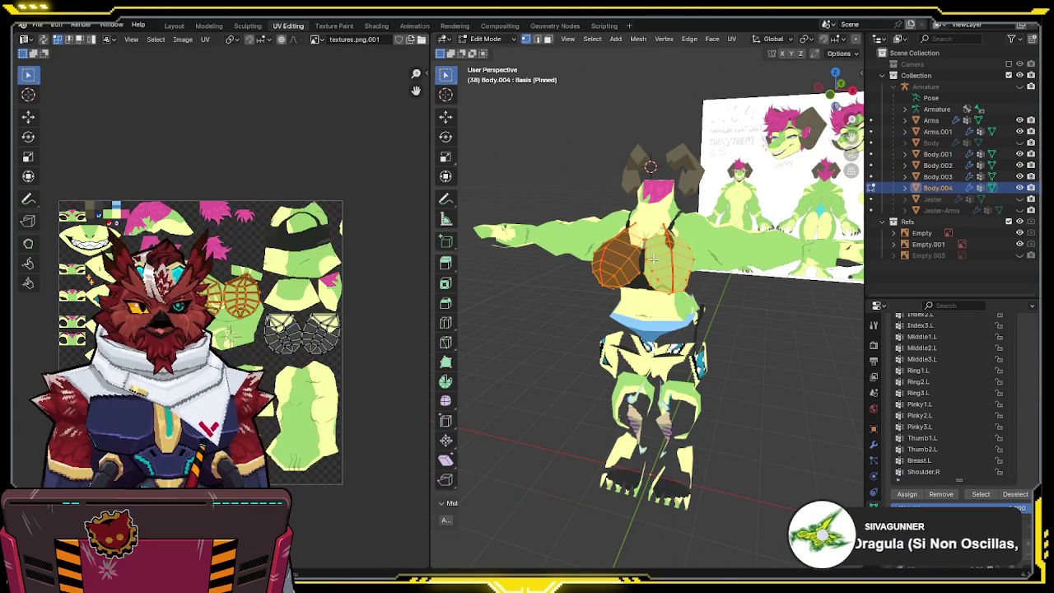
# - Try editing all body and arm pieces together, then undo back to the chest face selection
pyautogui.scroll(1, 301, 291)
pyautogui.scroll(1, 269, 291)
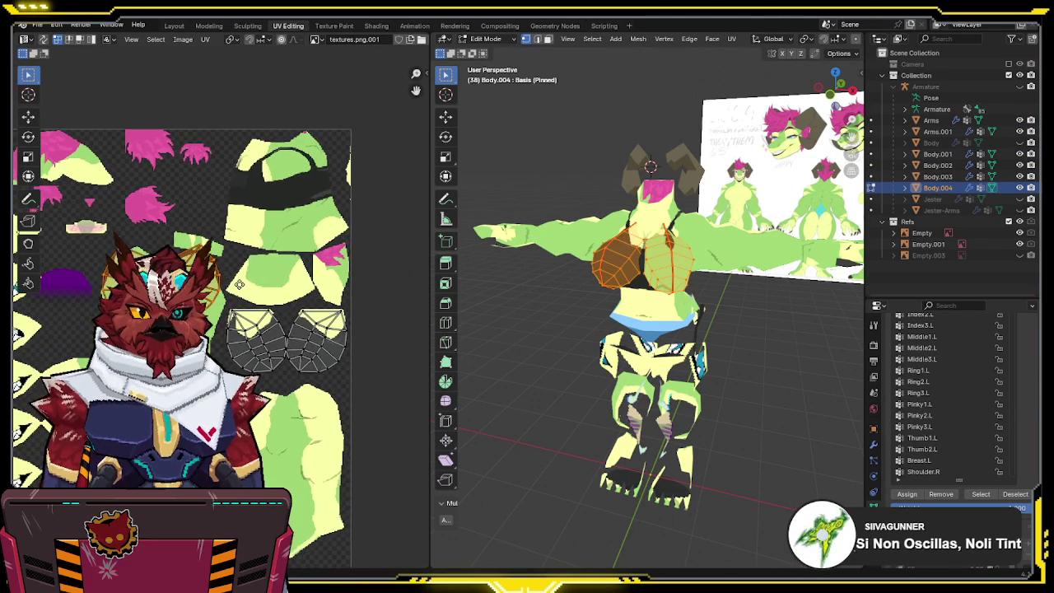
pyautogui.hotkey('alt', 'a')
pyautogui.press('Tab')
pyautogui.press('a')
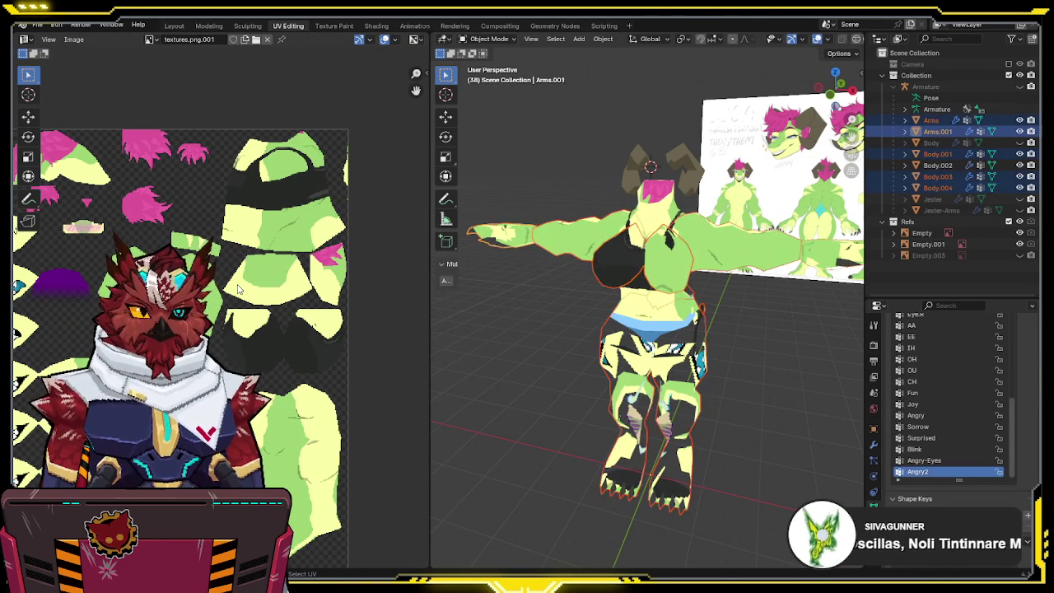
pyautogui.press('Tab')
pyautogui.press('a')
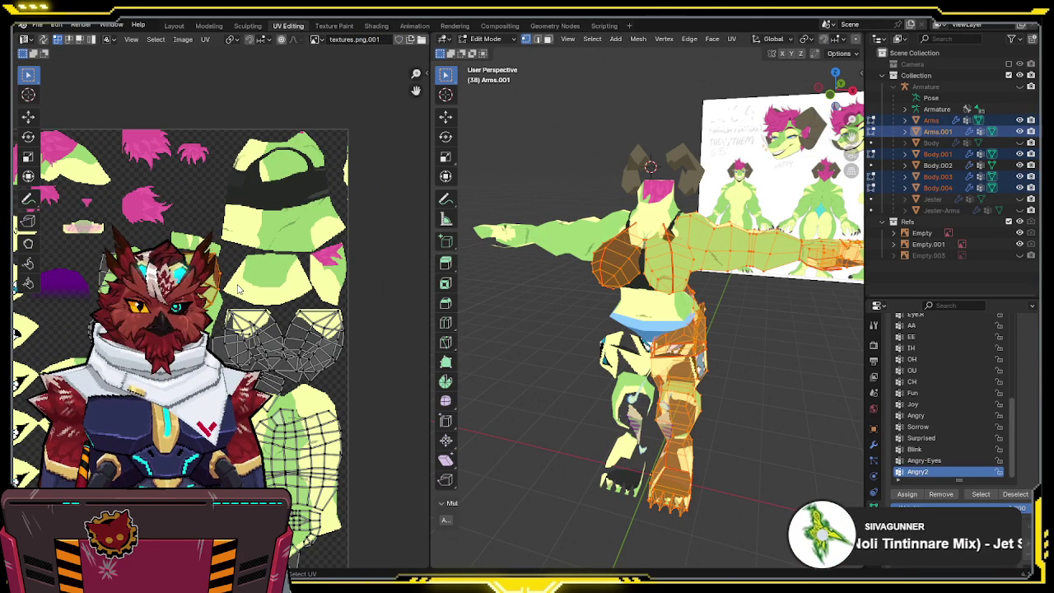
pyautogui.press('a')
pyautogui.hotkey('ctrl', 'z')
pyautogui.hotkey('ctrl', 'z')
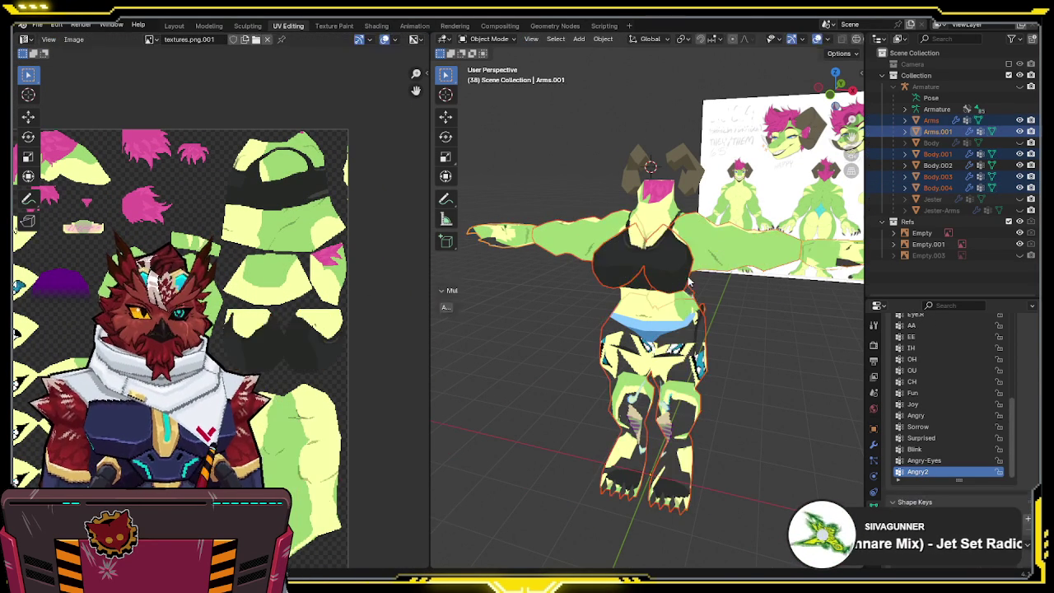
pyautogui.hotkey('ctrl', 'z')
pyautogui.hotkey('ctrl', 'z')
pyautogui.hotkey('ctrl', 'z')
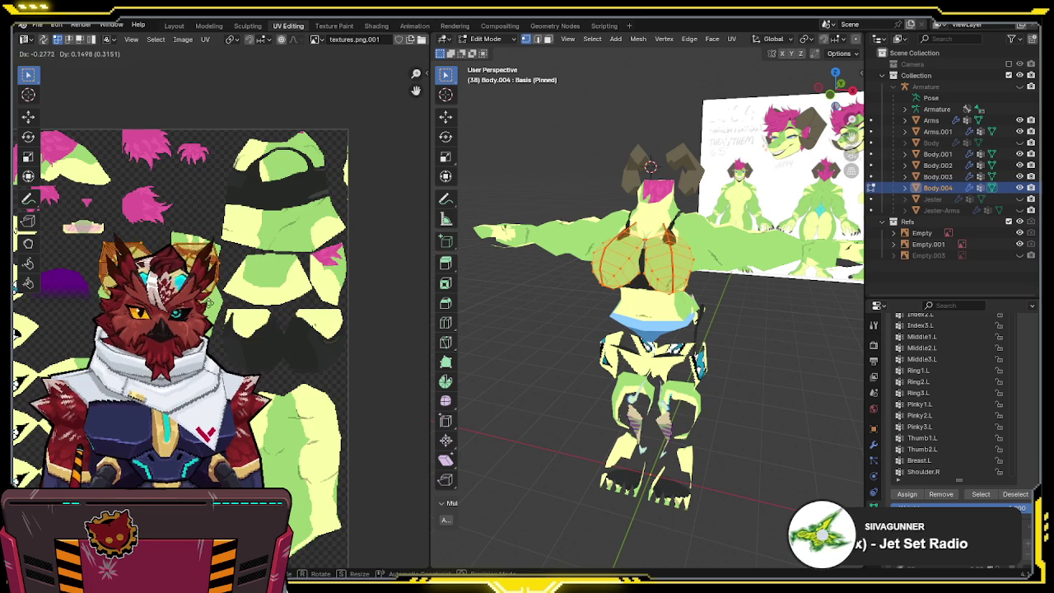
# - Try rotating the chest UV island, undo the rotation, and leave Edit Mode
pyautogui.scroll(2, 321, 362)
pyautogui.scroll(2, 280, 318)
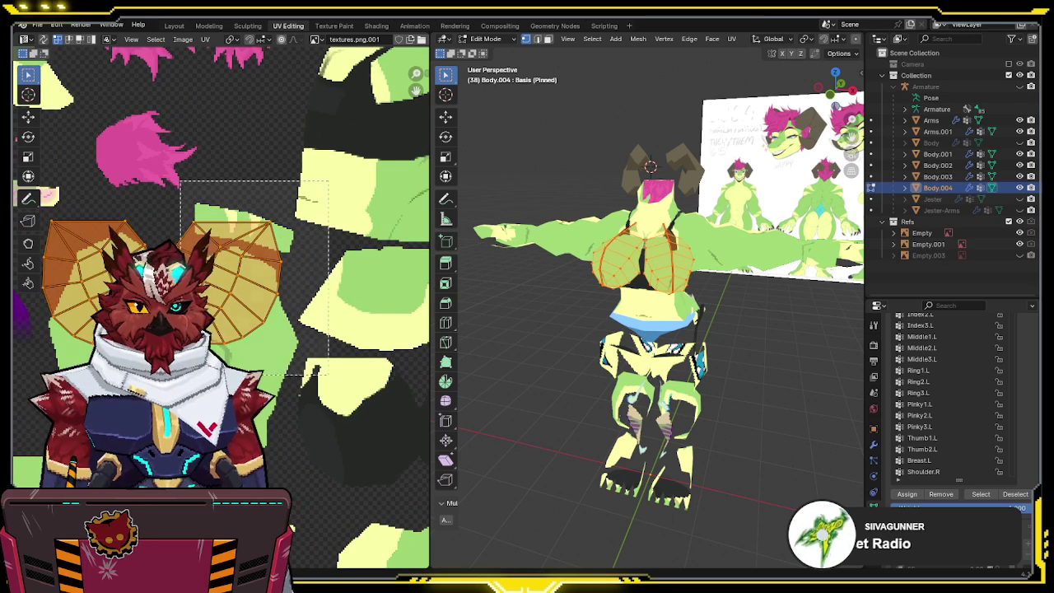
pyautogui.scroll(2, 234, 281)
pyautogui.moveTo(345, 411); pyautogui.dragTo(346, 313, button='middle')
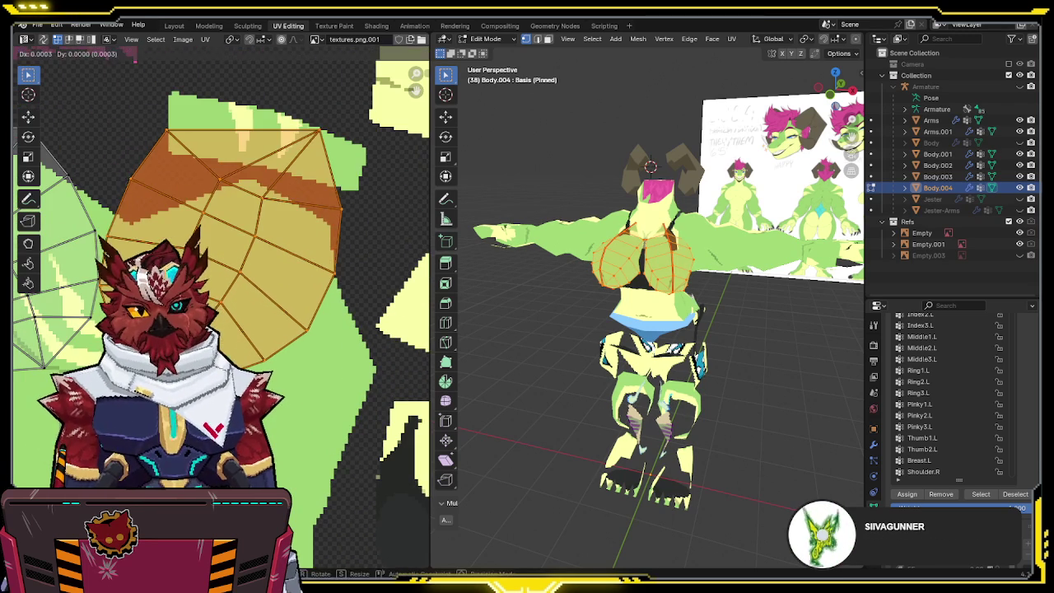
pyautogui.scroll(-2, 345, 313)
pyautogui.press('r')
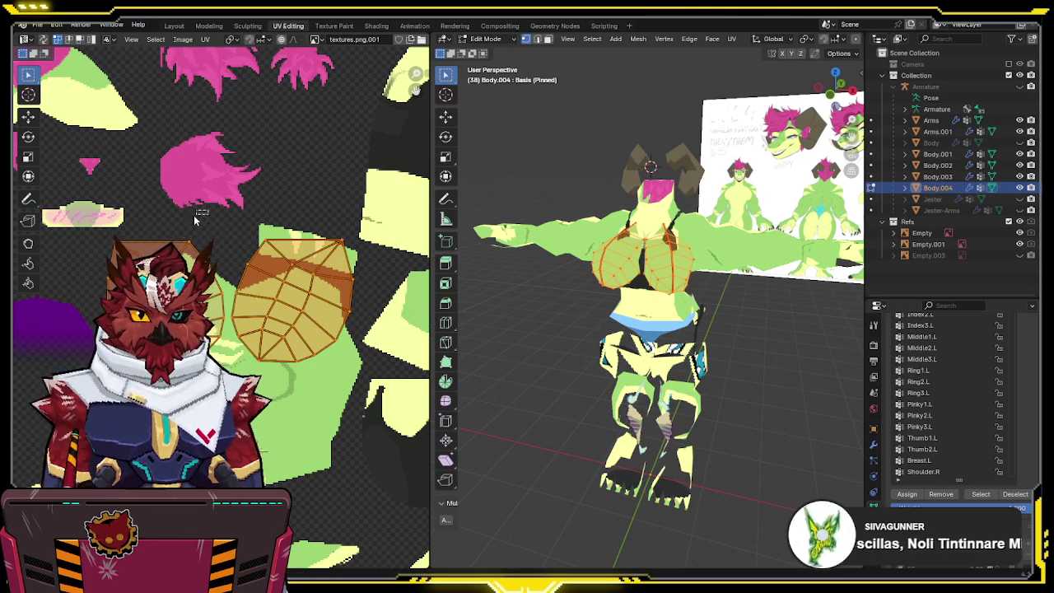
pyautogui.scroll(-2, 370, 278)
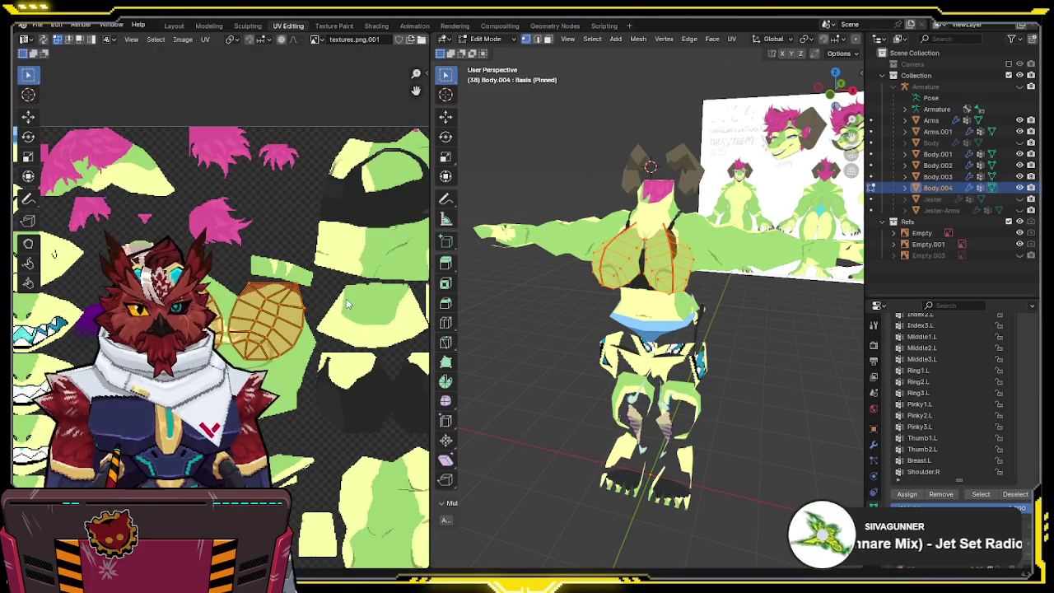
pyautogui.hotkey('ctrl', 'z')
pyautogui.press('Tab')
# - Select Arms, Body.003 and Body.001 (active) and edit them together
pyautogui.moveTo(779, 289); pyautogui.dragTo(677, 275, button='middle')
pyautogui.keyDown('shift'); pyautogui.click(677, 275); pyautogui.keyUp('shift')
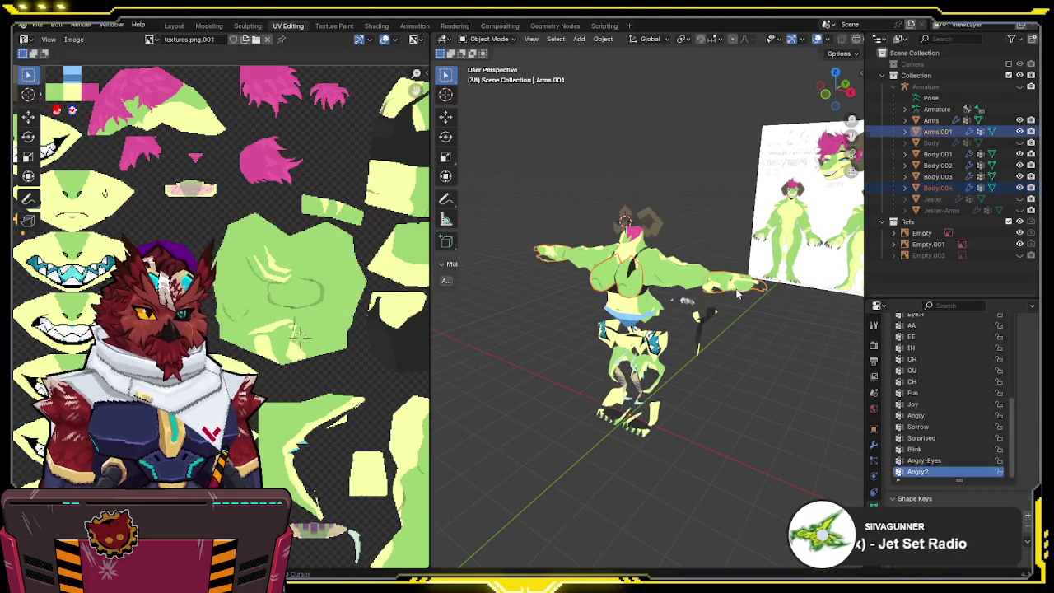
pyautogui.keyDown('shift'); pyautogui.click(665, 305); pyautogui.keyUp('shift')
pyautogui.keyDown('shift'); pyautogui.click(631, 380); pyautogui.keyUp('shift')
pyautogui.press('Tab')
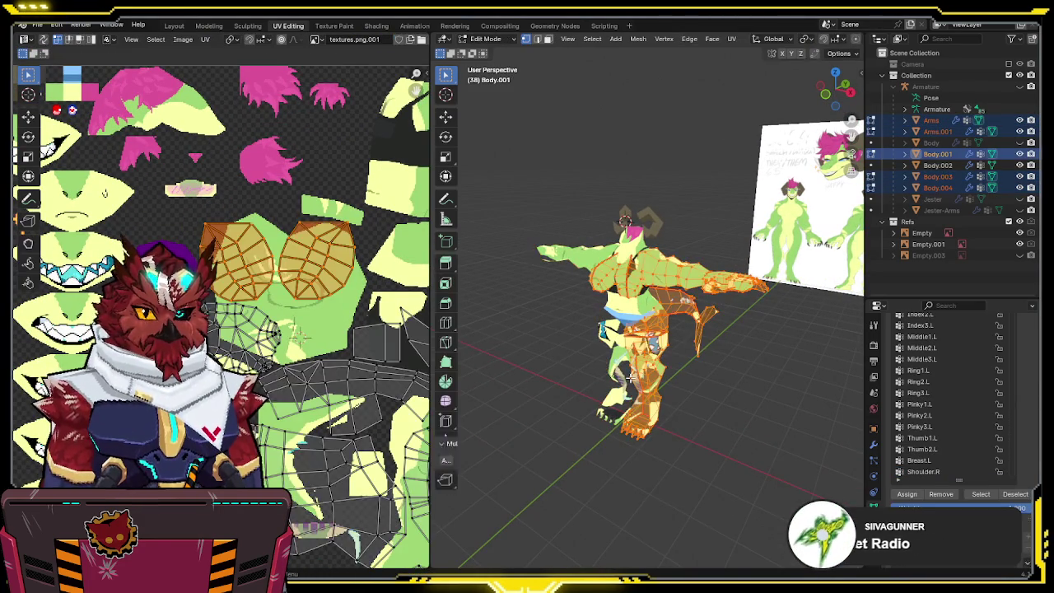
# - Move the selected body UV islands to their new position
pyautogui.scroll(-1, 216, 233)
pyautogui.scroll(-2, 216, 233)
pyautogui.scroll(1, 216, 233)
pyautogui.press('g')
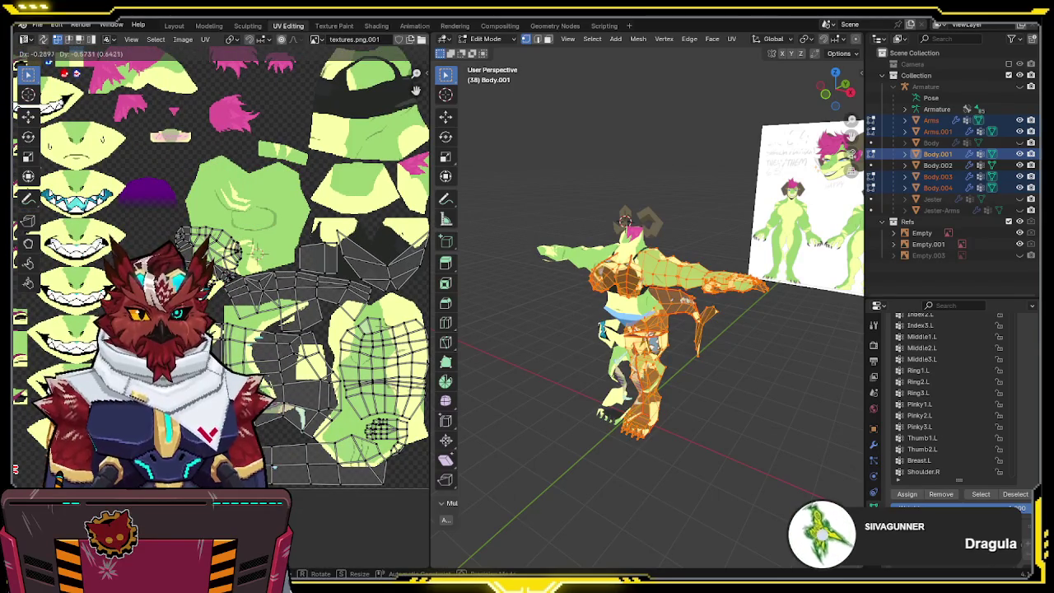
pyautogui.click(215, 233)
pyautogui.moveTo(216, 233); pyautogui.dragTo(286, 225, button='middle')
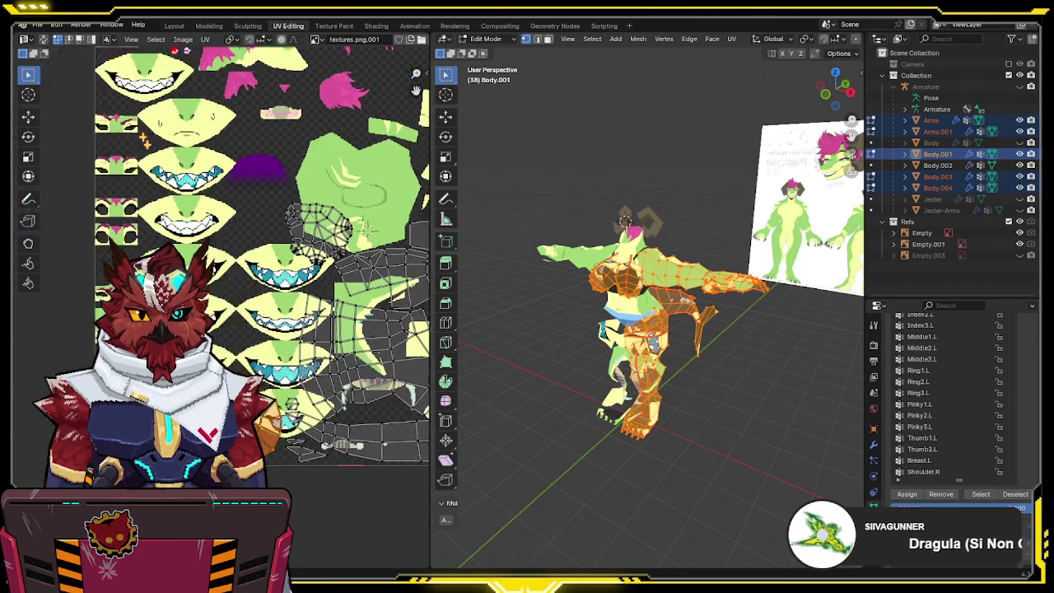
# - Switch to the Texture Paint workspace and frame the model in a wider 3D view
pyautogui.moveTo(549, 366)
pyautogui.mouseDown(button='middle')
pyautogui.moveTo(729, 358)
pyautogui.moveTo(708, 368)
pyautogui.mouseUp(button='middle')
pyautogui.click(333, 25)
pyautogui.moveTo(469, 288); pyautogui.dragTo(530, 312, button='middle')
pyautogui.moveTo(427, 322); pyautogui.dragTo(71, 322)
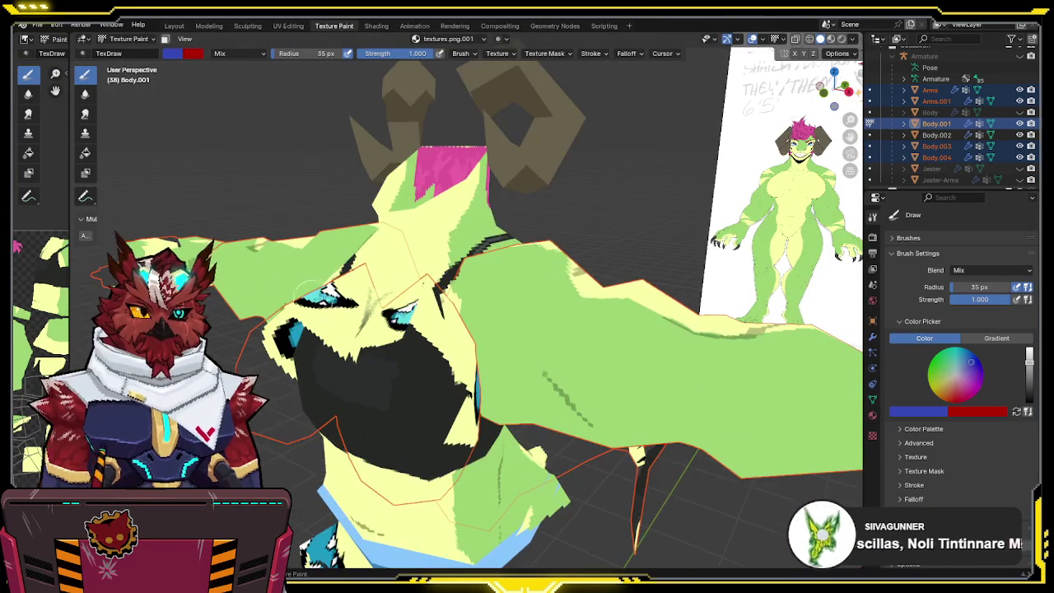
# - Show the Body head mesh again and fill the legs and lower body solid green
pyautogui.scroll(-3, 600, 252)
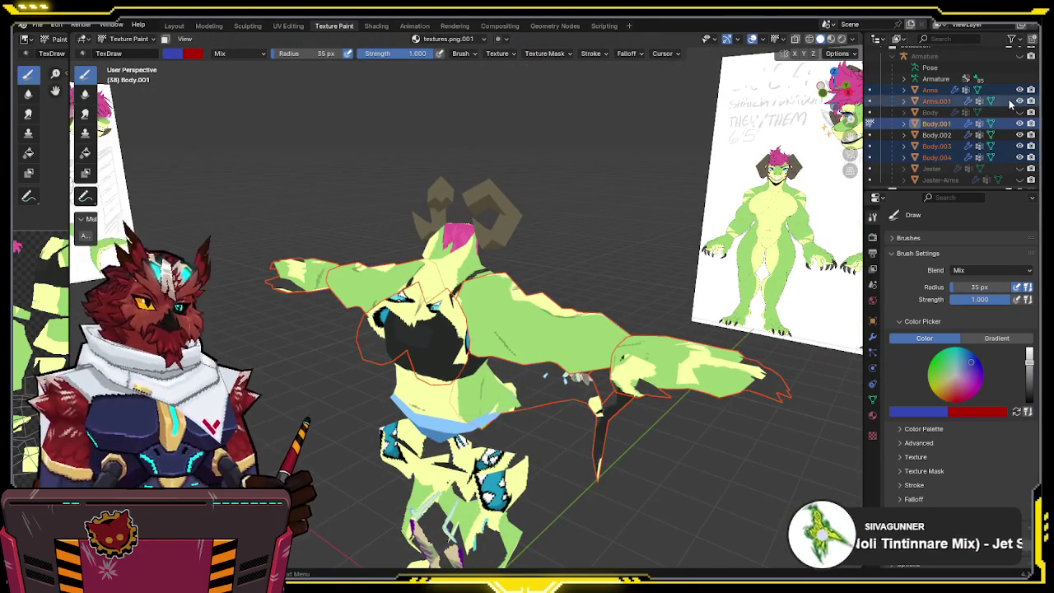
pyautogui.click(1019, 112)
pyautogui.moveTo(428, 247); pyautogui.dragTo(527, 247, button='middle')
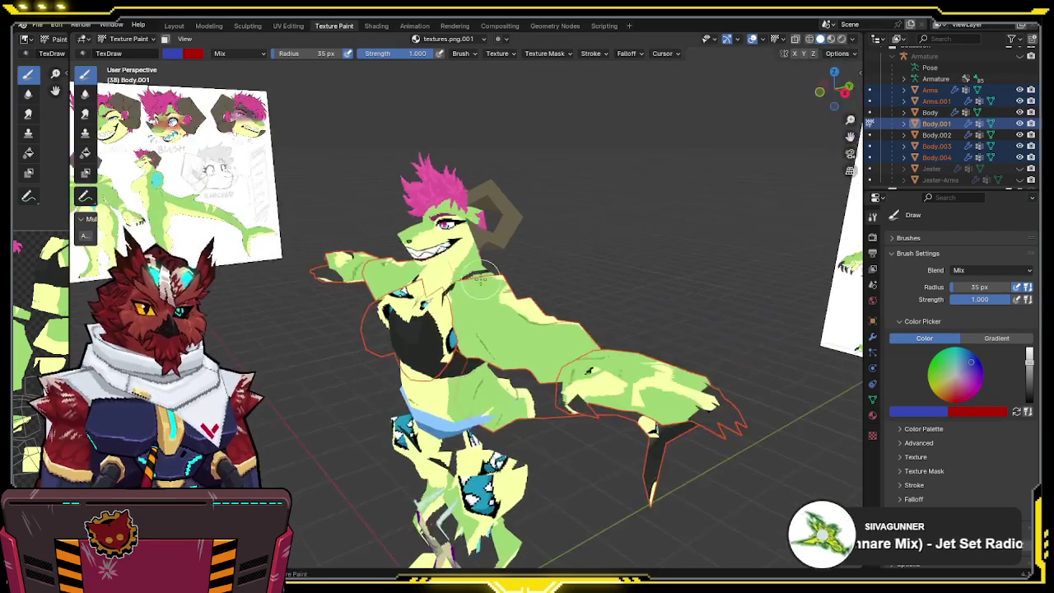
pyautogui.click(85, 152)
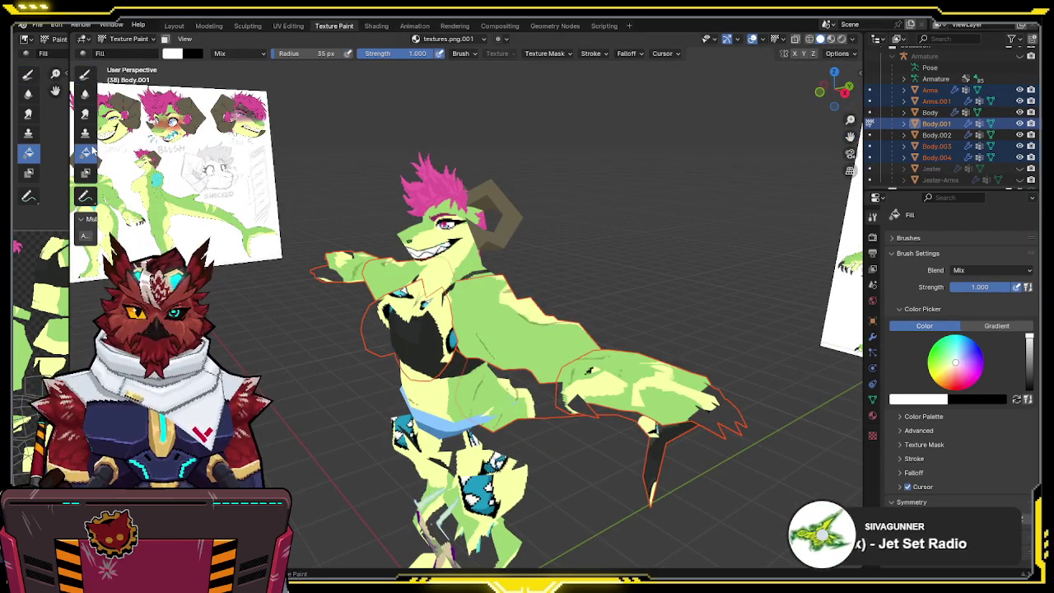
pyautogui.moveTo(527, 378); pyautogui.dragTo(565, 380, button='middle')
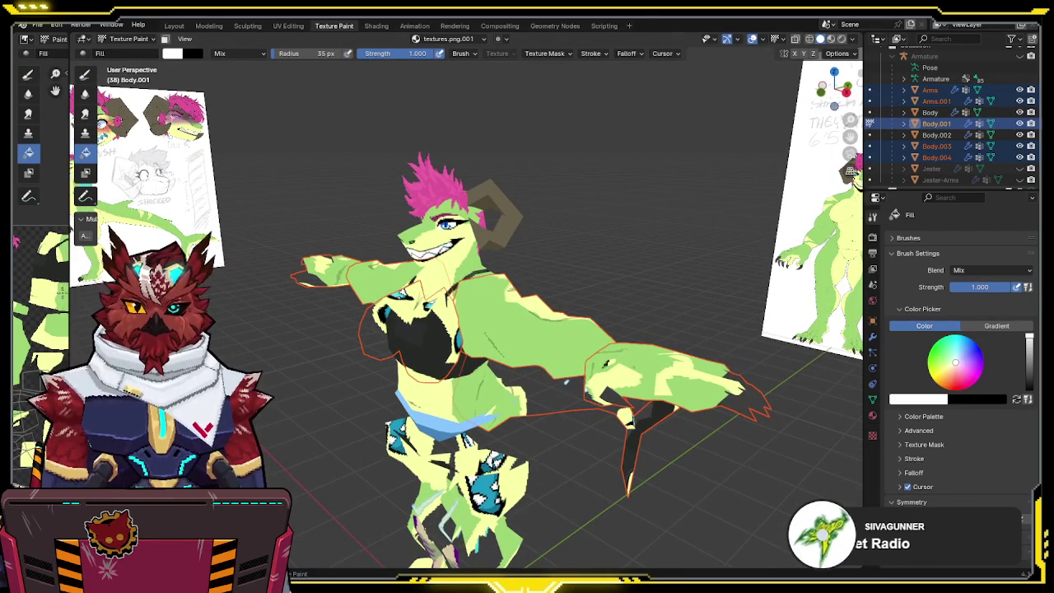
pyautogui.moveTo(71, 291); pyautogui.dragTo(222, 292)
pyautogui.press('s')
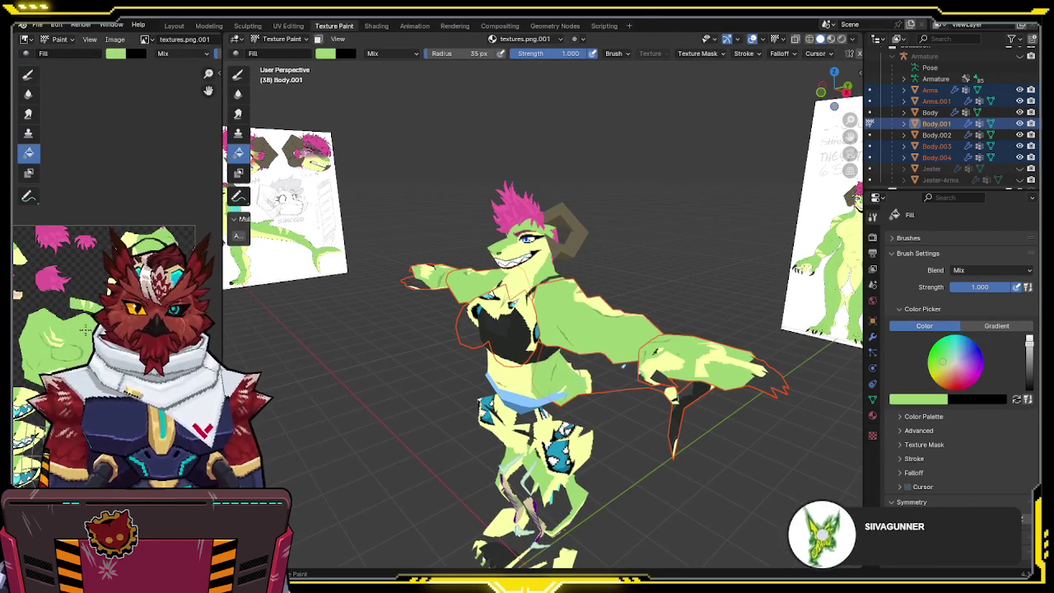
pyautogui.click(415, 374)
# - Switch out of Texture Paint mode and back in again
pyautogui.moveTo(561, 385)
pyautogui.mouseDown(button='middle')
pyautogui.moveTo(641, 335)
pyautogui.moveTo(603, 333)
pyautogui.mouseUp(button='middle')
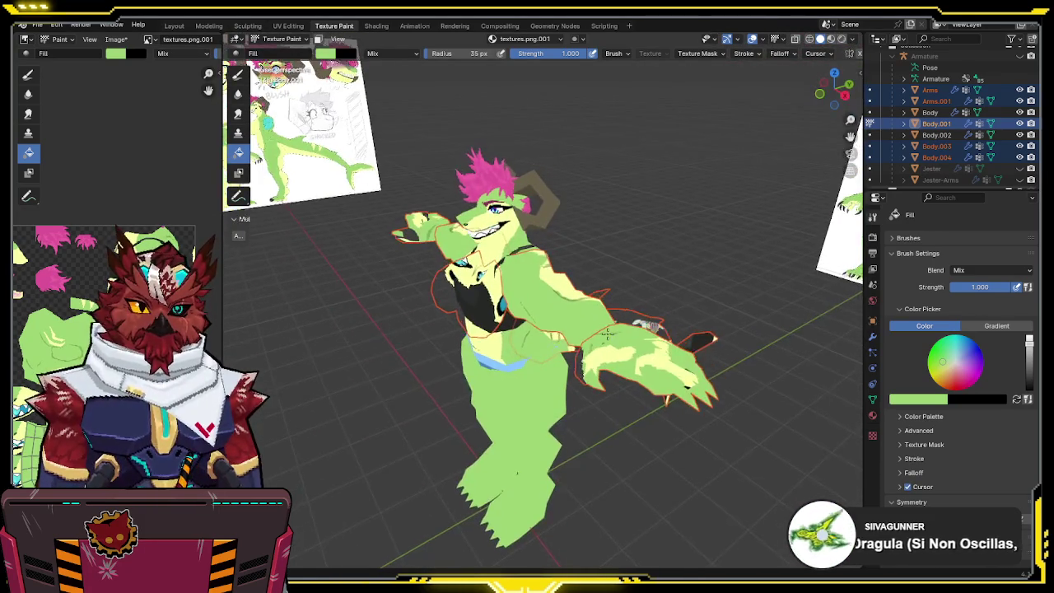
pyautogui.hotkey('ctrl', 'Tab')
pyautogui.click(519, 392)
pyautogui.hotkey('ctrl', 'Tab')
pyautogui.click(516, 420)
# - Make Body.003 the painted mesh and shrink the brush radius to 30 px
pyautogui.hotkey('alt', 'q')
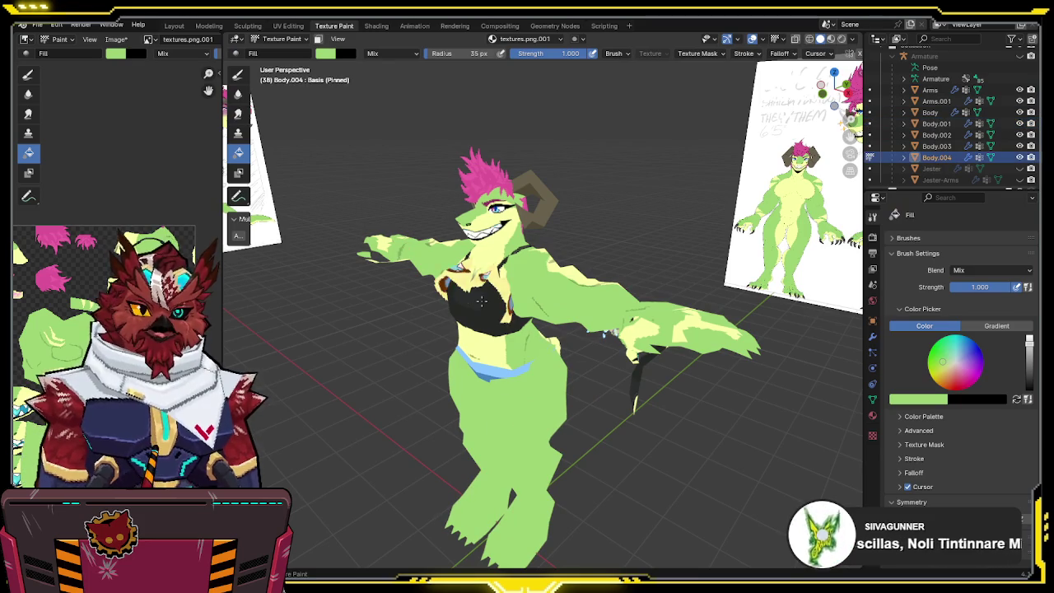
pyautogui.hotkey('alt', 'q')
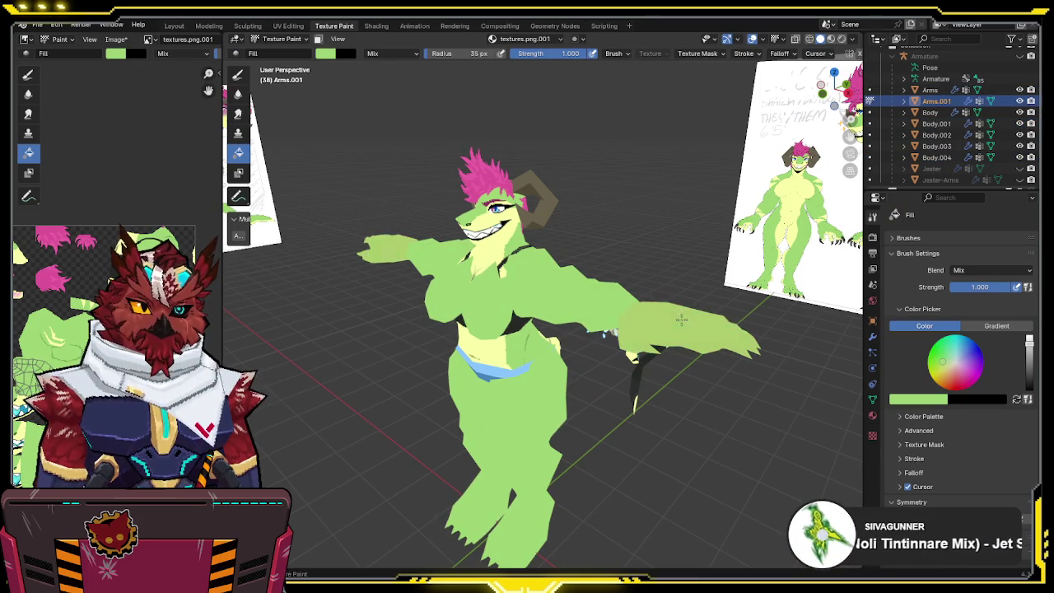
pyautogui.moveTo(602, 307)
pyautogui.mouseDown(button='middle')
pyautogui.moveTo(700, 366)
pyautogui.moveTo(630, 363)
pyautogui.moveTo(633, 353)
pyautogui.mouseUp(button='middle')
pyautogui.hotkey('alt', 'q')
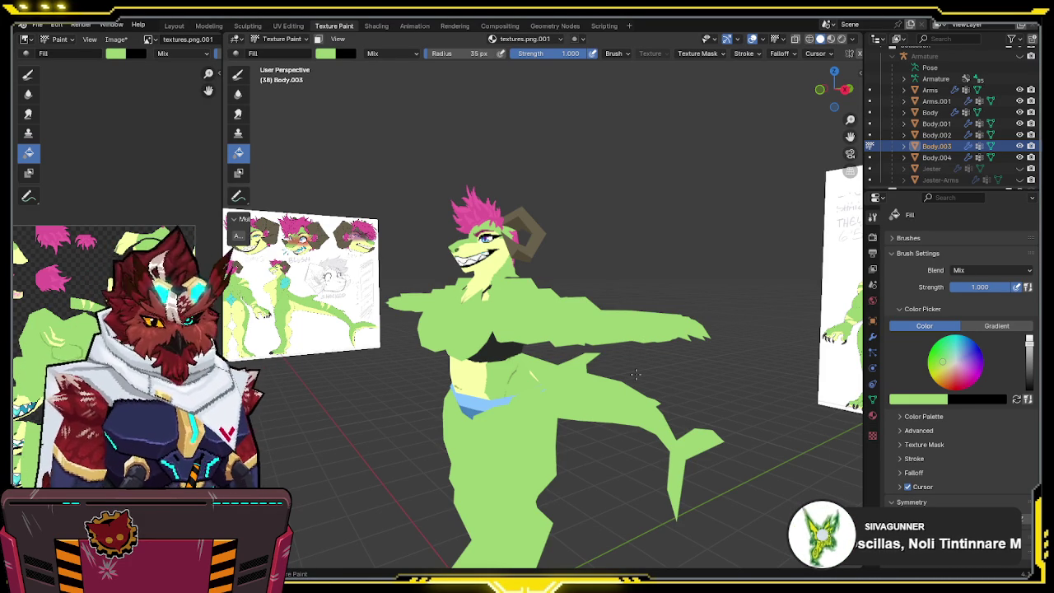
pyautogui.press('[')
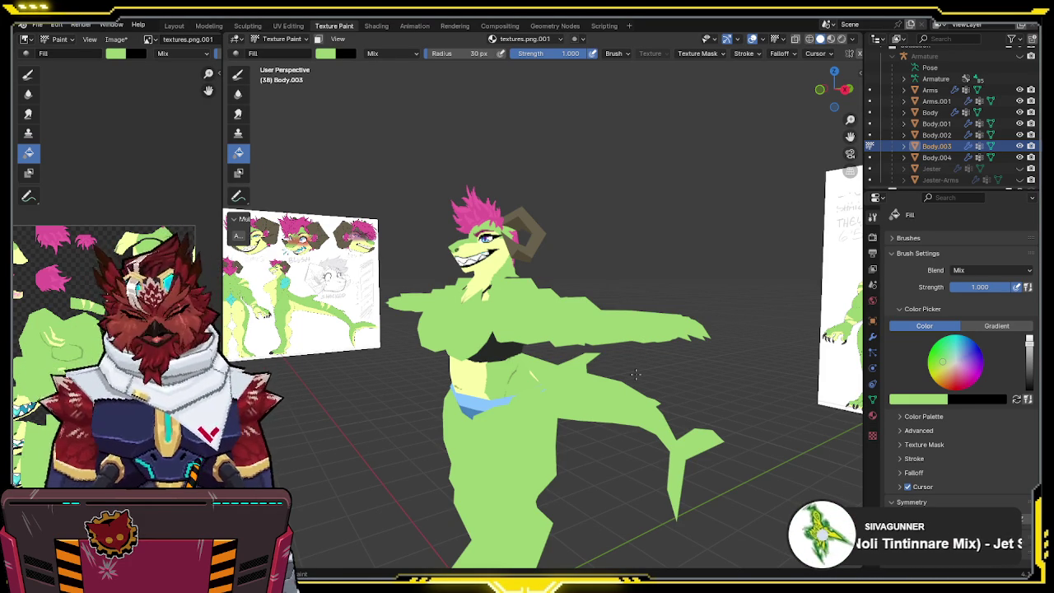
# - Enlarge the brush radius to 33 px and orbit to face the character's front
pyautogui.press(']')
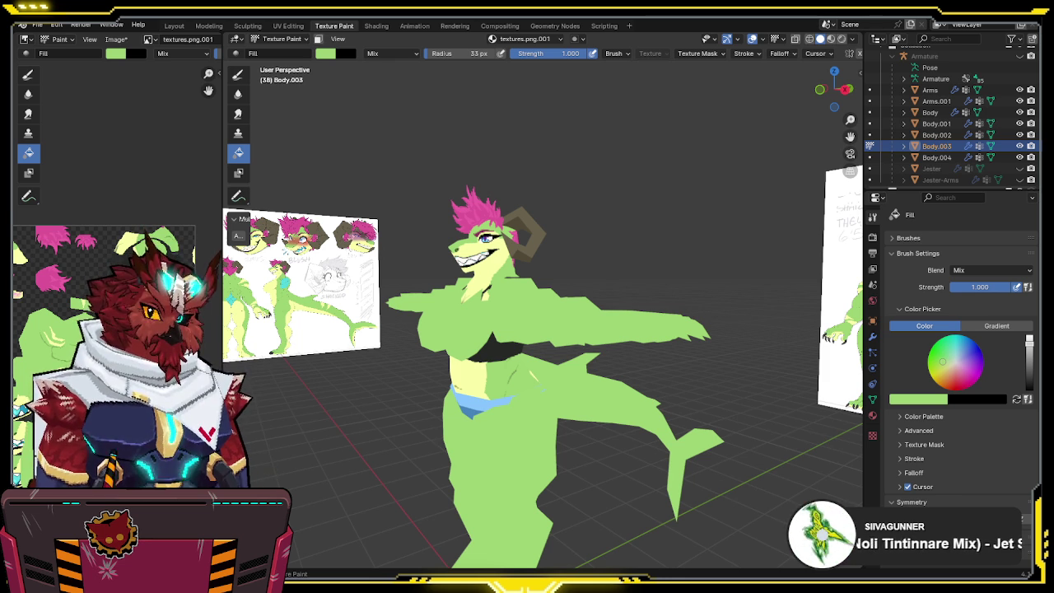
pyautogui.moveTo(461, 329)
pyautogui.mouseDown(button='middle')
pyautogui.moveTo(430, 327)
pyautogui.moveTo(413, 296)
pyautogui.moveTo(425, 272)
pyautogui.mouseUp(button='middle')
pyautogui.press('`')
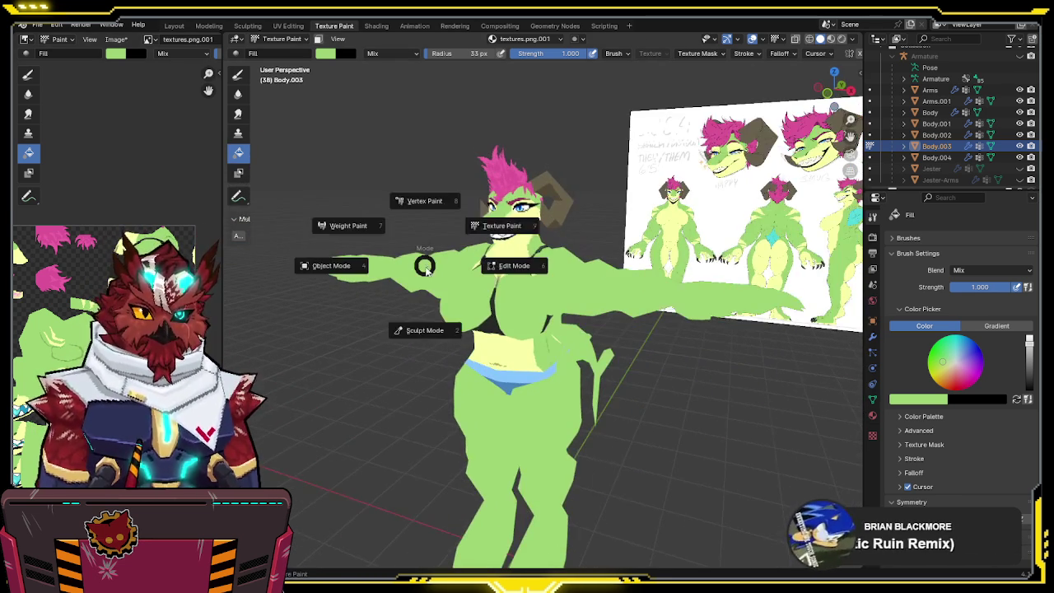
# - Set up the freehand Draw brush and sample the chest's pale yellow as the brush colour
pyautogui.click(238, 75)
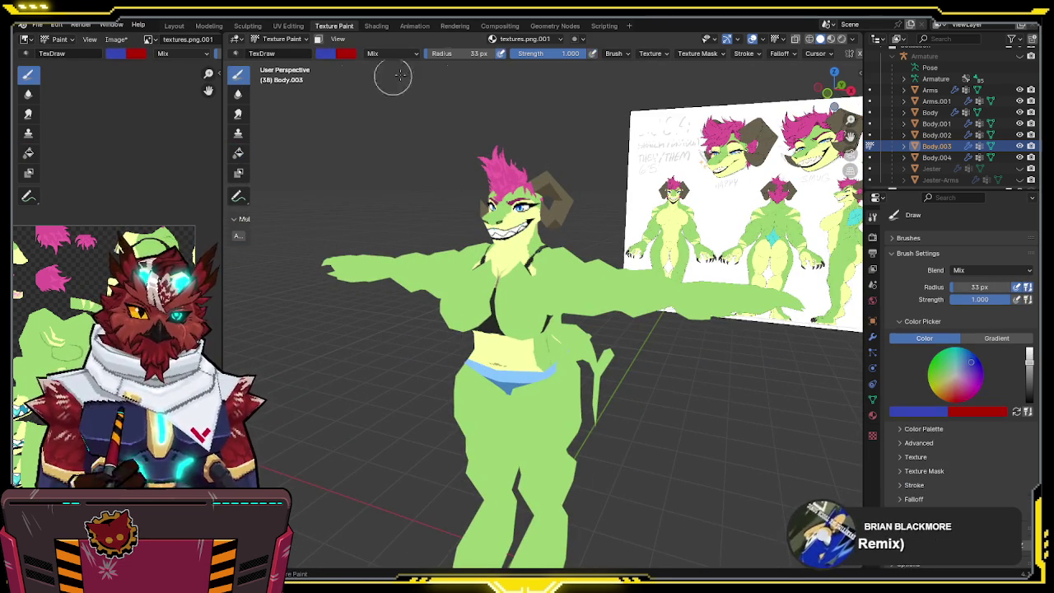
pyautogui.click(788, 53)
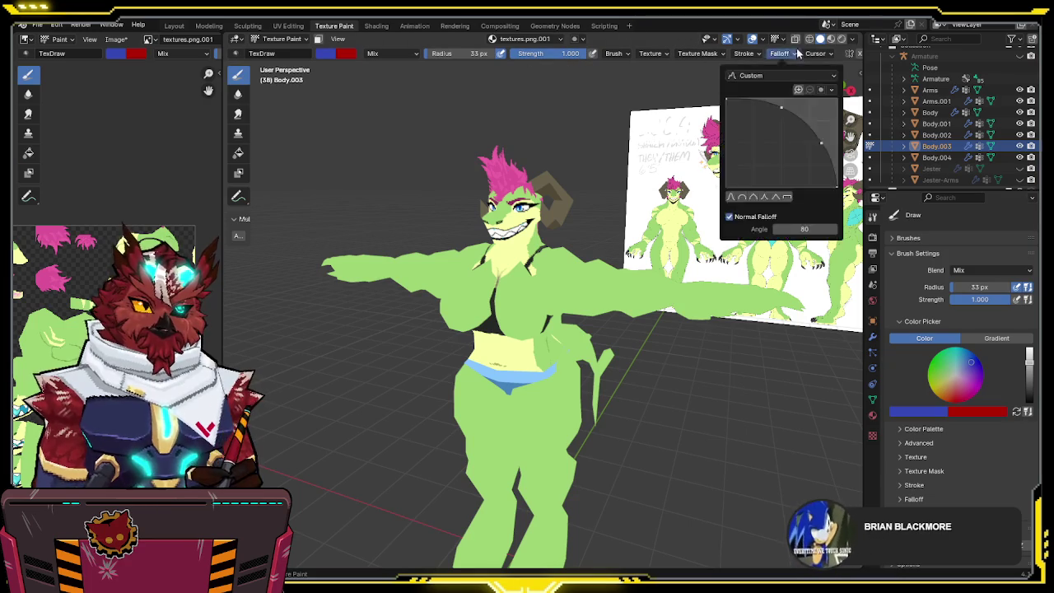
pyautogui.scroll(-2, 798, 55)
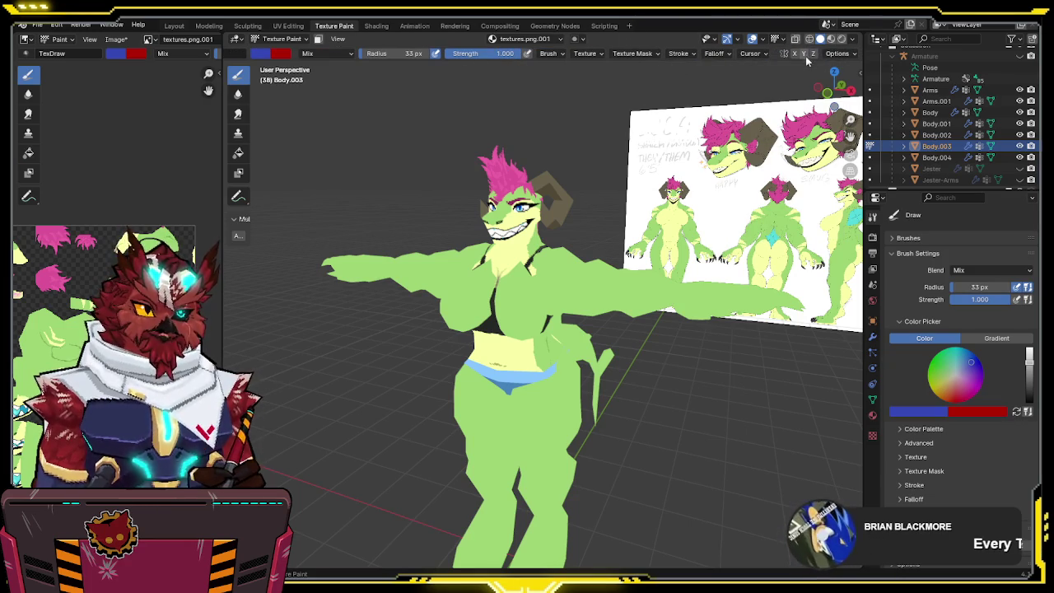
pyautogui.scroll(2, 506, 277)
pyautogui.scroll(1, 506, 278)
pyautogui.moveTo(507, 278); pyautogui.dragTo(494, 239, button='middle')
pyautogui.press('s')
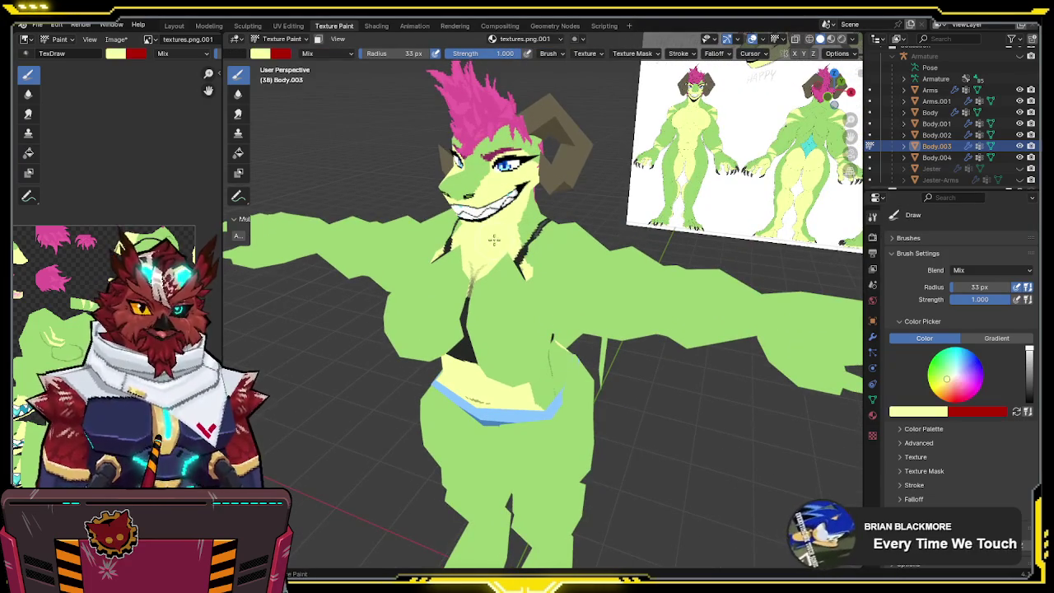
pyautogui.moveTo(543, 272)
pyautogui.mouseDown(button='middle')
pyautogui.moveTo(519, 271)
pyautogui.moveTo(521, 283)
pyautogui.moveTo(500, 266)
pyautogui.mouseUp(button='middle')
pyautogui.press('x')
pyautogui.press('s')
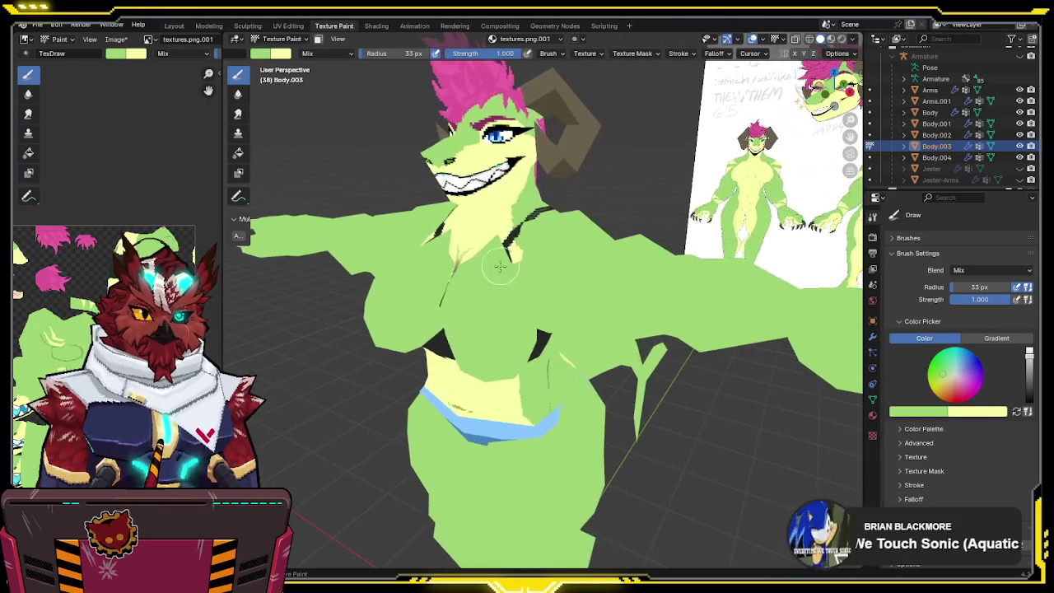
pyautogui.press('s')
# - Flood-fill the chest piece Body.004 pale yellow, undoing the stray fill on the hip
pyautogui.click(237, 155)
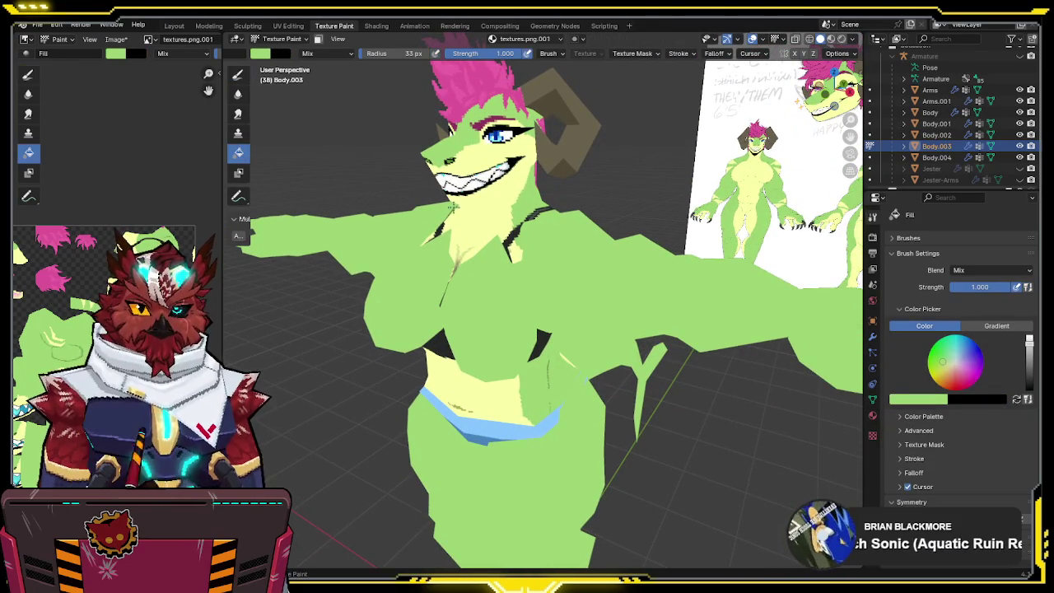
pyautogui.click(555, 225)
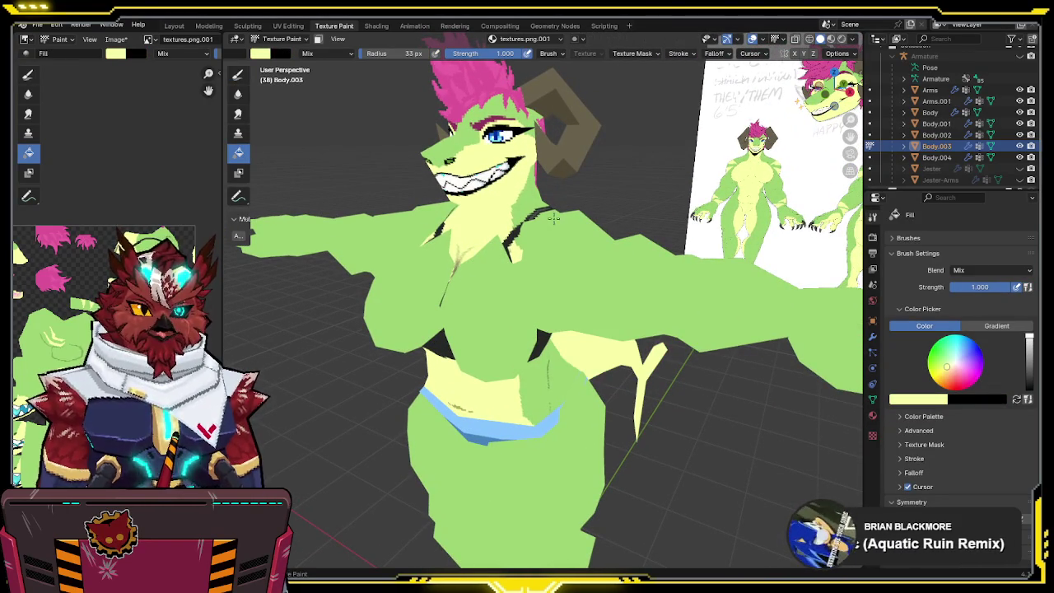
pyautogui.hotkey('ctrl', 'z')
pyautogui.hotkey('alt', 'q')
pyautogui.click(563, 223)
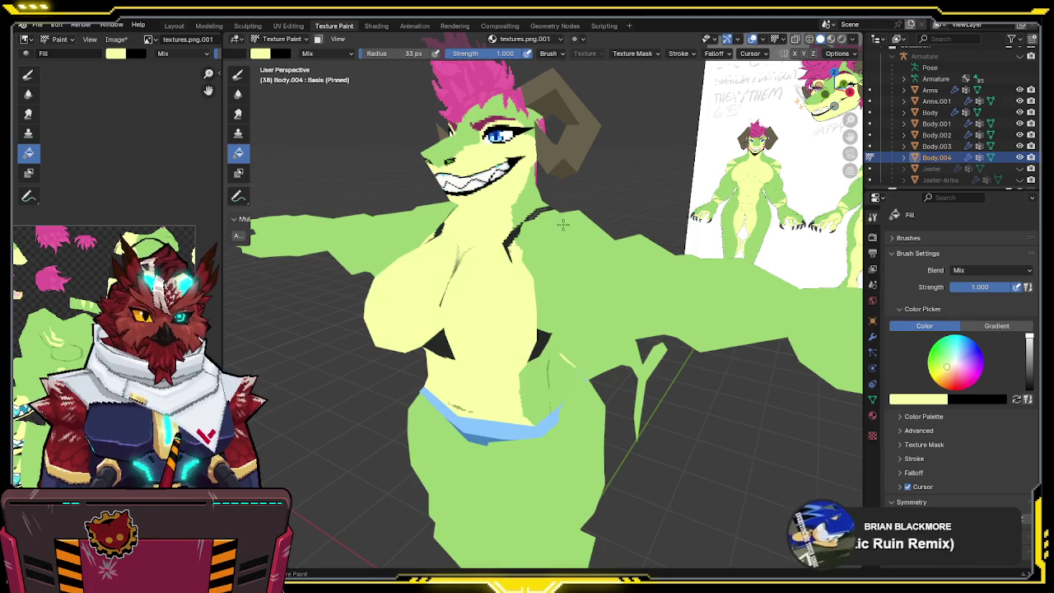
# - Paint a mirrored black bra band and crossing straps on the chest in front view
pyautogui.click(238, 74)
pyautogui.moveTo(412, 184); pyautogui.dragTo(400, 283, button='middle')
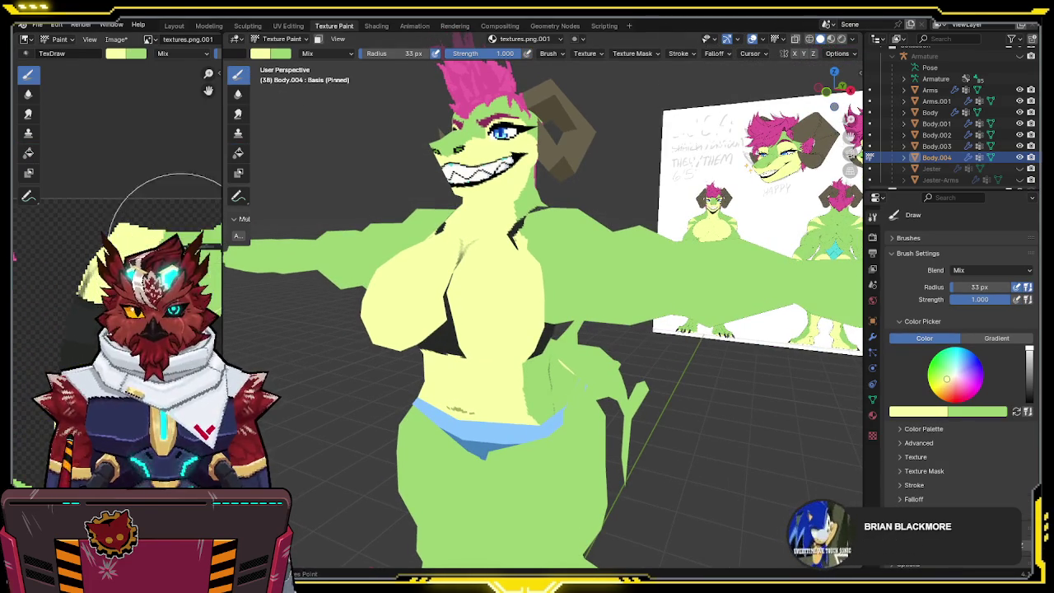
pyautogui.press('x')
pyautogui.moveTo(397, 306)
pyautogui.mouseDown(button='middle')
pyautogui.moveTo(481, 260)
pyautogui.moveTo(489, 283)
pyautogui.mouseUp(button='middle')
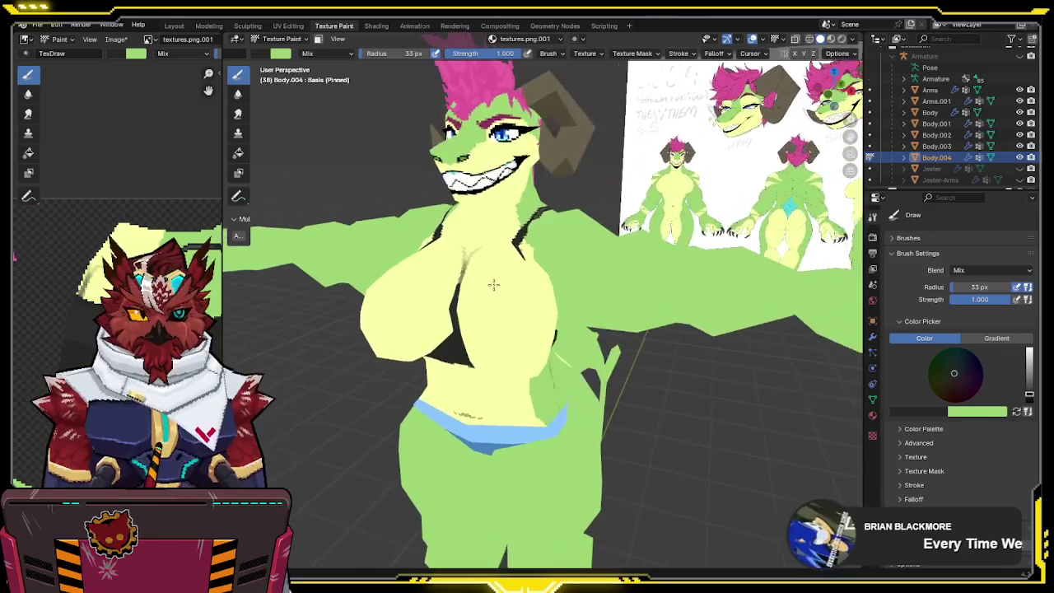
pyautogui.press('KP_1')
pyautogui.moveTo(494, 297)
pyautogui.mouseDown()
pyautogui.moveTo(527, 334)
pyautogui.moveTo(597, 285)
pyautogui.moveTo(604, 318)
pyautogui.moveTo(520, 327)
pyautogui.mouseUp()
# - Check the painted chest in wireframe and orthographic views, then return to Object Mode
pyautogui.moveTo(520, 327); pyautogui.dragTo(563, 321, button='middle')
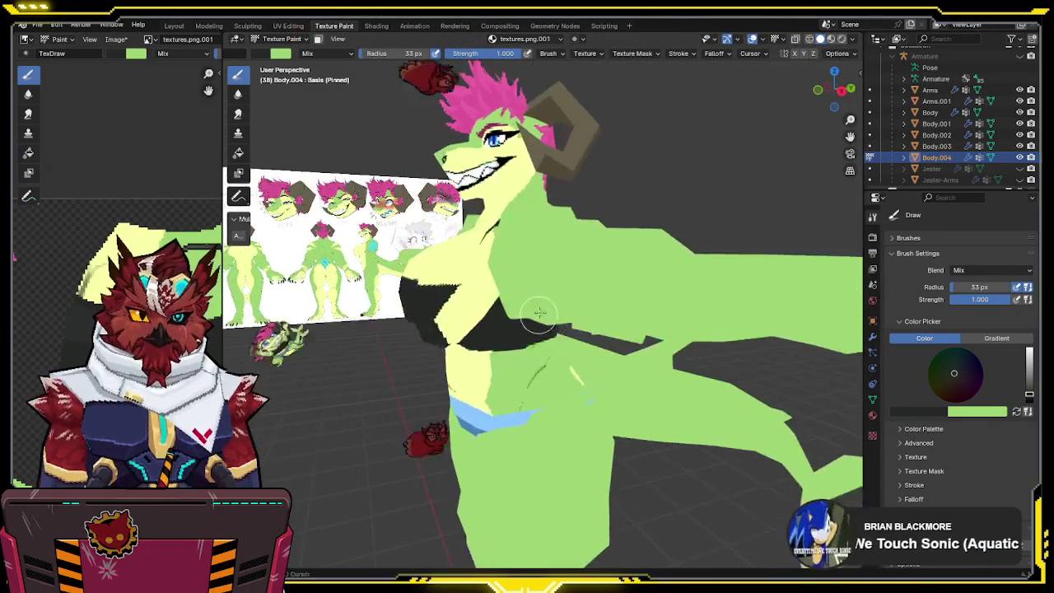
pyautogui.hotkey('shift', 'z')
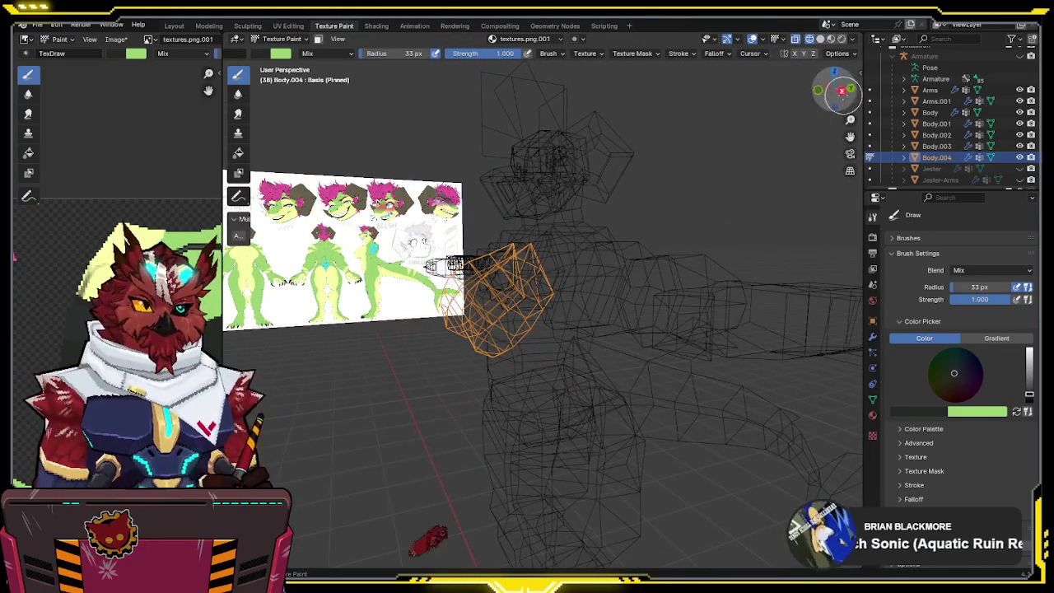
pyautogui.click(841, 89)
pyautogui.scroll(-2, 523, 282)
pyautogui.moveTo(524, 283)
pyautogui.mouseDown(button='middle')
pyautogui.moveTo(550, 323)
pyautogui.moveTo(573, 298)
pyautogui.mouseUp(button='middle')
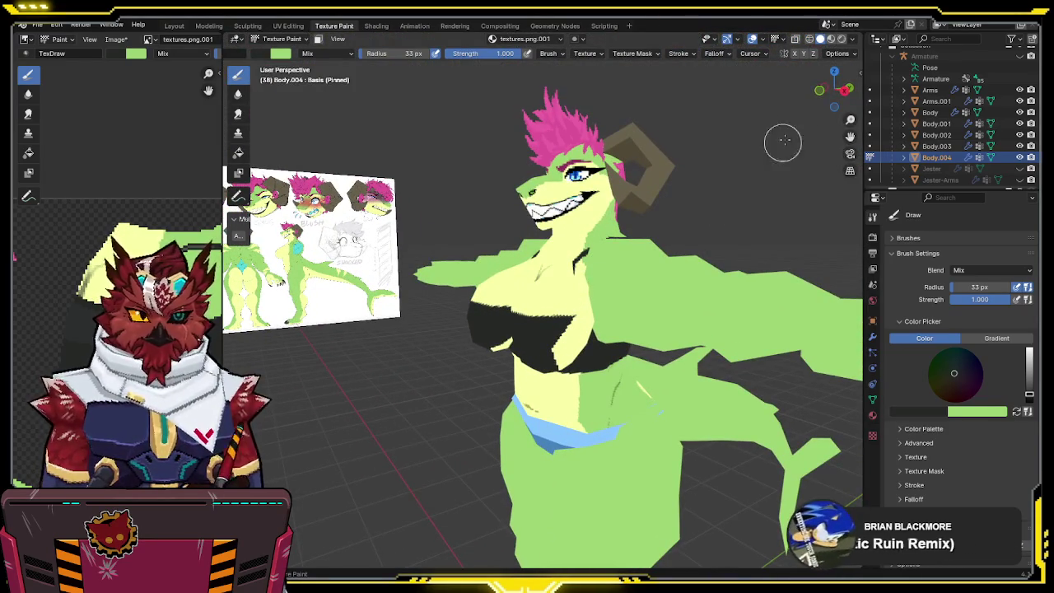
pyautogui.click(817, 102)
pyautogui.moveTo(629, 258)
pyautogui.mouseDown(button='middle')
pyautogui.moveTo(546, 283)
pyautogui.moveTo(611, 289)
pyautogui.mouseUp(button='middle')
pyautogui.hotkey('ctrl', 'Tab')
pyautogui.click(562, 288)
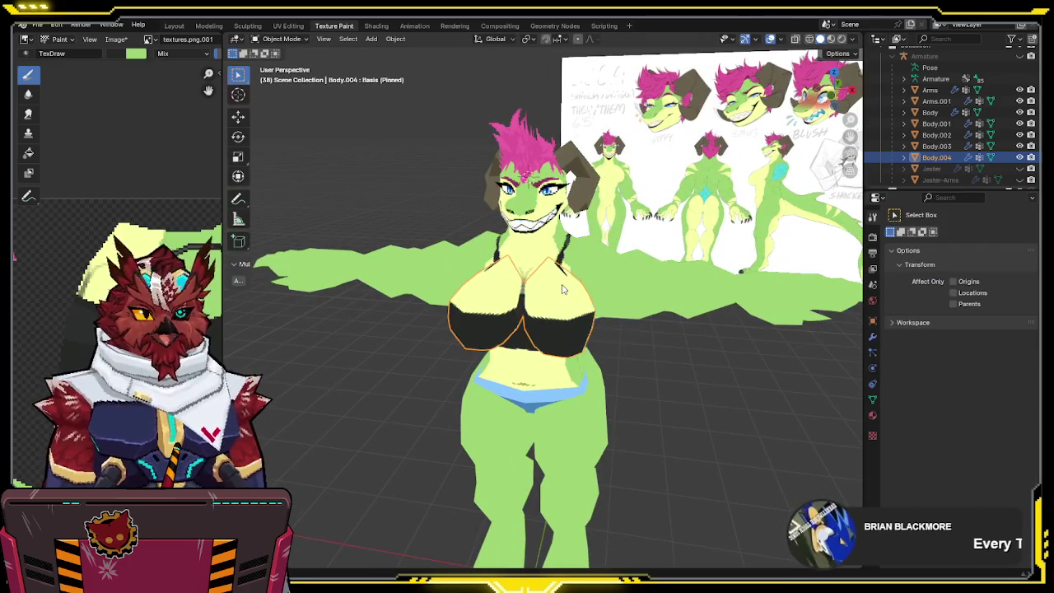
# - Return to Texture Paint and paint more mirrored black over the chest
pyautogui.scroll(-2, 650, 230)
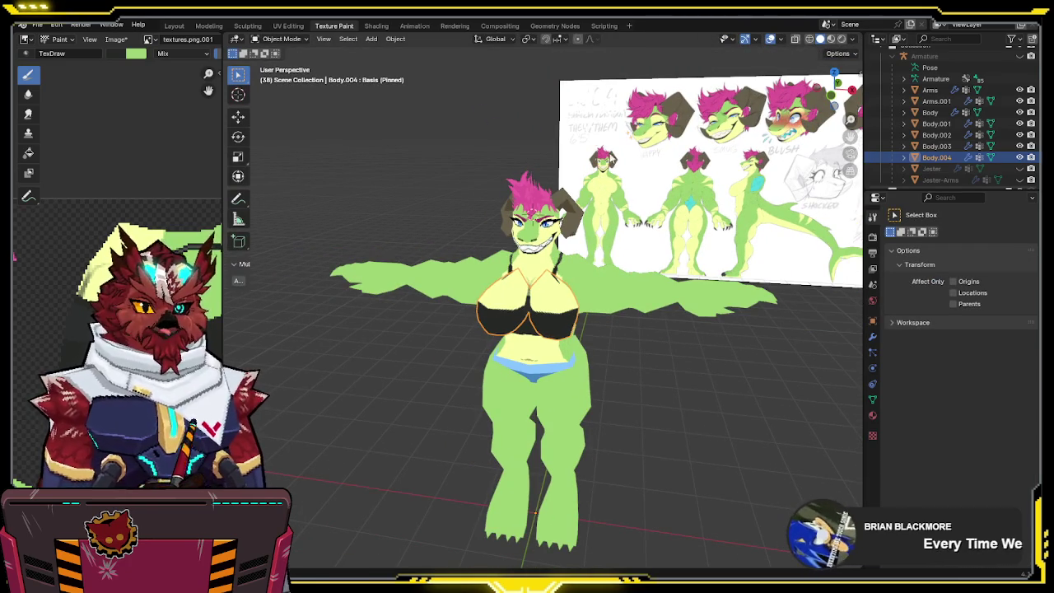
pyautogui.scroll(2, 558, 312)
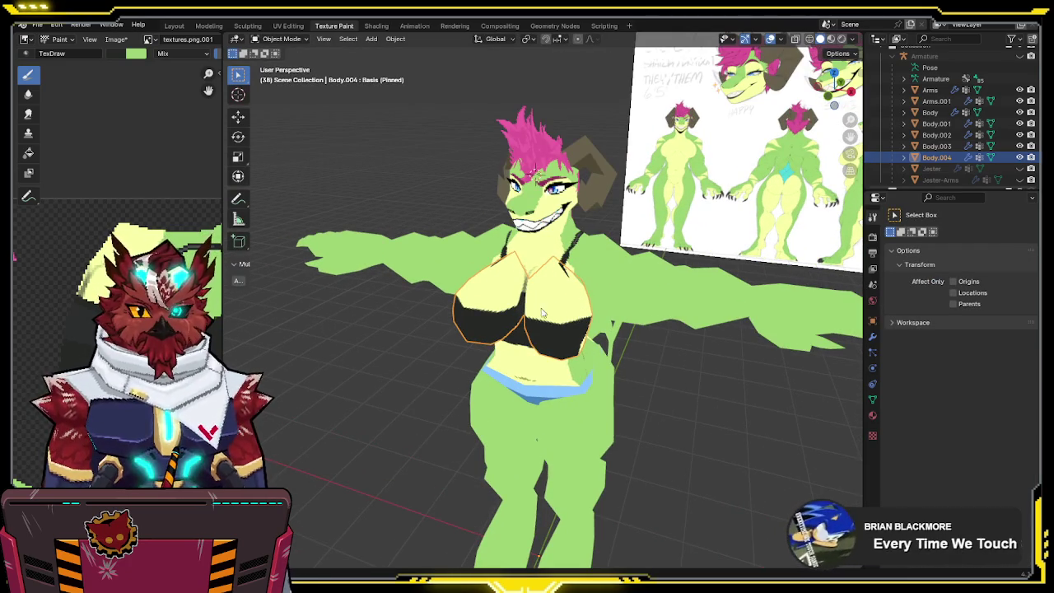
pyautogui.moveTo(535, 309); pyautogui.dragTo(442, 313, button='middle')
pyautogui.hotkey('ctrl', 'Tab')
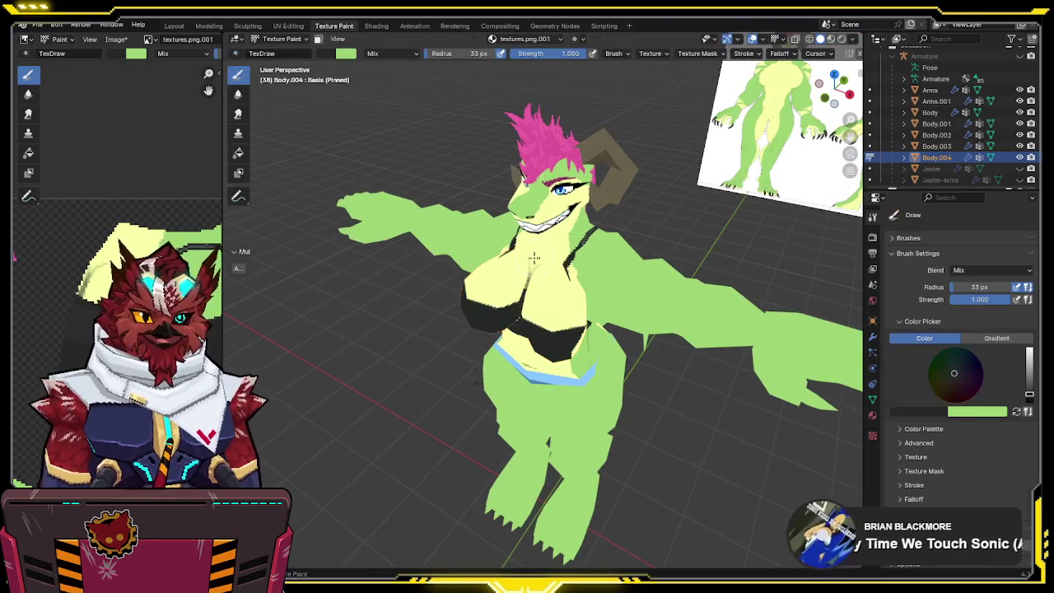
pyautogui.scroll(2, 560, 256)
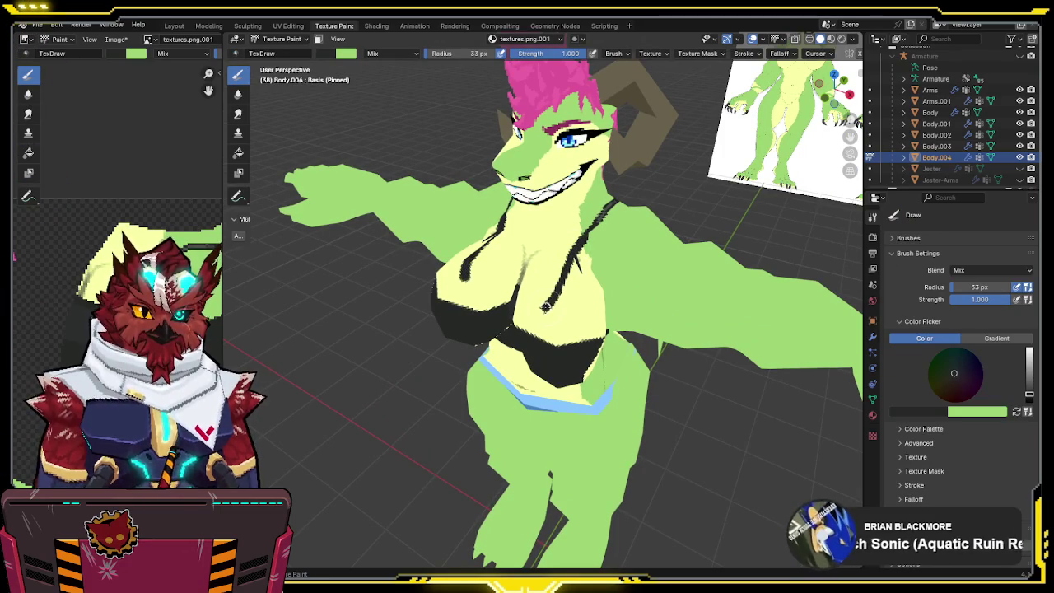
pyautogui.moveTo(543, 306); pyautogui.dragTo(567, 282, button='middle')
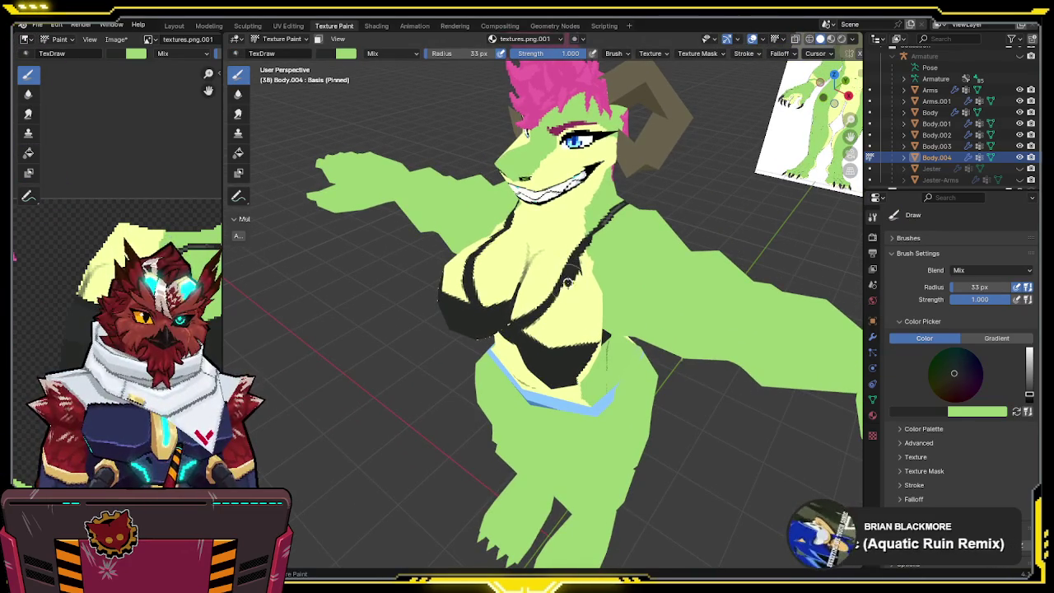
pyautogui.moveTo(566, 303); pyautogui.dragTo(560, 340)
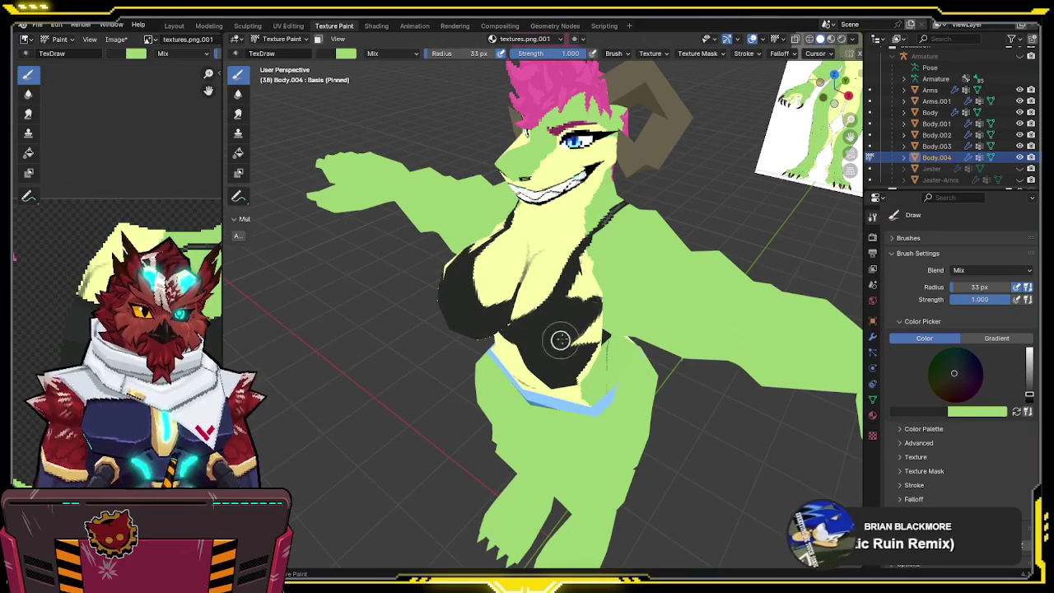
# - Orbit around the torso to inspect the black paint from the side, below and front
pyautogui.moveTo(556, 314); pyautogui.dragTo(576, 247, button='middle')
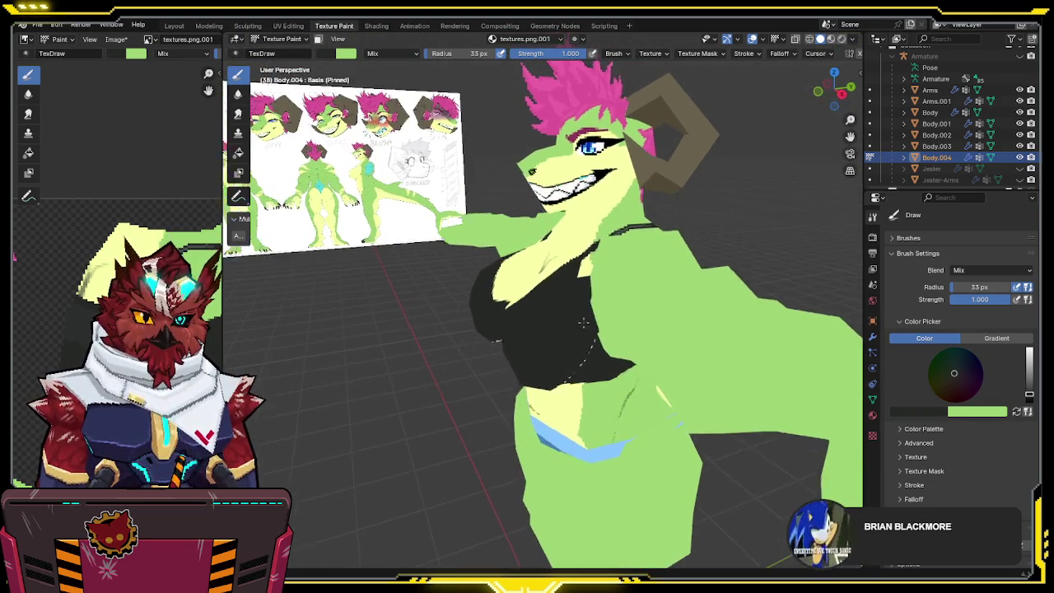
pyautogui.moveTo(598, 306); pyautogui.dragTo(540, 319, button='middle')
pyautogui.moveTo(642, 330)
pyautogui.mouseDown(button='middle')
pyautogui.moveTo(635, 352)
pyautogui.moveTo(558, 348)
pyautogui.moveTo(572, 313)
pyautogui.moveTo(648, 338)
pyautogui.moveTo(689, 313)
pyautogui.moveTo(668, 296)
pyautogui.moveTo(633, 303)
pyautogui.mouseUp(button='middle')
pyautogui.moveTo(587, 231); pyautogui.dragTo(536, 212, button='middle')
pyautogui.scroll(2, 576, 226)
pyautogui.scroll(2, 578, 239)
pyautogui.moveTo(578, 239); pyautogui.dragTo(583, 247, button='middle')
# - Briefly isolate the chest mesh, sample pale yellow, then bring the full character back
pyautogui.press('KP_Divide')
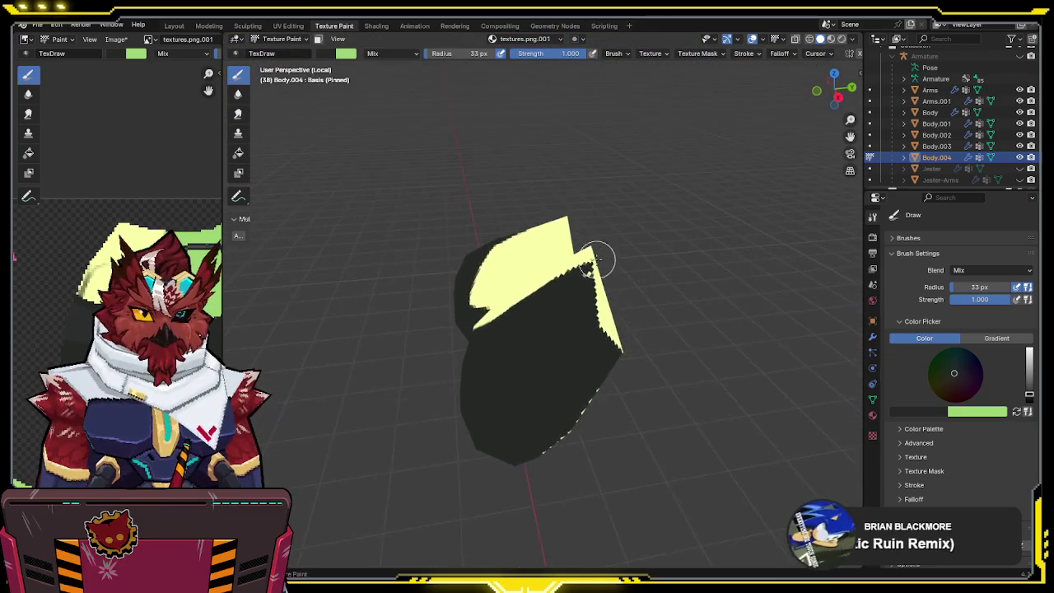
pyautogui.press('s')
pyautogui.moveTo(583, 262); pyautogui.dragTo(593, 276, button='middle')
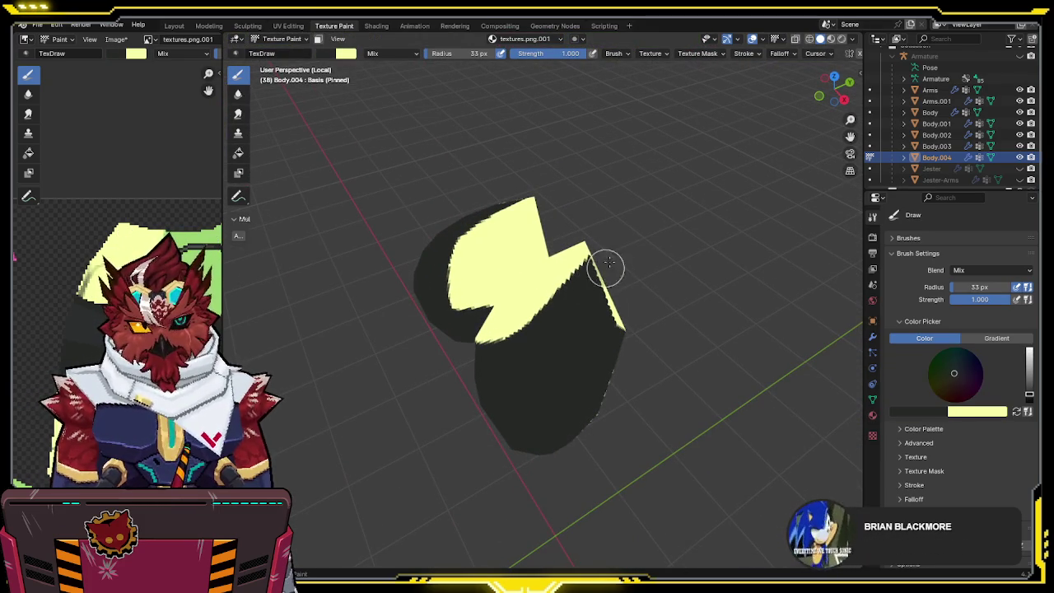
pyautogui.press('KP_Divide')
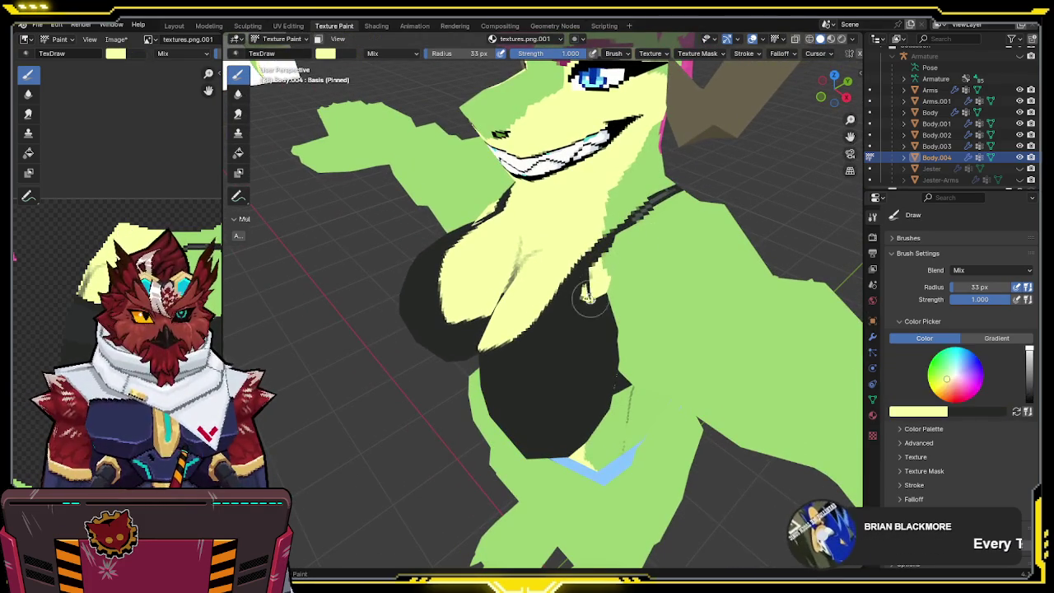
pyautogui.moveTo(603, 261); pyautogui.dragTo(589, 309, button='middle')
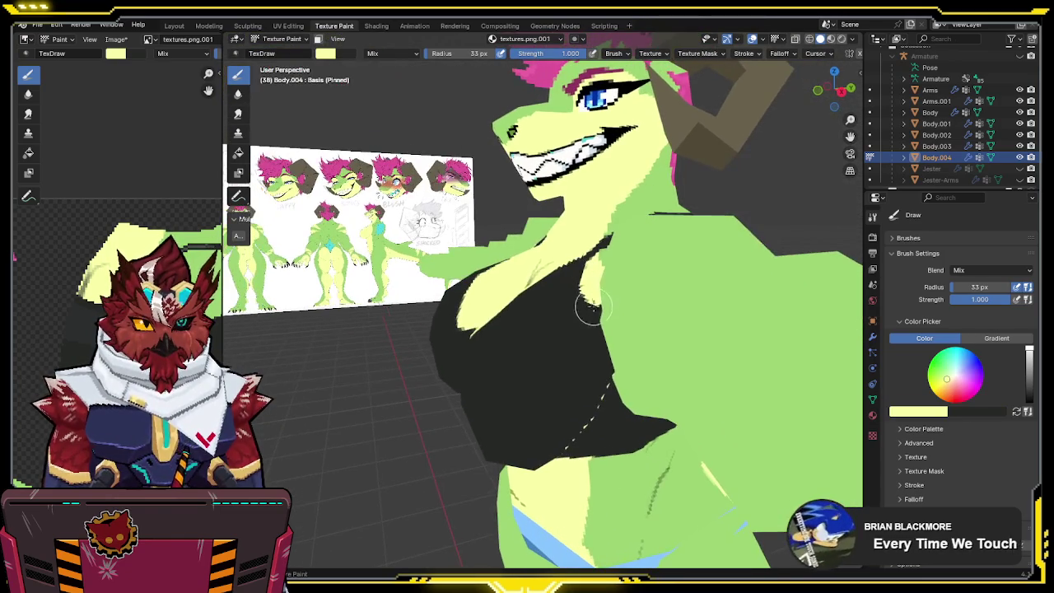
pyautogui.moveTo(628, 368)
pyautogui.mouseDown(button='middle')
pyautogui.moveTo(587, 304)
pyautogui.moveTo(696, 292)
pyautogui.mouseUp(button='middle')
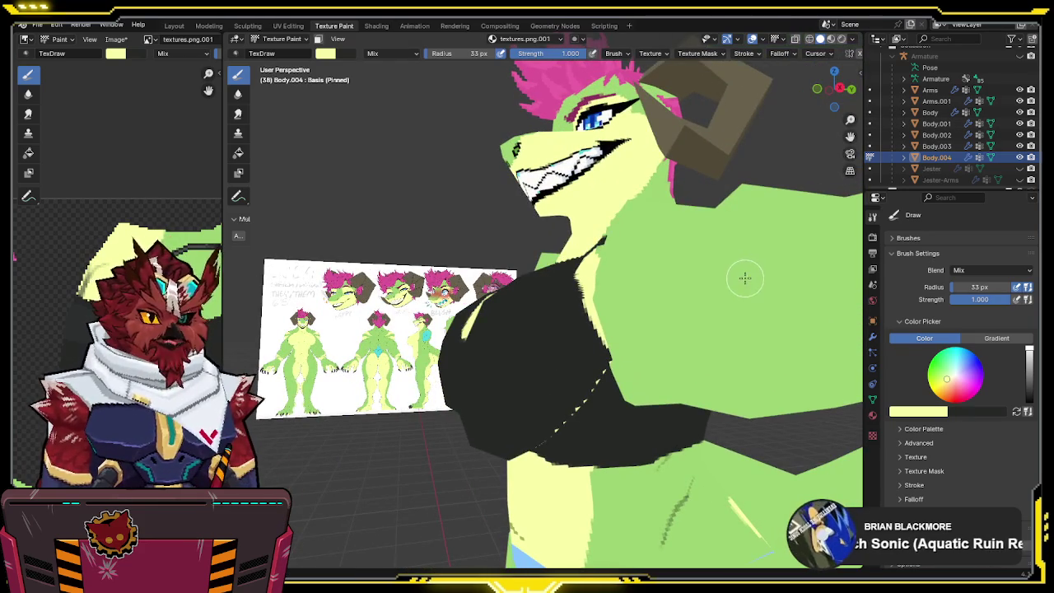
# - Go back to Object Mode, select the Arms mesh and hide it
pyautogui.hotkey('ctrl', 'Tab')
pyautogui.click(717, 276)
pyautogui.press('F2')
pyautogui.press('Return')
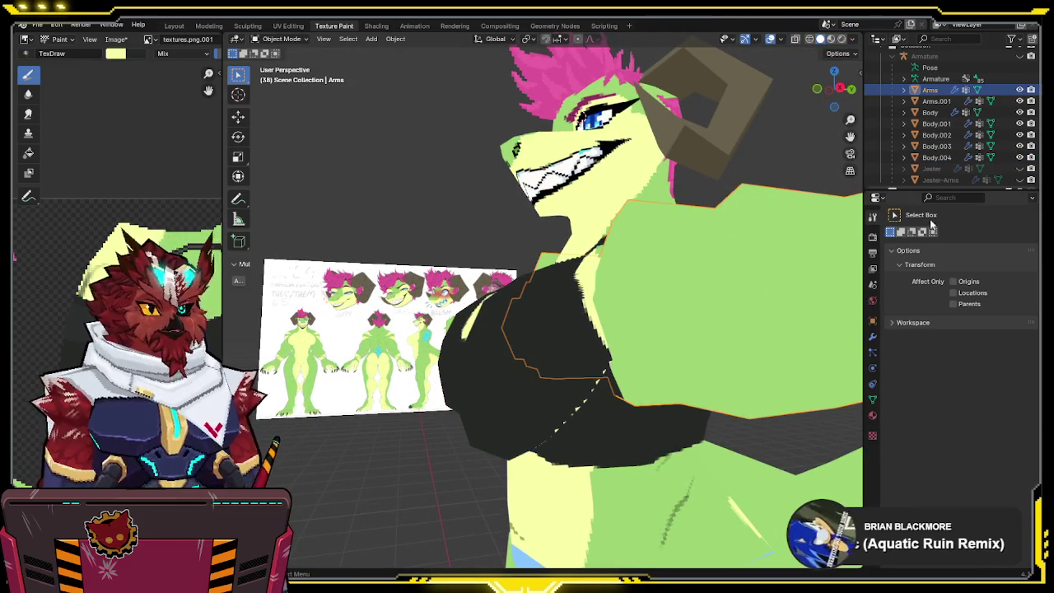
pyautogui.click(1019, 89)
# - Select the chest piece Body.004, enter Texture Paint, and isolate it in local view
pyautogui.moveTo(576, 280)
pyautogui.mouseDown(button='middle')
pyautogui.moveTo(626, 273)
pyautogui.moveTo(586, 311)
pyautogui.mouseUp(button='middle')
pyautogui.click(626, 273)
pyautogui.hotkey('ctrl', 'Tab')
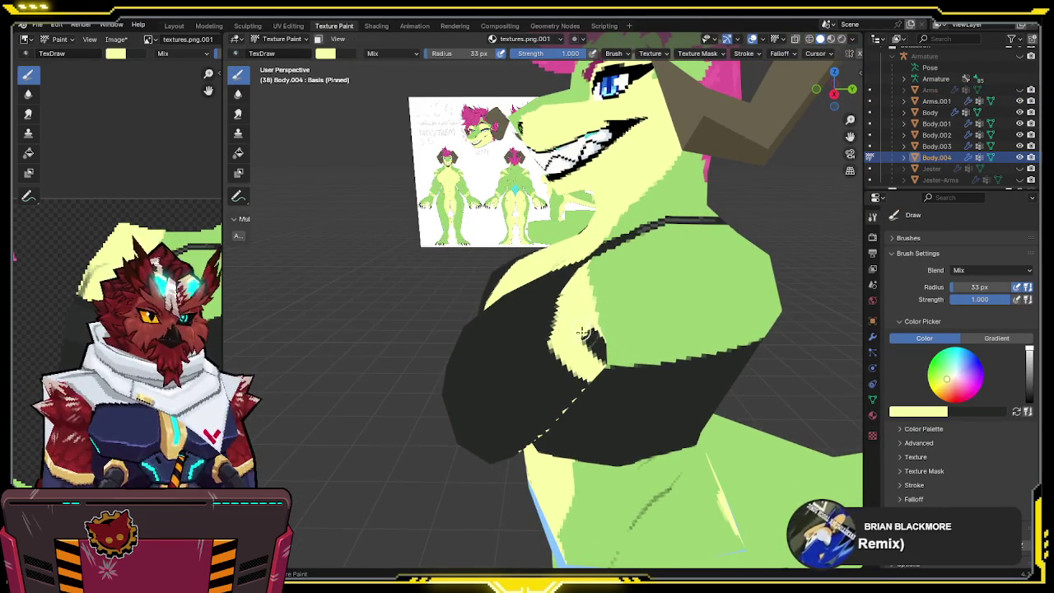
pyautogui.moveTo(605, 348); pyautogui.dragTo(591, 313, button='middle')
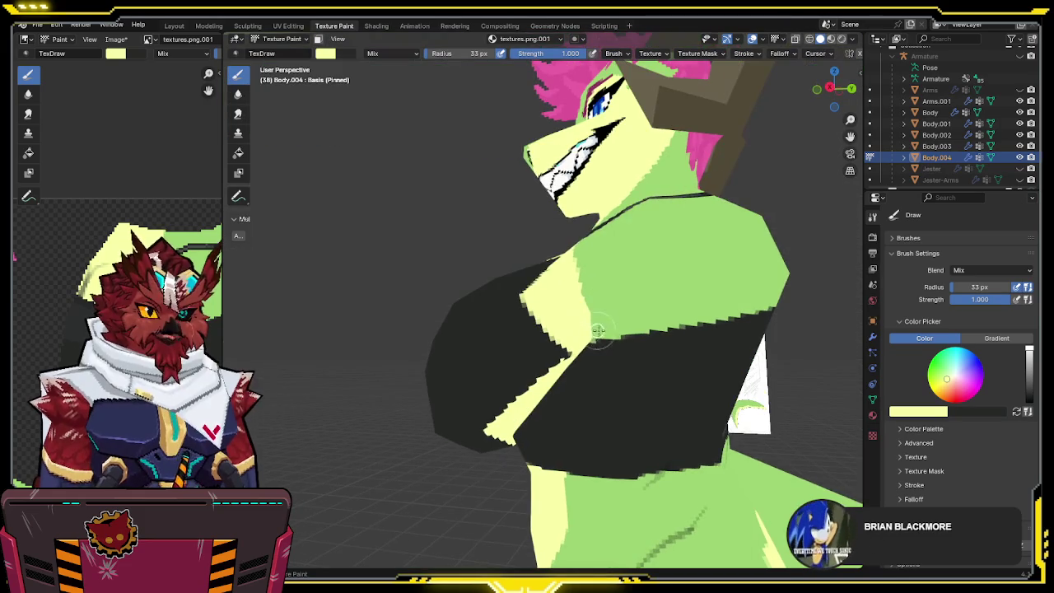
pyautogui.scroll(5, 598, 330)
pyautogui.scroll(-8, 605, 322)
pyautogui.press('KP_Divide')
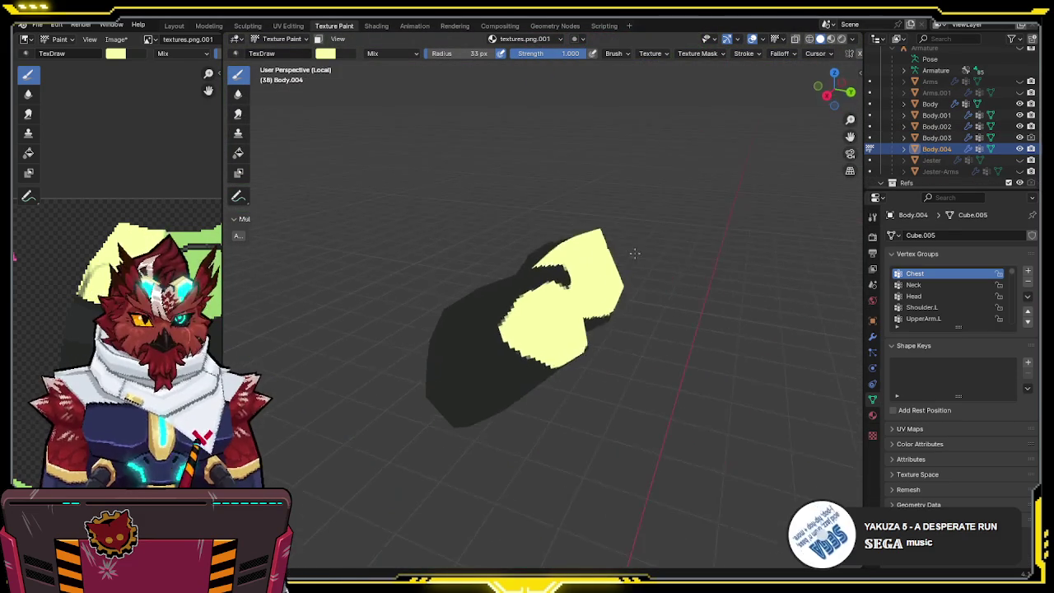
# - Exit local view and turn on the Wireframe overlay in Viewport Overlays
pyautogui.press('KP_Divide')
pyautogui.moveTo(634, 253)
pyautogui.mouseDown(button='middle')
pyautogui.moveTo(680, 241)
pyautogui.moveTo(589, 312)
pyautogui.moveTo(404, 340)
pyautogui.mouseUp(button='middle')
pyautogui.scroll(2, 452, 325)
pyautogui.scroll(2, 519, 286)
pyautogui.moveTo(505, 330)
pyautogui.mouseDown(button='middle')
pyautogui.moveTo(584, 257)
pyautogui.moveTo(585, 316)
pyautogui.moveTo(560, 338)
pyautogui.mouseUp(button='middle')
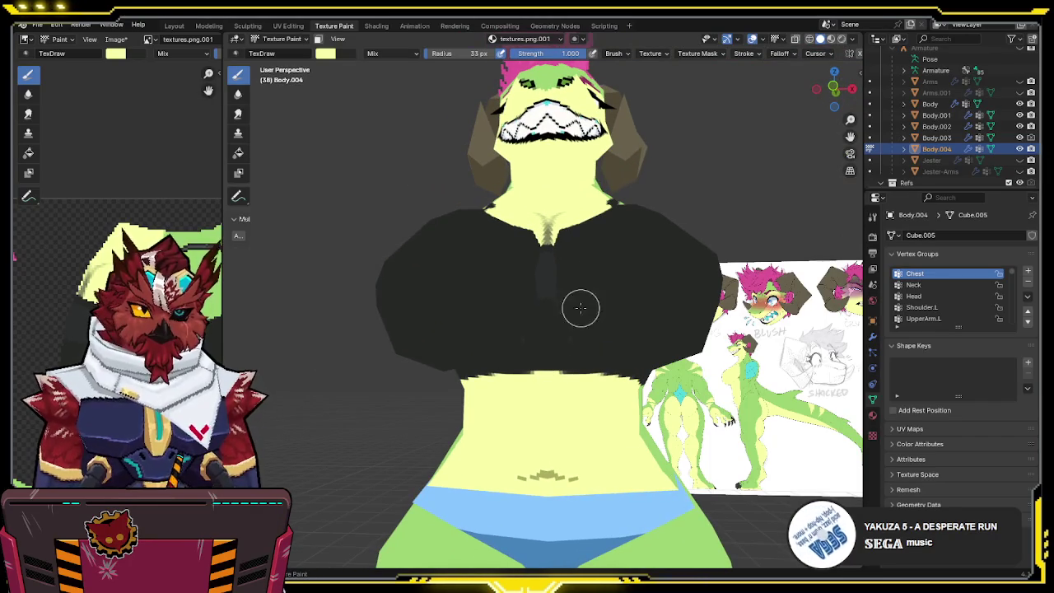
pyautogui.click(763, 38)
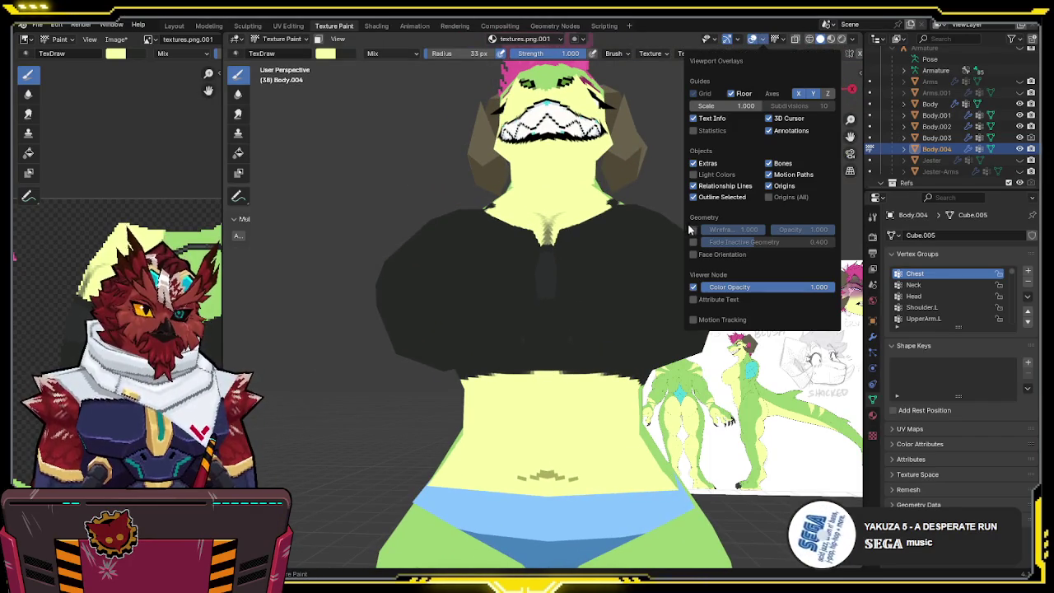
pyautogui.click(692, 229)
# - Make the lower-body piece Body.001 active and isolate it in local view
pyautogui.moveTo(588, 318)
pyautogui.mouseDown(button='middle')
pyautogui.moveTo(567, 354)
pyautogui.moveTo(592, 292)
pyautogui.mouseUp(button='middle')
pyautogui.press('KP_Divide')
pyautogui.hotkey('shift', 'alt', 'z')
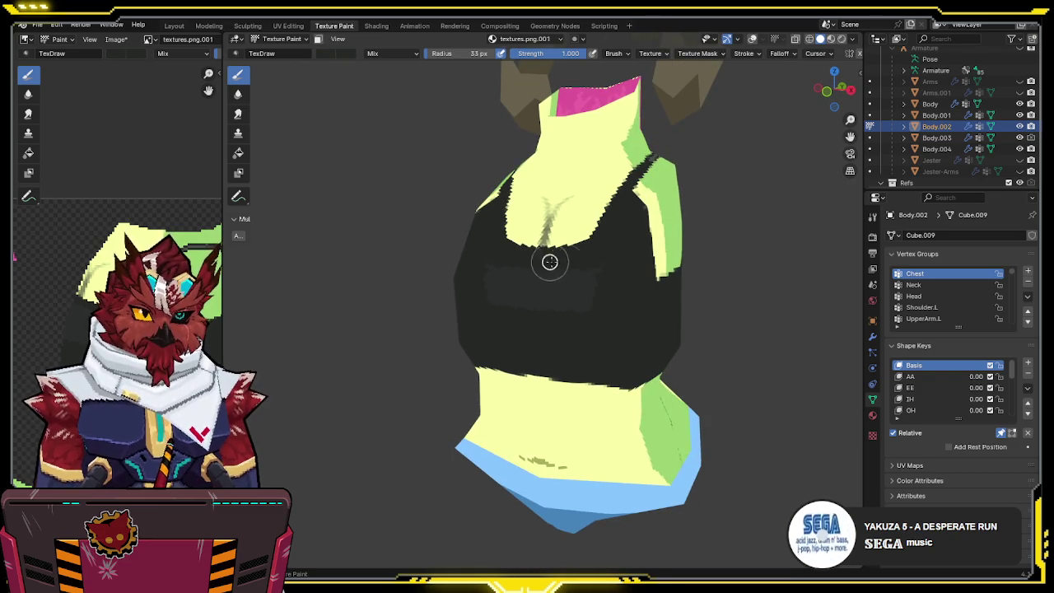
pyautogui.hotkey('alt', 'q')
pyautogui.moveTo(606, 277)
pyautogui.mouseDown(button='middle')
pyautogui.moveTo(642, 266)
pyautogui.moveTo(606, 285)
pyautogui.moveTo(568, 284)
pyautogui.moveTo(584, 243)
pyautogui.mouseUp(button='middle')
pyautogui.hotkey('shift', 'alt', 'z')
pyautogui.hotkey('alt', 'q')
pyautogui.press('KP_Divide')
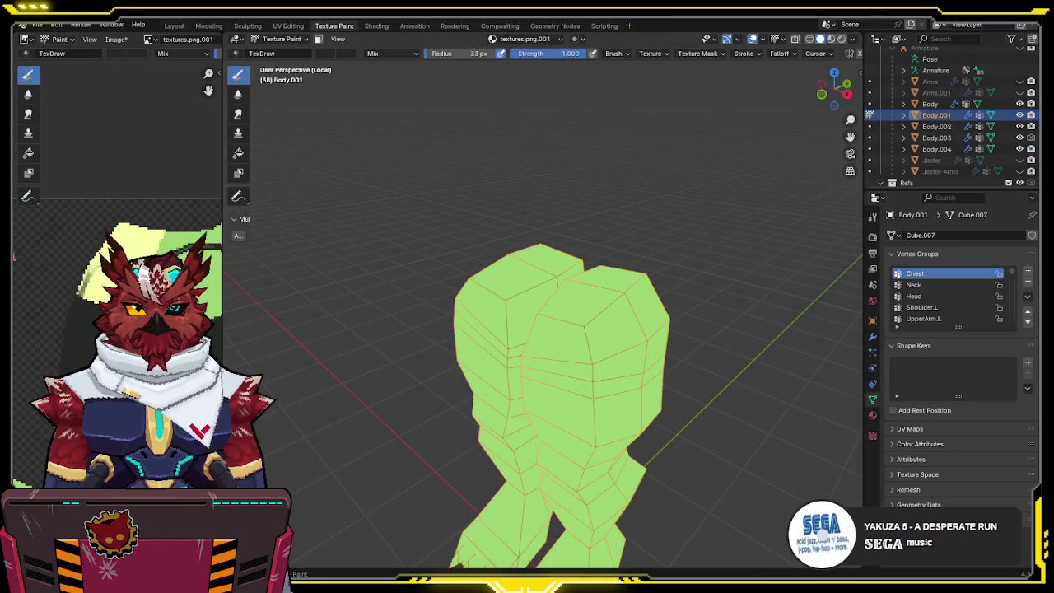
# - Sample blue as the brush colour and move Body.001's Mirror modifier above Armature
pyautogui.moveTo(421, 345)
pyautogui.mouseDown(button='middle')
pyautogui.moveTo(519, 251)
pyautogui.moveTo(528, 221)
pyautogui.mouseUp(button='middle')
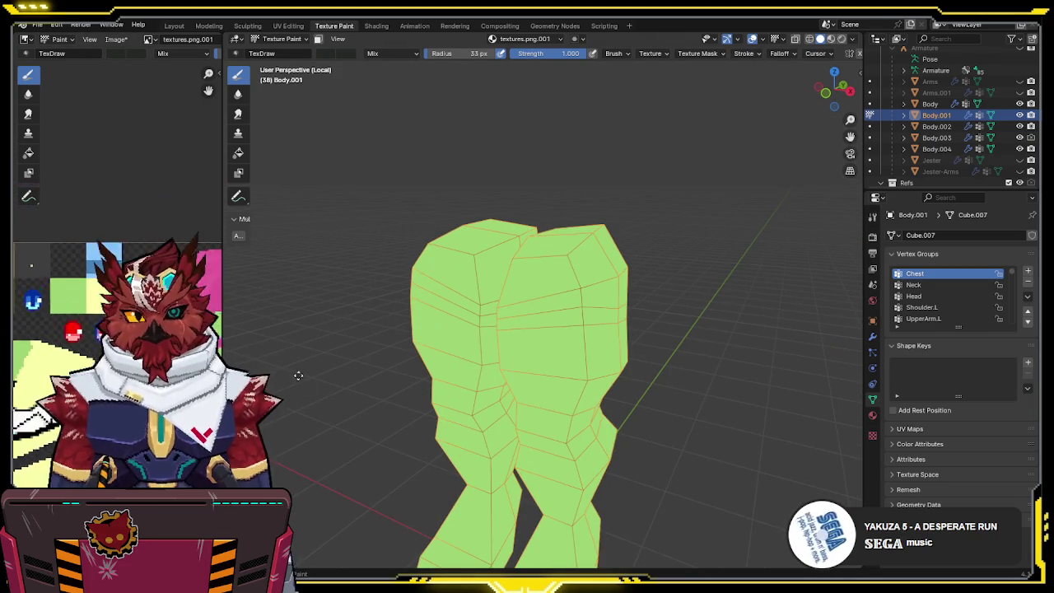
pyautogui.press('s')
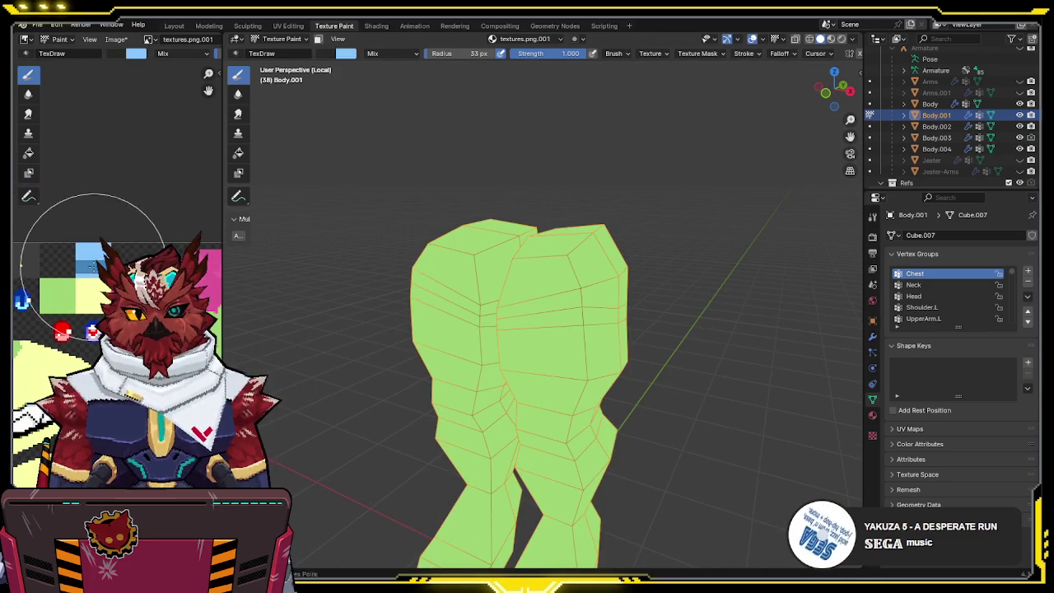
pyautogui.moveTo(564, 287); pyautogui.dragTo(572, 277, button='middle')
pyautogui.press('KP_1')
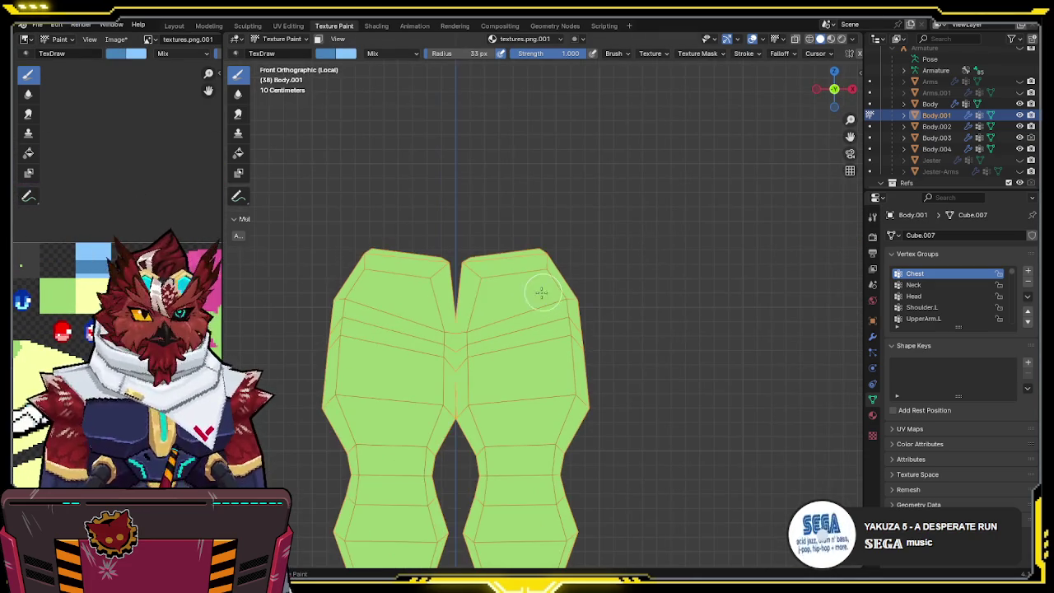
pyautogui.click(872, 335)
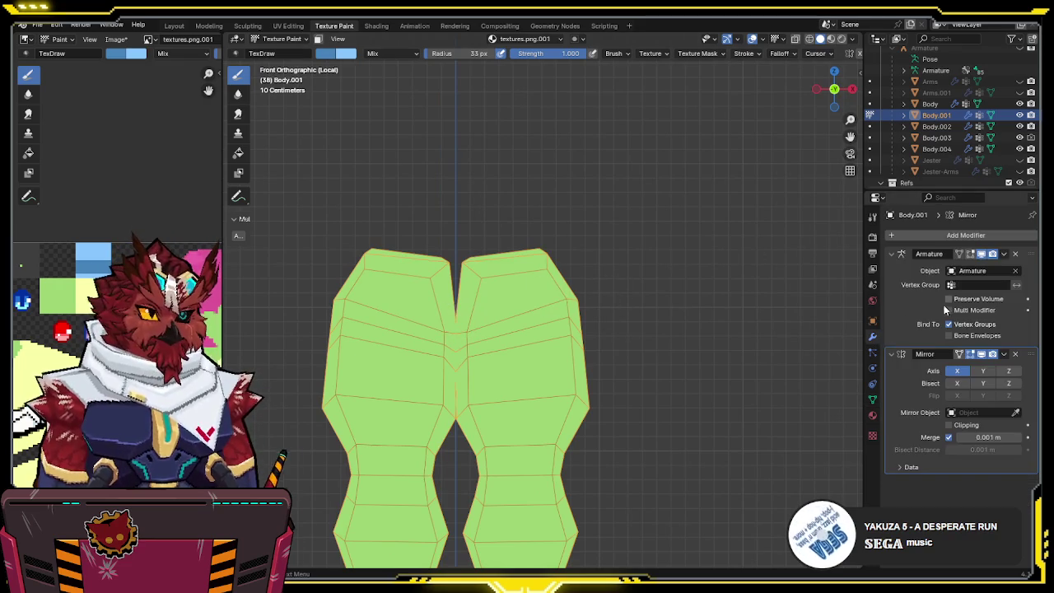
pyautogui.moveTo(1025, 354); pyautogui.dragTo(1025, 254)
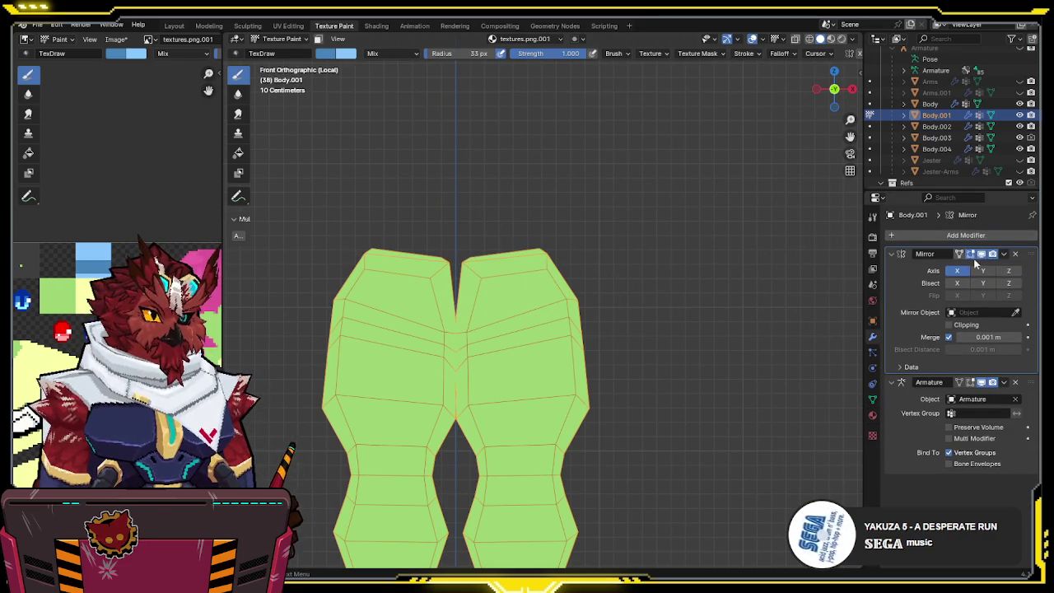
pyautogui.press('KP_Decimal')
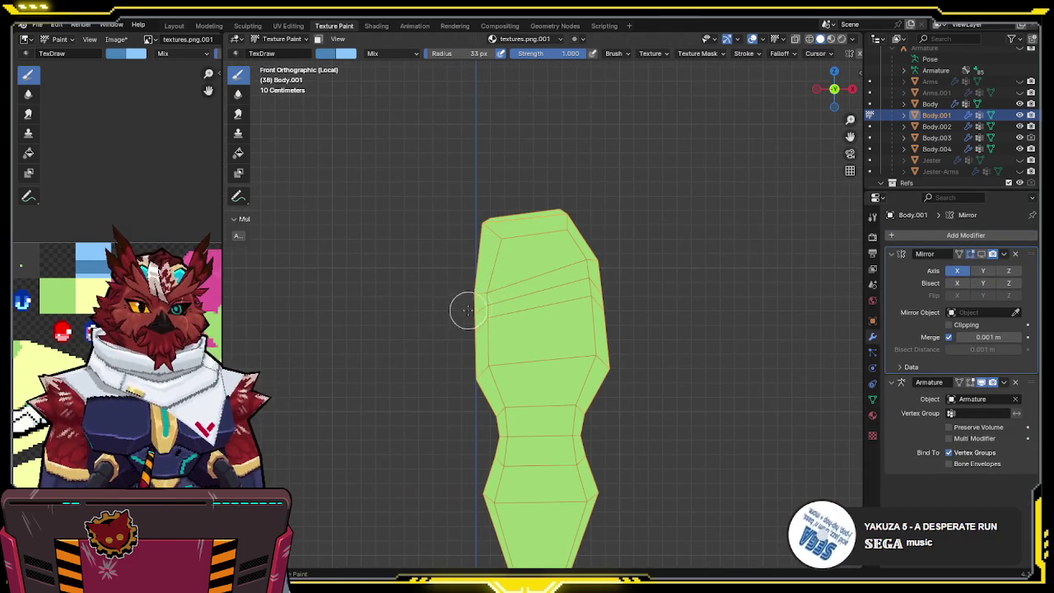
# - Paint blue across the top of Body.001, then enter Edit Mode to select that region
pyautogui.moveTo(452, 319)
pyautogui.mouseDown()
pyautogui.moveTo(588, 272)
pyautogui.moveTo(423, 299)
pyautogui.moveTo(588, 230)
pyautogui.moveTo(587, 198)
pyautogui.mouseUp()
pyautogui.moveTo(528, 269); pyautogui.dragTo(403, 329, button='middle')
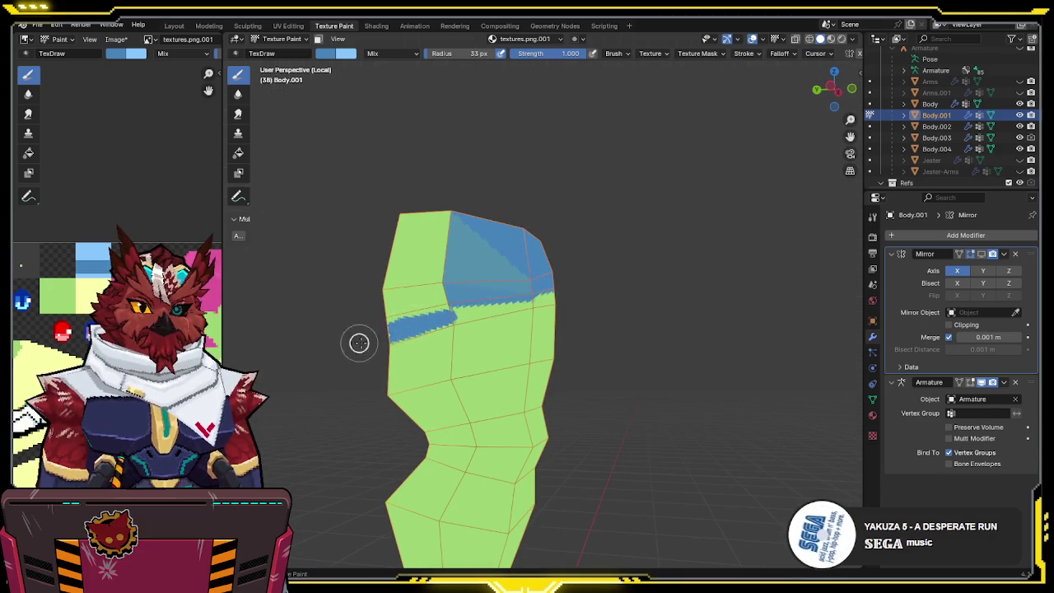
pyautogui.hotkey('ctrl', 'z')
pyautogui.press('Tab')
pyautogui.hotkey('alt', 'a')
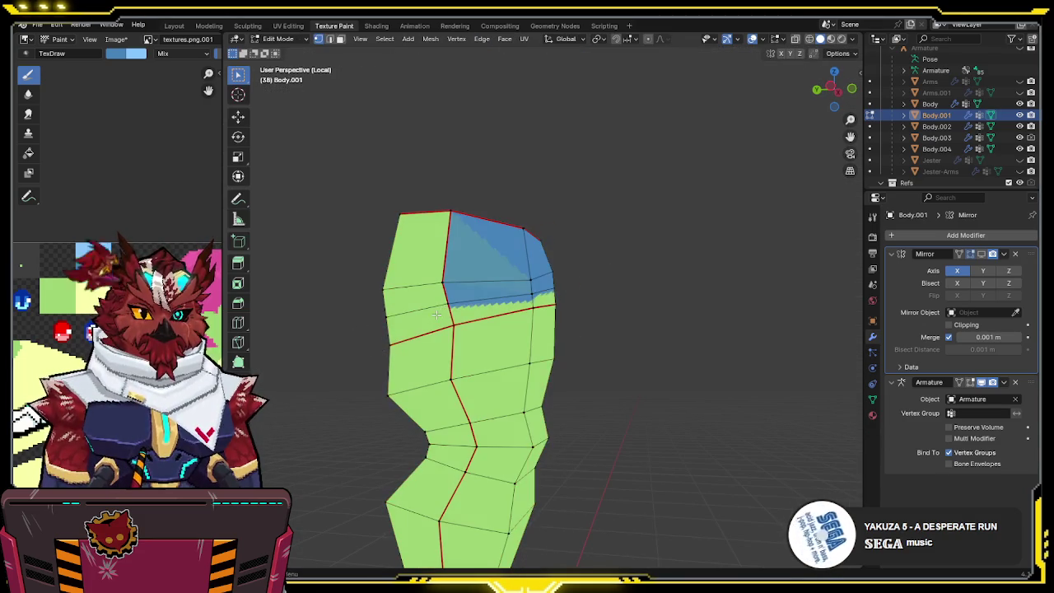
# - Select the seam-bounded top with L and paint it solid blue using face masking
pyautogui.press('l')
pyautogui.moveTo(498, 273)
pyautogui.mouseDown(button='middle')
pyautogui.moveTo(386, 318)
pyautogui.moveTo(464, 278)
pyautogui.mouseUp(button='middle')
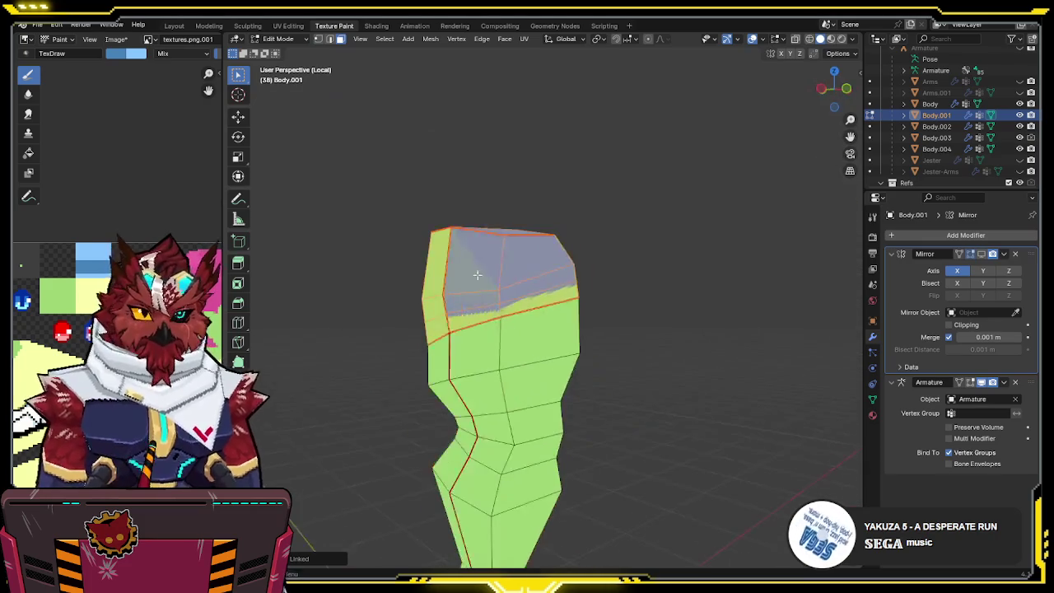
pyautogui.press('Tab')
pyautogui.moveTo(493, 280)
pyautogui.mouseDown()
pyautogui.moveTo(297, 316)
pyautogui.moveTo(393, 264)
pyautogui.mouseUp()
pyautogui.moveTo(548, 216)
pyautogui.mouseDown(button='middle')
pyautogui.moveTo(571, 238)
pyautogui.moveTo(590, 232)
pyautogui.moveTo(534, 369)
pyautogui.moveTo(489, 332)
pyautogui.moveTo(596, 239)
pyautogui.moveTo(576, 188)
pyautogui.moveTo(576, 330)
pyautogui.moveTo(527, 295)
pyautogui.moveTo(456, 272)
pyautogui.moveTo(508, 293)
pyautogui.mouseUp(button='middle')
pyautogui.moveTo(509, 221)
pyautogui.mouseDown(button='middle')
pyautogui.moveTo(513, 238)
pyautogui.moveTo(608, 239)
pyautogui.moveTo(588, 221)
pyautogui.moveTo(585, 294)
pyautogui.mouseUp(button='middle')
# - Paint a lighter blue trim band around the bottom edge of the shorts
pyautogui.scroll(3, 513, 237)
pyautogui.scroll(2, 588, 221)
pyautogui.scroll(2, 609, 245)
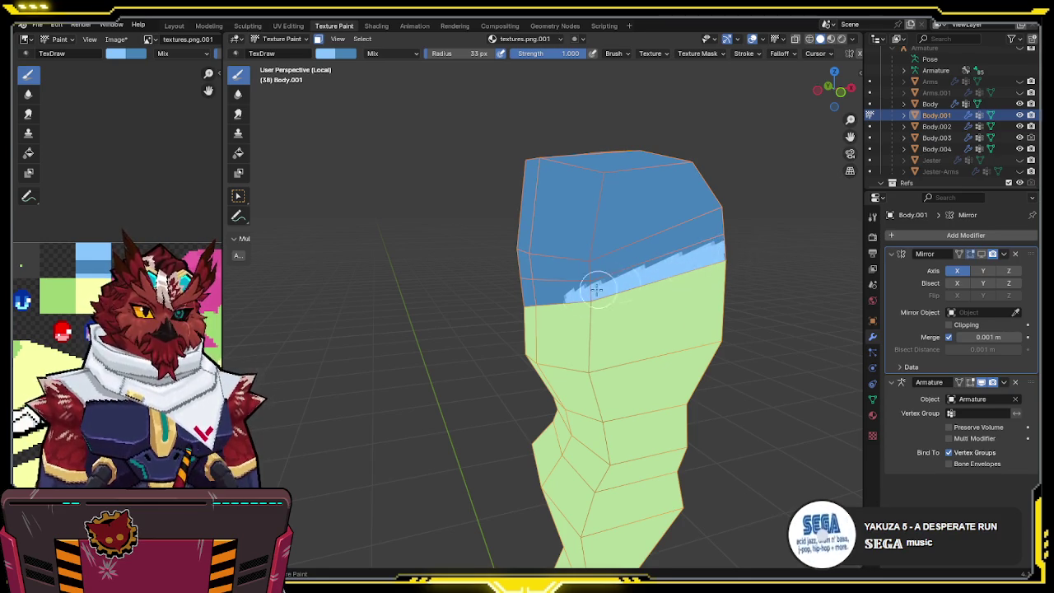
pyautogui.moveTo(596, 289); pyautogui.dragTo(651, 282, button='middle')
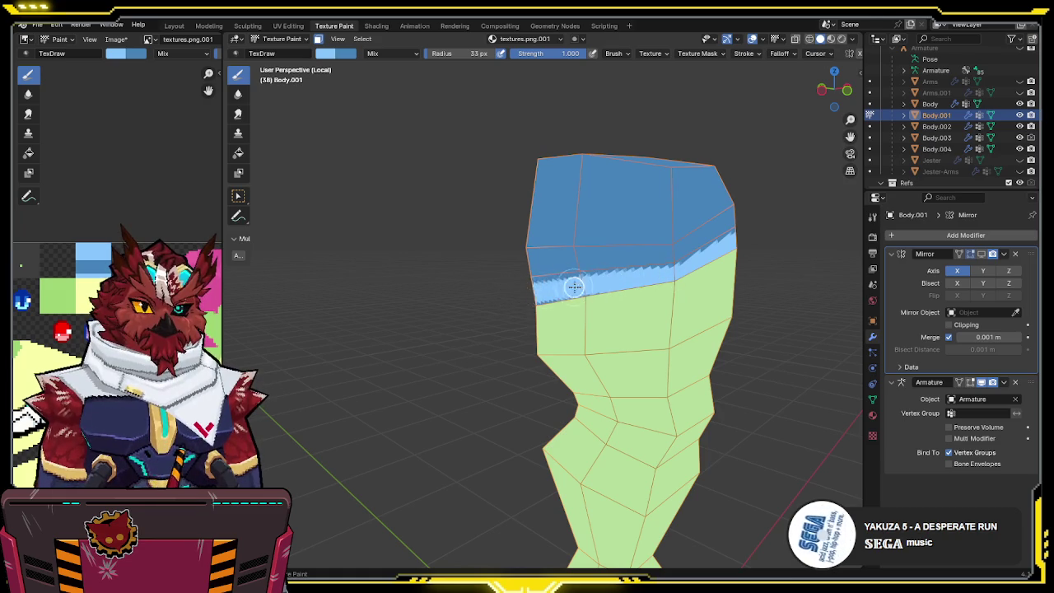
pyautogui.moveTo(631, 277); pyautogui.dragTo(518, 274, button='middle')
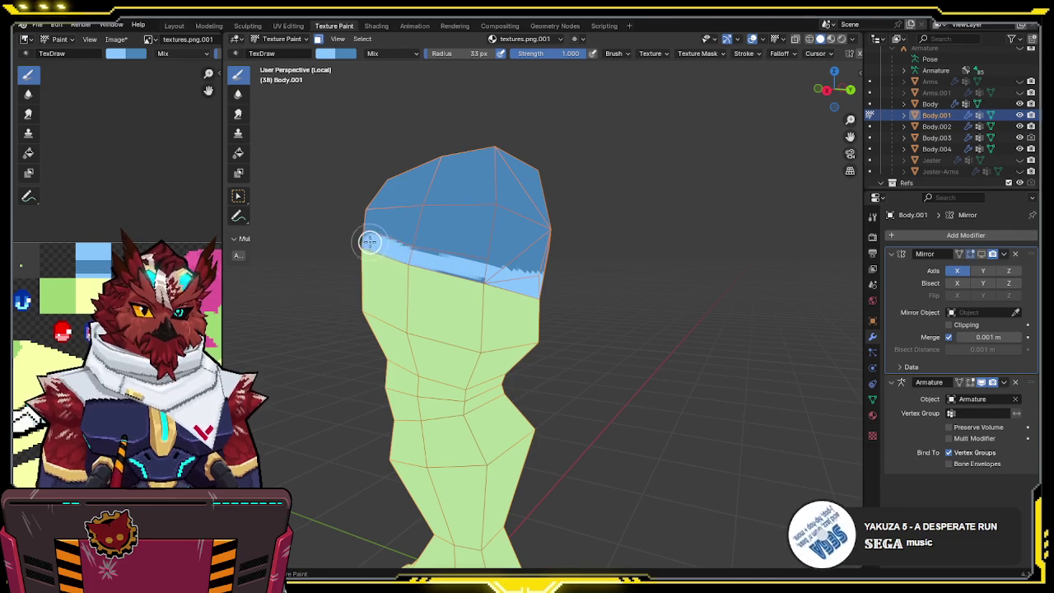
pyautogui.moveTo(509, 288)
pyautogui.mouseDown(button='middle')
pyautogui.moveTo(558, 259)
pyautogui.moveTo(603, 262)
pyautogui.mouseUp(button='middle')
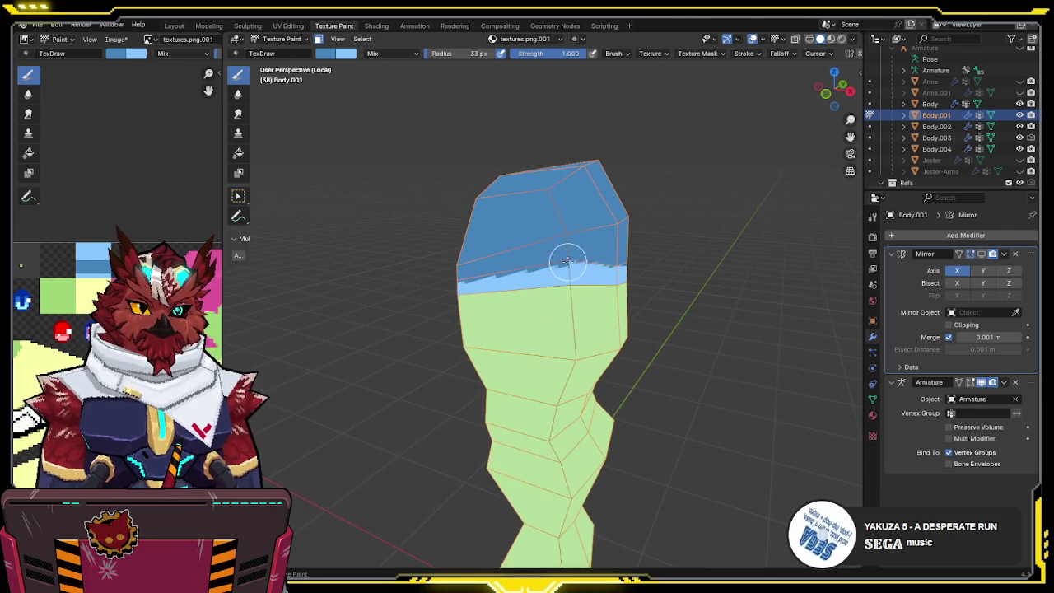
# - Exit local view to see the whole painted character and make the torso active
pyautogui.press('KP_Divide')
pyautogui.moveTo(594, 250)
pyautogui.mouseDown(button='middle')
pyautogui.moveTo(625, 230)
pyautogui.moveTo(706, 215)
pyautogui.moveTo(613, 235)
pyautogui.moveTo(821, 264)
pyautogui.moveTo(693, 255)
pyautogui.moveTo(620, 284)
pyautogui.moveTo(496, 259)
pyautogui.mouseUp(button='middle')
pyautogui.hotkey('shift', 'alt', 'z')
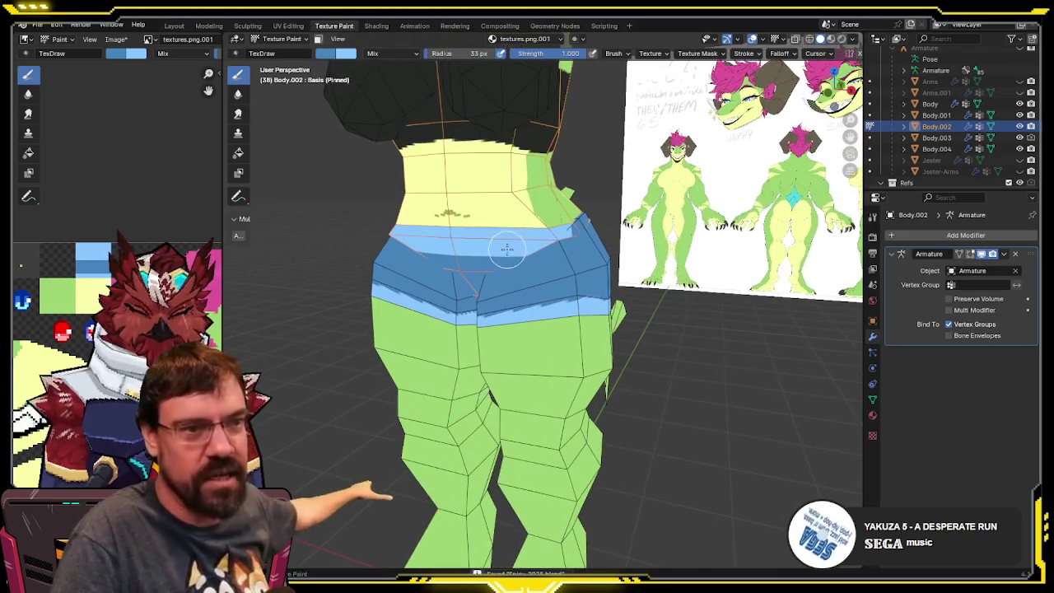
# - Isolate torso Body.002, select its lower seam-bounded section in Edit Mode, then open UV Editing
pyautogui.press('KP_Divide')
pyautogui.moveTo(482, 241)
pyautogui.mouseDown(button='middle')
pyautogui.moveTo(516, 237)
pyautogui.moveTo(477, 242)
pyautogui.mouseUp(button='middle')
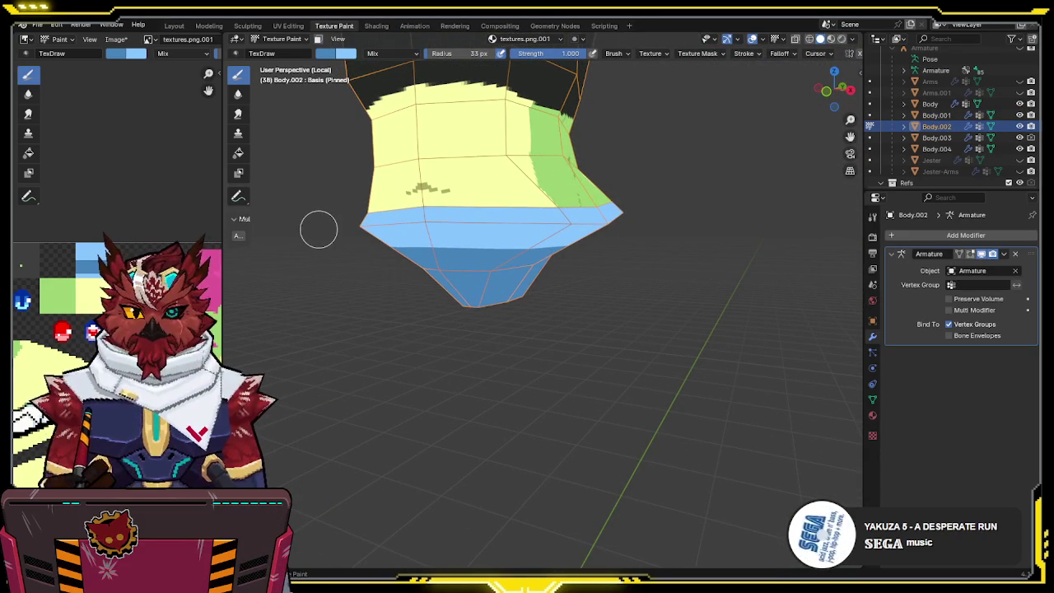
pyautogui.moveTo(492, 253); pyautogui.dragTo(567, 288, button='middle')
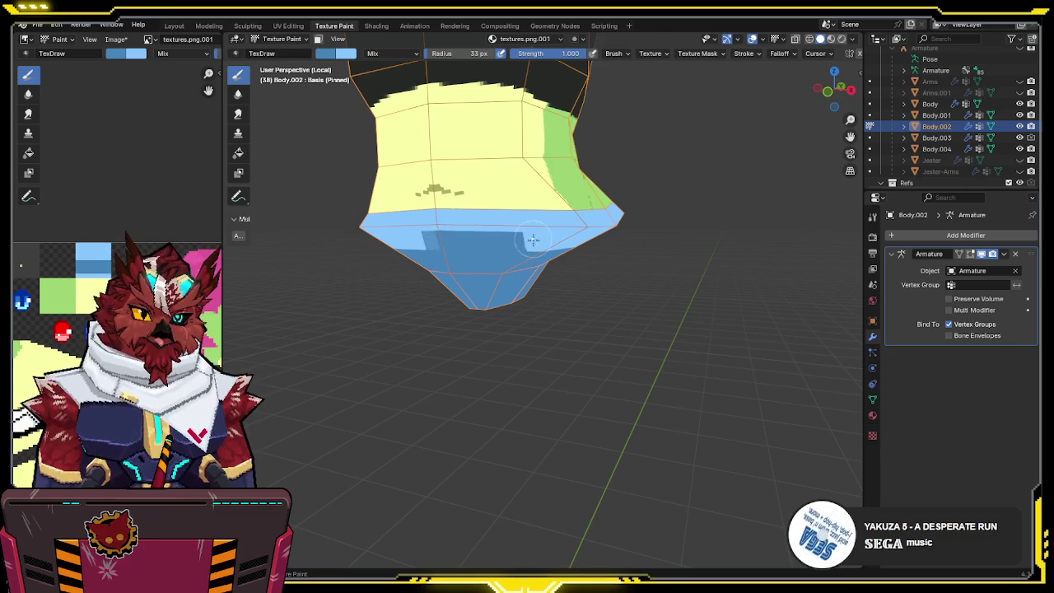
pyautogui.press('Tab')
pyautogui.moveTo(538, 245)
pyautogui.mouseDown(button='middle')
pyautogui.moveTo(508, 251)
pyautogui.moveTo(416, 227)
pyautogui.moveTo(498, 220)
pyautogui.mouseUp(button='middle')
pyautogui.press('l')
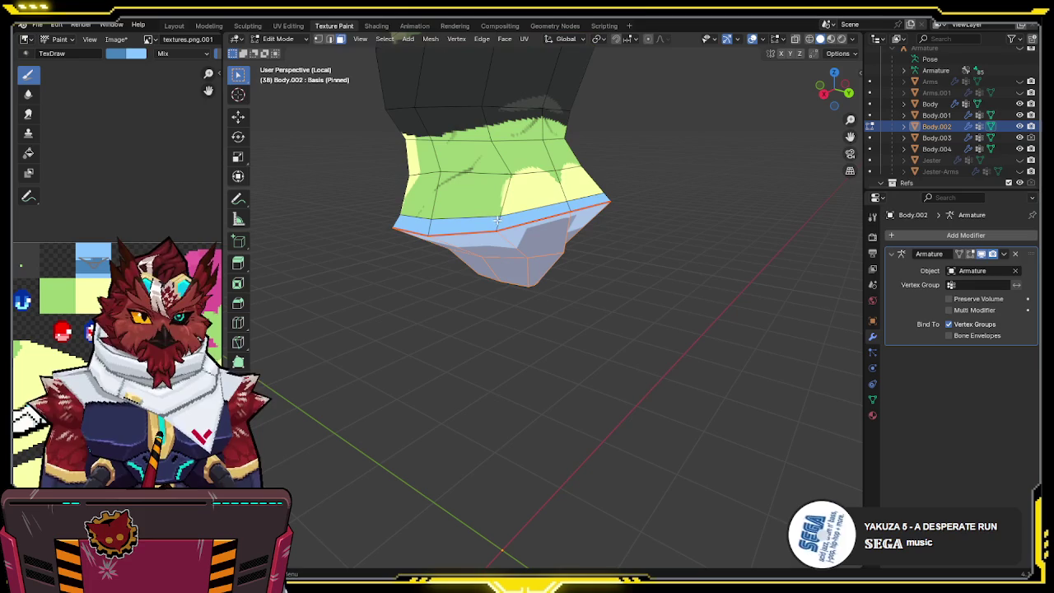
pyautogui.moveTo(623, 194); pyautogui.dragTo(558, 182, button='middle')
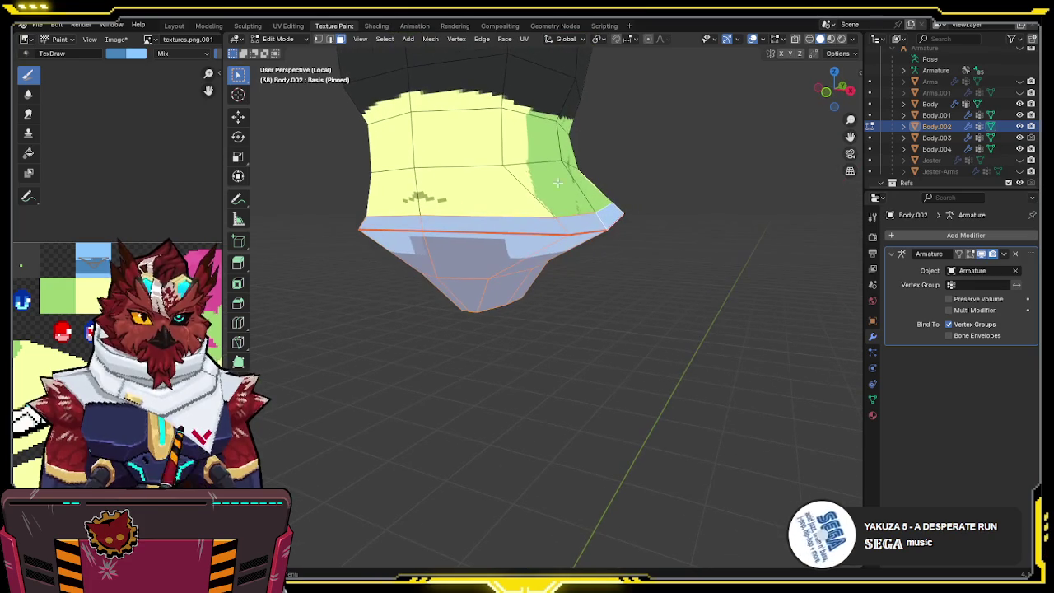
pyautogui.hotkey('ctrl', 'pageup')
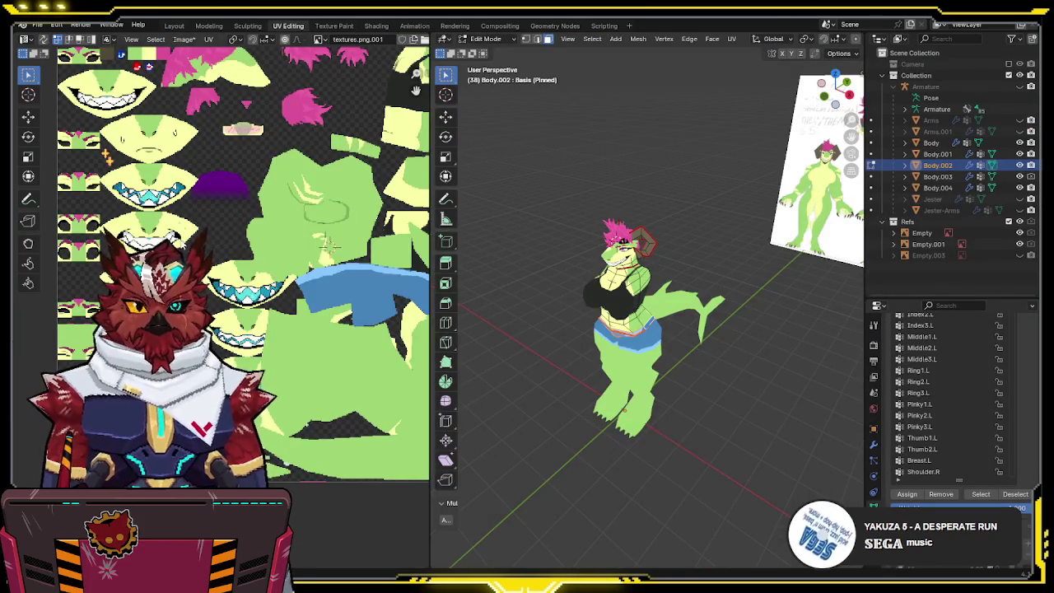
# - Isolate Body.002 in local view
pyautogui.scroll(-4, 245, 210)
pyautogui.scroll(-2, 244, 210)
pyautogui.scroll(5, 275, 206)
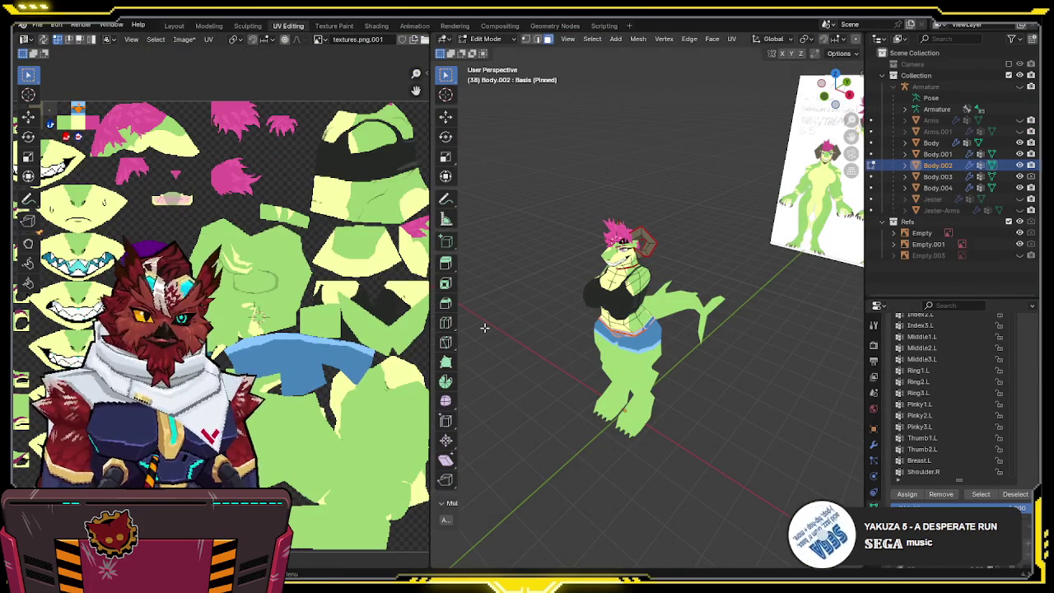
pyautogui.press('KP_Divide')
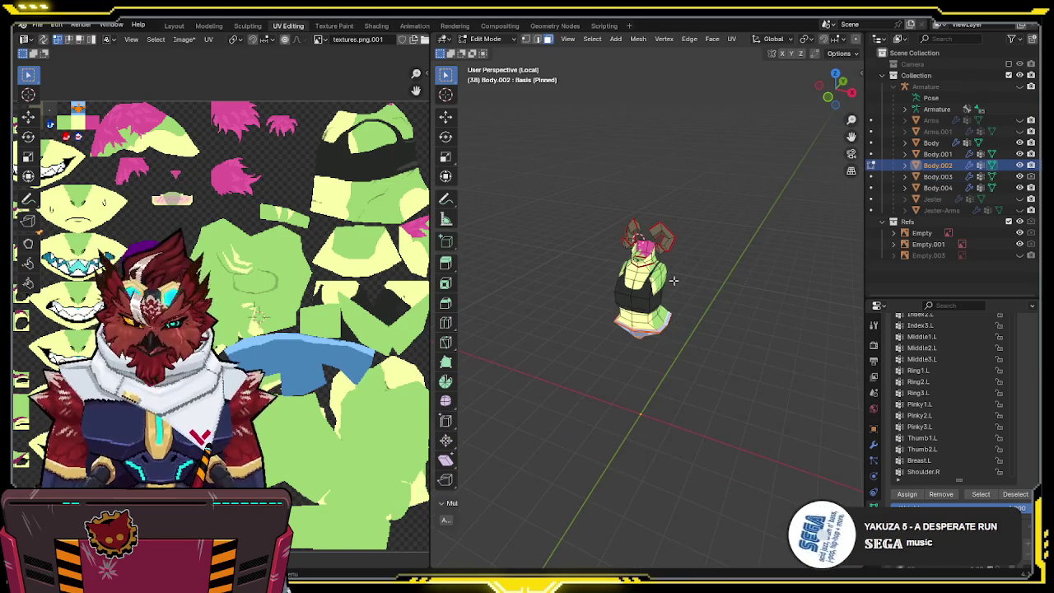
pyautogui.scroll(7, 673, 280)
pyautogui.scroll(-1, 676, 255)
pyautogui.scroll(-1, 678, 249)
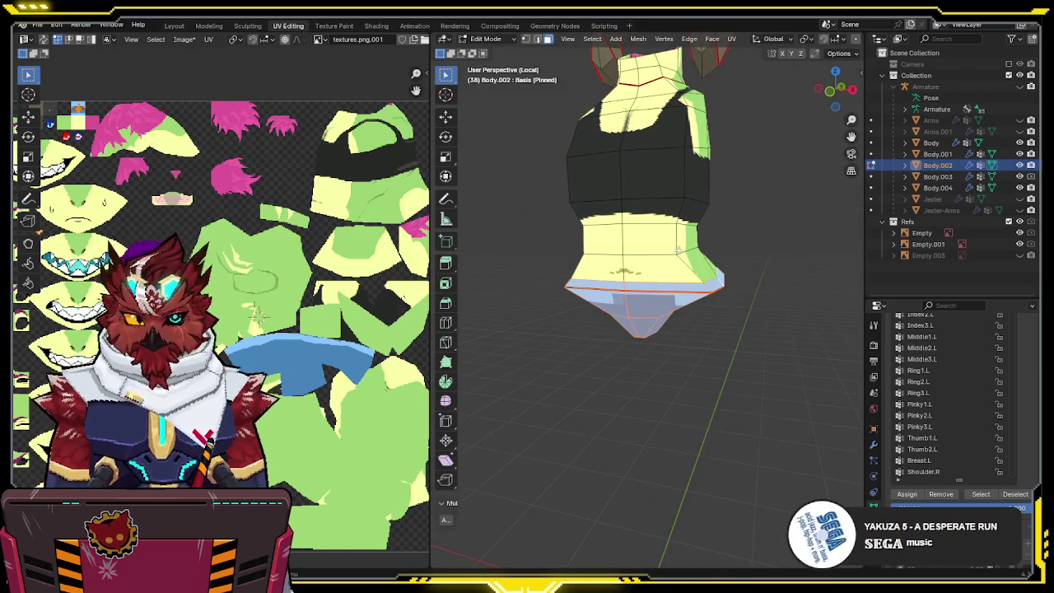
# - Try unwrapping the selected faces, then undo it and clear the selection
pyautogui.press('u')
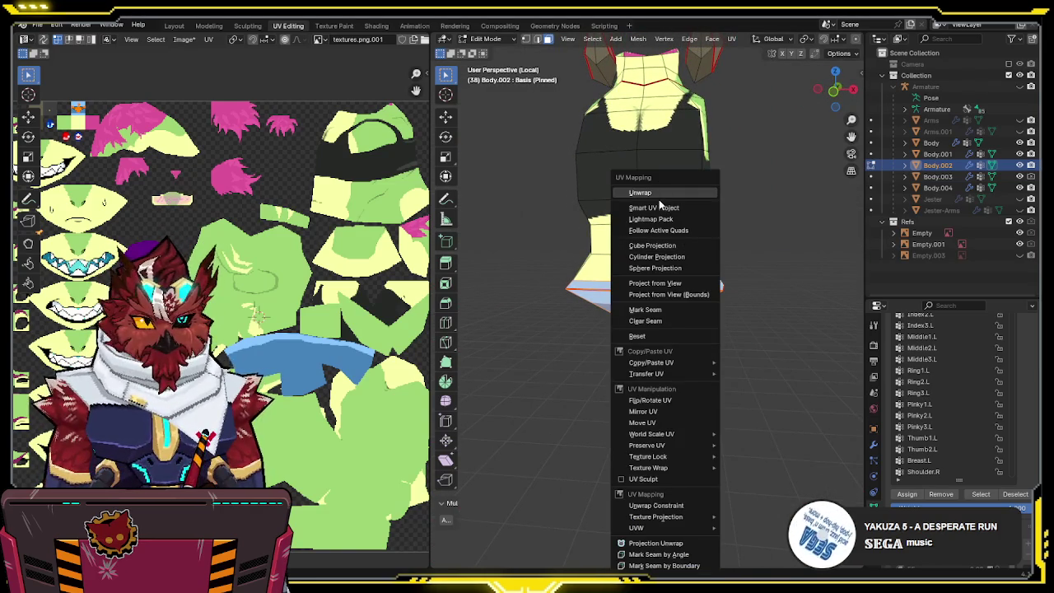
pyautogui.click(659, 194)
pyautogui.scroll(-5, 222, 305)
pyautogui.scroll(4, 222, 305)
pyautogui.moveTo(709, 279)
pyautogui.mouseDown(button='middle')
pyautogui.moveTo(705, 231)
pyautogui.moveTo(634, 288)
pyautogui.mouseUp(button='middle')
pyautogui.hotkey('ctrl', 'z')
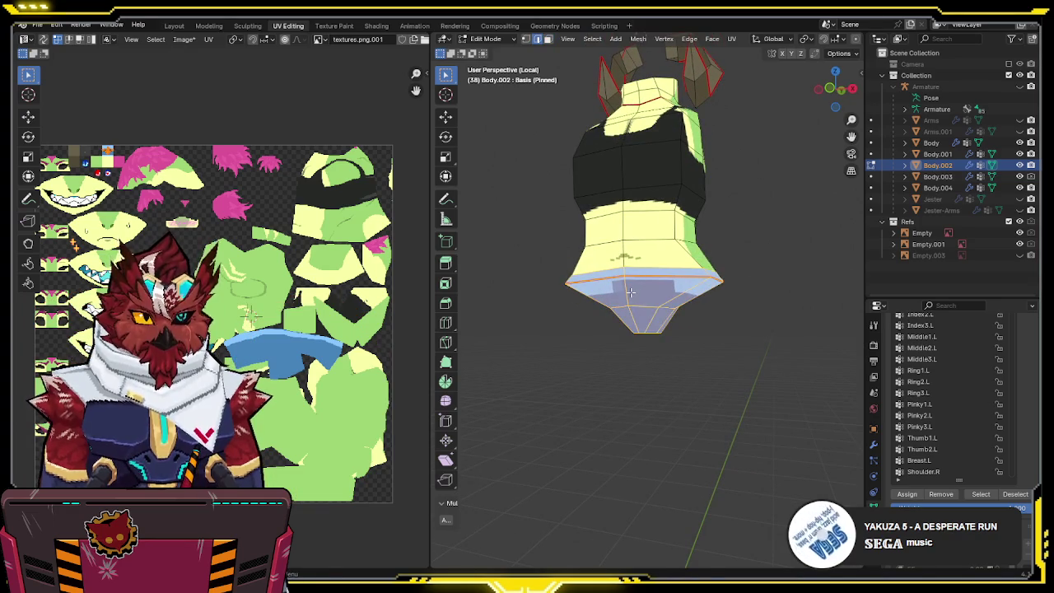
pyautogui.hotkey('alt', 'a')
# - Clear the waist seam and mark new seams along the blue area's top edge and a vertical edge path
pyautogui.moveTo(736, 259); pyautogui.dragTo(661, 276, button='middle')
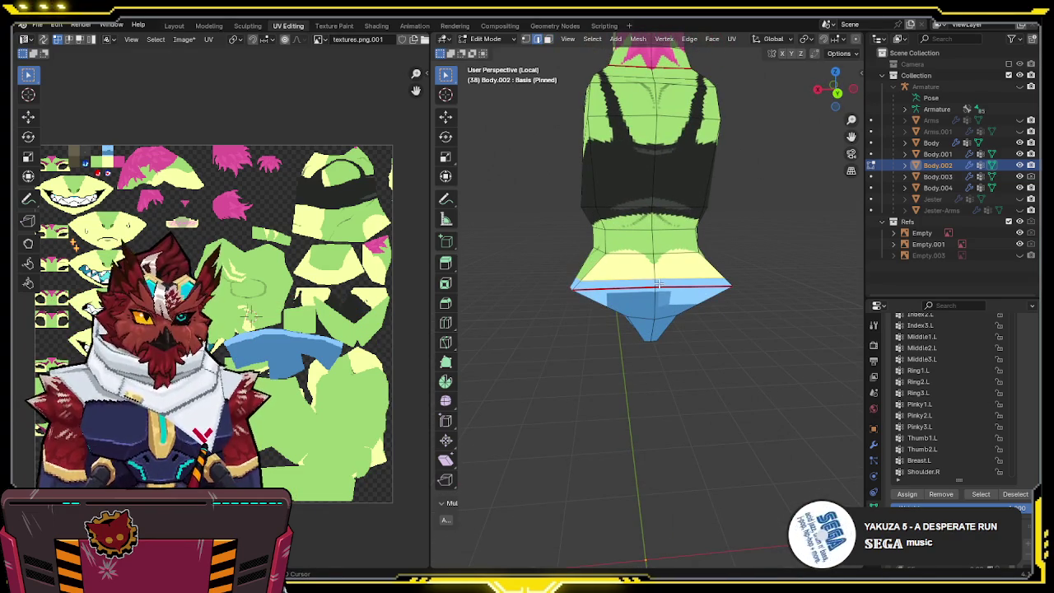
pyautogui.moveTo(651, 290); pyautogui.dragTo(734, 285, button='middle')
pyautogui.press('q')
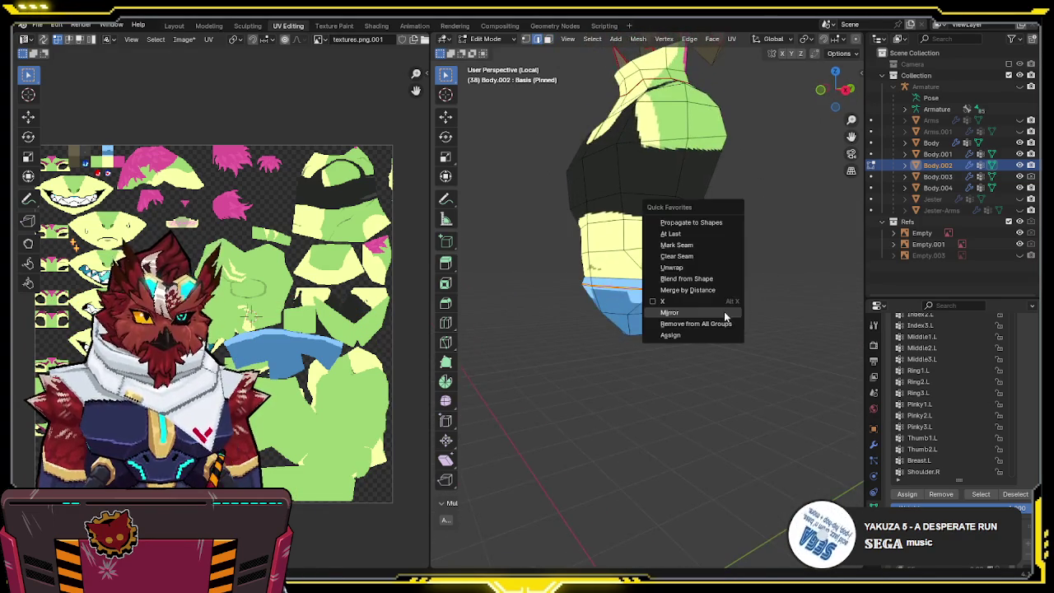
pyautogui.click(707, 260)
pyautogui.press('q')
pyautogui.click(619, 268)
pyautogui.moveTo(618, 269); pyautogui.dragTo(650, 267, button='middle')
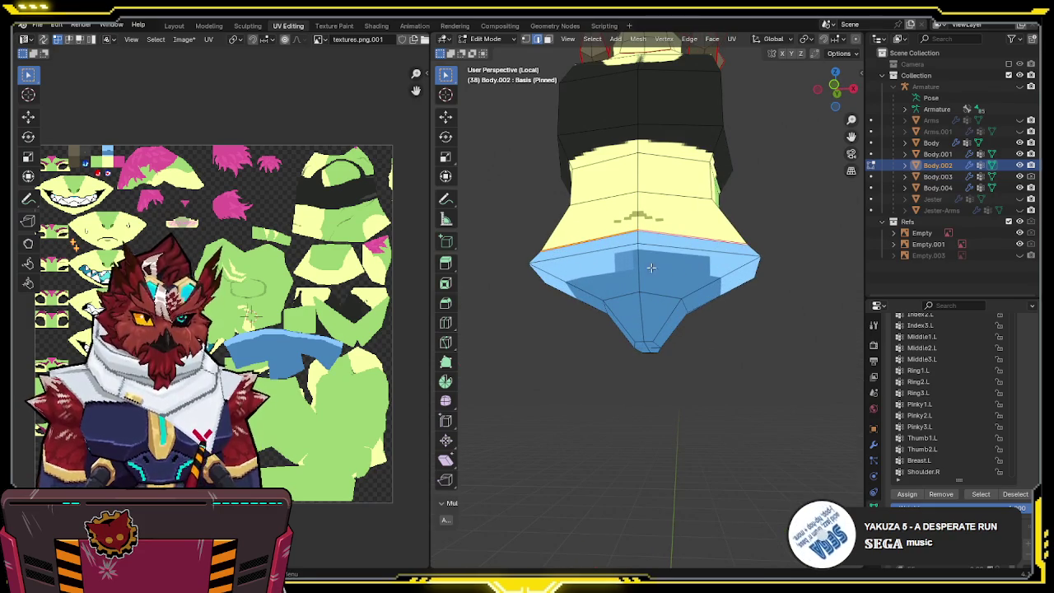
pyautogui.moveTo(648, 312); pyautogui.dragTo(684, 286, button='middle')
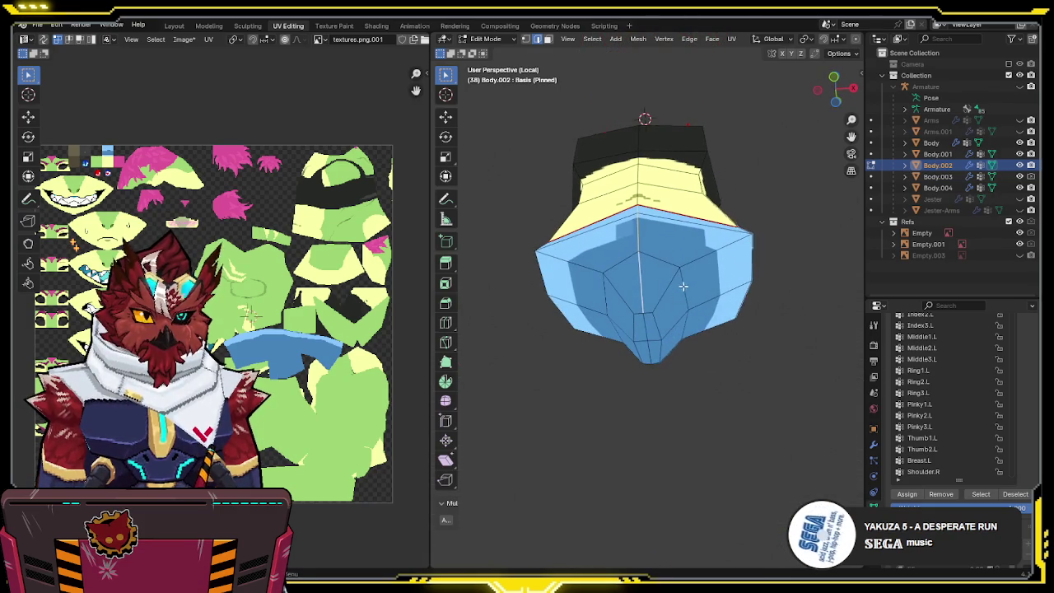
pyautogui.moveTo(686, 355); pyautogui.dragTo(639, 331, button='middle')
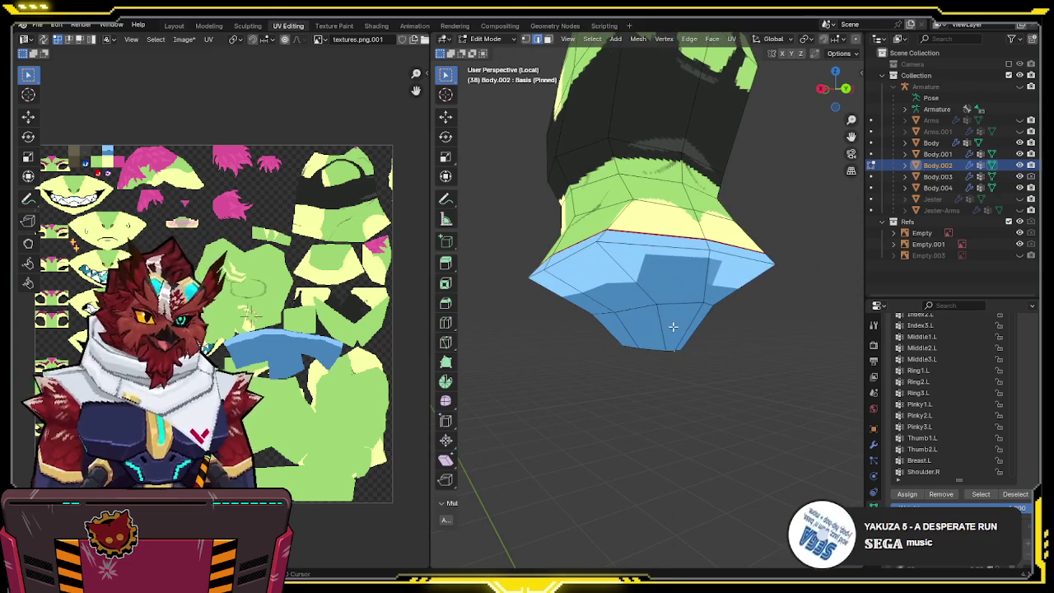
pyautogui.press('q')
pyautogui.click(707, 244)
pyautogui.moveTo(707, 244)
pyautogui.mouseDown(button='middle')
pyautogui.moveTo(685, 296)
pyautogui.moveTo(744, 235)
pyautogui.moveTo(656, 344)
pyautogui.moveTo(604, 311)
pyautogui.mouseUp(button='middle')
# - Select the seam-bounded hip island, hide the rest, and unwrap it
pyautogui.hotkey('ctrl', 'l')
pyautogui.hotkey('shift', 'h')
pyautogui.keyDown('alt'); pyautogui.click(604, 311); pyautogui.keyUp('alt')
pyautogui.hotkey('alt', 'a')
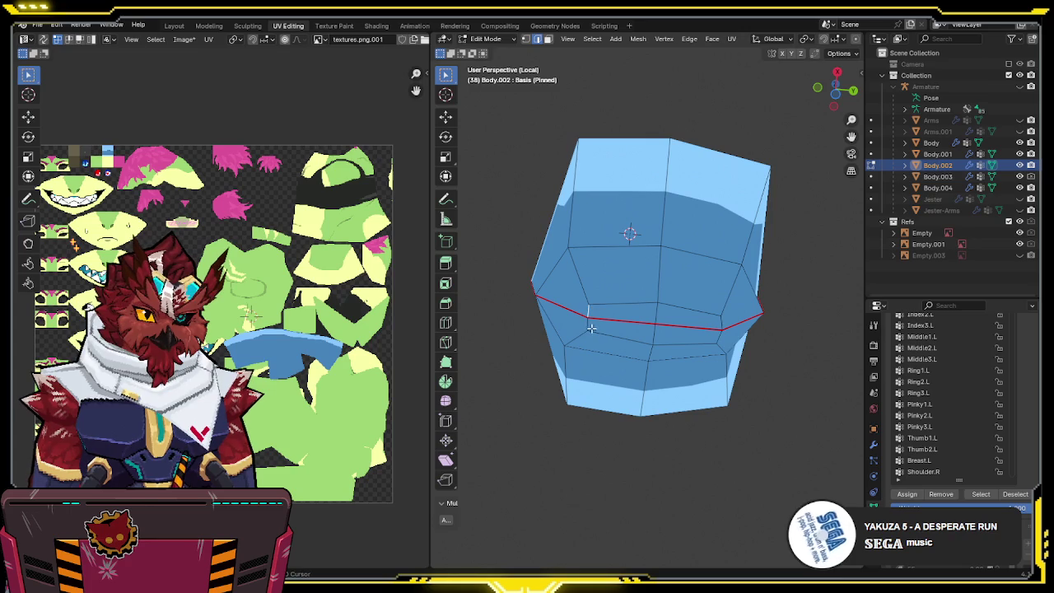
pyautogui.rightClick(721, 324)
pyautogui.moveTo(721, 324)
pyautogui.mouseDown(button='middle')
pyautogui.moveTo(684, 305)
pyautogui.moveTo(721, 332)
pyautogui.mouseUp(button='middle')
pyautogui.press('l')
pyautogui.press('u')
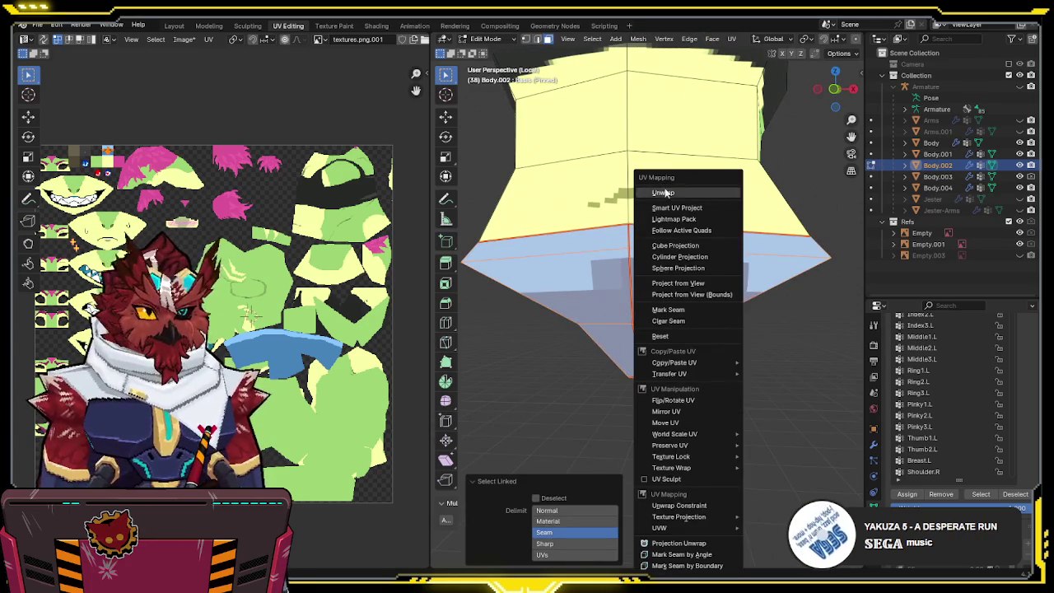
pyautogui.click(665, 192)
# - Select the new hip UV island and shrink it in the UV editor
pyautogui.moveTo(322, 298); pyautogui.dragTo(333, 251, button='middle')
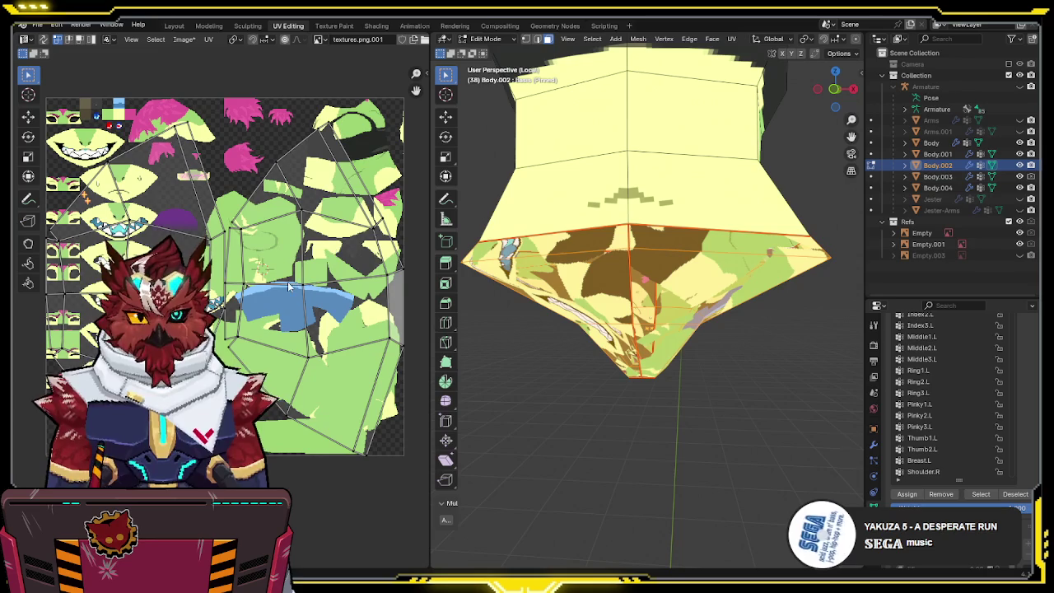
pyautogui.press('a')
pyautogui.hotkey('shift', 's')
pyautogui.press('Escape')
pyautogui.hotkey('alt', 'a')
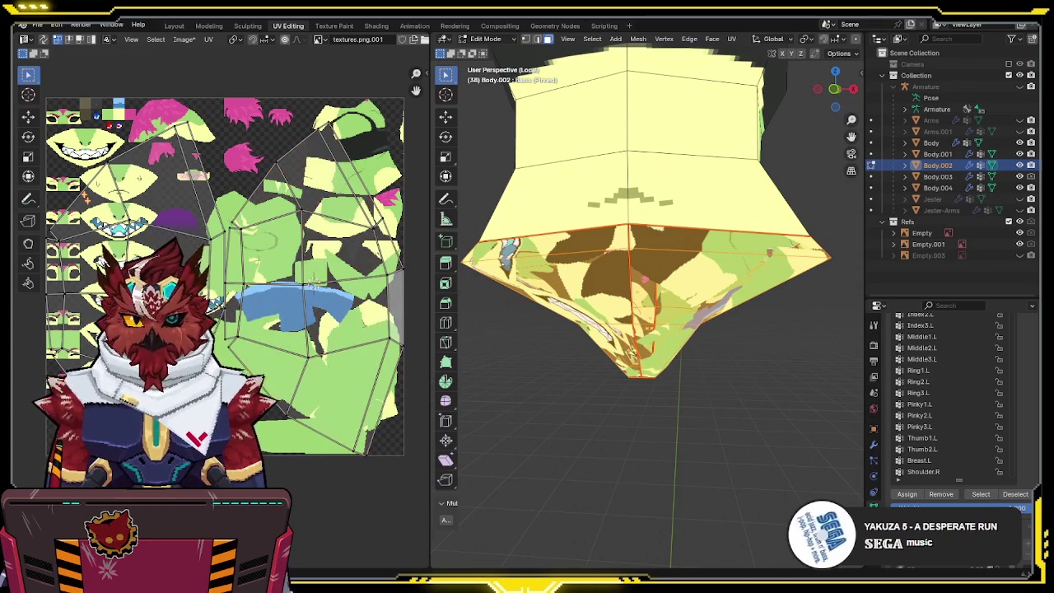
pyautogui.press('l')
pyautogui.press('r')
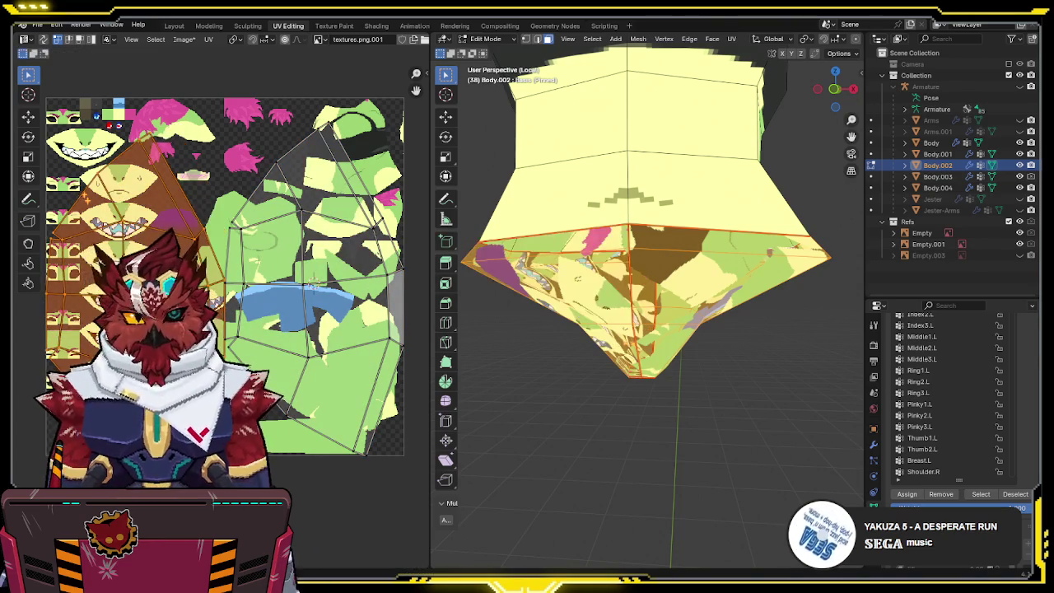
pyautogui.press('Escape')
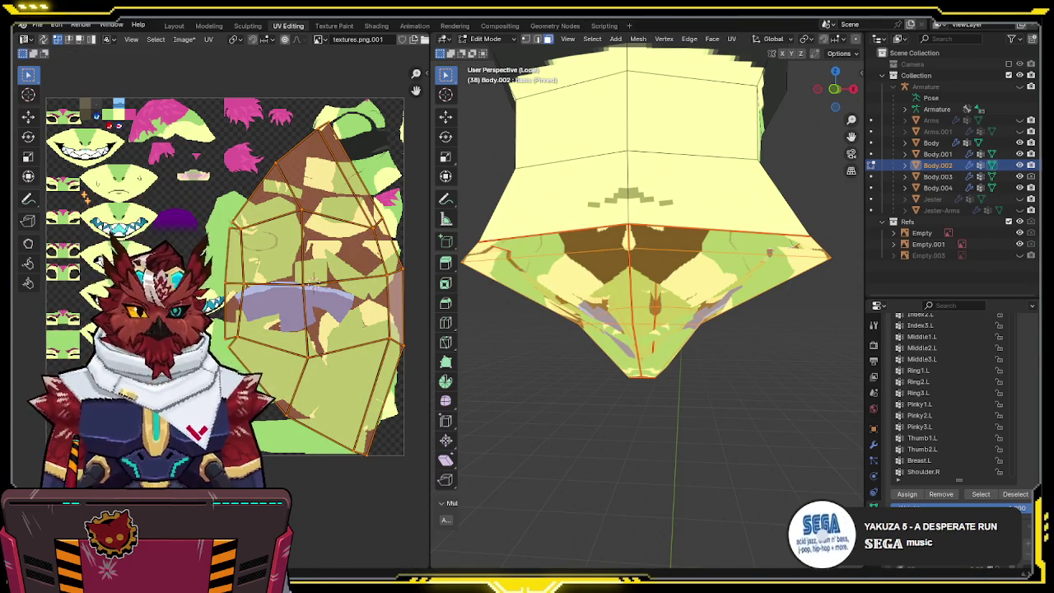
pyautogui.click(246, 282)
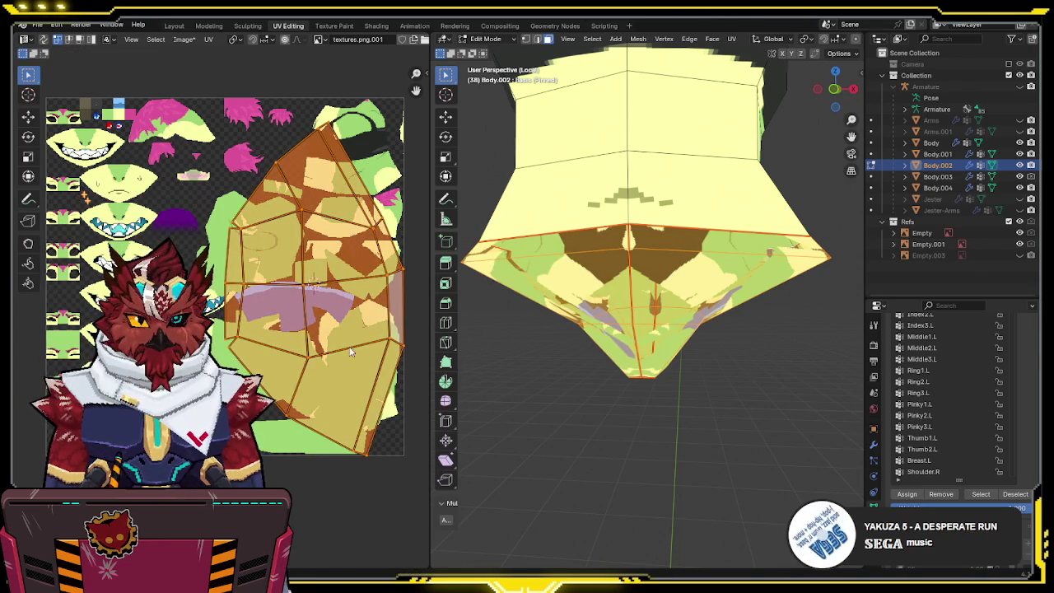
pyautogui.press('s')
# - Rescale the hip island with Texel Density and move it into its texture spot
pyautogui.press('n')
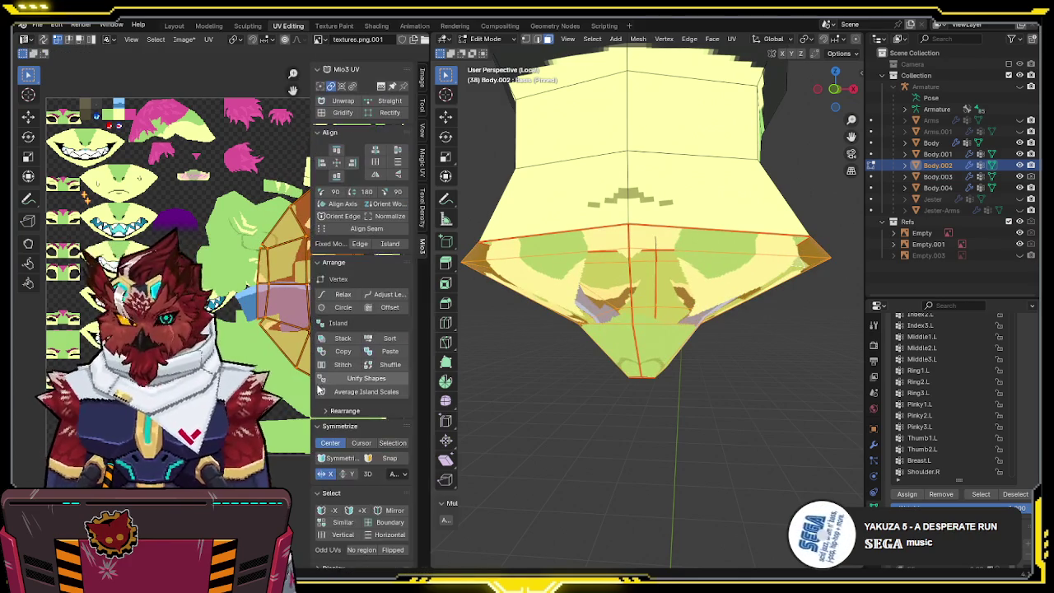
pyautogui.click(423, 219)
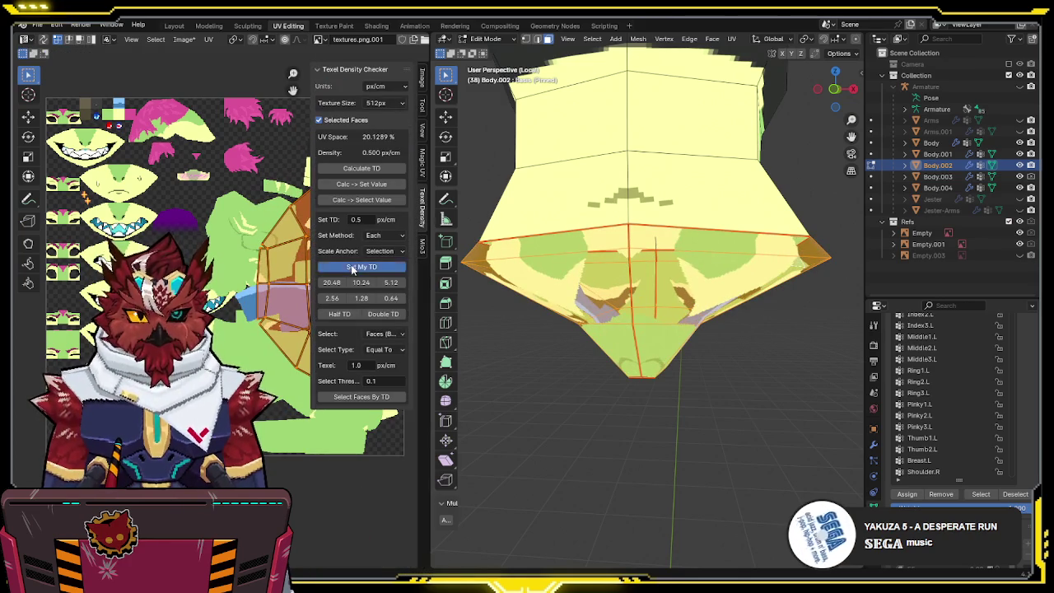
pyautogui.click(360, 266)
pyautogui.press('n')
pyautogui.press('g')
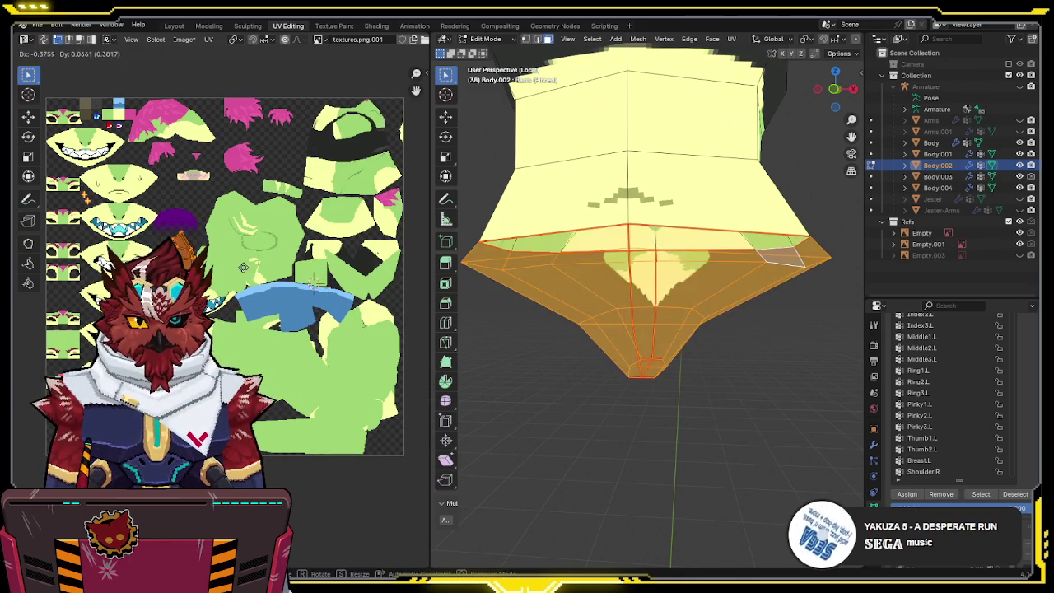
pyautogui.click(115, 237)
# - Preview the texture on the body, reposition the hip island, and switch to Texture Paint
pyautogui.press('Tab')
pyautogui.scroll(-3, 791, 268)
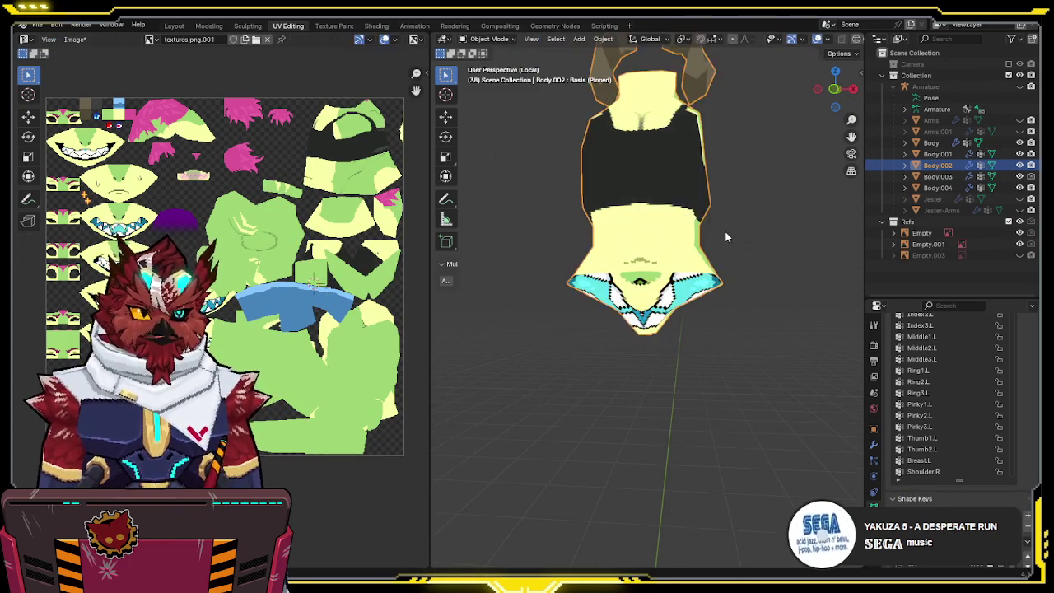
pyautogui.moveTo(790, 268); pyautogui.dragTo(694, 259, button='middle')
pyautogui.press('Tab')
pyautogui.scroll(2, 272, 294)
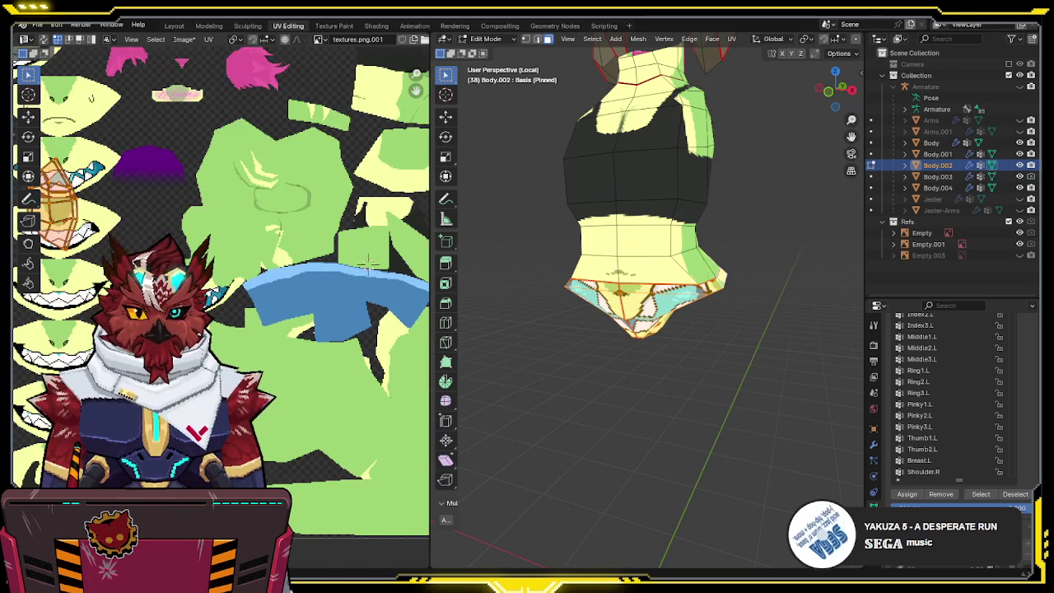
pyautogui.press('g')
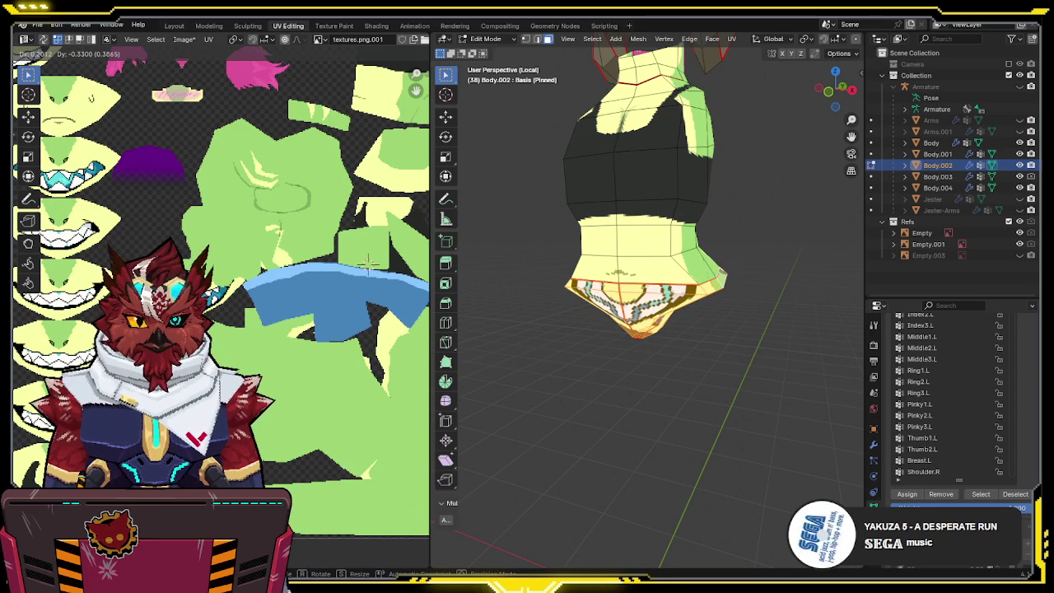
pyautogui.click(370, 263)
pyautogui.click(333, 26)
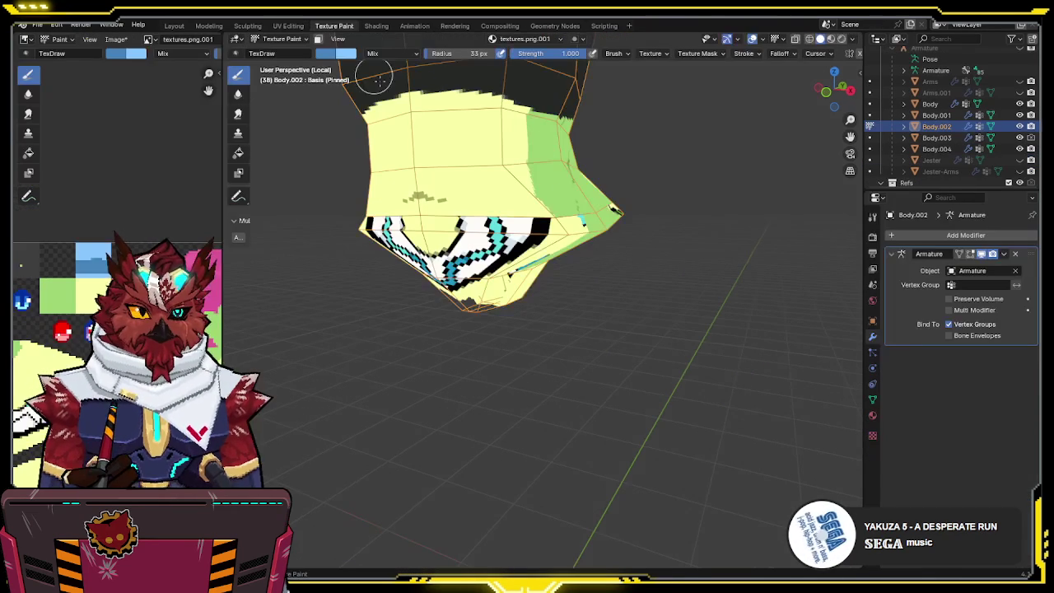
# - With face-select masking on, paint the hips dark blue
pyautogui.click(317, 39)
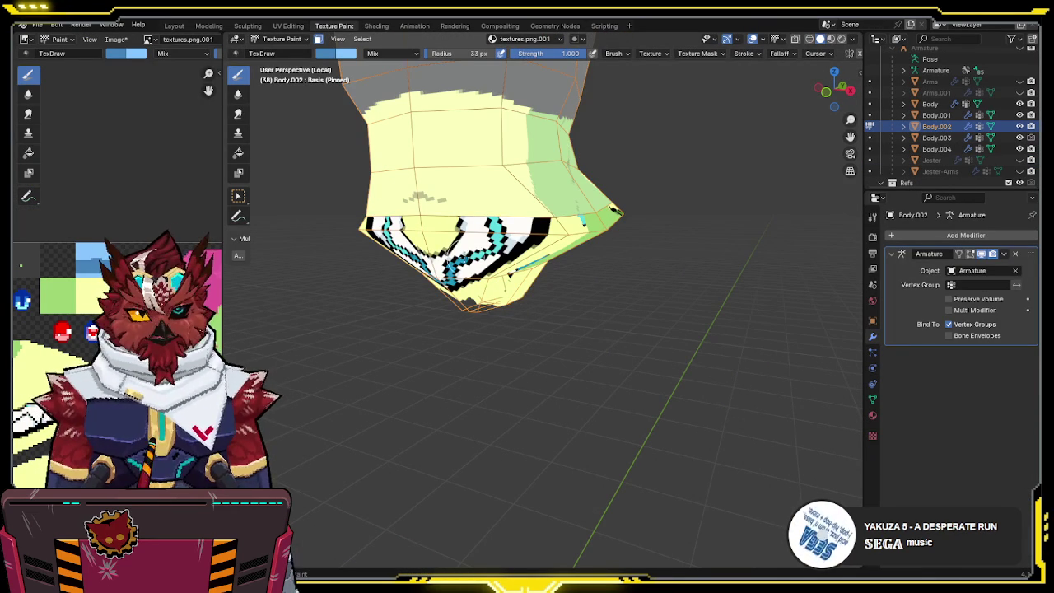
pyautogui.moveTo(494, 226)
pyautogui.mouseDown()
pyautogui.moveTo(400, 267)
pyautogui.moveTo(486, 247)
pyautogui.mouseUp()
pyautogui.moveTo(486, 247); pyautogui.dragTo(444, 255, button='middle')
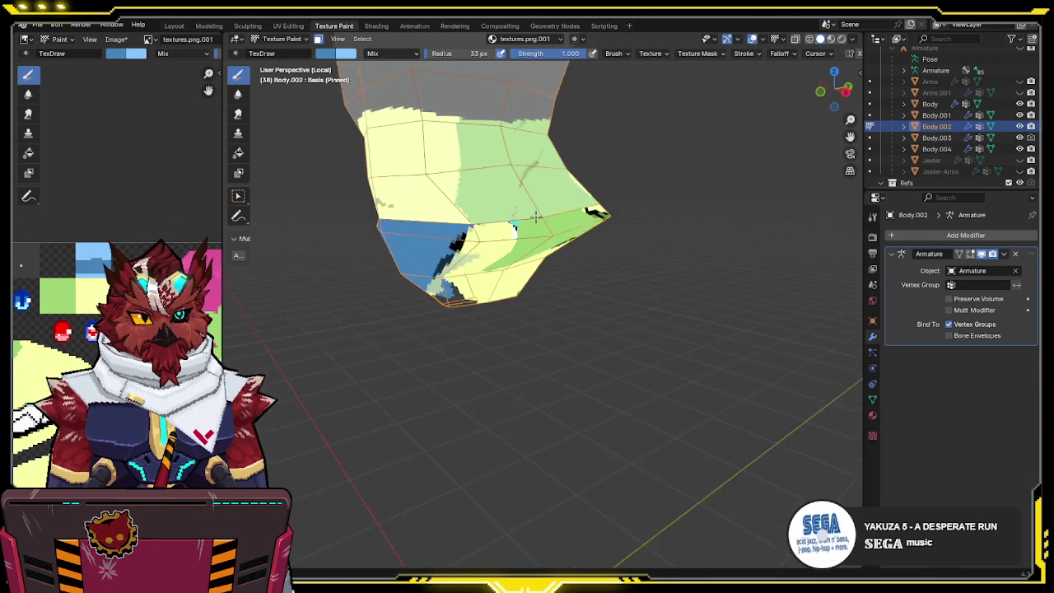
pyautogui.moveTo(428, 271)
pyautogui.mouseDown()
pyautogui.moveTo(457, 241)
pyautogui.moveTo(516, 277)
pyautogui.moveTo(452, 258)
pyautogui.moveTo(499, 129)
pyautogui.moveTo(510, 174)
pyautogui.mouseUp()
pyautogui.moveTo(510, 175); pyautogui.dragTo(447, 228, button='middle')
pyautogui.moveTo(447, 228)
pyautogui.mouseDown()
pyautogui.moveTo(585, 214)
pyautogui.moveTo(551, 228)
pyautogui.mouseUp()
pyautogui.moveTo(550, 228)
pyautogui.mouseDown(button='middle')
pyautogui.moveTo(492, 207)
pyautogui.moveTo(548, 216)
pyautogui.moveTo(540, 266)
pyautogui.mouseUp(button='middle')
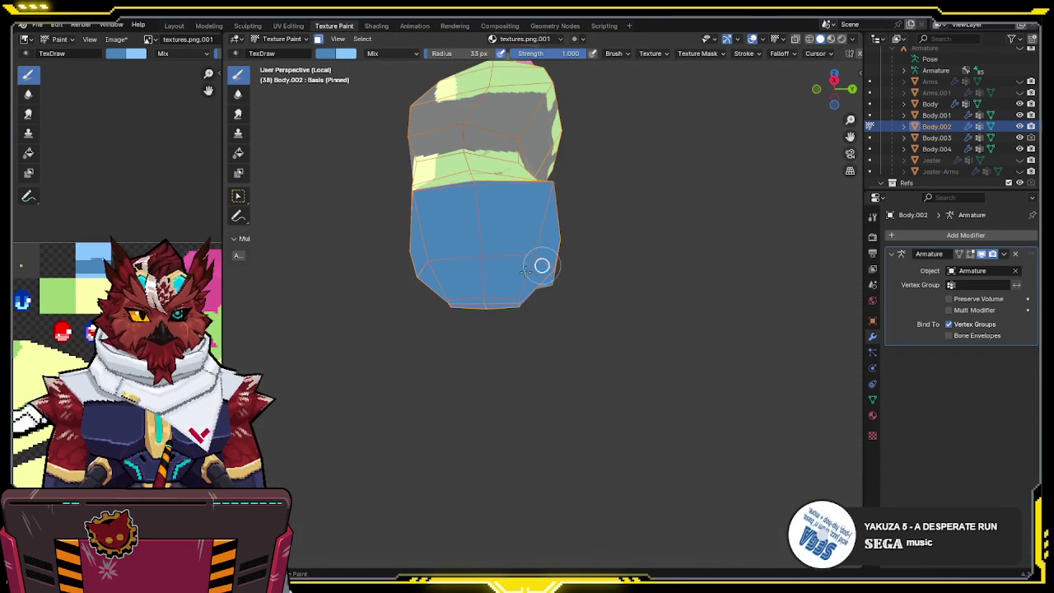
pyautogui.moveTo(598, 283)
pyautogui.mouseDown(button='middle')
pyautogui.moveTo(550, 238)
pyautogui.moveTo(588, 258)
pyautogui.moveTo(526, 213)
pyautogui.mouseUp(button='middle')
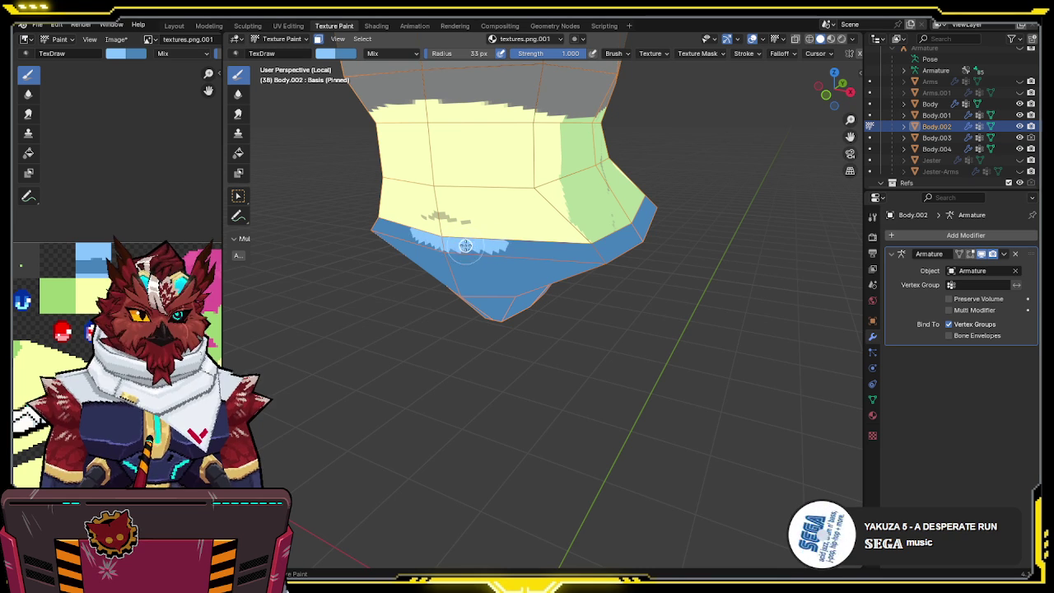
# - Paint a light-blue band along the shorts' top edge and orbit to review it
pyautogui.moveTo(513, 248)
pyautogui.mouseDown()
pyautogui.moveTo(564, 247)
pyautogui.moveTo(486, 235)
pyautogui.mouseUp()
pyautogui.moveTo(487, 236); pyautogui.dragTo(503, 239, button='middle')
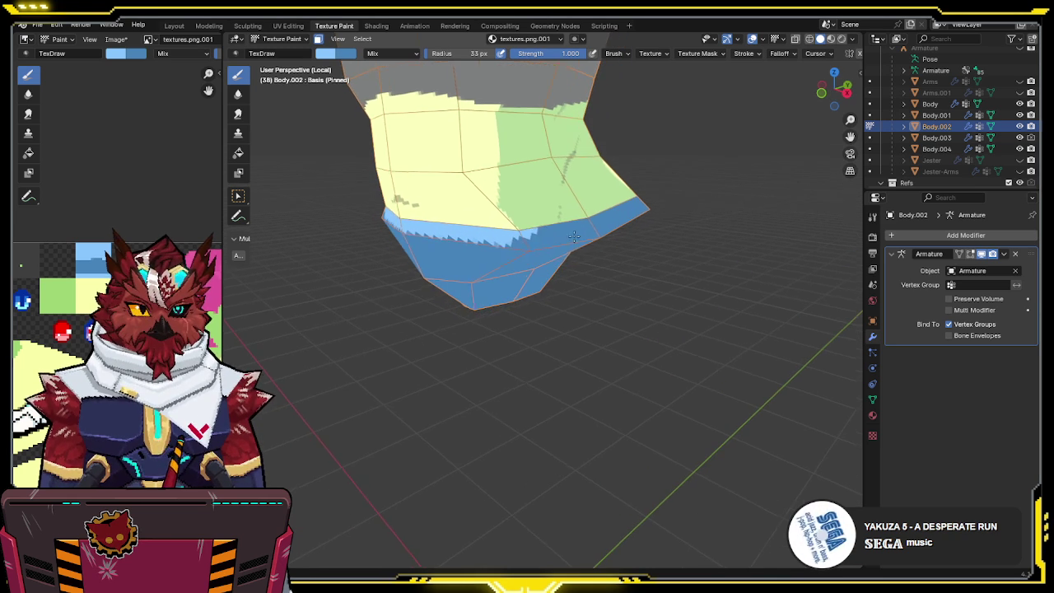
pyautogui.moveTo(519, 241); pyautogui.dragTo(574, 234)
pyautogui.moveTo(573, 221); pyautogui.dragTo(439, 235, button='middle')
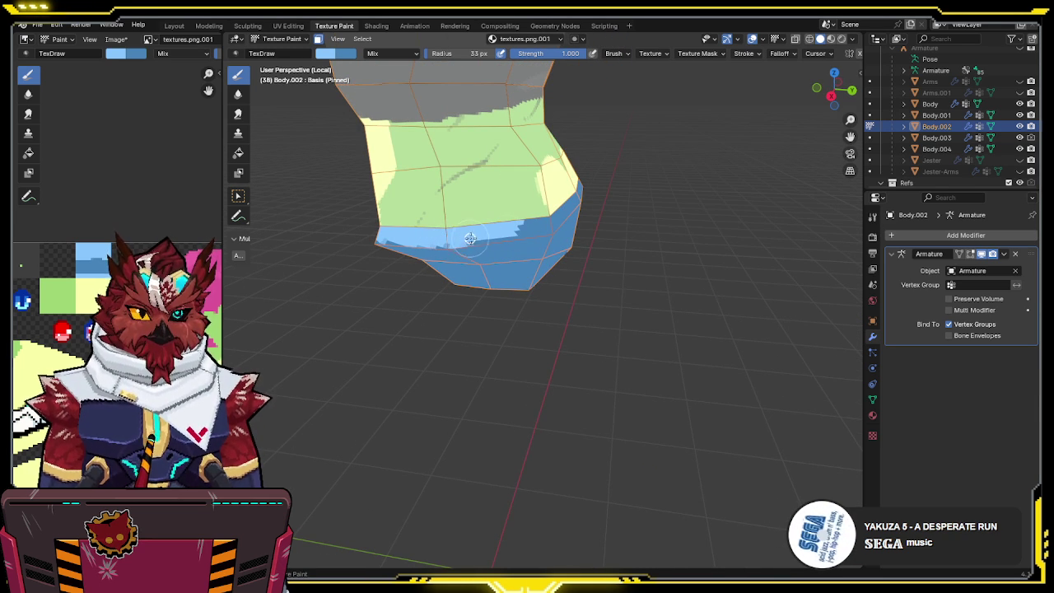
pyautogui.moveTo(556, 215); pyautogui.dragTo(475, 220, button='middle')
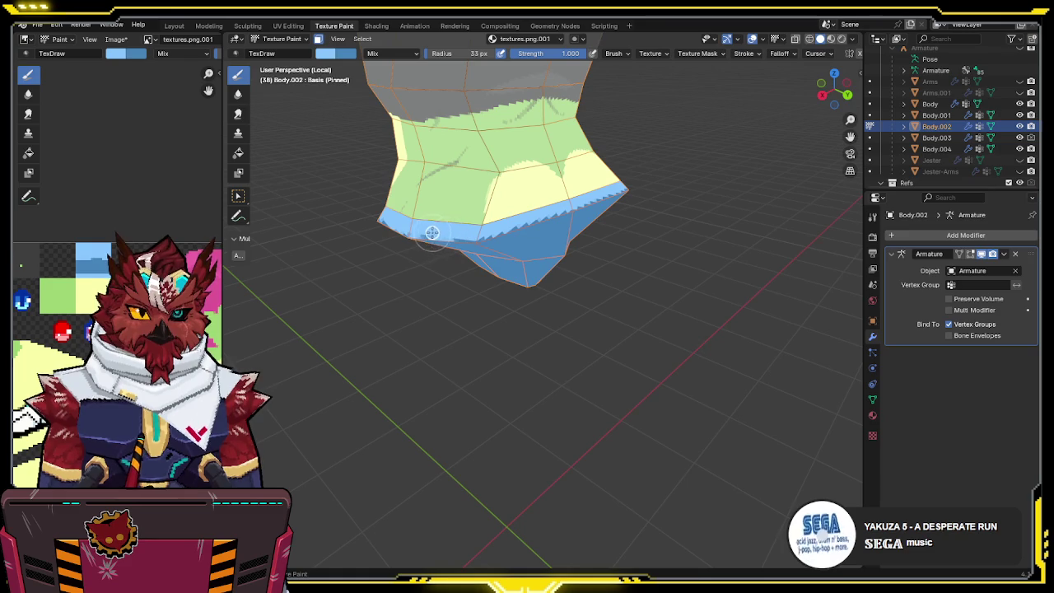
pyautogui.moveTo(413, 227); pyautogui.dragTo(502, 226, button='middle')
pyautogui.moveTo(453, 253)
pyautogui.mouseDown(button='middle')
pyautogui.moveTo(623, 217)
pyautogui.moveTo(623, 192)
pyautogui.moveTo(523, 224)
pyautogui.mouseUp(button='middle')
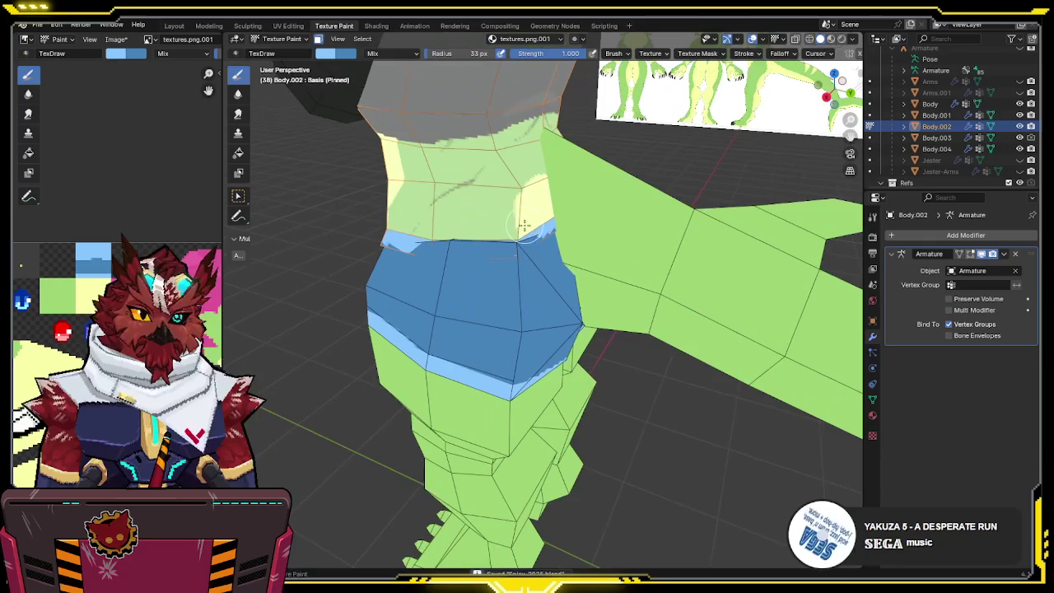
pyautogui.moveTo(498, 306)
pyautogui.mouseDown(button='middle')
pyautogui.moveTo(461, 298)
pyautogui.moveTo(467, 270)
pyautogui.mouseUp(button='middle')
# - Nudge the Body.001 shorts faces slightly along X, checking them in wireframe
pyautogui.press('Tab')
pyautogui.hotkey('alt', 'q')
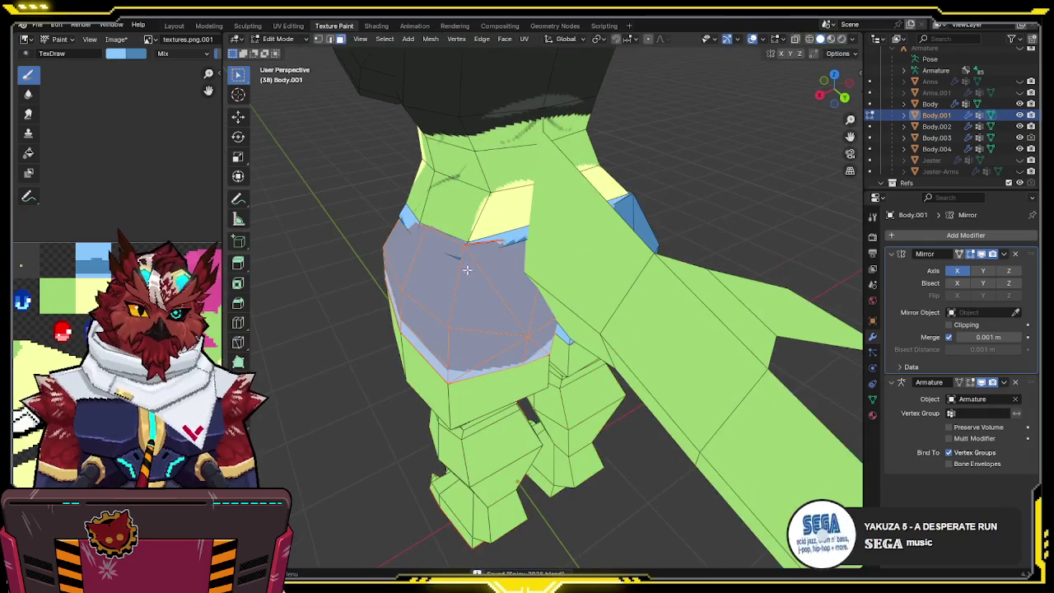
pyautogui.press('g')
pyautogui.press('x')
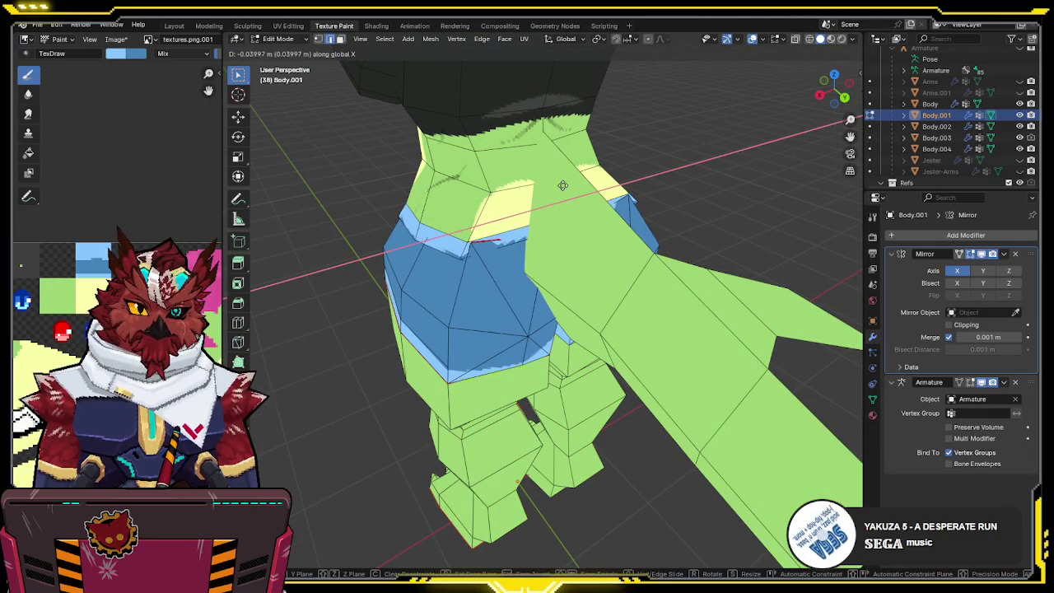
pyautogui.click(554, 193)
pyautogui.moveTo(493, 244)
pyautogui.mouseDown(button='middle')
pyautogui.moveTo(635, 219)
pyautogui.moveTo(653, 247)
pyautogui.moveTo(567, 234)
pyautogui.mouseUp(button='middle')
pyautogui.hotkey('shift', 'z')
pyautogui.hotkey('shift', 'z')
pyautogui.press('g')
pyautogui.press('x')
pyautogui.rightClick(643, 231)
# - Return to Object Mode and review the model from the front
pyautogui.hotkey('ctrl', 'Tab')
pyautogui.click(565, 230)
pyautogui.moveTo(605, 264)
pyautogui.mouseDown(button='middle')
pyautogui.moveTo(565, 286)
pyautogui.moveTo(606, 268)
pyautogui.mouseUp(button='middle')
pyautogui.press('KP_1')
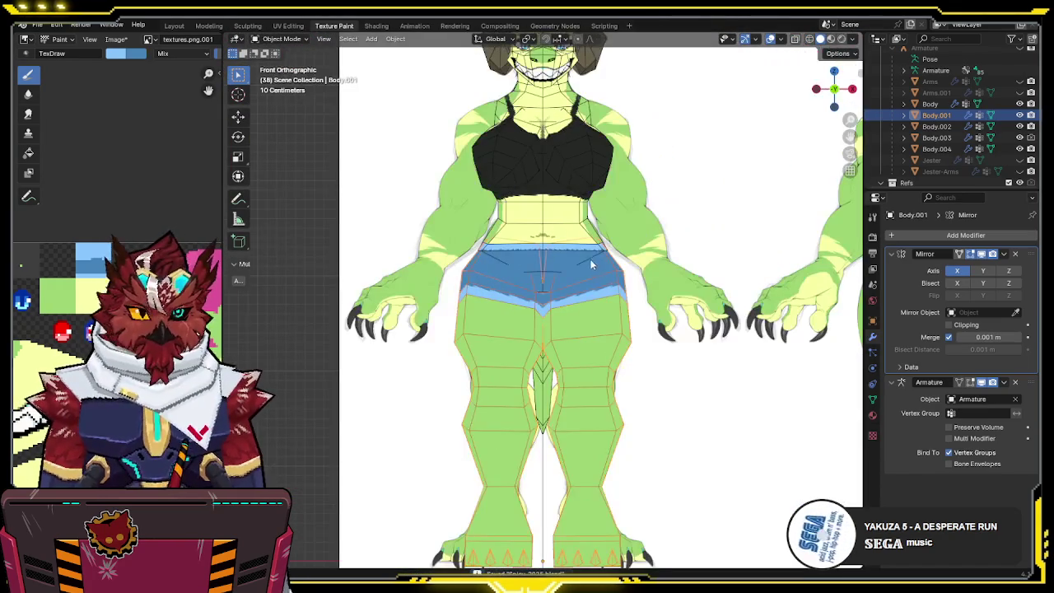
pyautogui.hotkey('alt', 'z')
pyautogui.hotkey('alt', 'z')
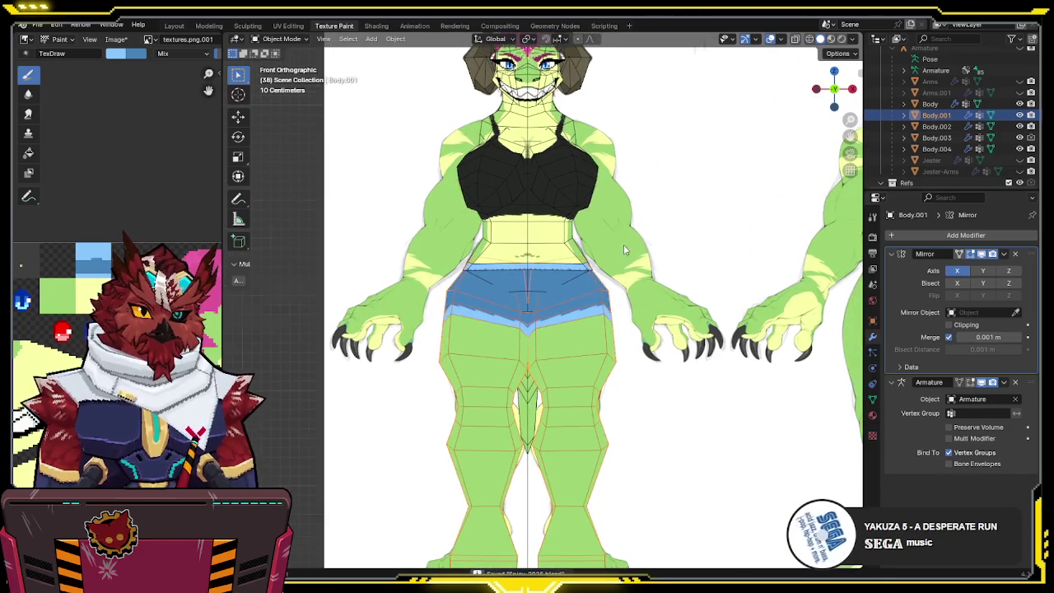
pyautogui.moveTo(623, 245); pyautogui.dragTo(577, 278, button='middle')
# - Go back to Object Mode from Vertex Paint and select the chest mesh Body.004
pyautogui.click(553, 219)
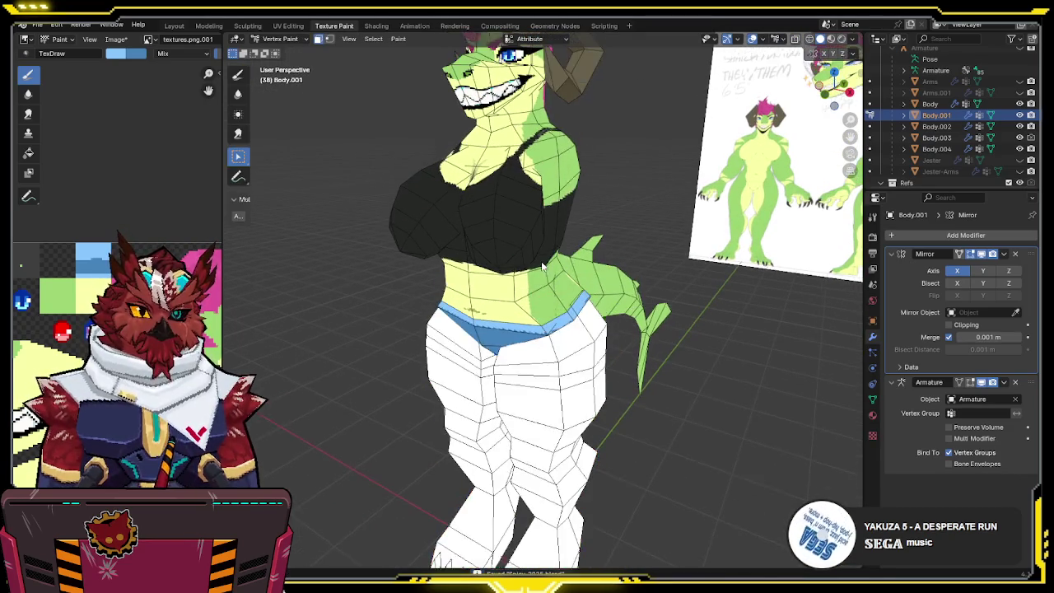
pyautogui.hotkey('ctrl', 'Tab')
pyautogui.click(492, 303)
pyautogui.moveTo(494, 297)
pyautogui.mouseDown(button='middle')
pyautogui.moveTo(545, 243)
pyautogui.moveTo(512, 282)
pyautogui.moveTo(515, 306)
pyautogui.moveTo(524, 305)
pyautogui.moveTo(462, 329)
pyautogui.mouseUp(button='middle')
pyautogui.click(462, 329)
pyautogui.hotkey('ctrl', 'Tab')
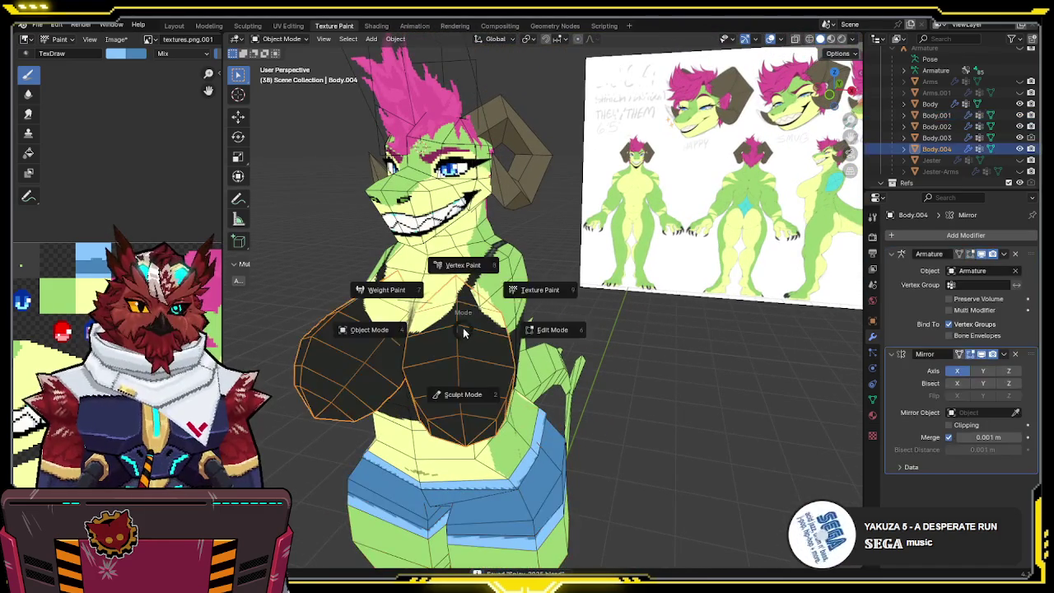
# - Put Body.004 in Texture Paint and set the brush strength to 0.5
pyautogui.click(540, 290)
pyautogui.scroll(3, 548, 251)
pyautogui.moveTo(501, 298)
pyautogui.mouseDown(button='middle')
pyautogui.moveTo(493, 273)
pyautogui.moveTo(535, 213)
pyautogui.moveTo(500, 271)
pyautogui.moveTo(507, 265)
pyautogui.mouseUp(button='middle')
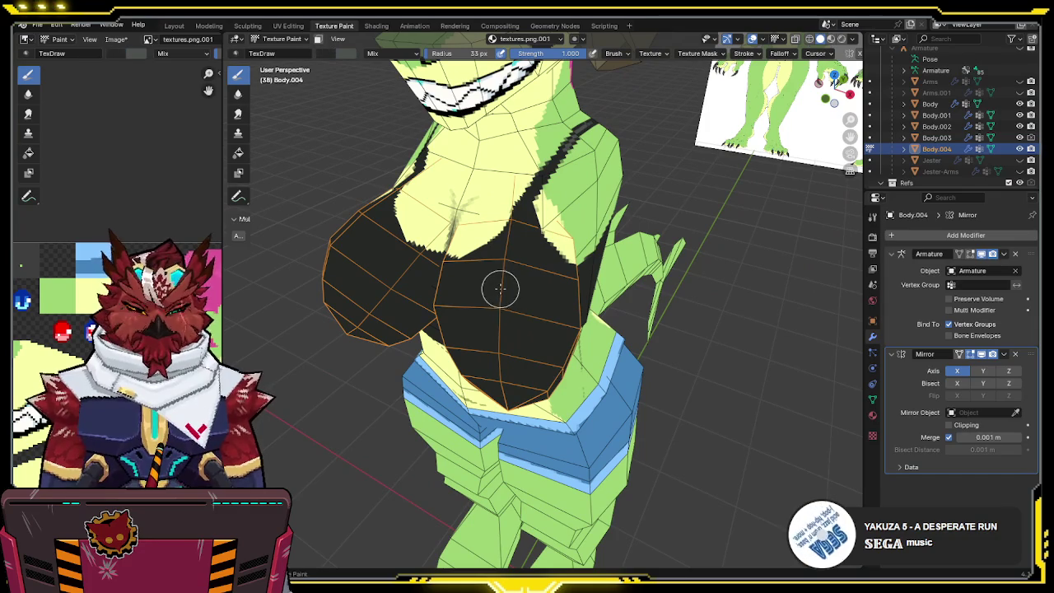
pyautogui.hotkey('shift', 'alt', 'z')
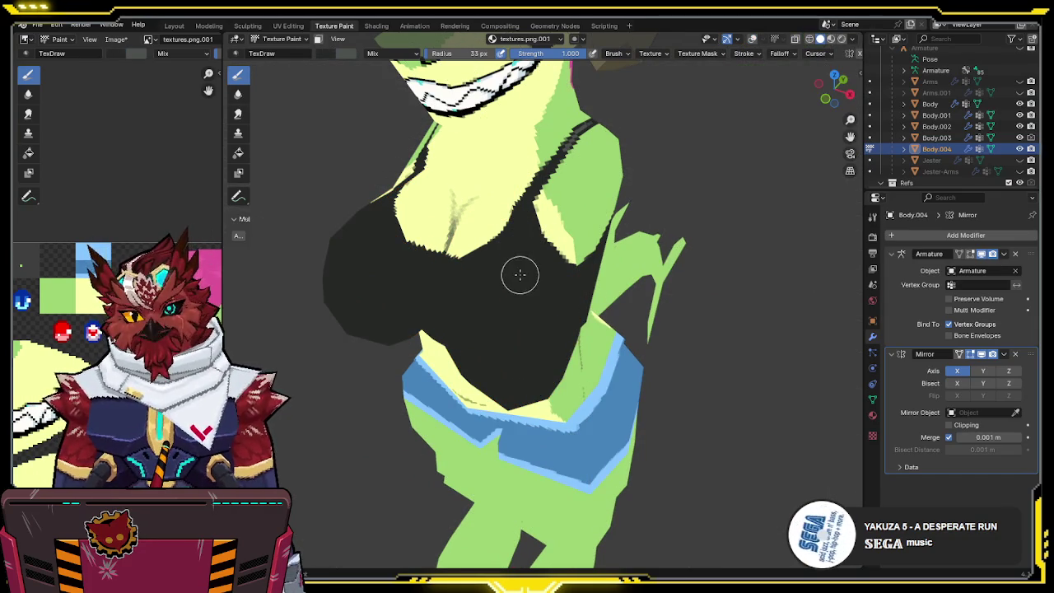
pyautogui.moveTo(526, 245)
pyautogui.mouseDown(button='middle')
pyautogui.moveTo(546, 226)
pyautogui.moveTo(529, 242)
pyautogui.mouseUp(button='middle')
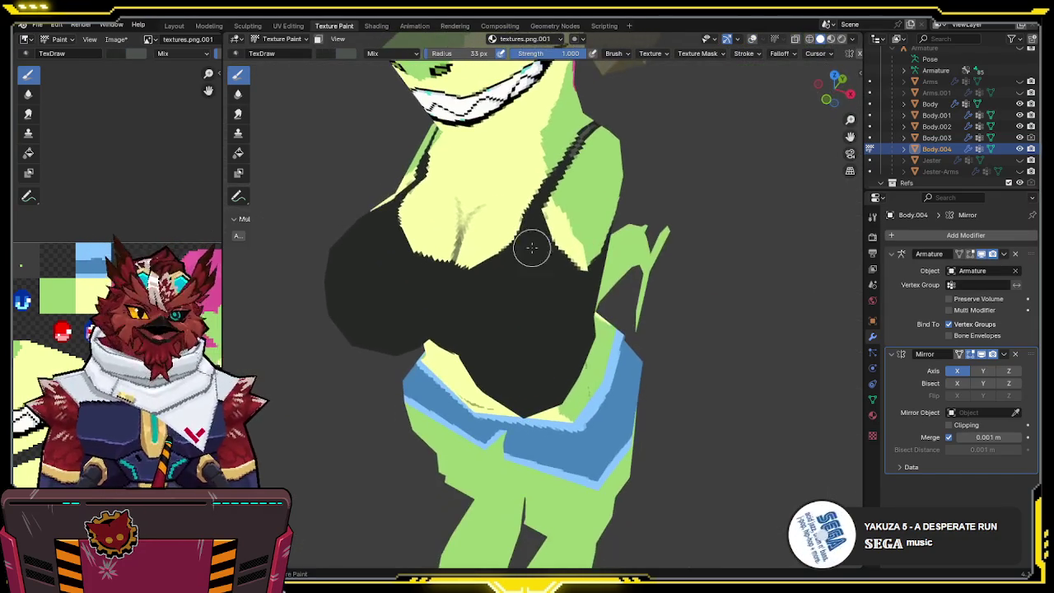
pyautogui.click(560, 54)
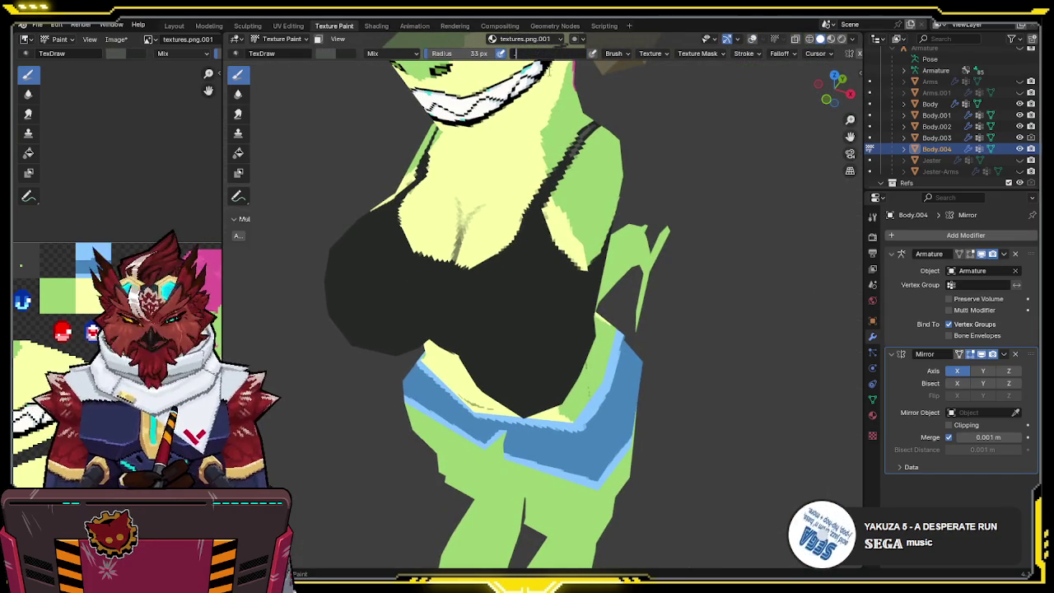
pyautogui.write('0.5')
pyautogui.press('Return')
# - Paint soft light-grey highlights across both black bra cups
pyautogui.moveTo(573, 261); pyautogui.dragTo(549, 268, button='middle')
pyautogui.hotkey('shift', 'alt', 'z')
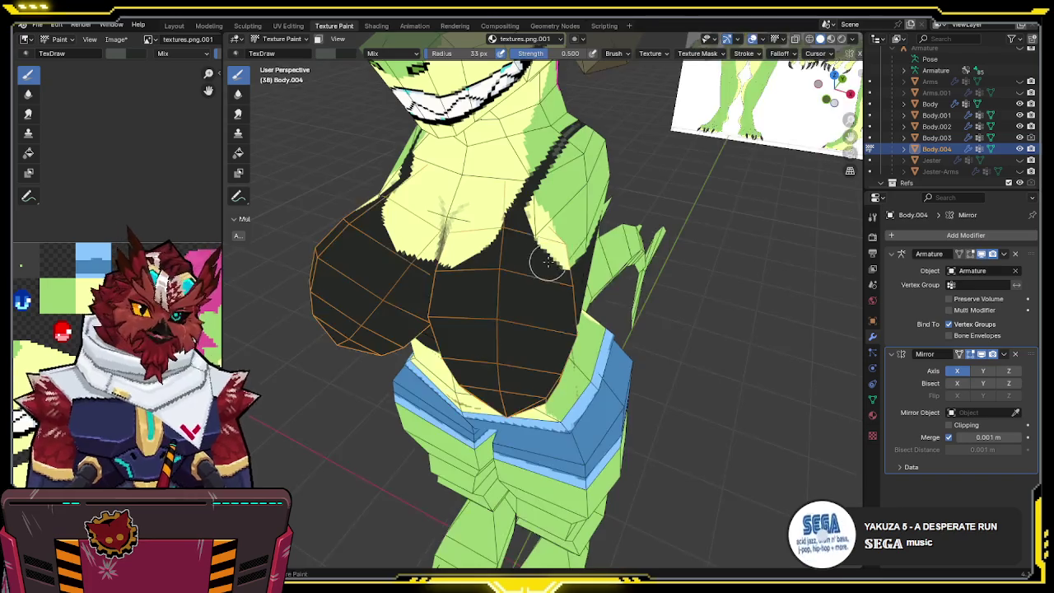
pyautogui.click(545, 270)
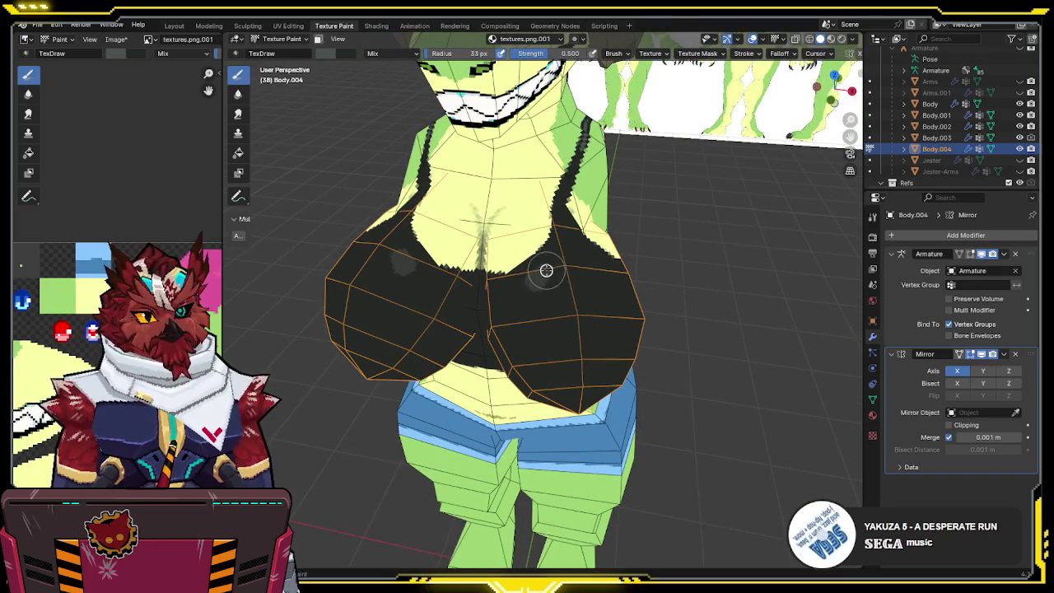
pyautogui.moveTo(527, 290)
pyautogui.mouseDown()
pyautogui.moveTo(546, 353)
pyautogui.moveTo(571, 358)
pyautogui.moveTo(604, 322)
pyautogui.moveTo(589, 278)
pyautogui.moveTo(548, 274)
pyautogui.moveTo(565, 266)
pyautogui.moveTo(548, 319)
pyautogui.moveTo(533, 286)
pyautogui.mouseUp()
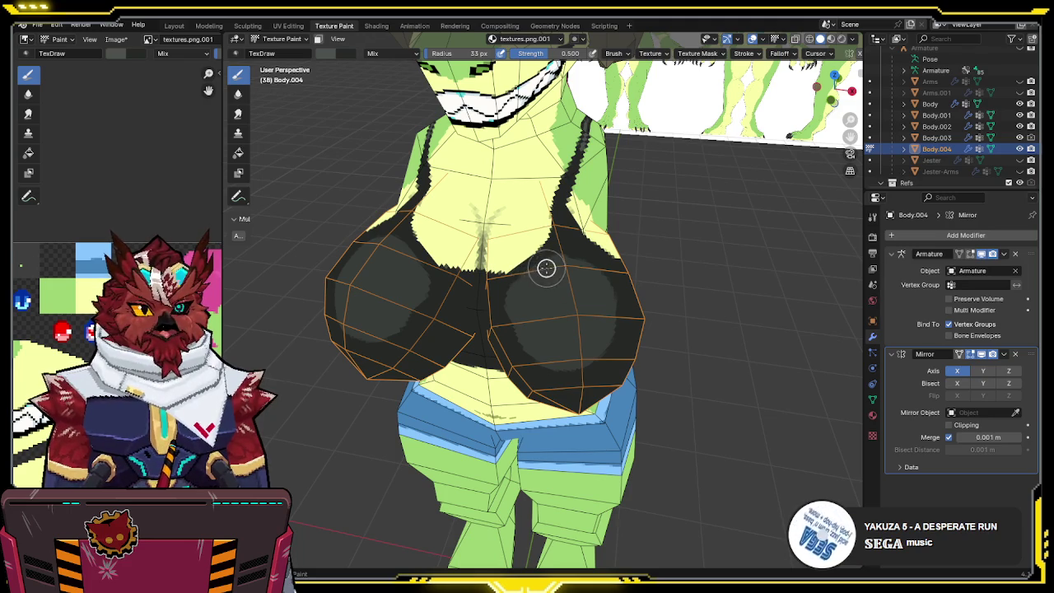
# - Review the shaded cups from several angles, then make Body.002 the paint target
pyautogui.moveTo(565, 336)
pyautogui.mouseDown(button='middle')
pyautogui.moveTo(479, 299)
pyautogui.moveTo(543, 261)
pyautogui.mouseUp(button='middle')
pyautogui.press('KP_3')
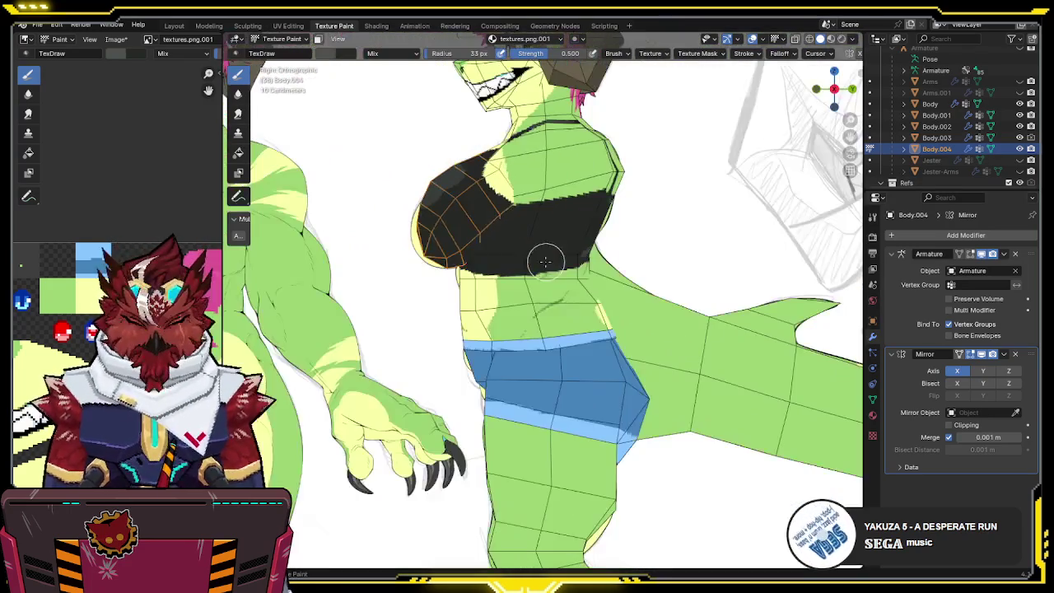
pyautogui.moveTo(464, 266)
pyautogui.mouseDown(button='middle')
pyautogui.moveTo(603, 297)
pyautogui.moveTo(573, 284)
pyautogui.moveTo(588, 282)
pyautogui.mouseUp(button='middle')
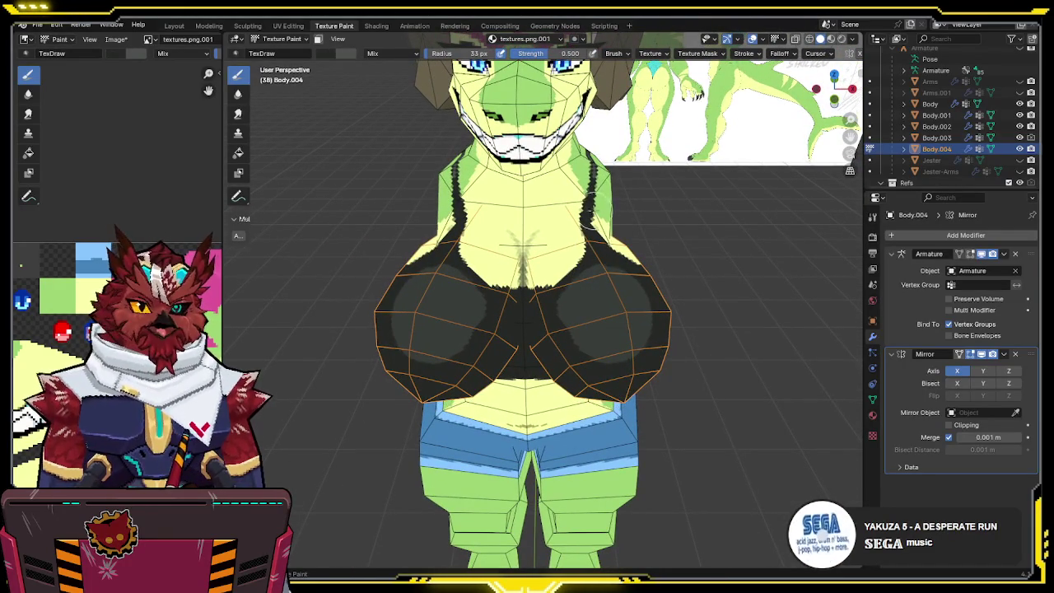
pyautogui.moveTo(589, 202); pyautogui.dragTo(594, 284, button='middle')
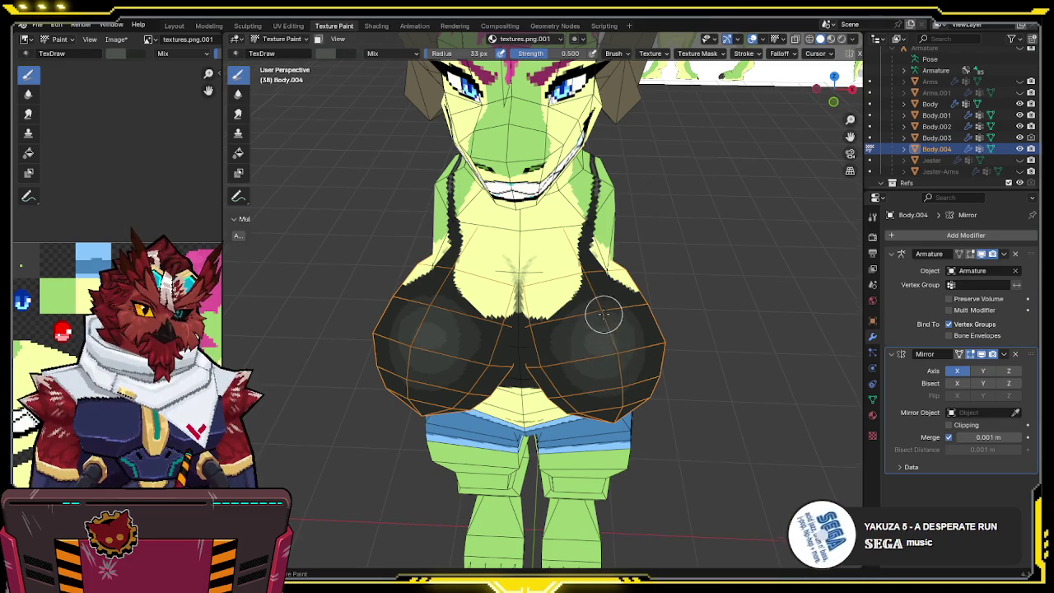
pyautogui.moveTo(604, 313); pyautogui.dragTo(611, 309, button='middle')
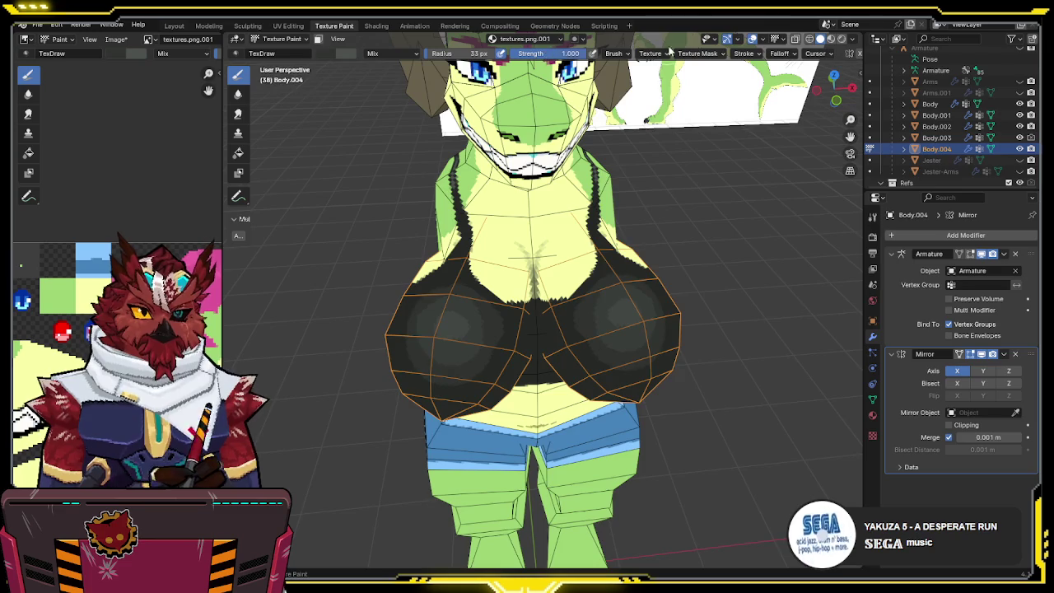
pyautogui.moveTo(625, 247); pyautogui.dragTo(599, 276, button='middle')
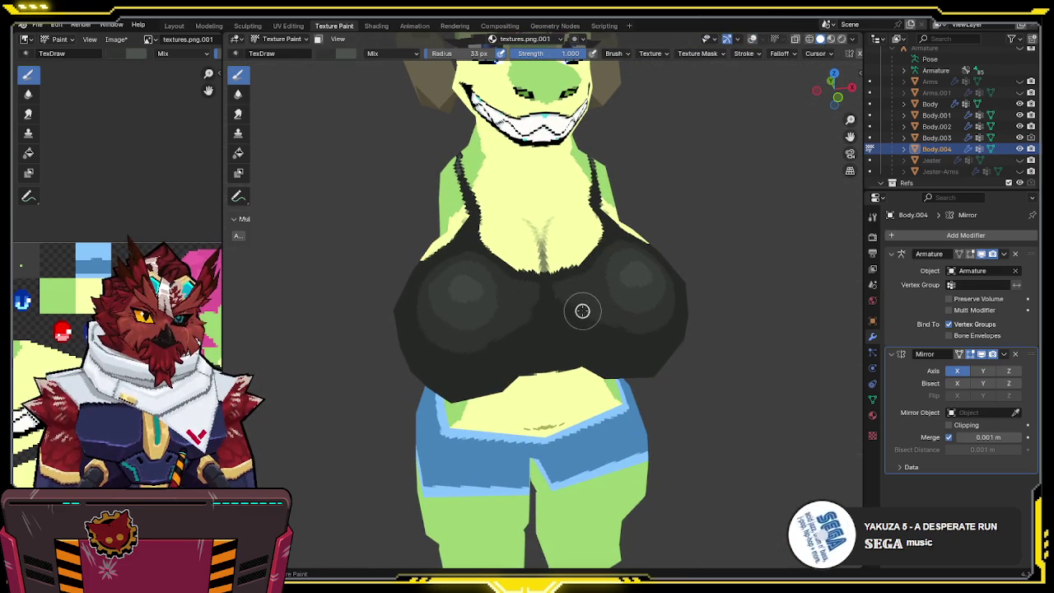
pyautogui.moveTo(658, 304)
pyautogui.mouseDown(button='middle')
pyautogui.moveTo(624, 294)
pyautogui.moveTo(572, 302)
pyautogui.mouseUp(button='middle')
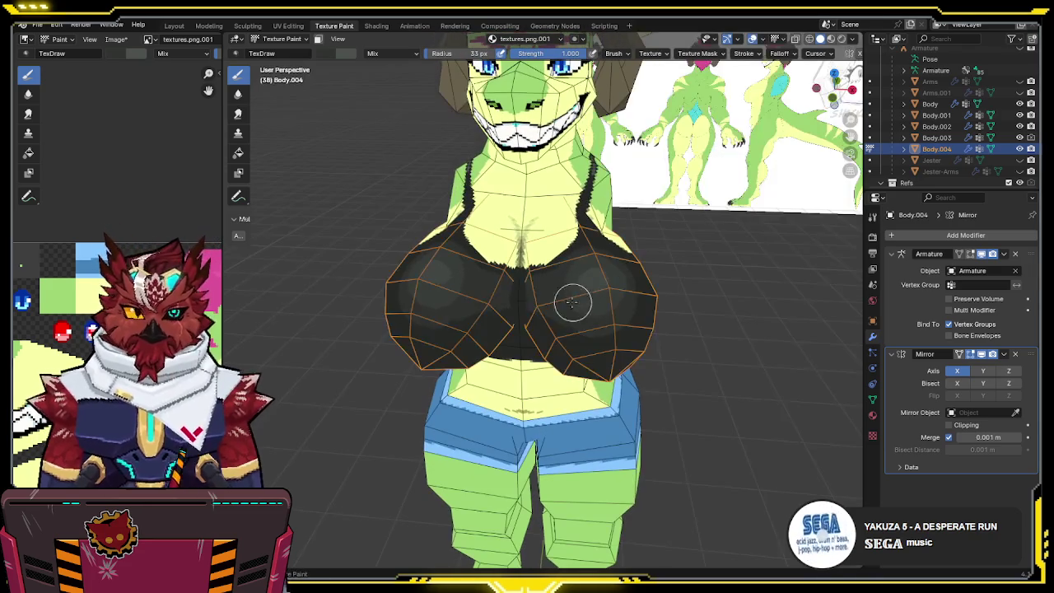
pyautogui.hotkey('alt', 'q')
pyautogui.scroll(2, 567, 260)
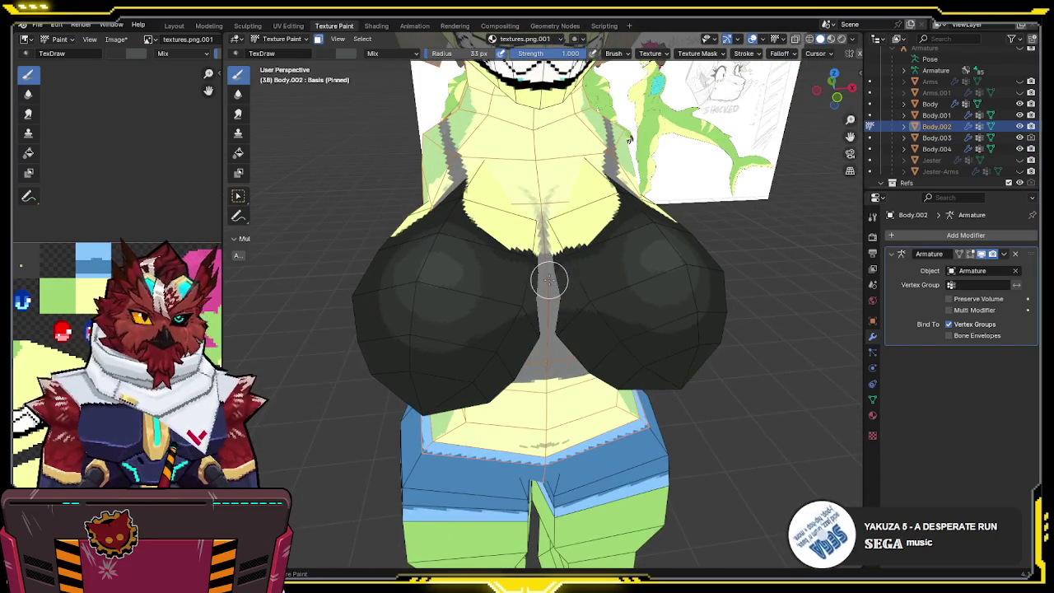
# - Orbit around the chest, then switch the paint target back to Body.004
pyautogui.moveTo(552, 272); pyautogui.dragTo(553, 274, button='middle')
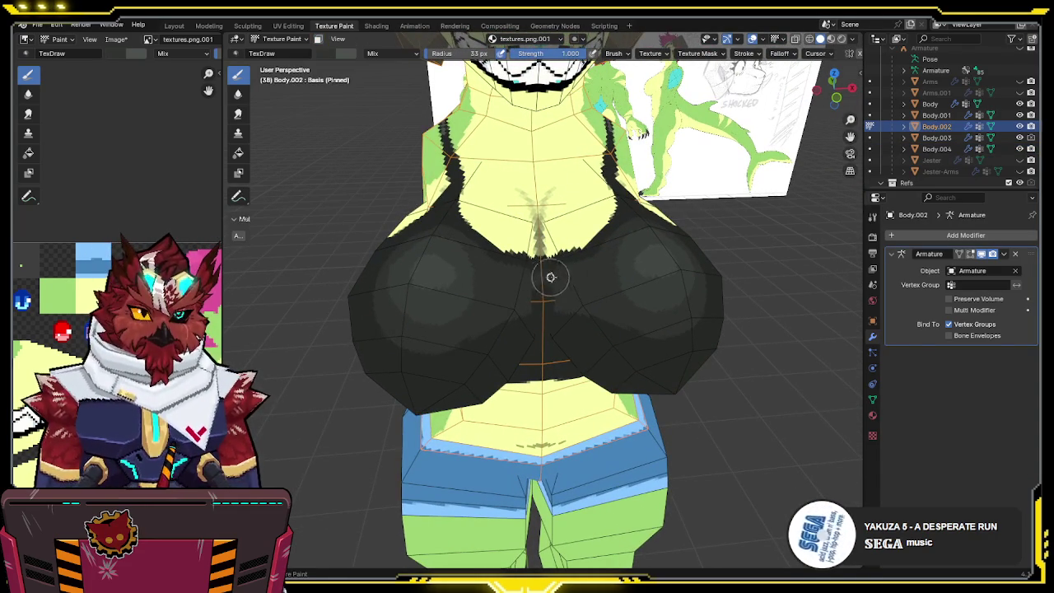
pyautogui.moveTo(566, 303)
pyautogui.mouseDown(button='middle')
pyautogui.moveTo(544, 273)
pyautogui.moveTo(571, 274)
pyautogui.moveTo(527, 266)
pyautogui.moveTo(617, 273)
pyautogui.moveTo(576, 233)
pyautogui.moveTo(599, 258)
pyautogui.moveTo(615, 213)
pyautogui.moveTo(572, 277)
pyautogui.mouseUp(button='middle')
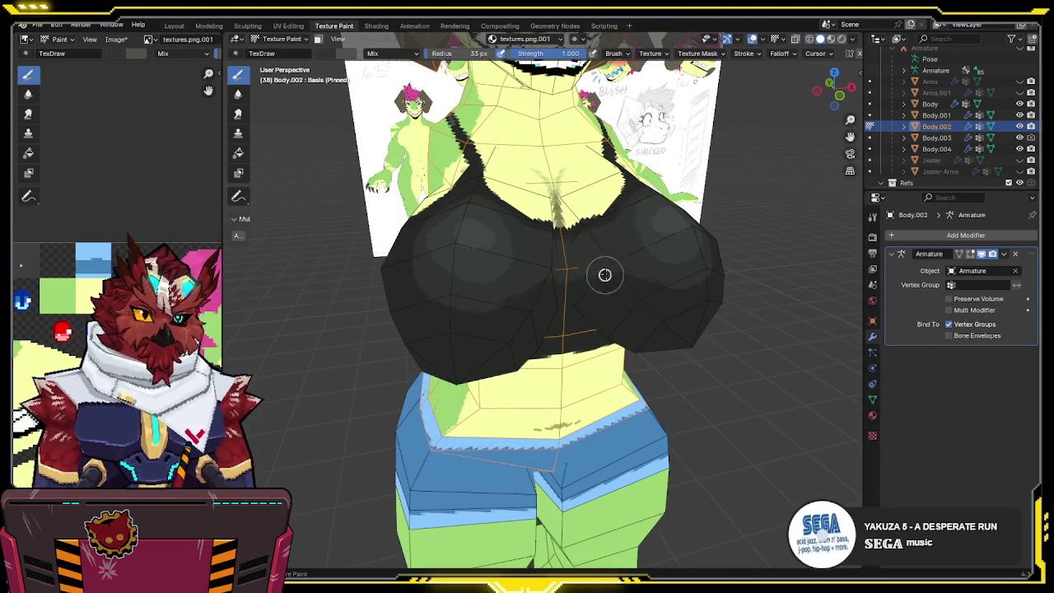
pyautogui.hotkey('alt', 'q')
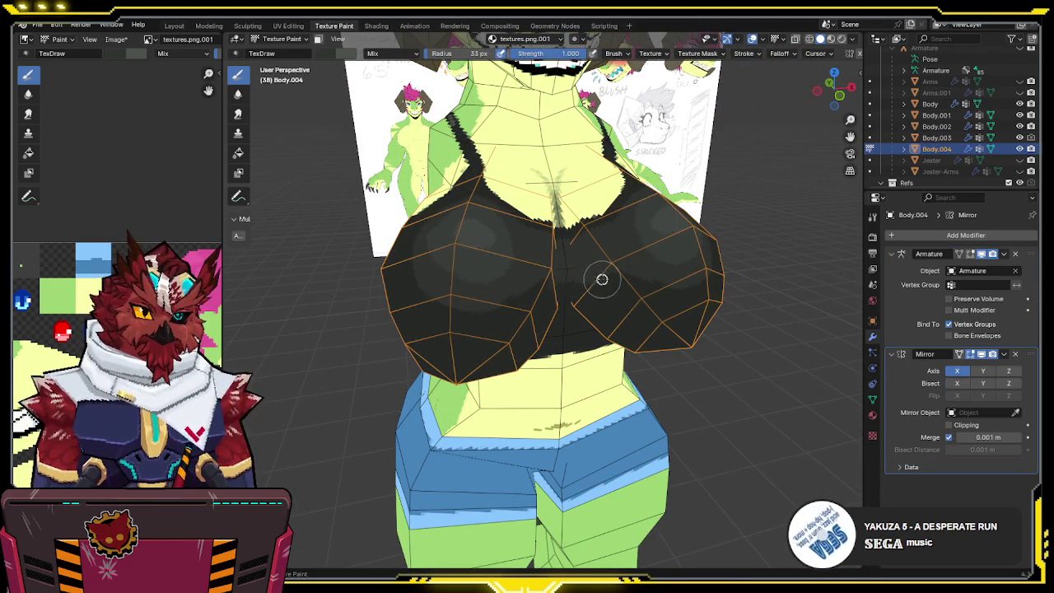
# - With overlays hidden, orbit around the model to review the shaded bra and blue shorts
pyautogui.moveTo(604, 270)
pyautogui.mouseDown(button='middle')
pyautogui.moveTo(621, 300)
pyautogui.moveTo(591, 279)
pyautogui.mouseUp(button='middle')
pyautogui.hotkey('shift', 'alt', 'z')
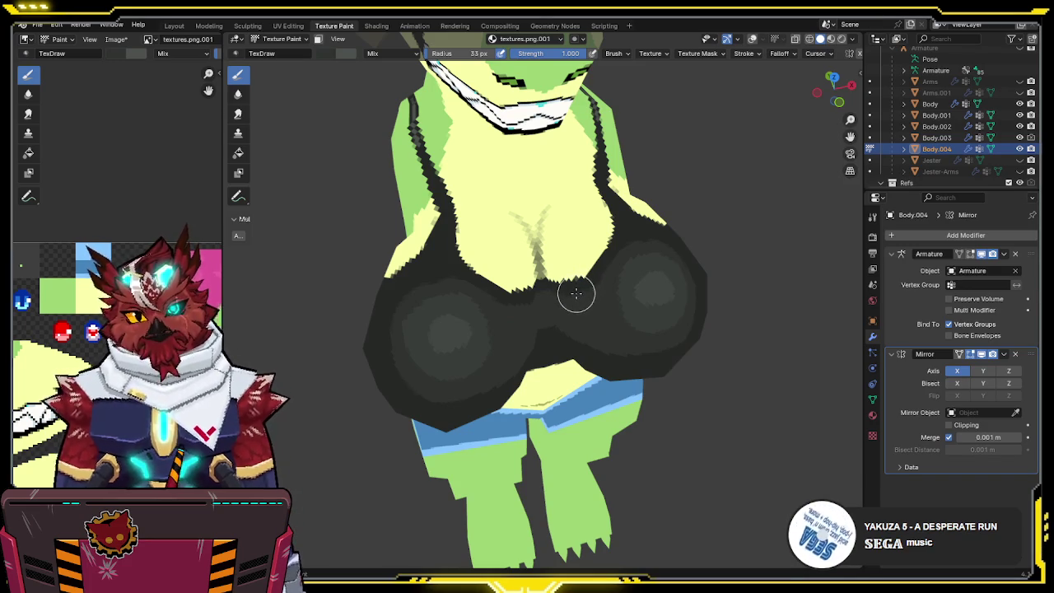
pyautogui.moveTo(572, 295)
pyautogui.mouseDown(button='middle')
pyautogui.moveTo(592, 282)
pyautogui.moveTo(583, 287)
pyautogui.mouseUp(button='middle')
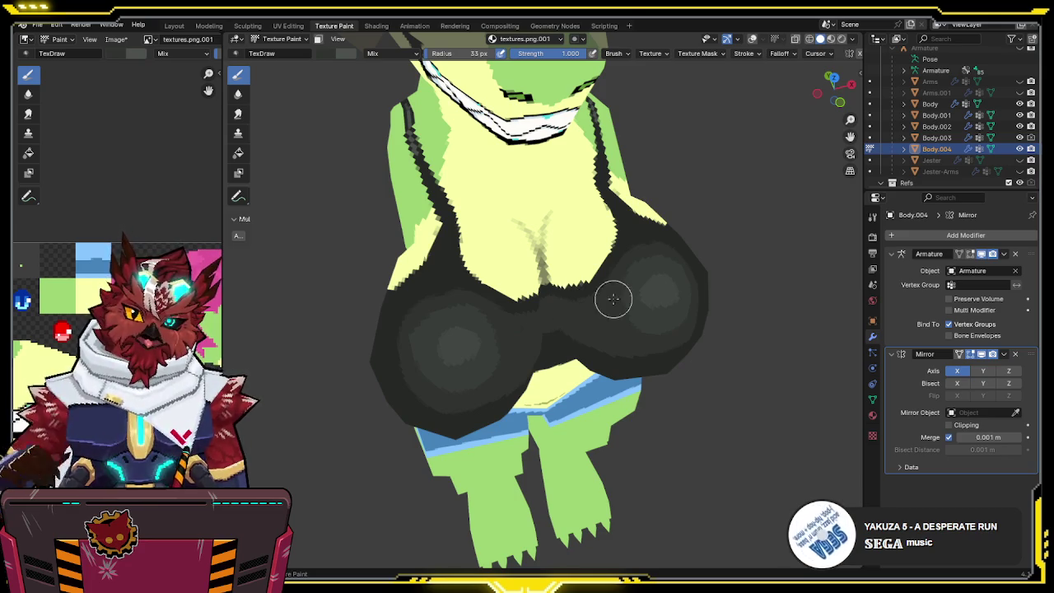
pyautogui.moveTo(613, 299); pyautogui.dragTo(634, 279, button='middle')
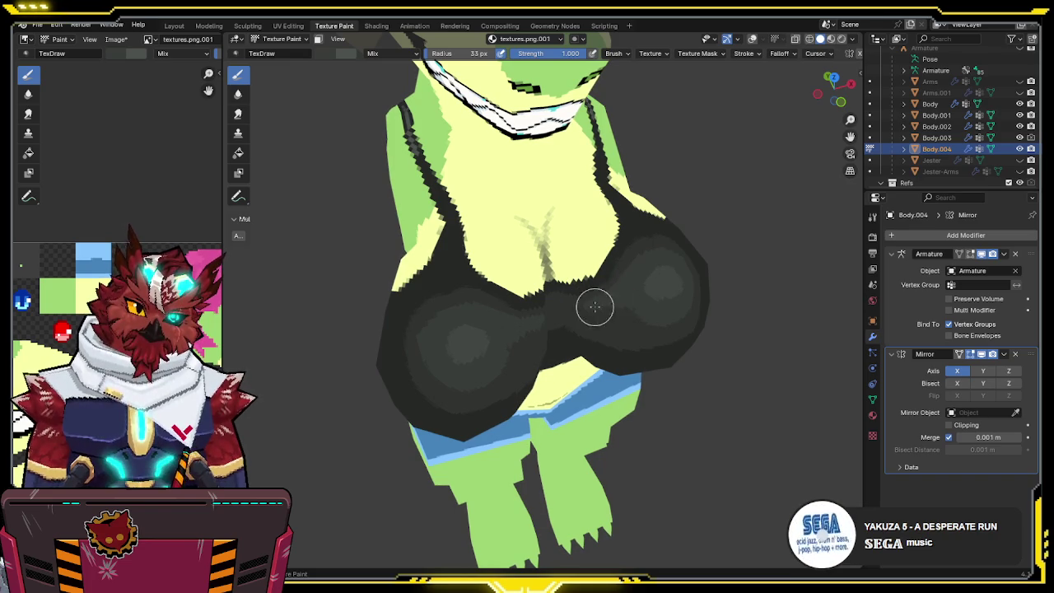
pyautogui.moveTo(649, 310)
pyautogui.mouseDown(button='middle')
pyautogui.moveTo(631, 281)
pyautogui.moveTo(598, 287)
pyautogui.moveTo(604, 297)
pyautogui.mouseUp(button='middle')
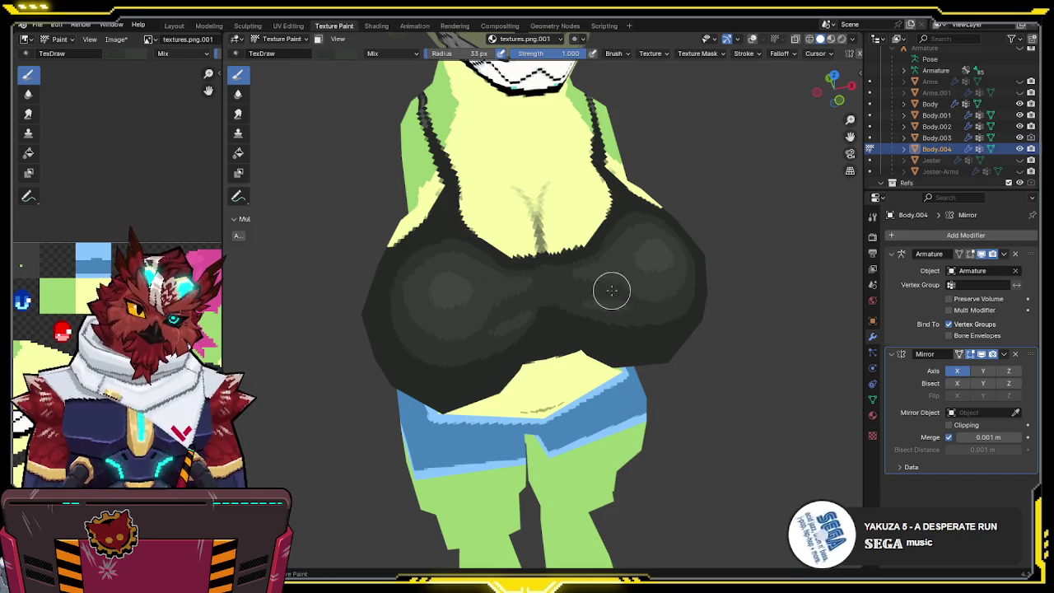
pyautogui.moveTo(673, 289)
pyautogui.mouseDown(button='middle')
pyautogui.moveTo(623, 293)
pyautogui.moveTo(659, 259)
pyautogui.moveTo(626, 277)
pyautogui.moveTo(645, 279)
pyautogui.moveTo(614, 326)
pyautogui.mouseUp(button='middle')
pyautogui.moveTo(629, 267)
pyautogui.mouseDown(button='middle')
pyautogui.moveTo(637, 279)
pyautogui.moveTo(603, 266)
pyautogui.moveTo(636, 265)
pyautogui.moveTo(628, 252)
pyautogui.moveTo(535, 276)
pyautogui.moveTo(537, 243)
pyautogui.moveTo(566, 229)
pyautogui.mouseUp(button='middle')
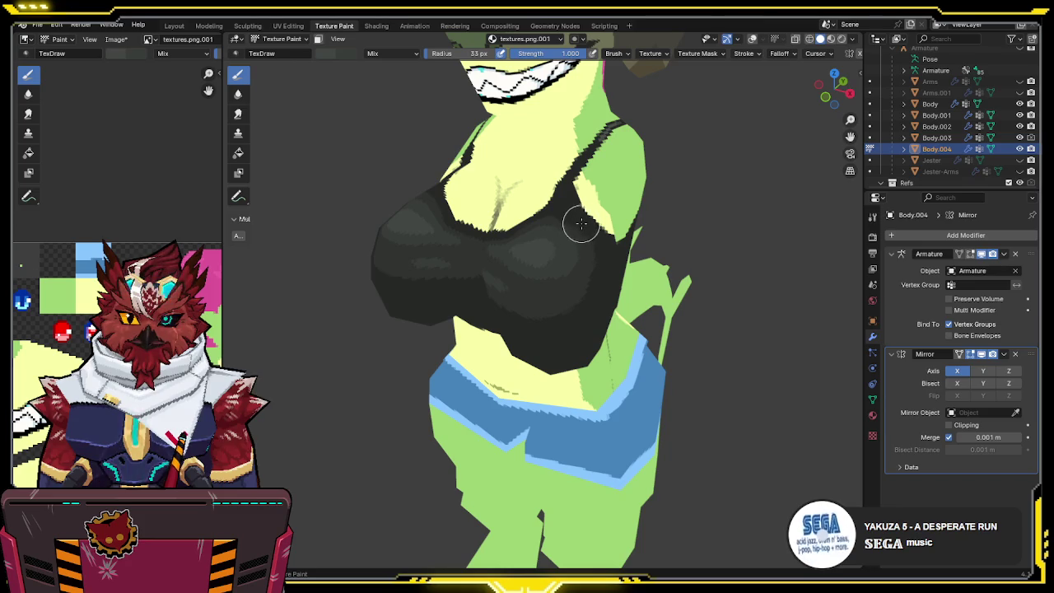
pyautogui.moveTo(581, 216)
pyautogui.mouseDown(button='middle')
pyautogui.moveTo(654, 213)
pyautogui.moveTo(623, 195)
pyautogui.moveTo(621, 234)
pyautogui.moveTo(623, 223)
pyautogui.moveTo(578, 227)
pyautogui.moveTo(576, 197)
pyautogui.mouseUp(button='middle')
pyautogui.scroll(2, 625, 195)
pyautogui.scroll(2, 628, 194)
pyautogui.scroll(-4, 628, 194)
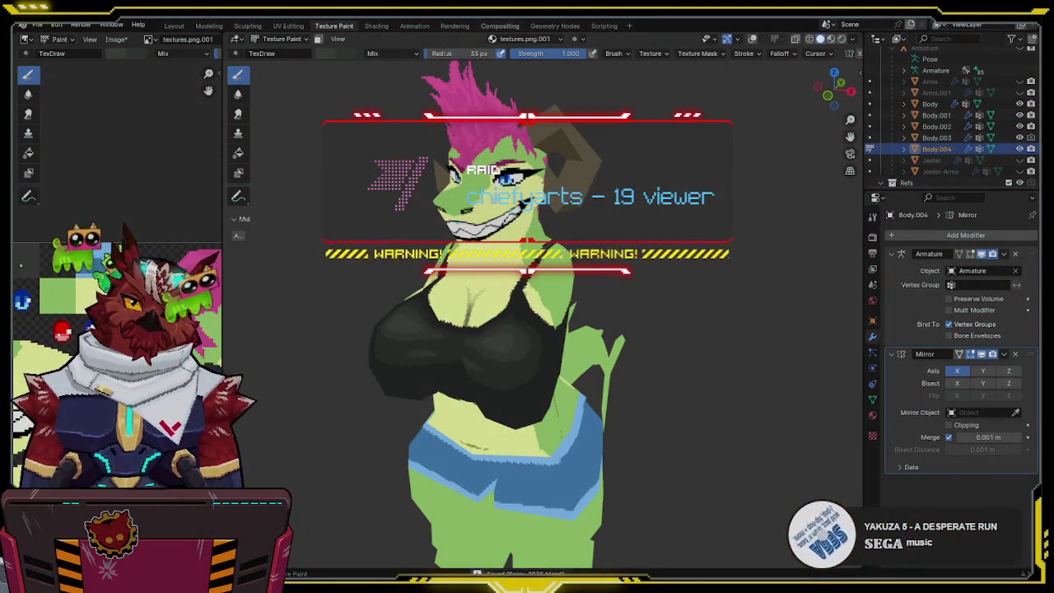
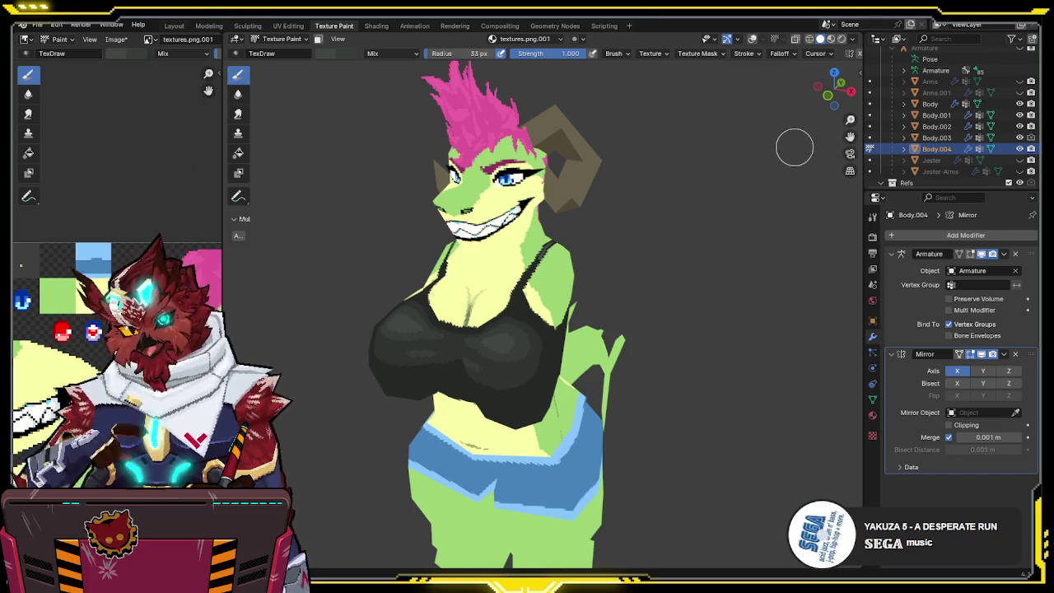
# - Bring back the wireframe and grid overlays and switch to Object Mode
pyautogui.moveTo(794, 147)
pyautogui.mouseDown(button='middle')
pyautogui.moveTo(682, 231)
pyautogui.moveTo(649, 219)
pyautogui.moveTo(623, 301)
pyautogui.moveTo(552, 302)
pyautogui.moveTo(583, 283)
pyautogui.moveTo(580, 260)
pyautogui.moveTo(504, 278)
pyautogui.moveTo(650, 272)
pyautogui.moveTo(598, 270)
pyautogui.moveTo(638, 265)
pyautogui.mouseUp(button='middle')
pyautogui.scroll(-2, 630, 233)
pyautogui.hotkey('shift', 'alt', 'z')
pyautogui.hotkey('ctrl', 'Tab')
pyautogui.click(605, 296)
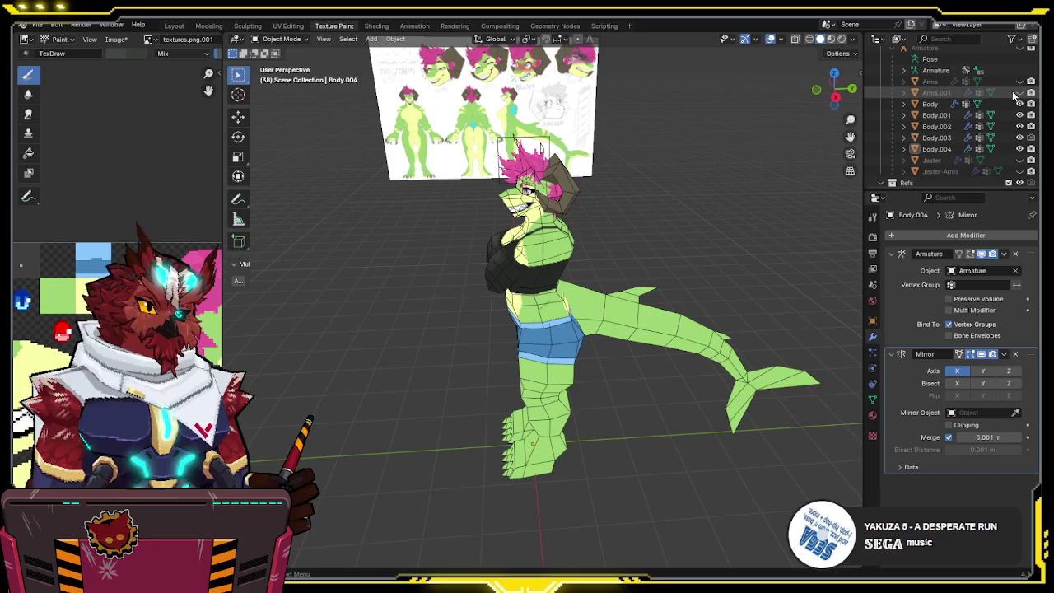
# - Unhide the Arms and Arms.001 objects and select the Body.004 chest mesh
pyautogui.click(1019, 92)
pyautogui.click(1019, 81)
pyautogui.moveTo(707, 215)
pyautogui.mouseDown(button='middle')
pyautogui.moveTo(768, 212)
pyautogui.moveTo(637, 246)
pyautogui.moveTo(734, 233)
pyautogui.moveTo(581, 247)
pyautogui.moveTo(588, 234)
pyautogui.moveTo(604, 242)
pyautogui.mouseUp(button='middle')
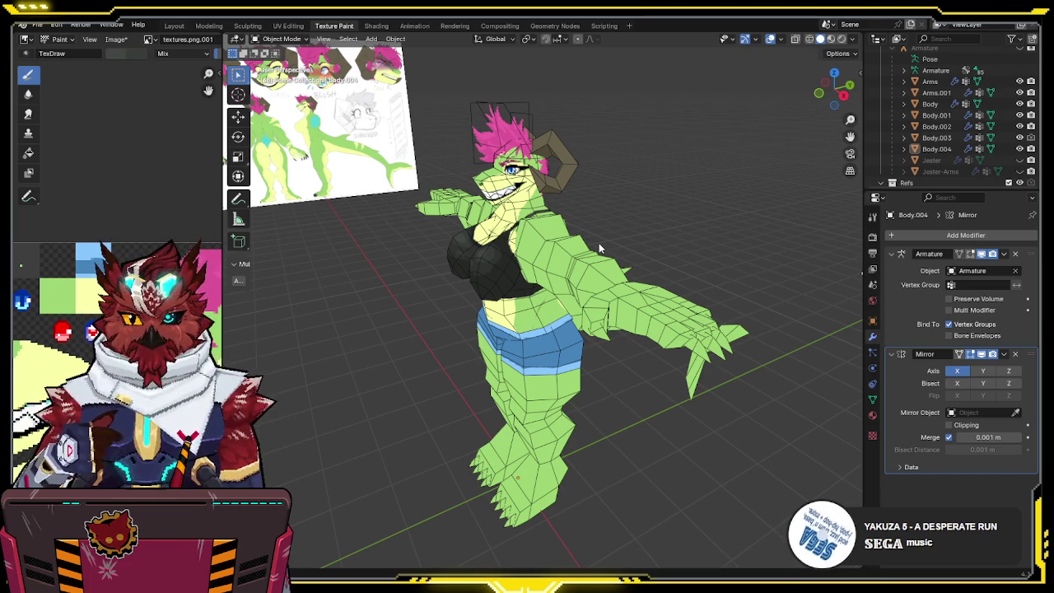
pyautogui.moveTo(598, 242); pyautogui.dragTo(634, 244, button='middle')
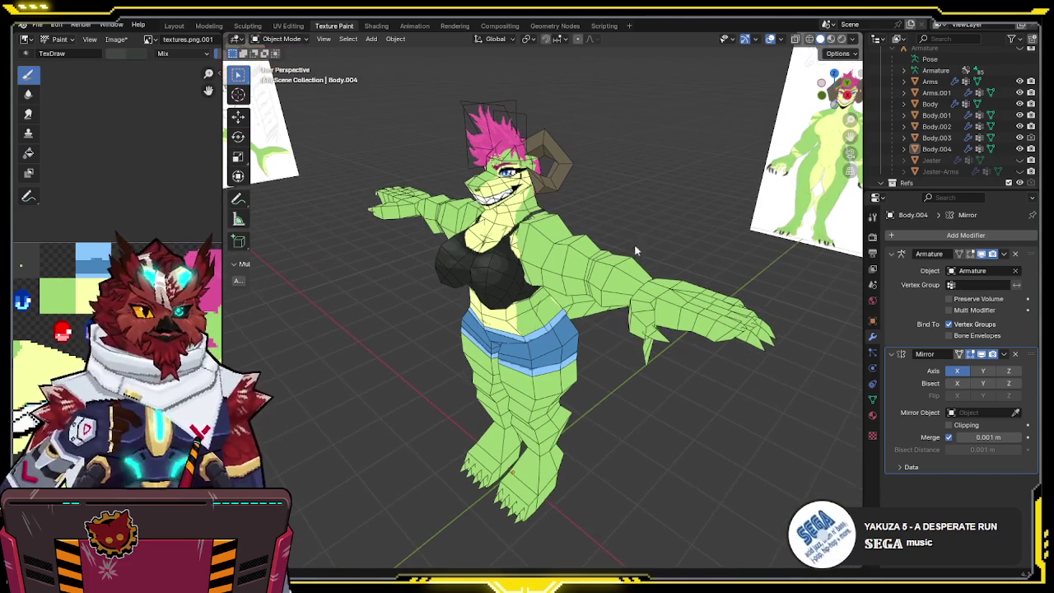
pyautogui.click(657, 295)
pyautogui.moveTo(626, 297); pyautogui.dragTo(593, 297, button='middle')
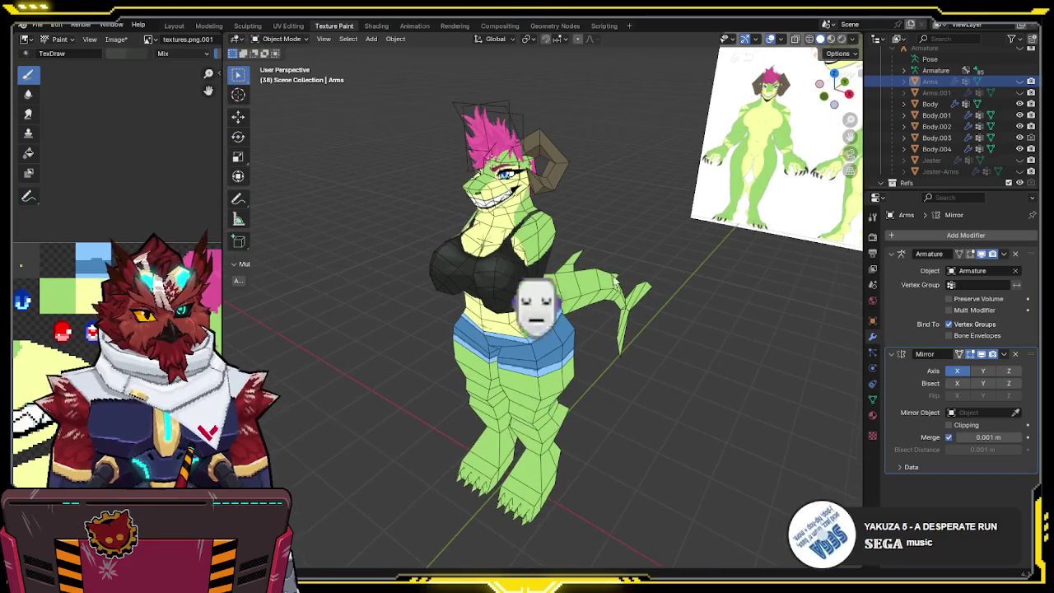
pyautogui.scroll(2, 593, 284)
pyautogui.click(549, 288)
pyautogui.scroll(2, 549, 288)
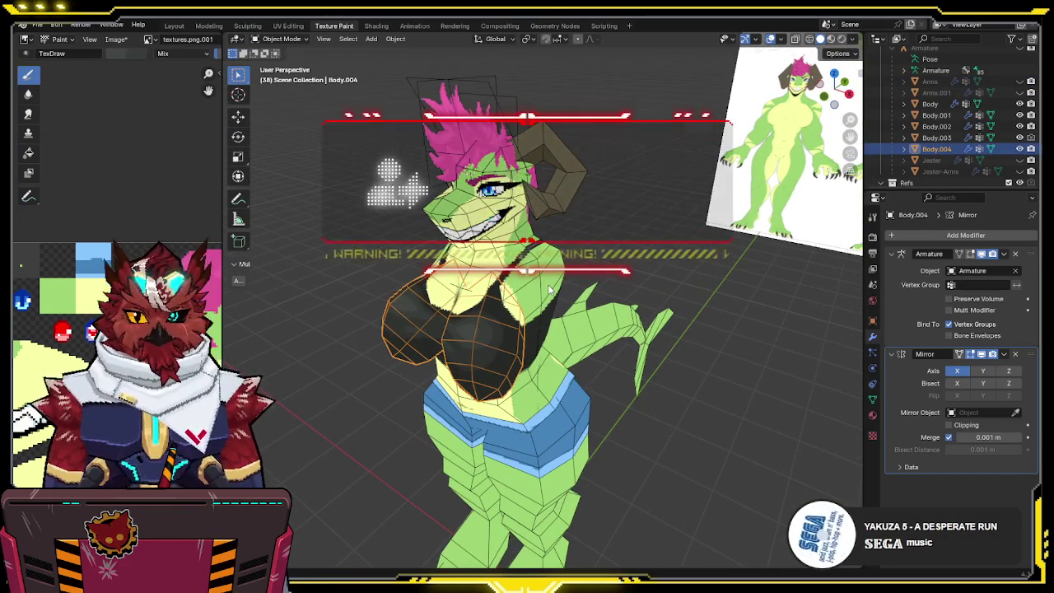
pyautogui.scroll(1, 514, 345)
# - Return Body.004 to Texture Paint mode and check the paint colour picker
pyautogui.hotkey('ctrl', 'Tab')
pyautogui.click(559, 247)
pyautogui.scroll(2, 494, 330)
pyautogui.moveTo(526, 240); pyautogui.dragTo(521, 249, button='middle')
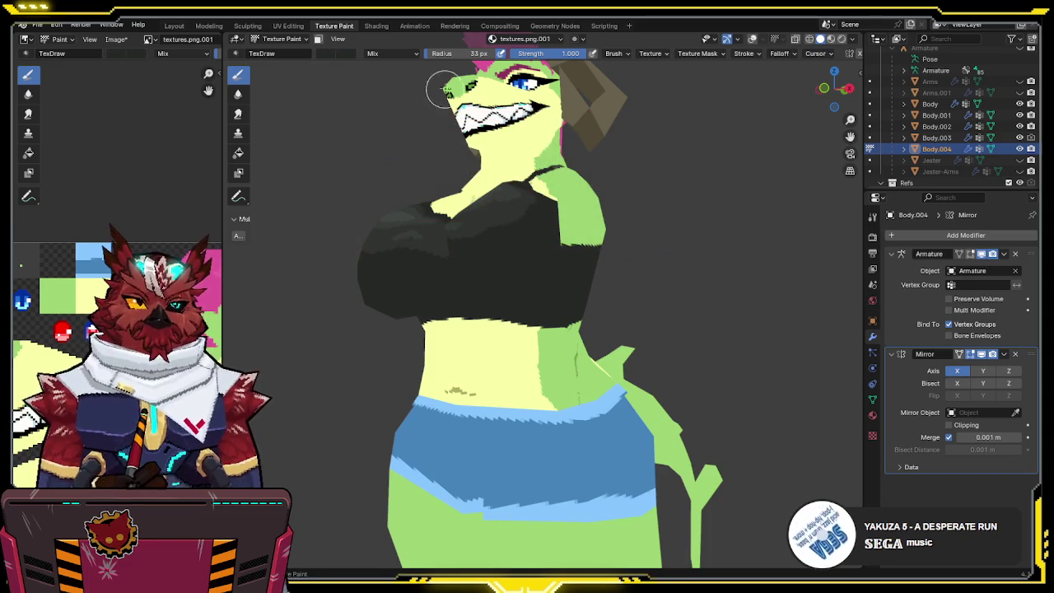
pyautogui.press('e')
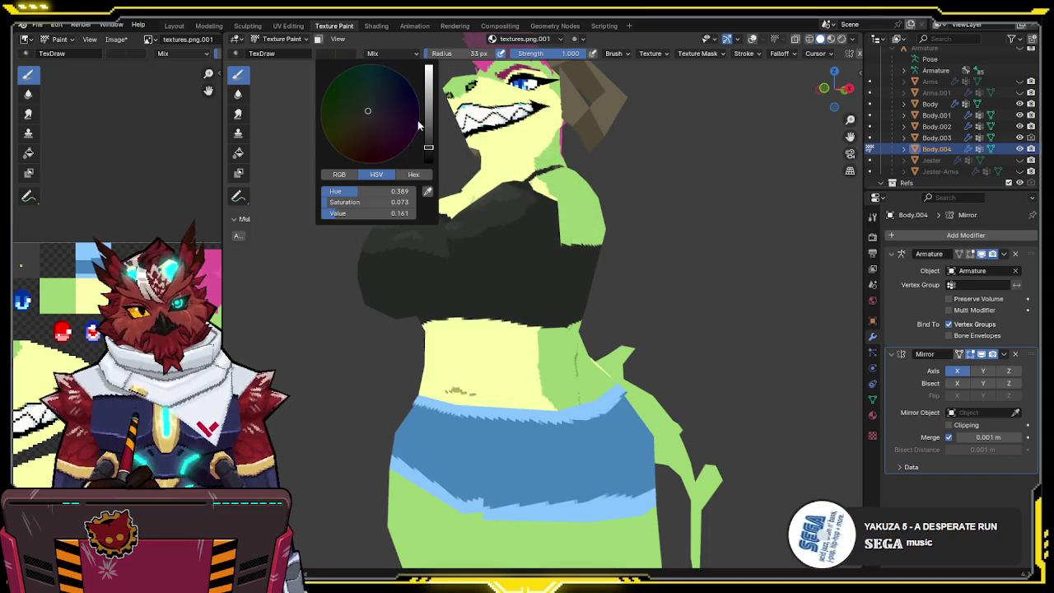
# - Inspect the chest from several angles, then isolate it in Local View with overlays hidden
pyautogui.moveTo(442, 166)
pyautogui.mouseDown(button='middle')
pyautogui.moveTo(494, 244)
pyautogui.moveTo(423, 278)
pyautogui.mouseUp(button='middle')
pyautogui.hotkey('shift', 'alt', 'z')
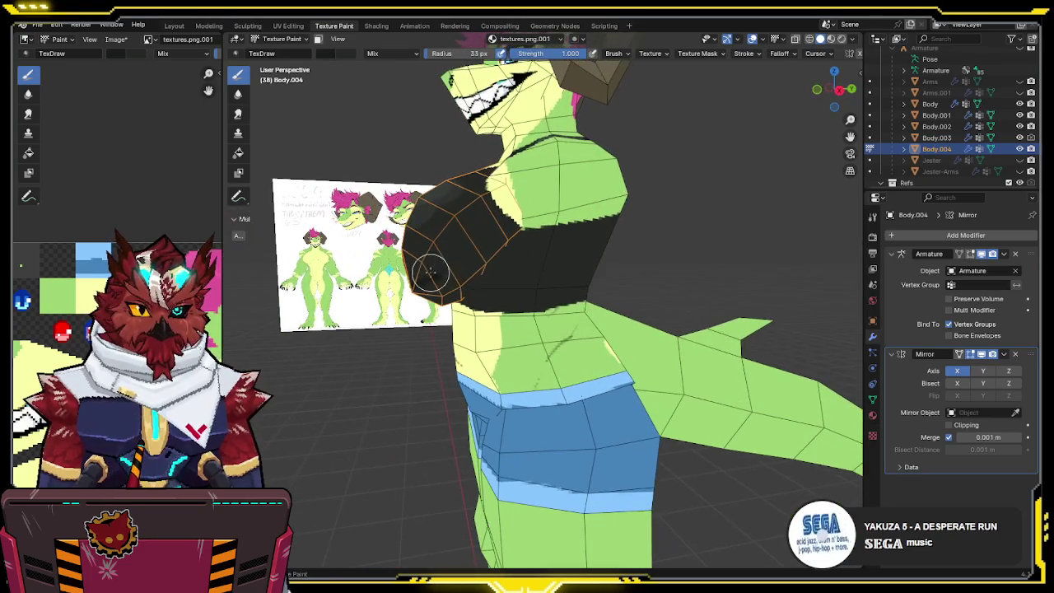
pyautogui.moveTo(495, 255); pyautogui.dragTo(513, 256, button='middle')
pyautogui.moveTo(461, 278); pyautogui.dragTo(545, 274, button='middle')
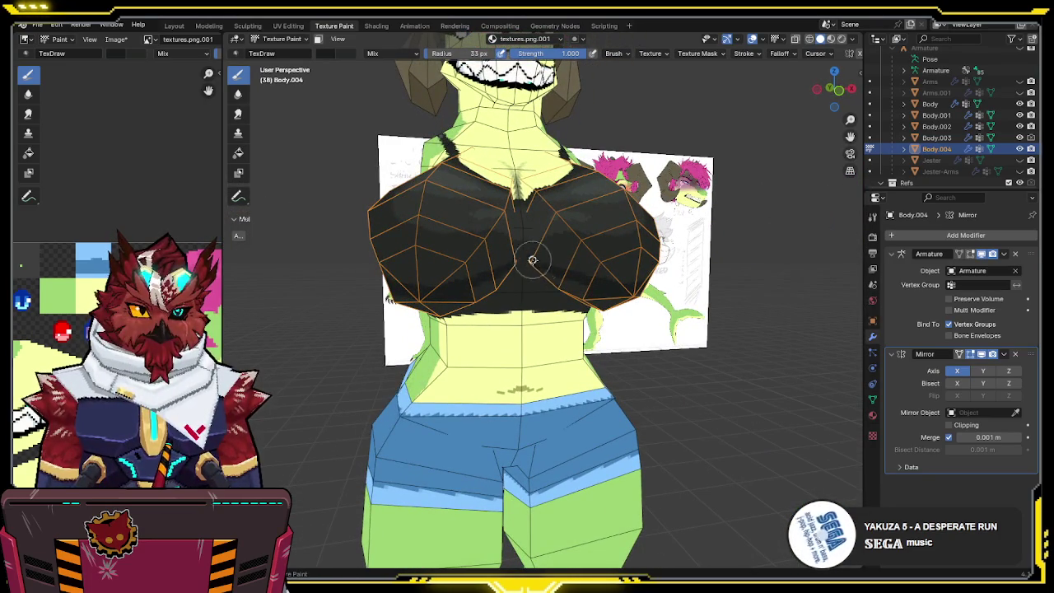
pyautogui.moveTo(604, 301)
pyautogui.mouseDown(button='middle')
pyautogui.moveTo(519, 234)
pyautogui.moveTo(535, 245)
pyautogui.mouseUp(button='middle')
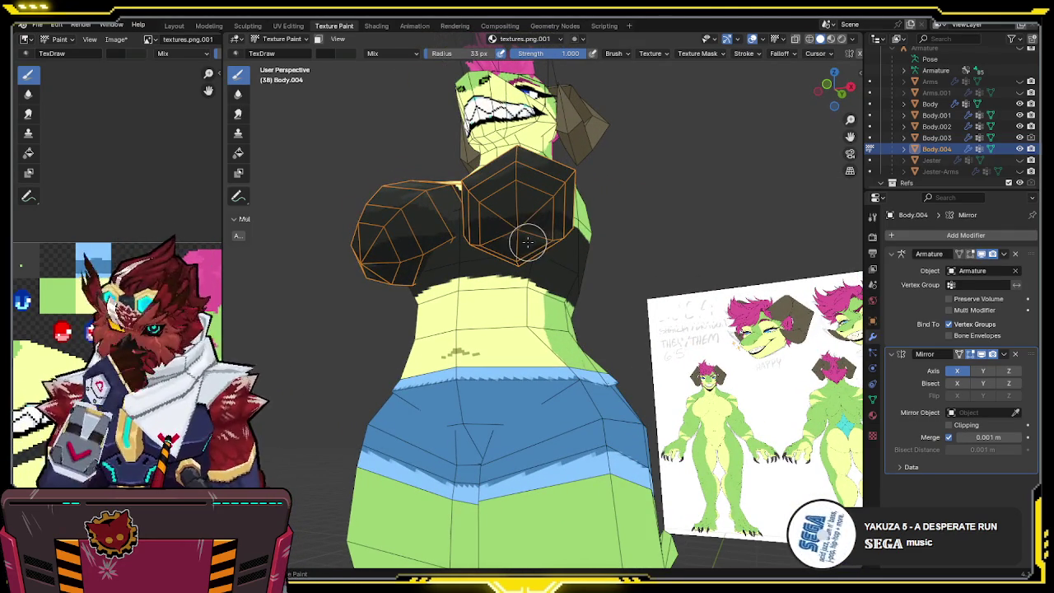
pyautogui.moveTo(525, 240)
pyautogui.mouseDown(button='middle')
pyautogui.moveTo(545, 208)
pyautogui.moveTo(480, 234)
pyautogui.moveTo(483, 192)
pyautogui.moveTo(442, 207)
pyautogui.moveTo(466, 203)
pyautogui.moveTo(452, 219)
pyautogui.moveTo(477, 200)
pyautogui.moveTo(463, 200)
pyautogui.mouseUp(button='middle')
pyautogui.press('KP_Divide')
pyautogui.hotkey('shift', 'alt', 'z')
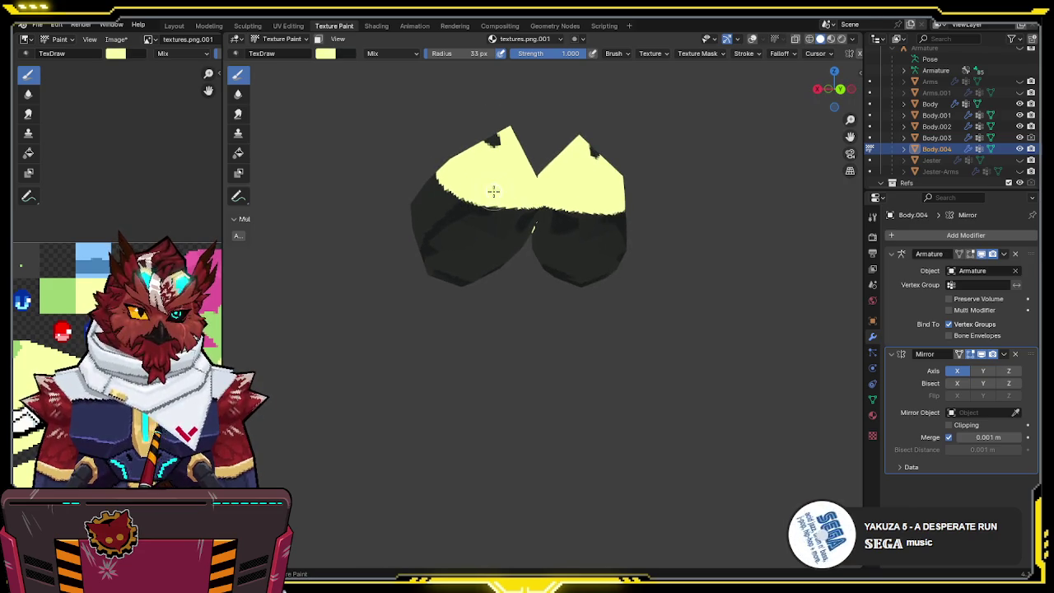
# - Paint the dark colour over the yellow showing on the crop top
pyautogui.moveTo(526, 182); pyautogui.dragTo(512, 202, button='middle')
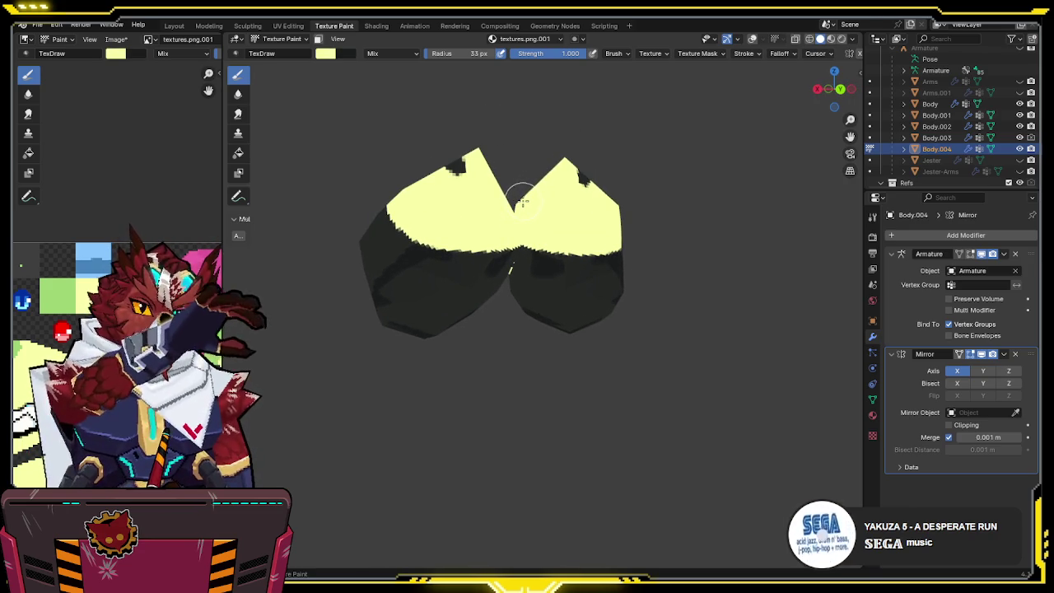
pyautogui.moveTo(460, 266)
pyautogui.mouseDown(button='middle')
pyautogui.moveTo(496, 234)
pyautogui.moveTo(501, 207)
pyautogui.moveTo(583, 218)
pyautogui.mouseUp(button='middle')
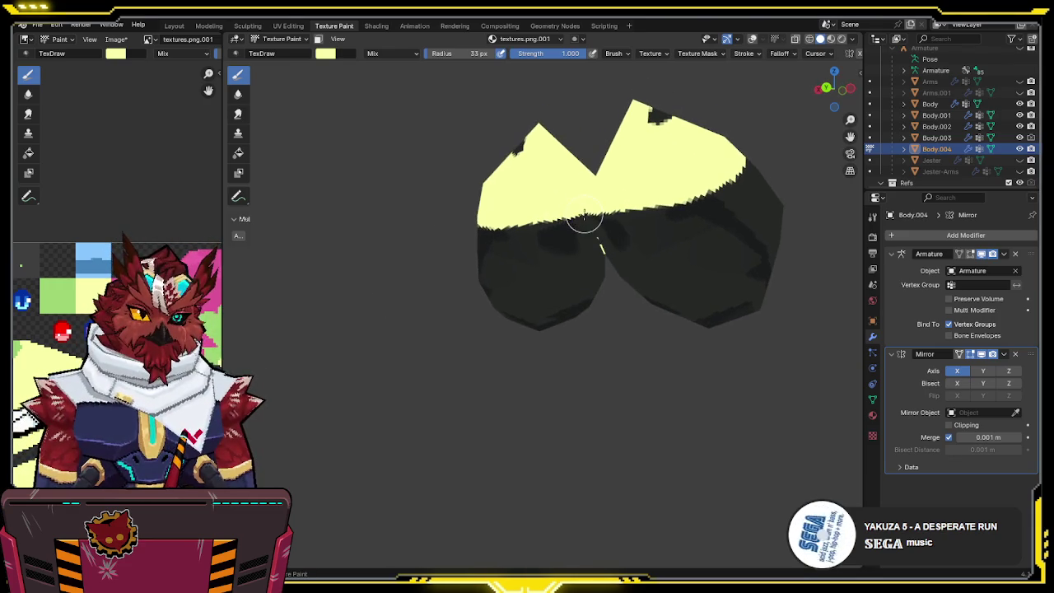
pyautogui.press('x')
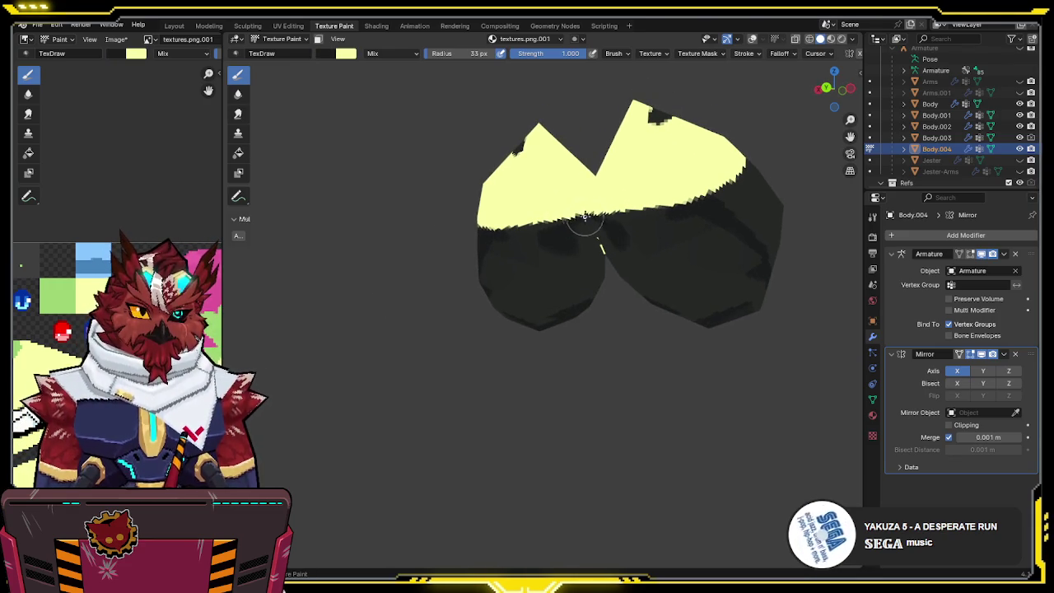
pyautogui.moveTo(507, 230); pyautogui.dragTo(483, 221, button='middle')
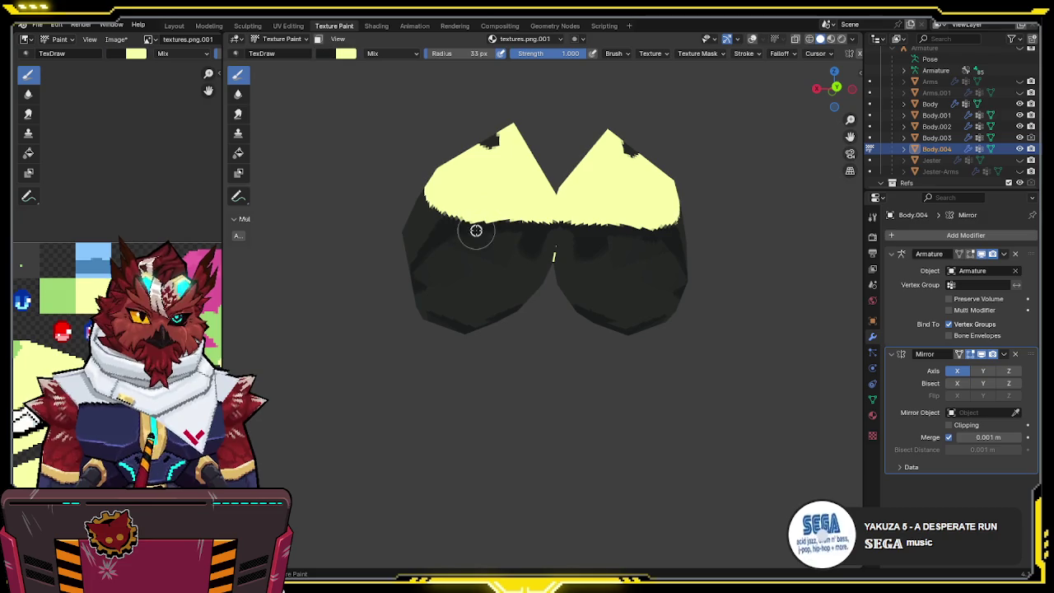
pyautogui.moveTo(435, 258)
pyautogui.mouseDown(button='middle')
pyautogui.moveTo(469, 249)
pyautogui.moveTo(489, 213)
pyautogui.mouseUp(button='middle')
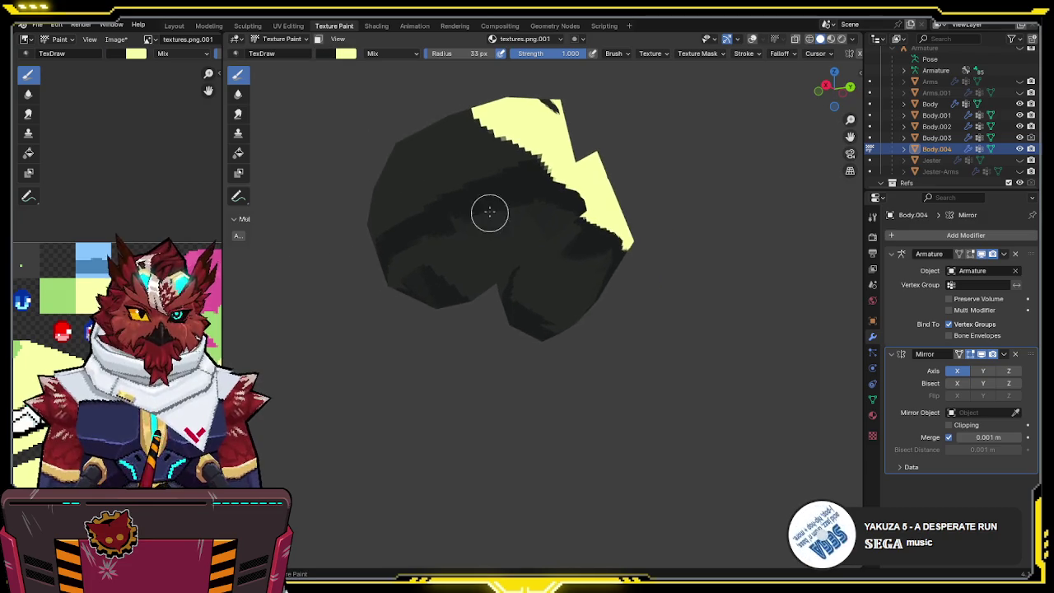
pyautogui.moveTo(433, 242)
pyautogui.mouseDown(button='middle')
pyautogui.moveTo(512, 210)
pyautogui.moveTo(461, 214)
pyautogui.moveTo(525, 211)
pyautogui.moveTo(513, 203)
pyautogui.moveTo(590, 170)
pyautogui.moveTo(536, 204)
pyautogui.moveTo(576, 190)
pyautogui.mouseUp(button='middle')
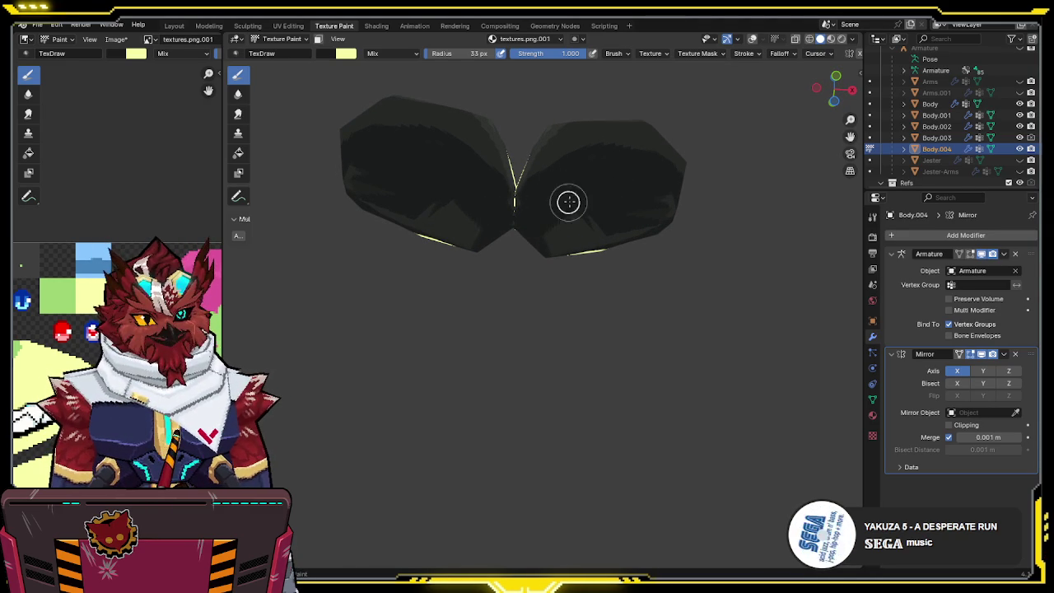
# - Move the Mirror modifier above Armature to the top of the stack
pyautogui.moveTo(1029, 354); pyautogui.dragTo(1029, 253)
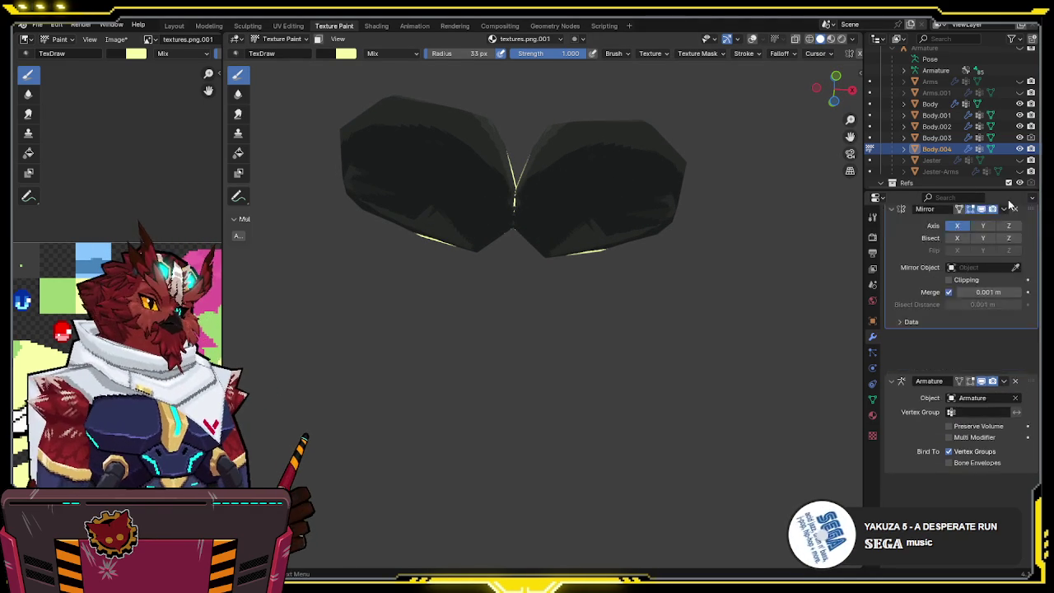
pyautogui.moveTo(598, 259)
pyautogui.mouseDown(button='middle')
pyautogui.moveTo(686, 286)
pyautogui.moveTo(598, 203)
pyautogui.moveTo(630, 176)
pyautogui.moveTo(545, 195)
pyautogui.mouseUp(button='middle')
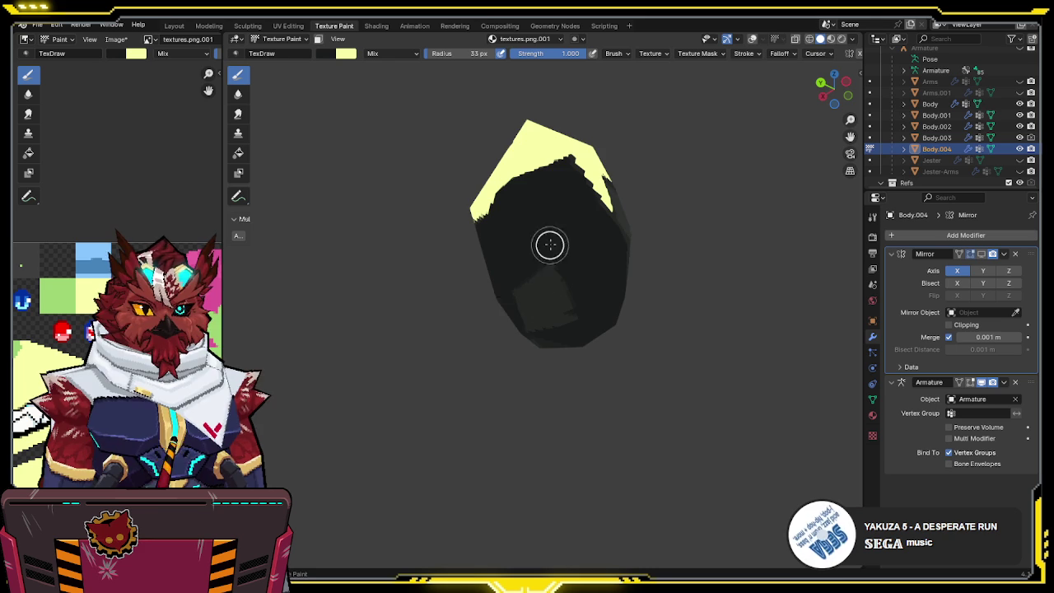
pyautogui.moveTo(567, 336)
pyautogui.mouseDown(button='middle')
pyautogui.moveTo(496, 265)
pyautogui.moveTo(532, 238)
pyautogui.mouseUp(button='middle')
pyautogui.moveTo(466, 205)
pyautogui.mouseDown(button='middle')
pyautogui.moveTo(513, 200)
pyautogui.moveTo(473, 194)
pyautogui.moveTo(488, 189)
pyautogui.mouseUp(button='middle')
# - Paint a yellow stroke along the cup's edge and save the blend file
pyautogui.press('x')
pyautogui.moveTo(424, 204)
pyautogui.mouseDown()
pyautogui.moveTo(515, 165)
pyautogui.moveTo(505, 164)
pyautogui.mouseUp()
pyautogui.press('x')
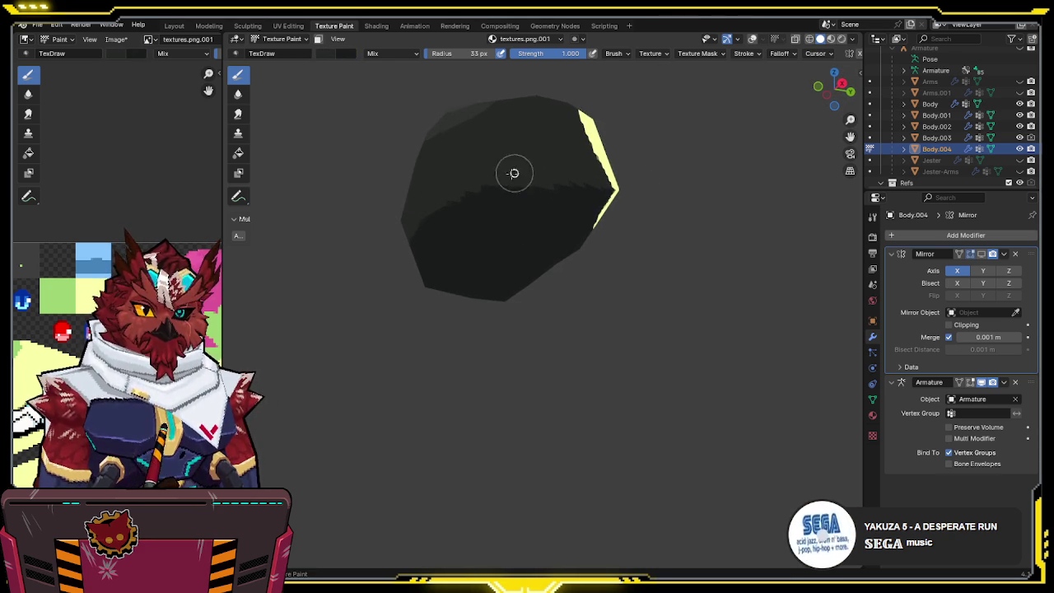
pyautogui.moveTo(453, 195)
pyautogui.mouseDown(button='middle')
pyautogui.moveTo(546, 167)
pyautogui.moveTo(522, 176)
pyautogui.moveTo(568, 189)
pyautogui.mouseUp(button='middle')
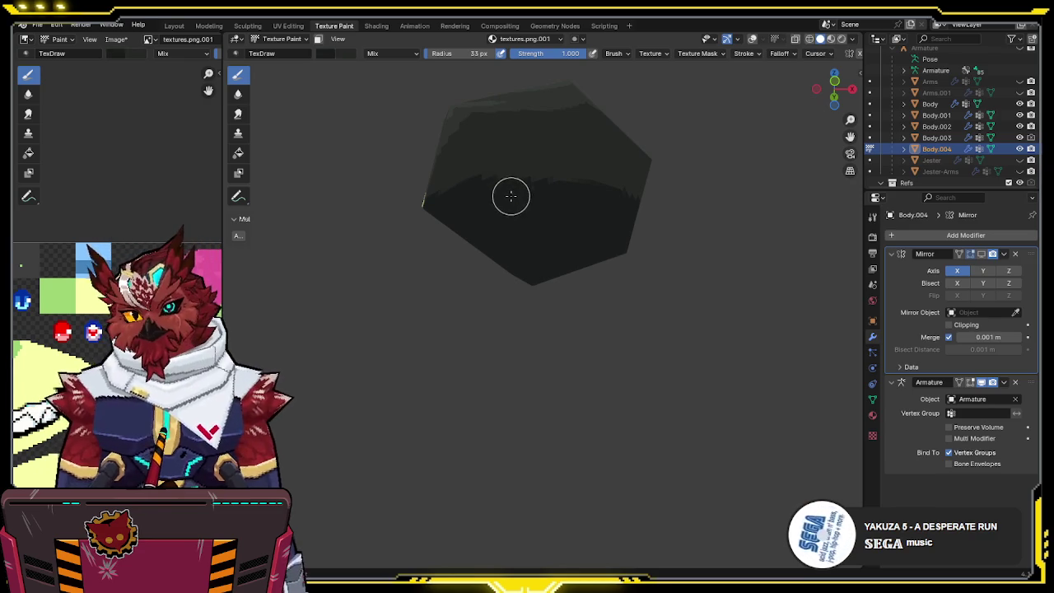
pyautogui.moveTo(505, 202)
pyautogui.keyDown('shift'); pyautogui.mouseDown(button='middle')
pyautogui.moveTo(500, 218)
pyautogui.moveTo(521, 217)
pyautogui.moveTo(572, 188)
pyautogui.moveTo(584, 211)
pyautogui.moveTo(573, 209)
pyautogui.moveTo(578, 236)
pyautogui.moveTo(536, 219)
pyautogui.moveTo(513, 250)
pyautogui.mouseUp(button='middle'); pyautogui.keyUp('shift')
pyautogui.hotkey('ctrl', 's')
# - Leave Local View to show the whole character with overlays back on
pyautogui.moveTo(531, 205)
pyautogui.mouseDown(button='middle')
pyautogui.moveTo(536, 232)
pyautogui.moveTo(600, 221)
pyautogui.mouseUp(button='middle')
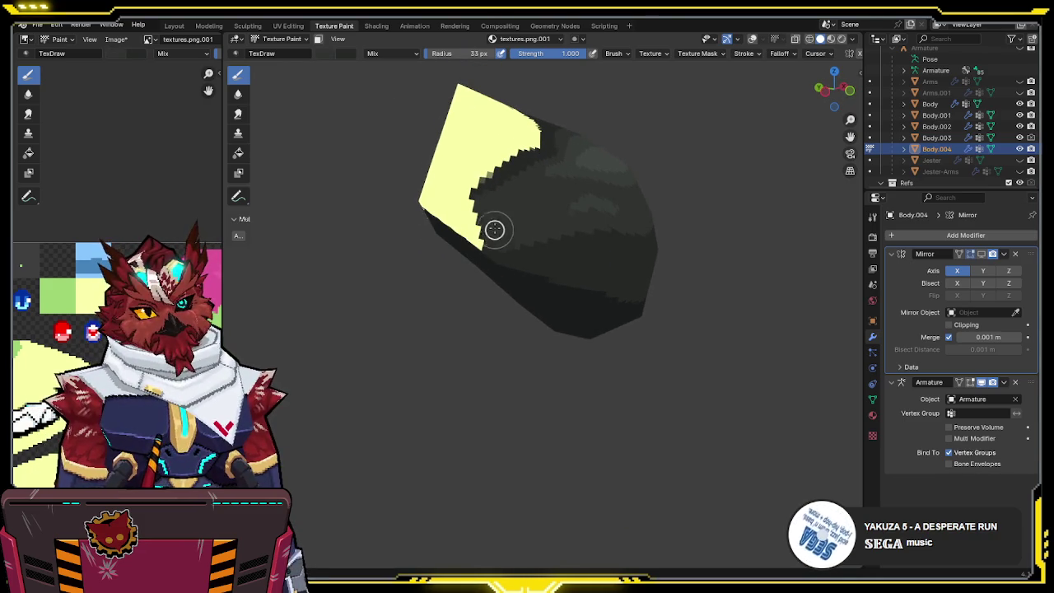
pyautogui.moveTo(494, 230)
pyautogui.mouseDown(button='middle')
pyautogui.moveTo(517, 192)
pyautogui.moveTo(571, 203)
pyautogui.mouseUp(button='middle')
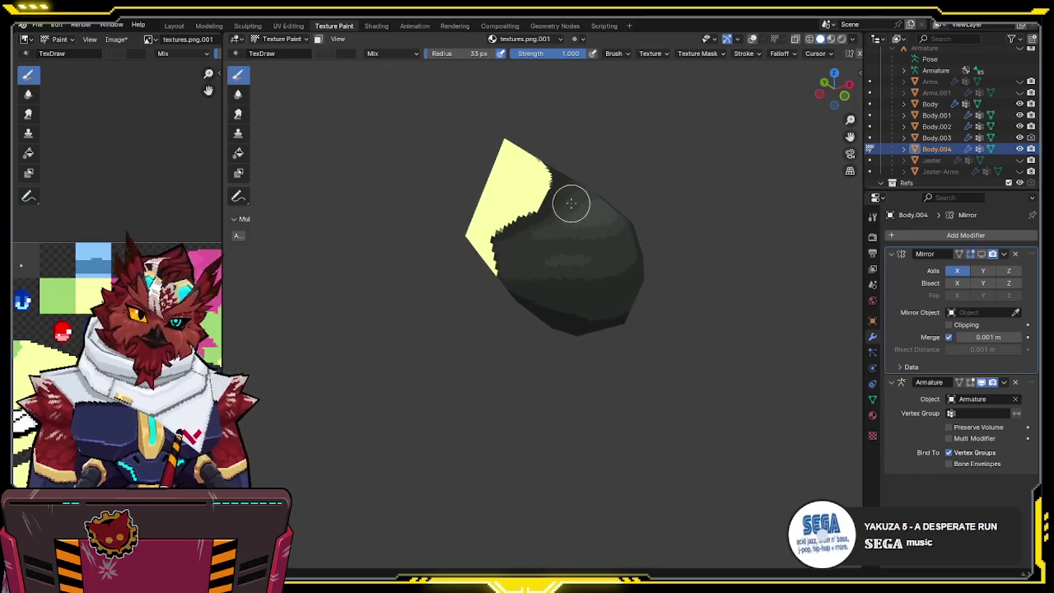
pyautogui.press('KP_Divide')
pyautogui.moveTo(609, 239)
pyautogui.mouseDown(button='middle')
pyautogui.moveTo(580, 240)
pyautogui.moveTo(607, 242)
pyautogui.moveTo(634, 223)
pyautogui.moveTo(618, 238)
pyautogui.mouseUp(button='middle')
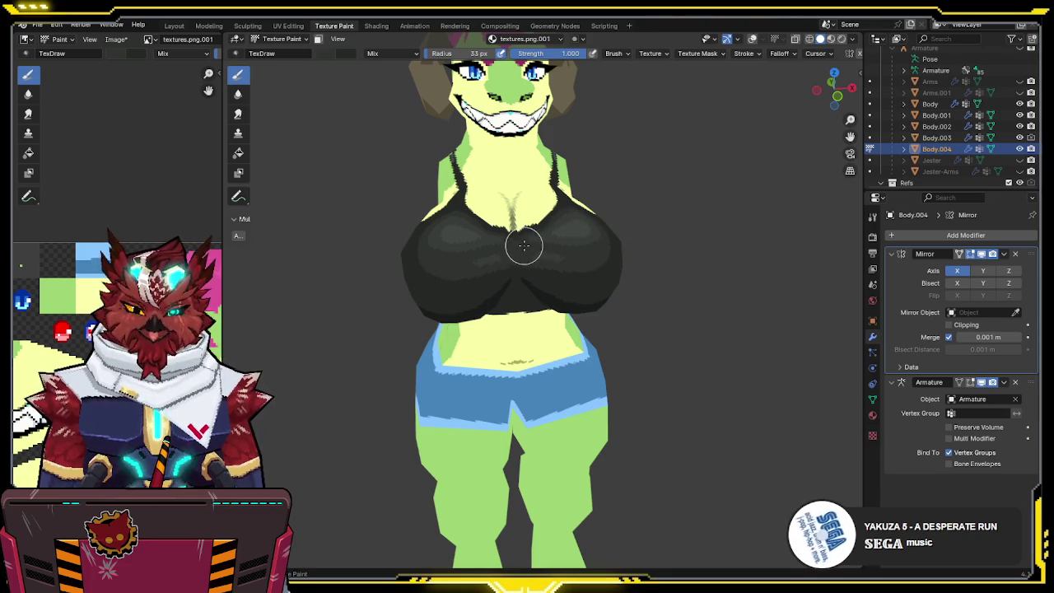
pyautogui.moveTo(595, 228); pyautogui.dragTo(512, 344, button='middle')
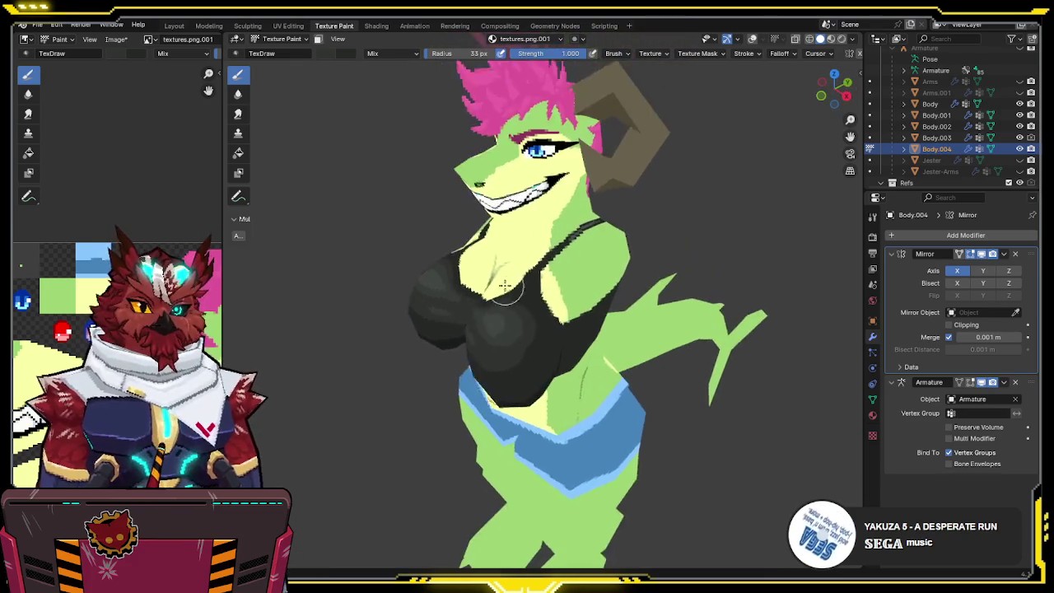
pyautogui.hotkey('shift', 'alt', 'z')
# - Enter Edit Mode on the chest mesh and enable Clipping on the Mirror modifier
pyautogui.moveTo(516, 352)
pyautogui.mouseDown(button='middle')
pyautogui.moveTo(548, 280)
pyautogui.moveTo(570, 276)
pyautogui.moveTo(543, 304)
pyautogui.mouseUp(button='middle')
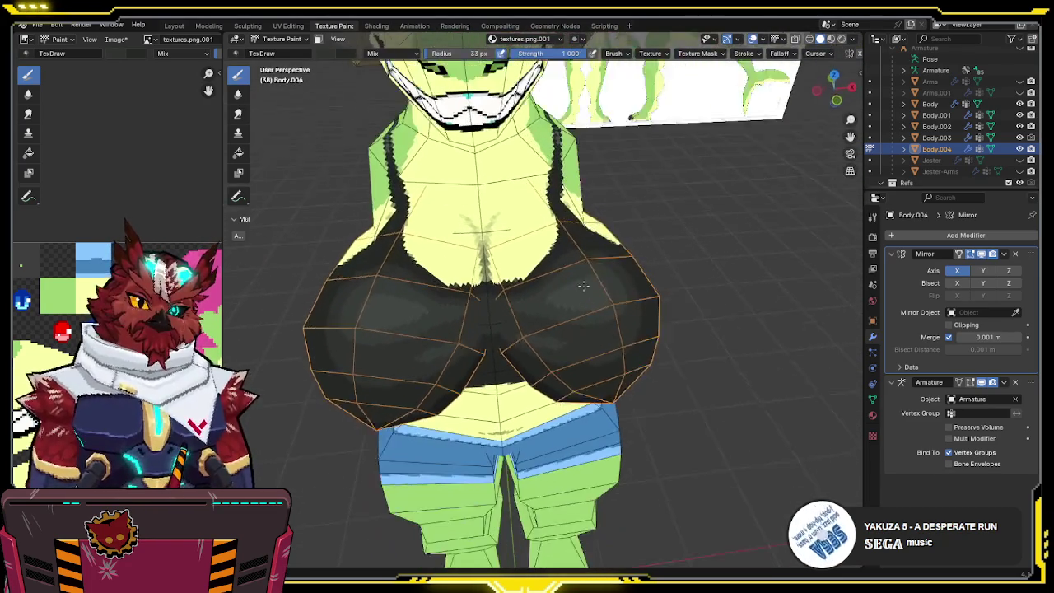
pyautogui.press('Tab')
pyautogui.click(497, 303)
pyautogui.press('g')
pyautogui.press('x')
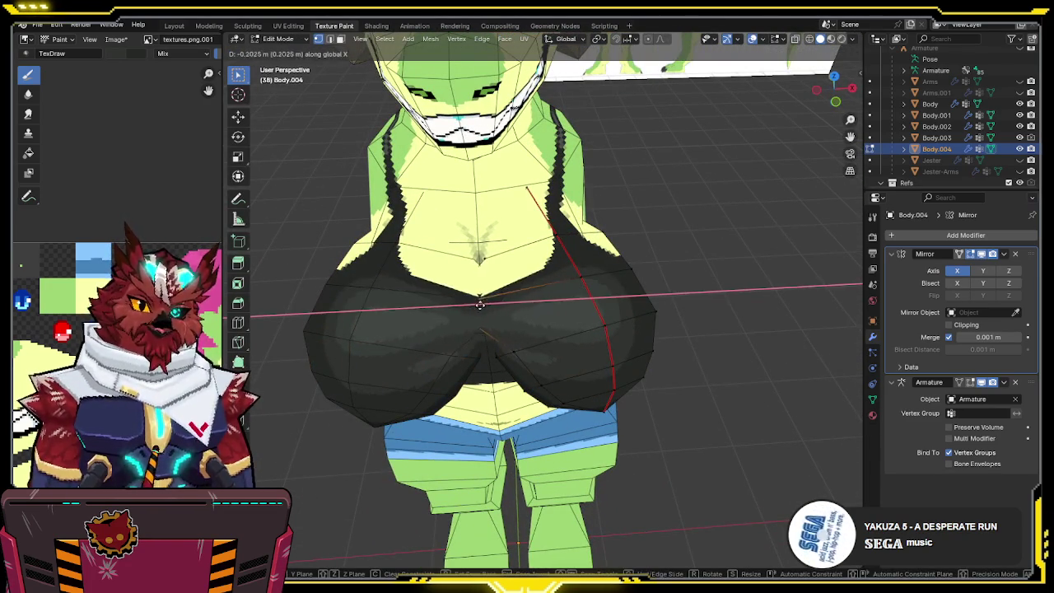
pyautogui.press('Escape')
pyautogui.click(948, 324)
# - Nudge a chest vertex along X and isolate the chest mesh in Local View
pyautogui.press('g')
pyautogui.press('x')
pyautogui.click(482, 354)
pyautogui.press('g')
pyautogui.press('x')
pyautogui.press('Escape')
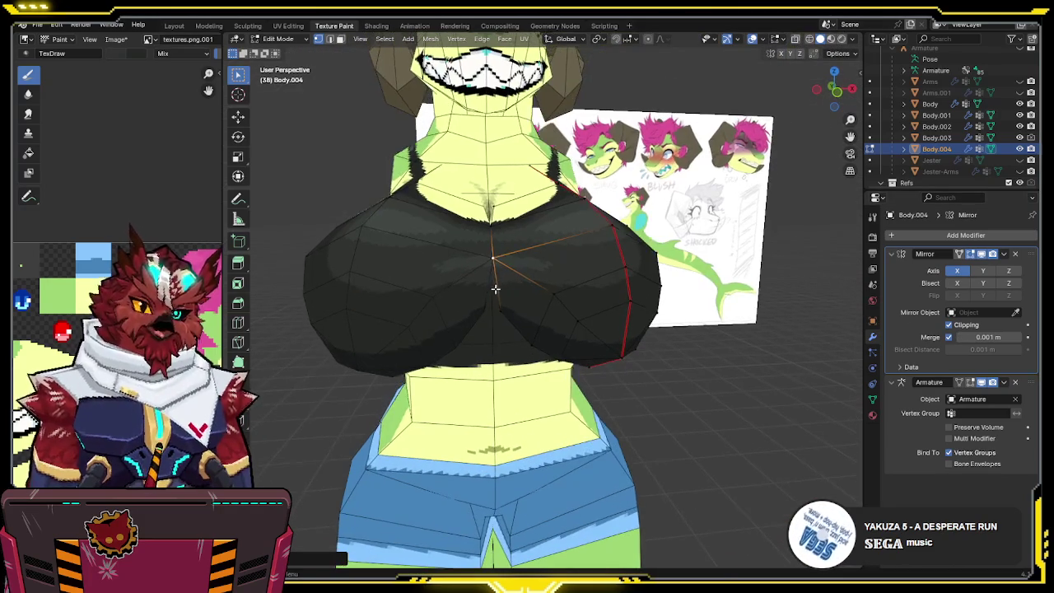
pyautogui.press('KP_Divide')
pyautogui.press('g')
pyautogui.press('x')
pyautogui.press('Escape')
# - In wireframe display, move the cup's top edges along the X axis
pyautogui.moveTo(482, 242)
pyautogui.mouseDown(button='middle')
pyautogui.moveTo(543, 146)
pyautogui.moveTo(578, 114)
pyautogui.moveTo(612, 160)
pyautogui.moveTo(565, 230)
pyautogui.moveTo(599, 266)
pyautogui.mouseUp(button='middle')
pyautogui.hotkey('shift', 'z')
pyautogui.press('g')
pyautogui.press('x')
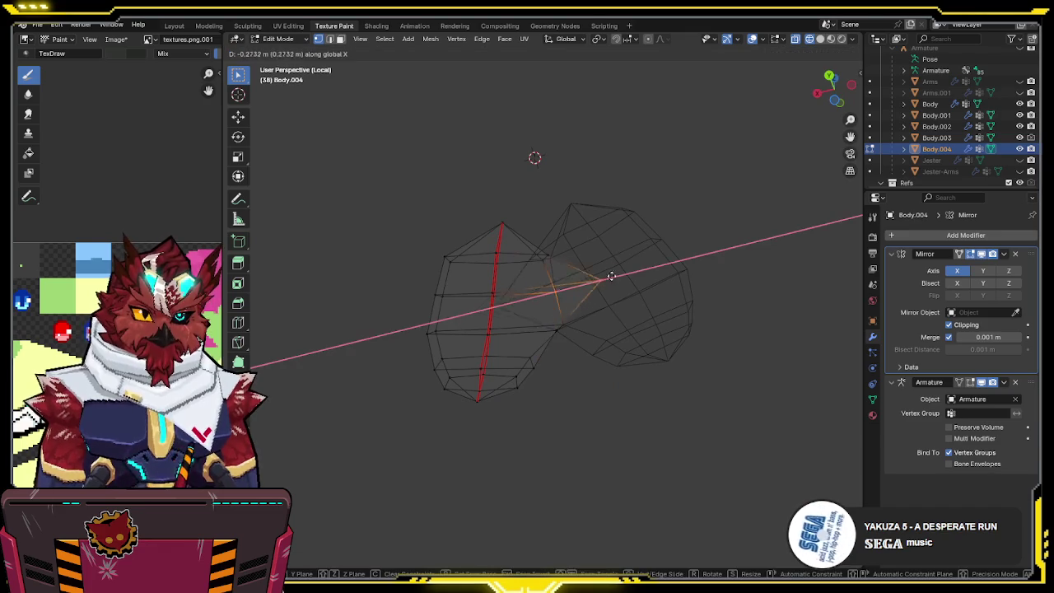
pyautogui.press('Escape')
pyautogui.moveTo(513, 294); pyautogui.dragTo(565, 293, button='middle')
pyautogui.moveTo(576, 237); pyautogui.dragTo(520, 276)
pyautogui.press('g')
pyautogui.press('x')
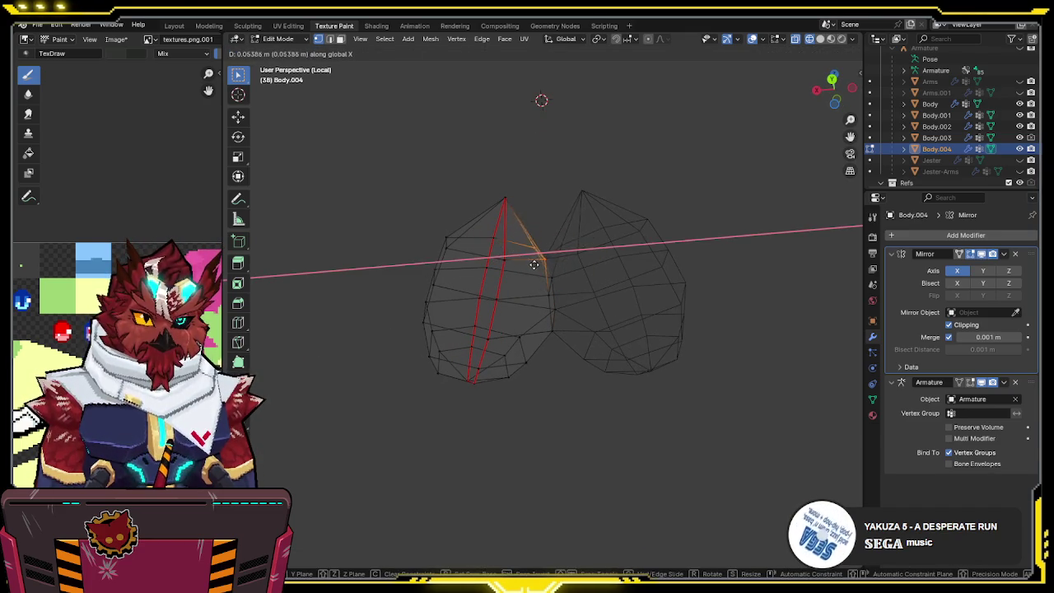
pyautogui.click(551, 268)
# - Delete a small face on the cup and return to solid display
pyautogui.moveTo(550, 267)
pyautogui.mouseDown(button='middle')
pyautogui.moveTo(480, 291)
pyautogui.moveTo(531, 263)
pyautogui.moveTo(548, 290)
pyautogui.moveTo(548, 273)
pyautogui.mouseUp(button='middle')
pyautogui.click(548, 290)
pyautogui.press('x')
pyautogui.click(550, 289)
pyautogui.hotkey('shift', 'z')
# - Move a lower chest vertex along X, then show the full character again
pyautogui.moveTo(607, 253)
pyautogui.mouseDown(button='middle')
pyautogui.moveTo(562, 238)
pyautogui.moveTo(556, 288)
pyautogui.mouseUp(button='middle')
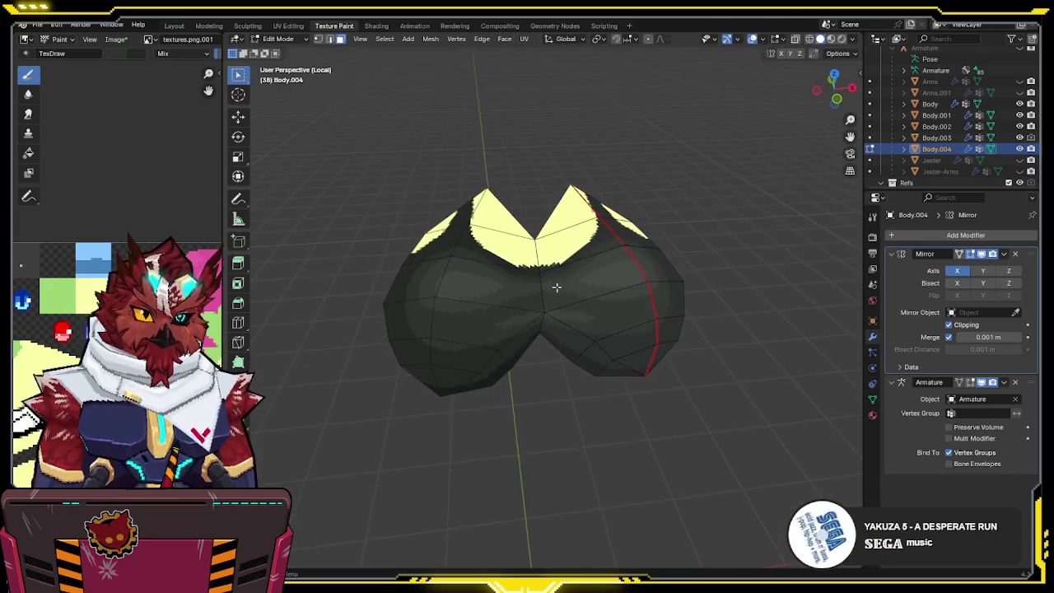
pyautogui.press('g')
pyautogui.press('x')
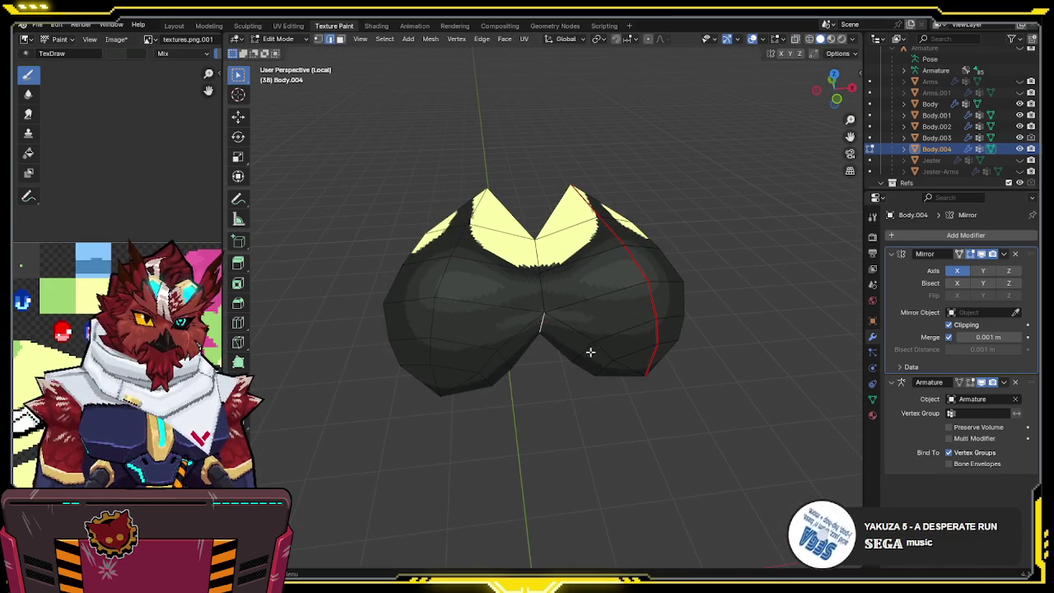
pyautogui.click(582, 351)
pyautogui.moveTo(582, 351)
pyautogui.mouseDown(button='middle')
pyautogui.moveTo(574, 334)
pyautogui.moveTo(541, 353)
pyautogui.moveTo(581, 285)
pyautogui.moveTo(565, 308)
pyautogui.moveTo(571, 340)
pyautogui.moveTo(612, 156)
pyautogui.moveTo(635, 176)
pyautogui.moveTo(578, 266)
pyautogui.moveTo(601, 298)
pyautogui.moveTo(587, 287)
pyautogui.moveTo(585, 301)
pyautogui.moveTo(637, 299)
pyautogui.moveTo(653, 340)
pyautogui.mouseUp(button='middle')
pyautogui.press('KP_Divide')
# - In Left Ortho wireframe view, reposition two chest vertices to reshape the side profile
pyautogui.hotkey('shift', 'z')
pyautogui.click(833, 89)
pyautogui.scroll(3, 580, 326)
pyautogui.press('g')
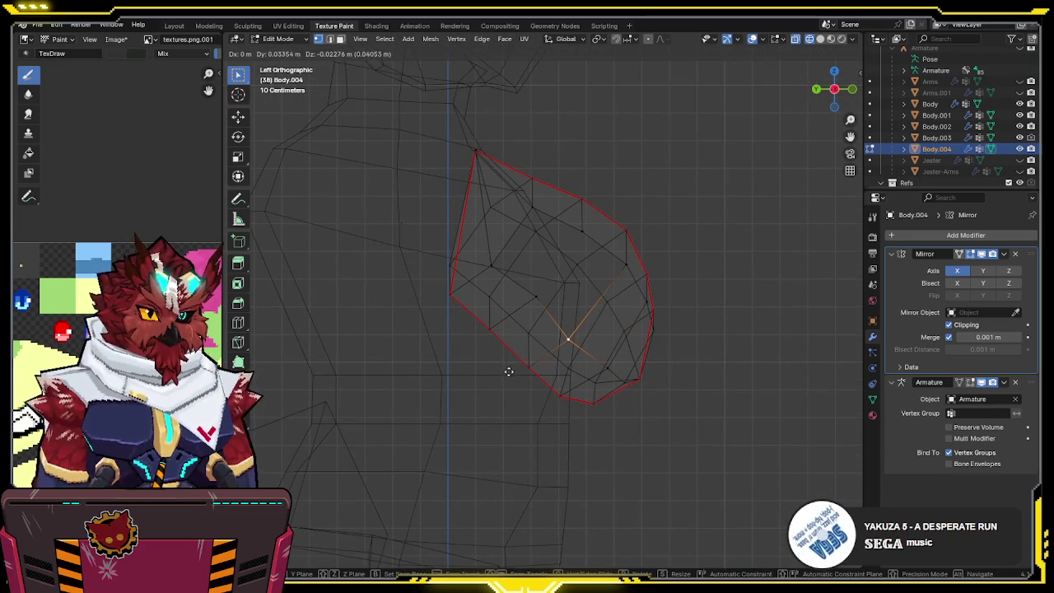
pyautogui.click(508, 371)
pyautogui.press('g')
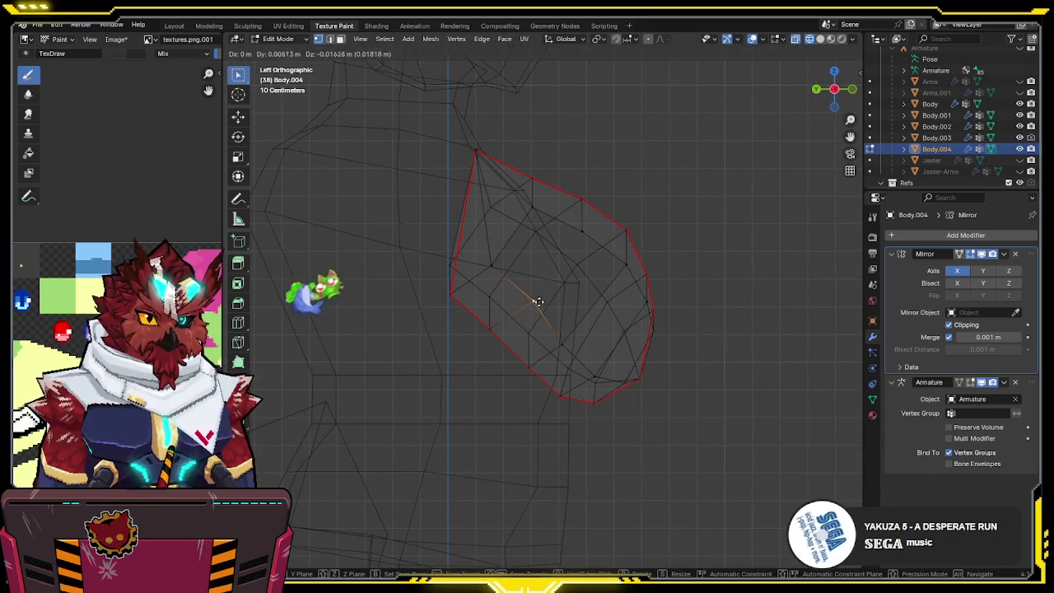
pyautogui.click(408, 347)
pyautogui.hotkey('shift', 'z')
pyautogui.moveTo(427, 337)
pyautogui.mouseDown(button='middle')
pyautogui.moveTo(602, 237)
pyautogui.moveTo(562, 256)
pyautogui.moveTo(534, 195)
pyautogui.moveTo(501, 327)
pyautogui.moveTo(544, 324)
pyautogui.moveTo(508, 315)
pyautogui.mouseUp(button='middle')
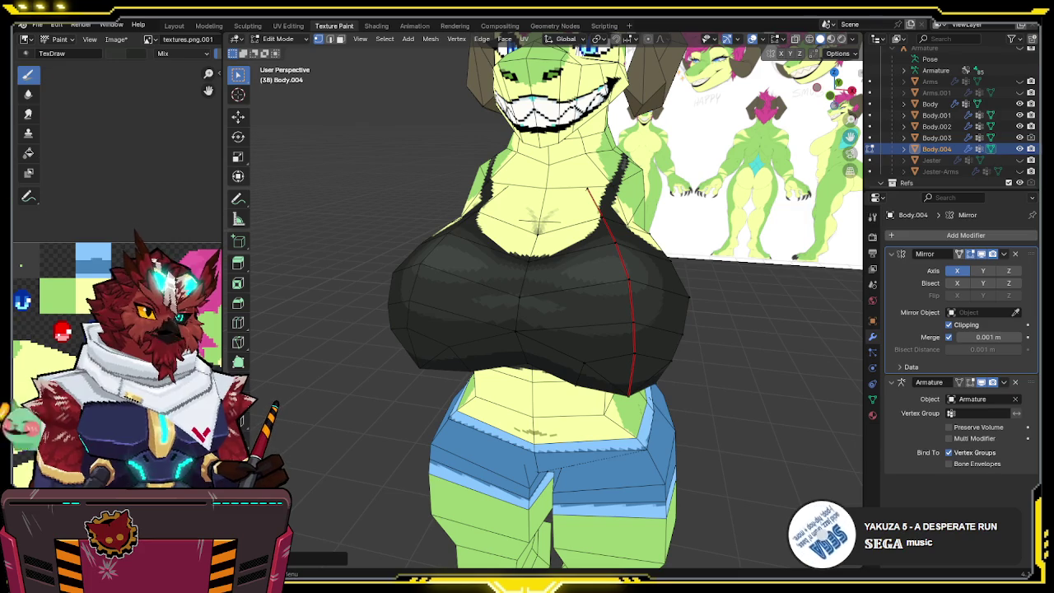
# - Compare against the reference, inspect a torso side face, and select the connected chest faces
pyautogui.moveTo(634, 210); pyautogui.dragTo(616, 215, button='middle')
pyautogui.scroll(-3, 431, 323)
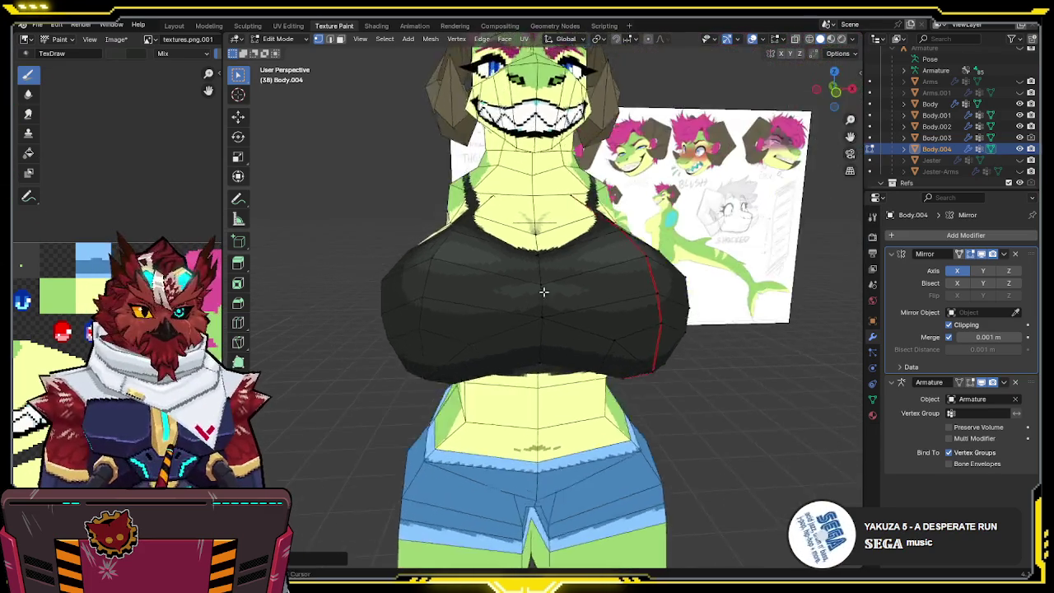
pyautogui.hotkey('shift', 'z')
pyautogui.moveTo(545, 289); pyautogui.dragTo(599, 305, button='middle')
pyautogui.click(568, 325)
pyautogui.rightClick(655, 321)
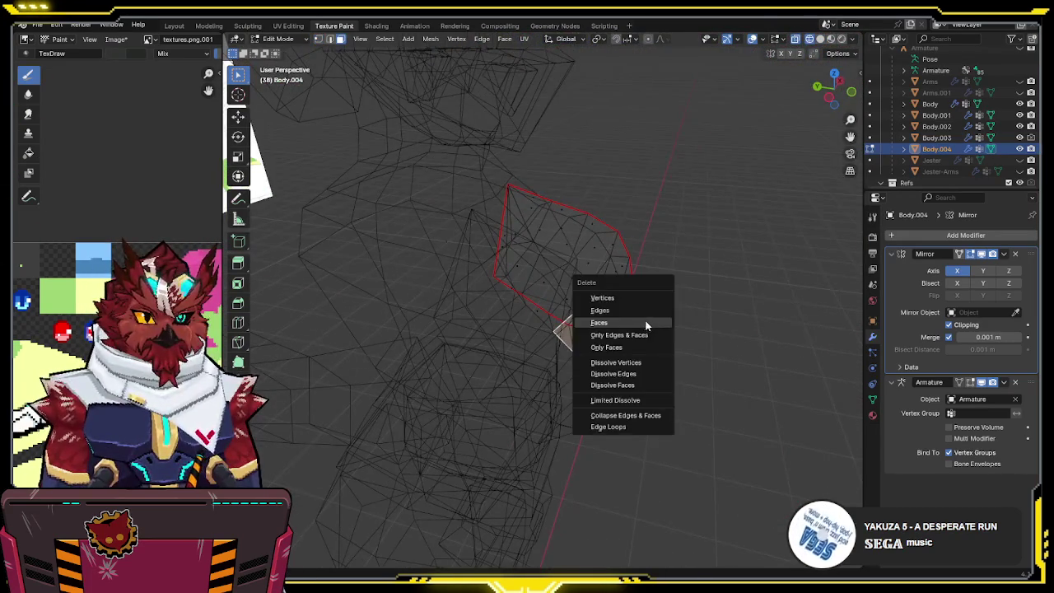
pyautogui.click(647, 322)
pyautogui.hotkey('shift', 'z')
pyautogui.moveTo(615, 291); pyautogui.dragTo(621, 299, button='middle')
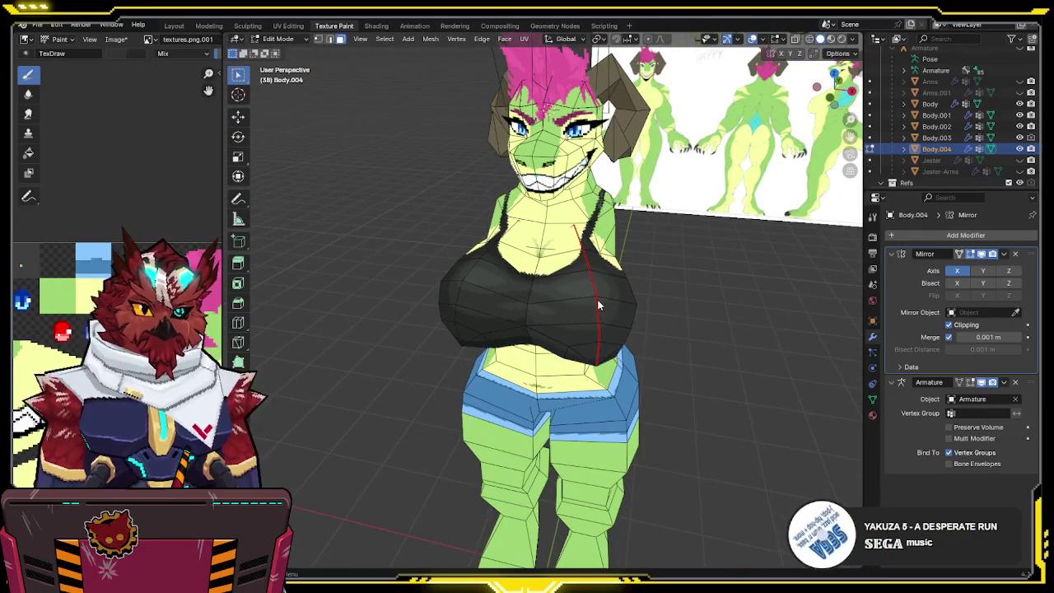
pyautogui.press('l')
# - Glance at the UV Editing workspace, then return to the Layout workspace
pyautogui.click(288, 25)
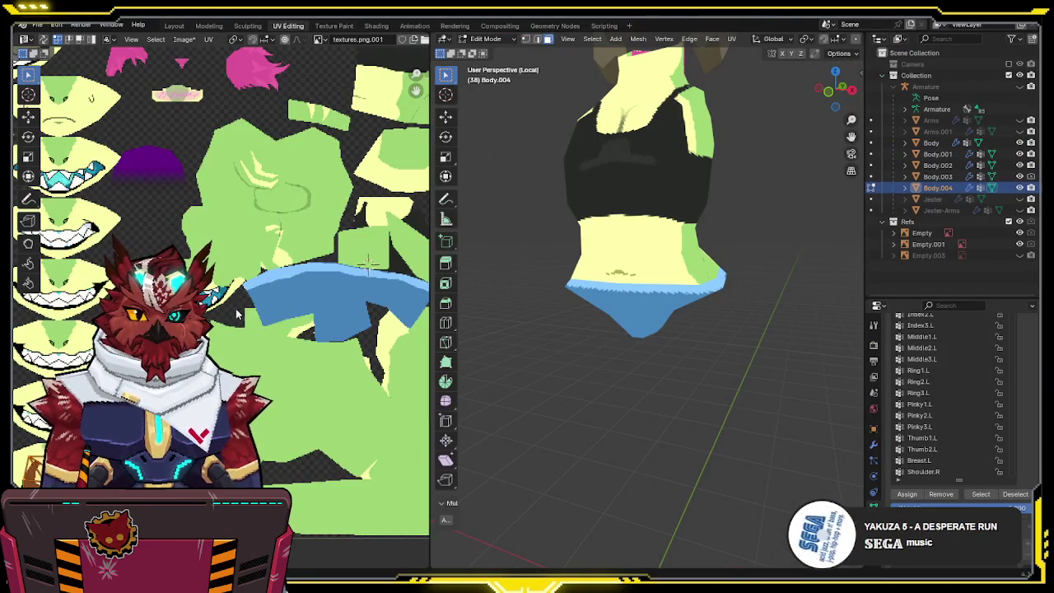
pyautogui.scroll(2, 271, 131)
pyautogui.scroll(-3, 591, 261)
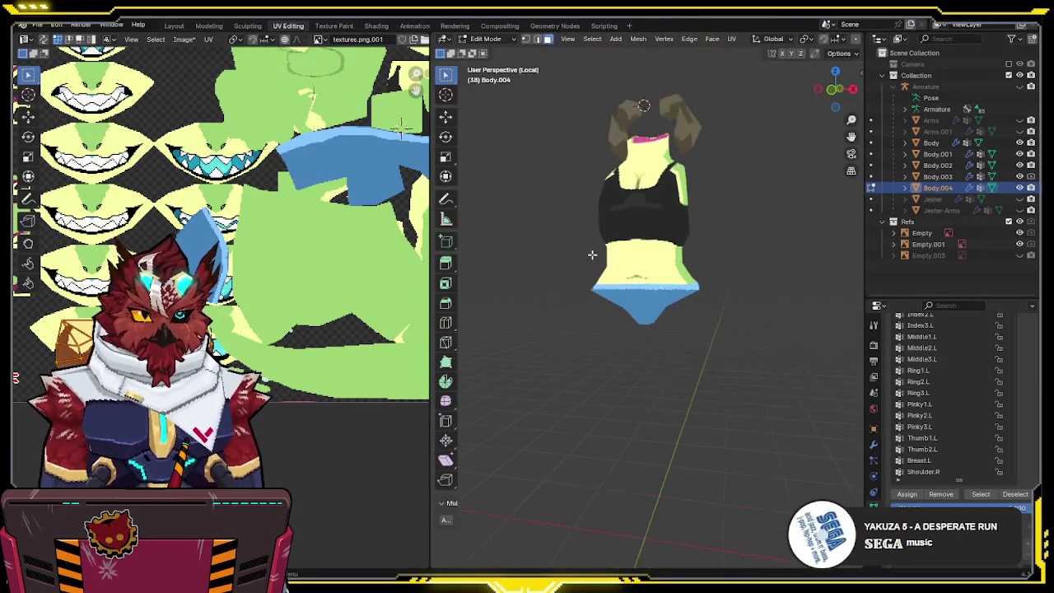
pyautogui.scroll(-2, 623, 243)
pyautogui.click(174, 26)
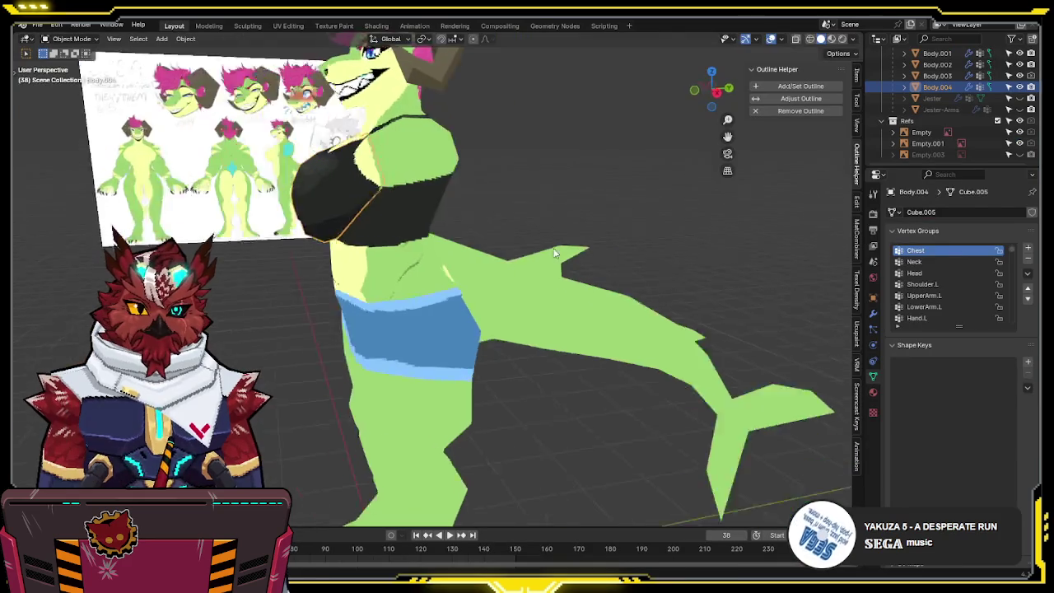
# - Put Body.004 into Texture Paint mode and frame the chest from the front
pyautogui.moveTo(527, 330); pyautogui.dragTo(634, 346, button='middle')
pyautogui.scroll(3, 634, 346)
pyautogui.scroll(2, 633, 347)
pyautogui.hotkey('ctrl', 'Tab')
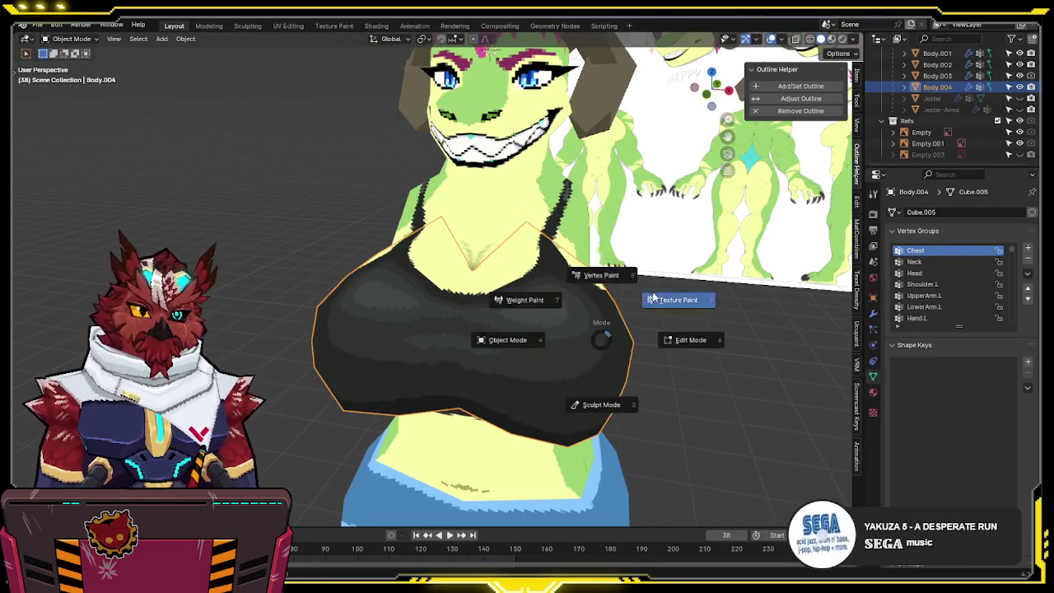
pyautogui.click(652, 292)
pyautogui.moveTo(555, 291)
pyautogui.mouseDown(button='middle')
pyautogui.moveTo(538, 282)
pyautogui.moveTo(546, 321)
pyautogui.moveTo(549, 285)
pyautogui.moveTo(535, 254)
pyautogui.moveTo(529, 284)
pyautogui.mouseUp(button='middle')
pyautogui.scroll(1, 518, 293)
pyautogui.scroll(1, 515, 295)
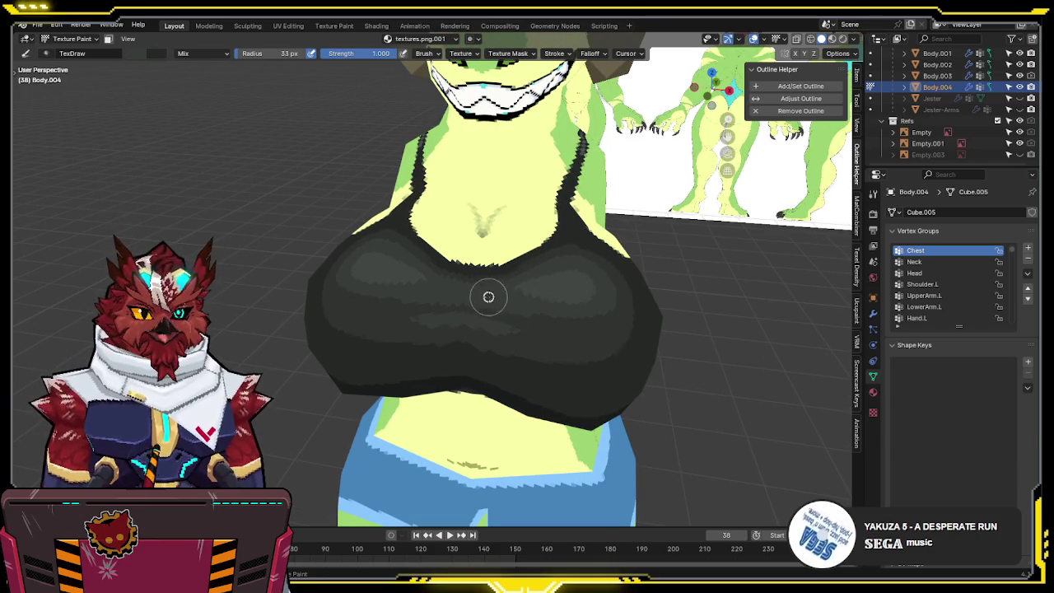
pyautogui.moveTo(603, 307)
pyautogui.mouseDown(button='middle')
pyautogui.moveTo(519, 296)
pyautogui.moveTo(536, 276)
pyautogui.moveTo(518, 255)
pyautogui.mouseUp(button='middle')
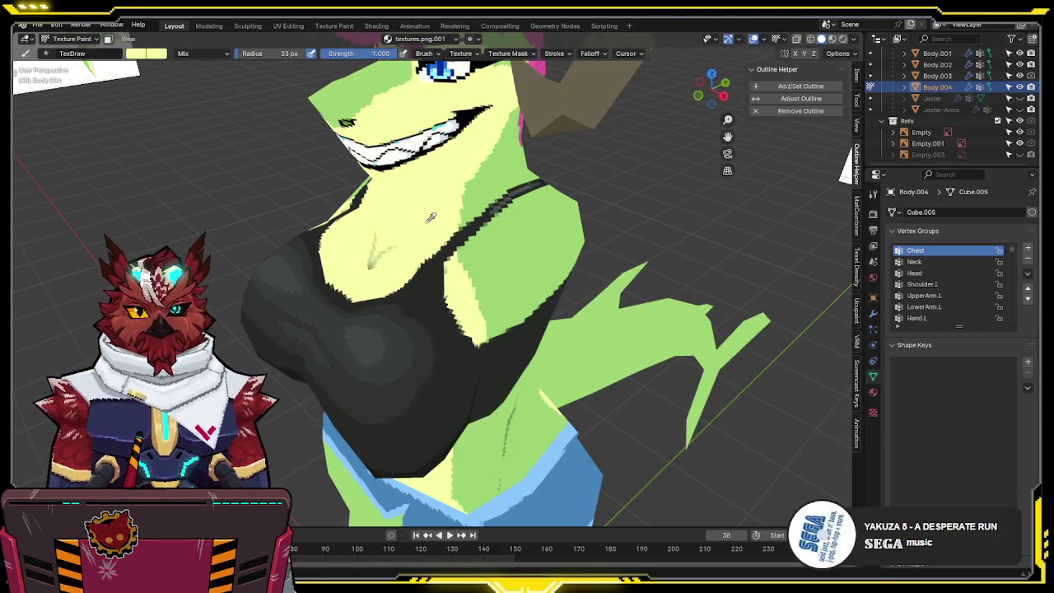
# - Darken the brush to tan and paint the mark down between the cups
pyautogui.click(136, 54)
pyautogui.moveTo(239, 72); pyautogui.dragTo(240, 83)
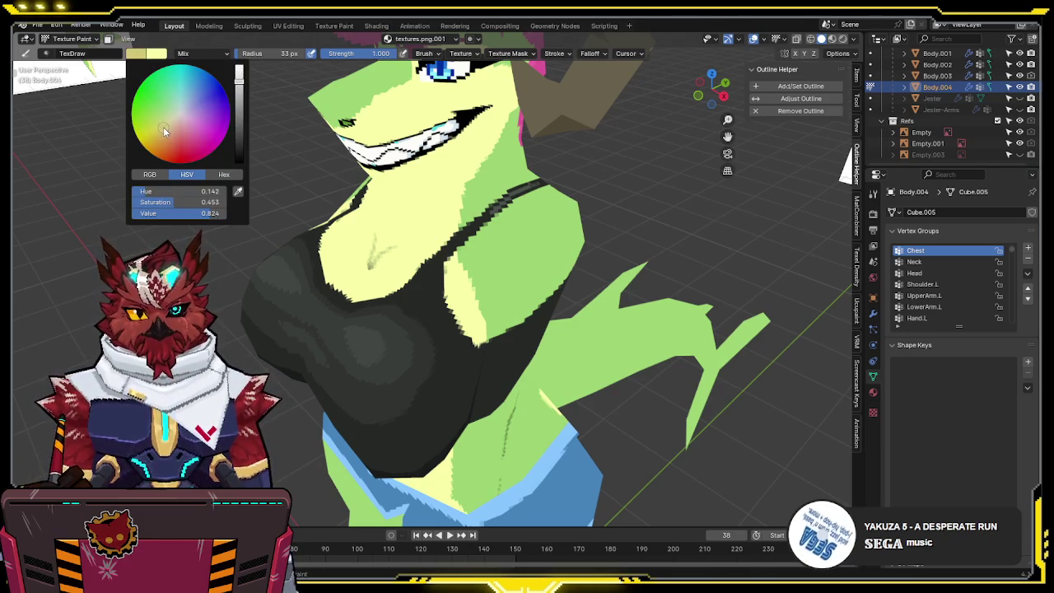
pyautogui.moveTo(526, 305); pyautogui.dragTo(477, 319, button='middle')
pyautogui.moveTo(477, 320); pyautogui.dragTo(480, 300)
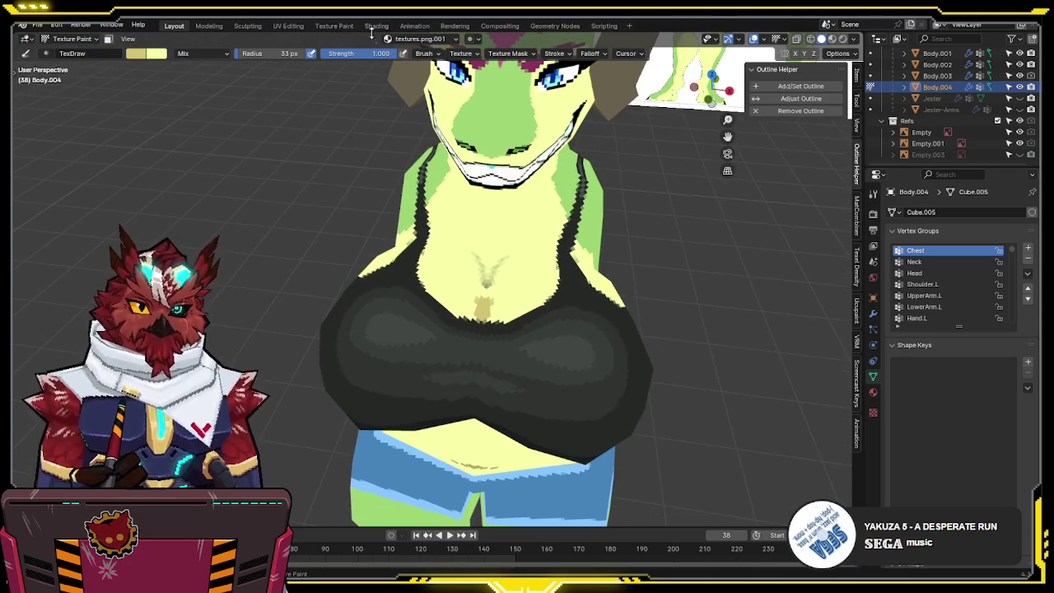
pyautogui.click(333, 25)
pyautogui.moveTo(578, 223); pyautogui.dragTo(567, 253, button='middle')
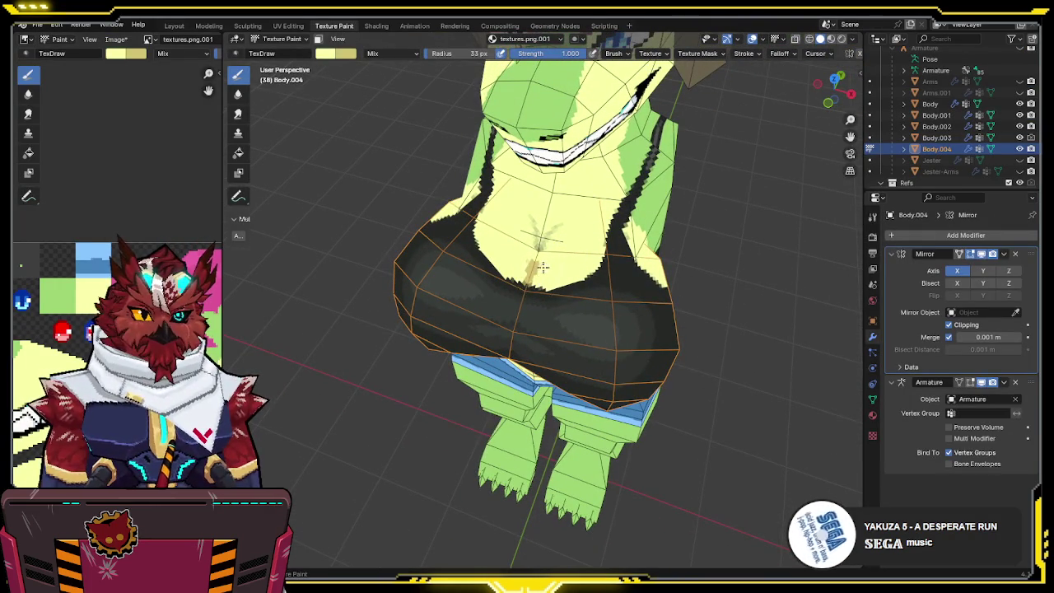
pyautogui.moveTo(542, 266); pyautogui.dragTo(531, 284)
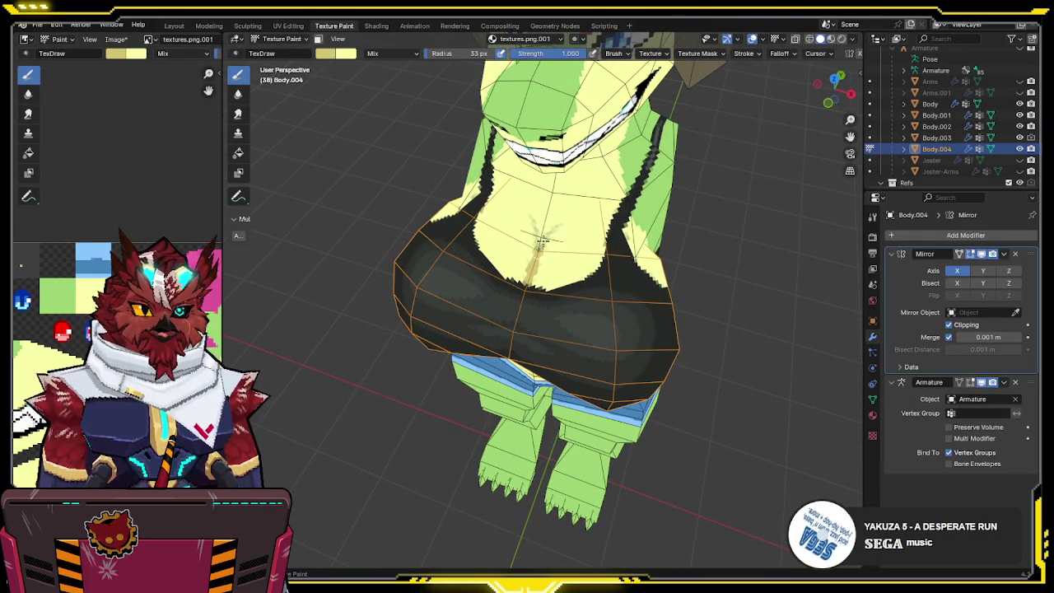
pyautogui.moveTo(541, 240); pyautogui.dragTo(541, 241, button='middle')
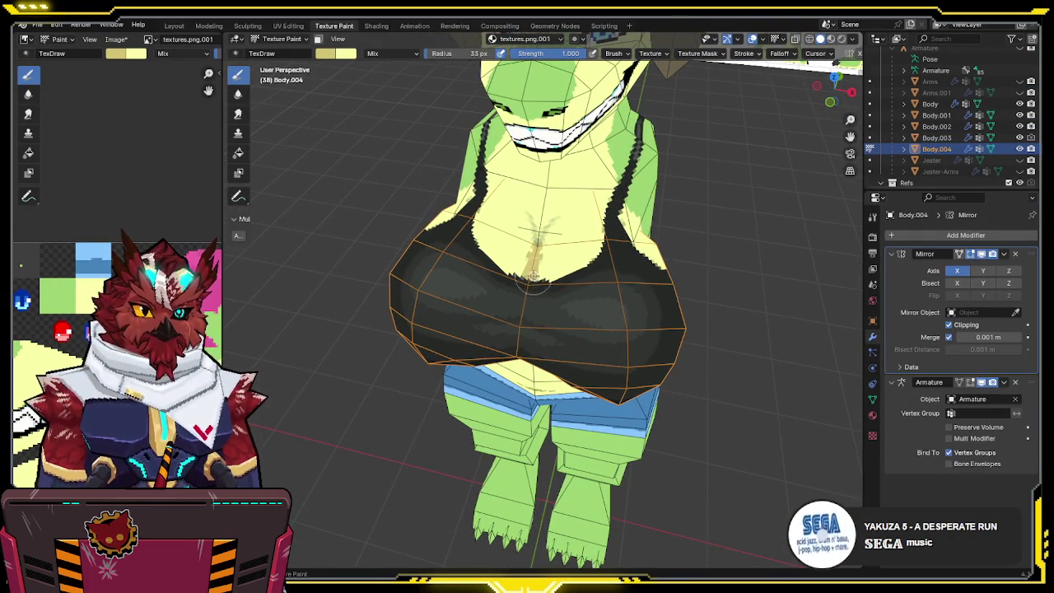
pyautogui.moveTo(534, 280); pyautogui.dragTo(623, 212, button='middle')
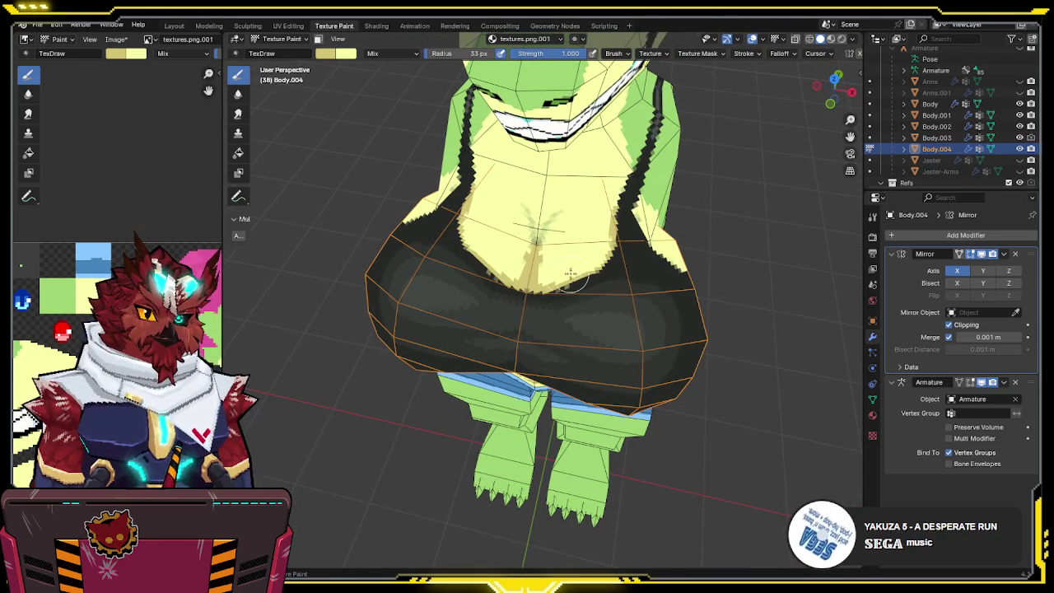
# - Sample tan and yellow shades with S and paint a darker tan stroke up the belly
pyautogui.press('s')
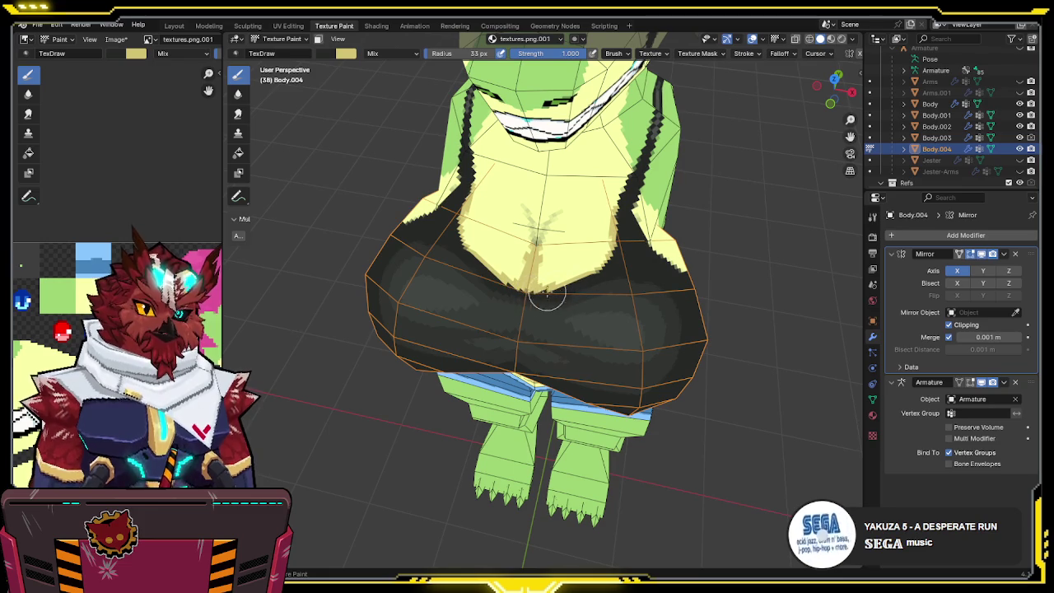
pyautogui.press('s')
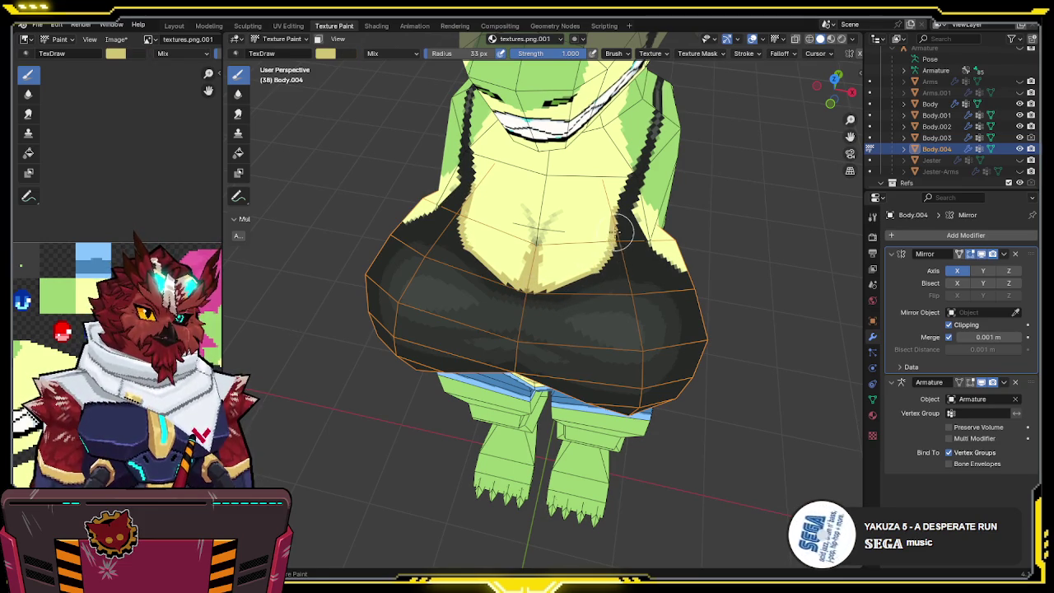
pyautogui.press('s')
pyautogui.moveTo(602, 270); pyautogui.dragTo(603, 247, button='middle')
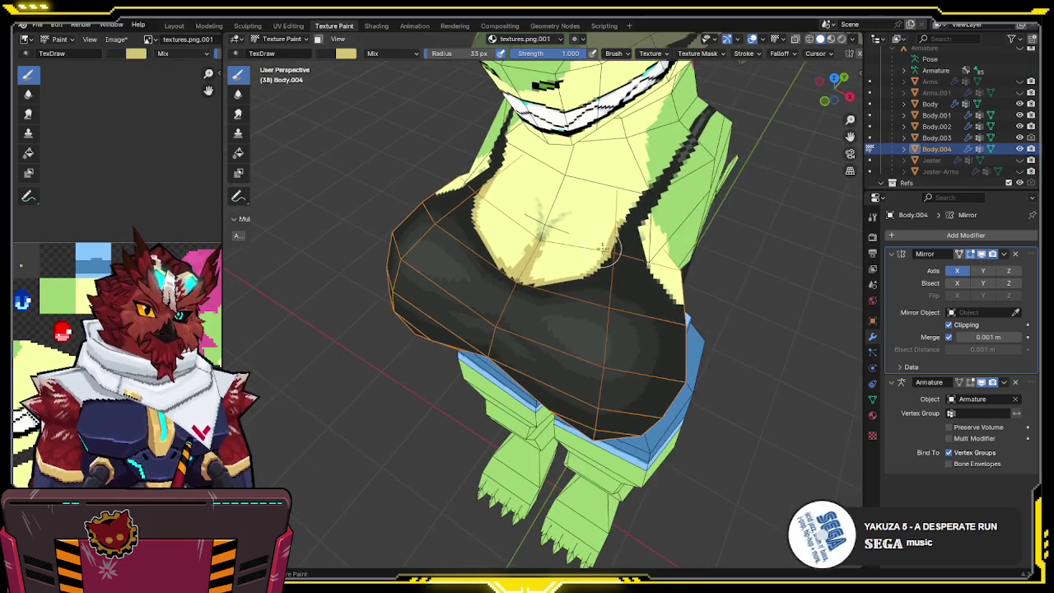
pyautogui.press('s')
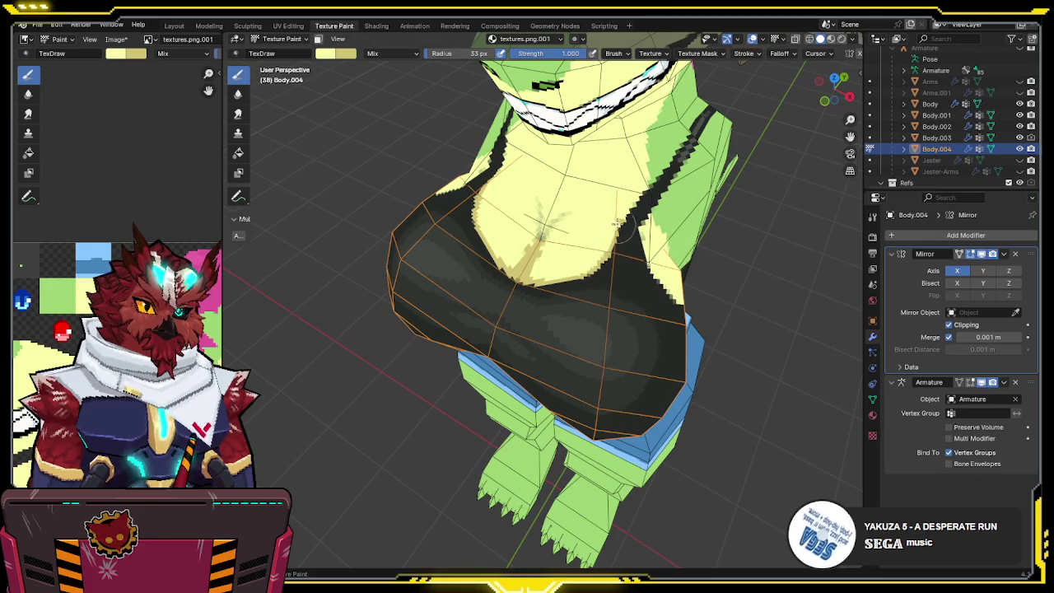
pyautogui.moveTo(619, 224); pyautogui.dragTo(605, 237, button='middle')
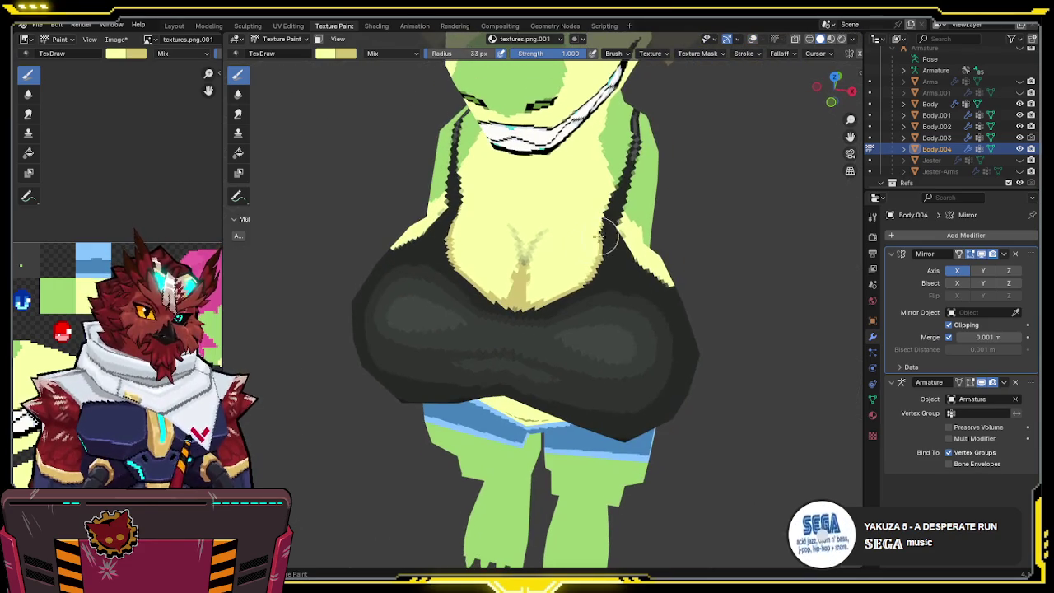
pyautogui.hotkey('alt', 'q')
pyautogui.press('s')
pyautogui.moveTo(519, 284); pyautogui.dragTo(528, 257)
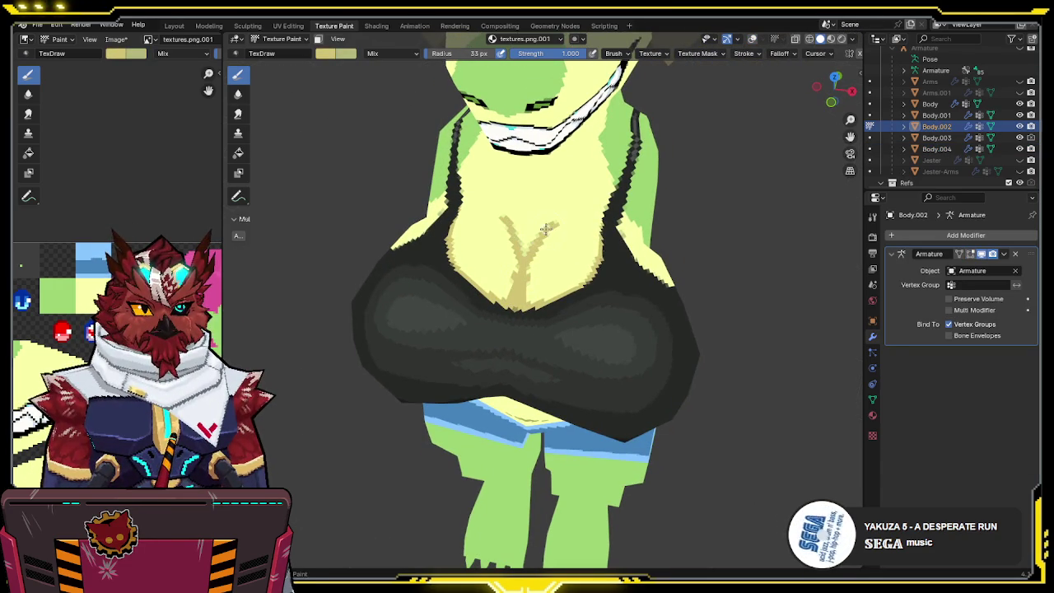
# - Sample light yellow and paint it over the arms of the tan Y marking
pyautogui.moveTo(543, 234)
pyautogui.mouseDown(button='middle')
pyautogui.moveTo(557, 211)
pyautogui.moveTo(543, 223)
pyautogui.moveTo(537, 262)
pyautogui.mouseUp(button='middle')
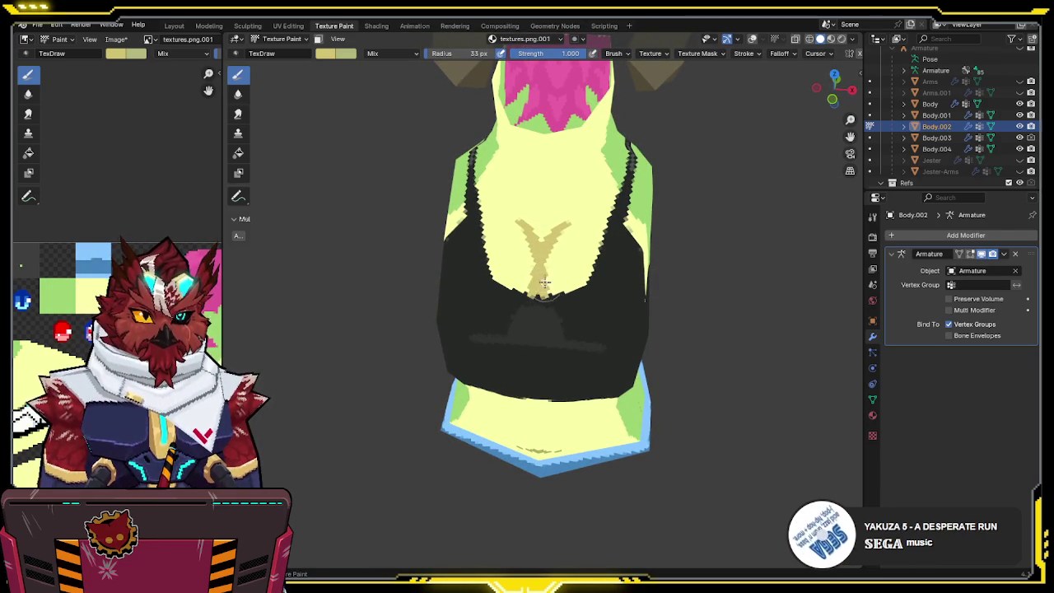
pyautogui.press('s')
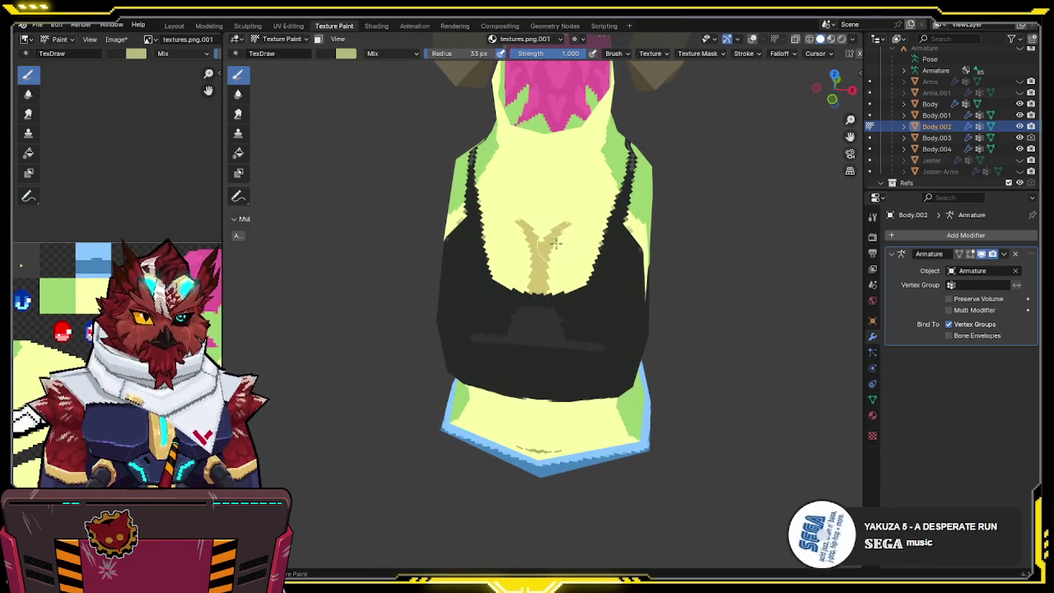
pyautogui.moveTo(563, 223); pyautogui.dragTo(557, 212, button='middle')
pyautogui.press('s')
pyautogui.moveTo(557, 212); pyautogui.dragTo(543, 258)
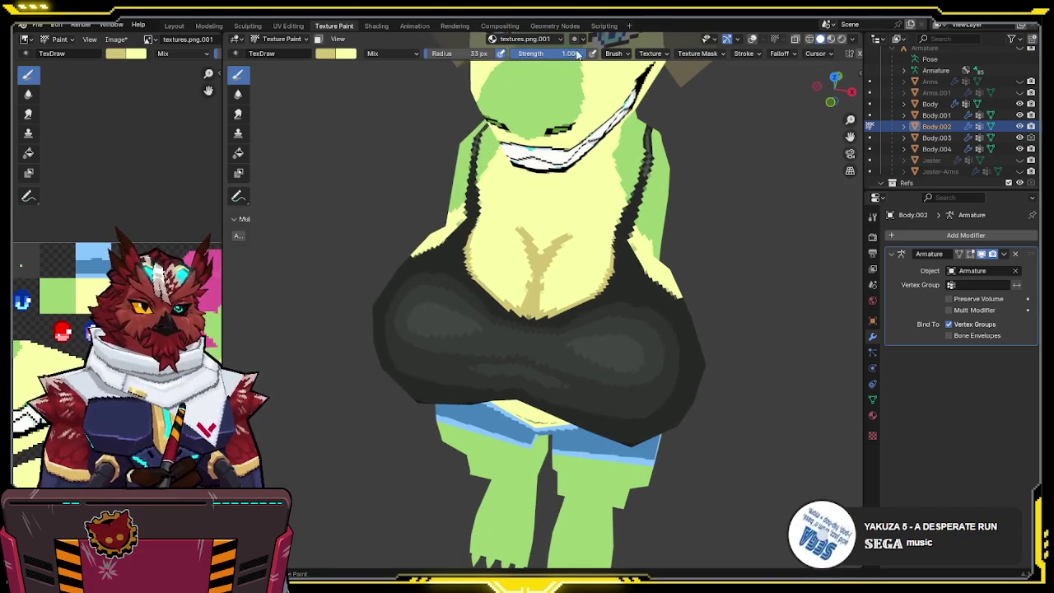
# - Lower brush strength to 0.457, soften the upper-right arm, undo the bad stroke, and reselect Body.004
pyautogui.moveTo(533, 54); pyautogui.dragTo(524, 55)
pyautogui.moveTo(556, 238)
pyautogui.mouseDown(button='middle')
pyautogui.moveTo(568, 235)
pyautogui.moveTo(555, 238)
pyautogui.mouseUp(button='middle')
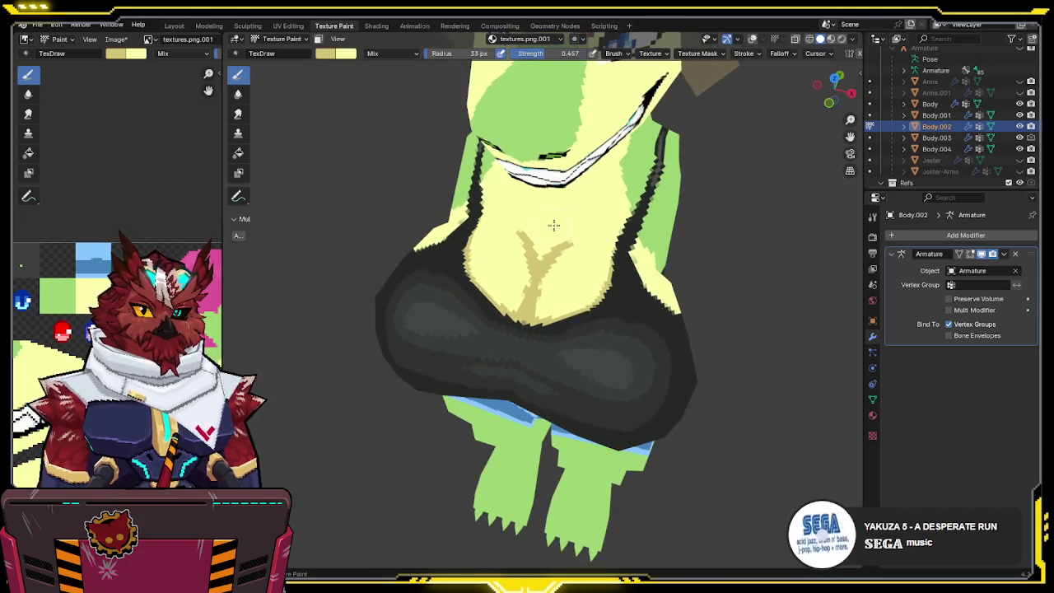
pyautogui.moveTo(556, 237); pyautogui.dragTo(570, 236)
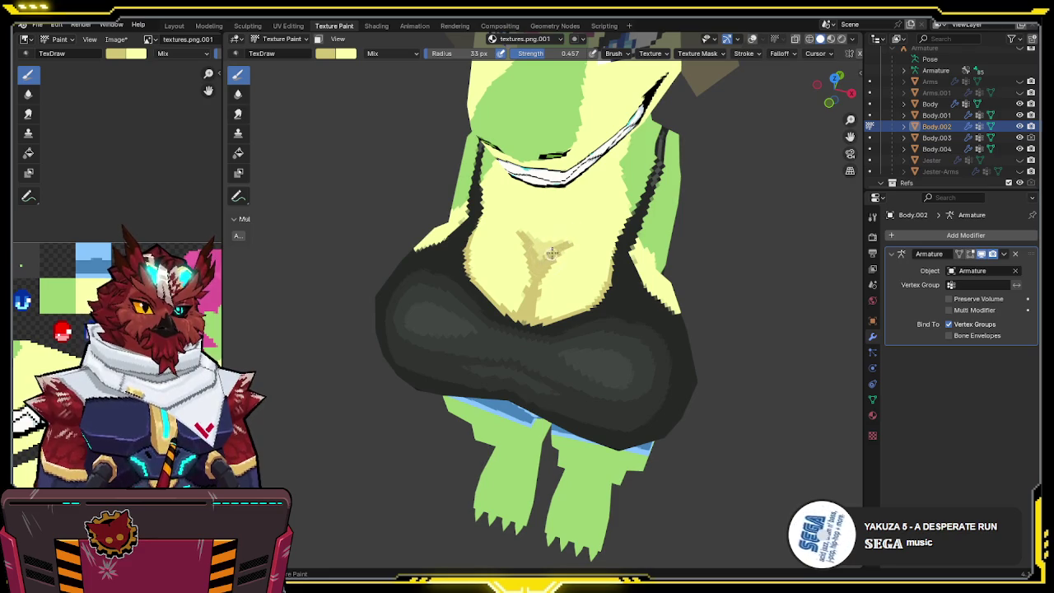
pyautogui.hotkey('ctrl', 'z')
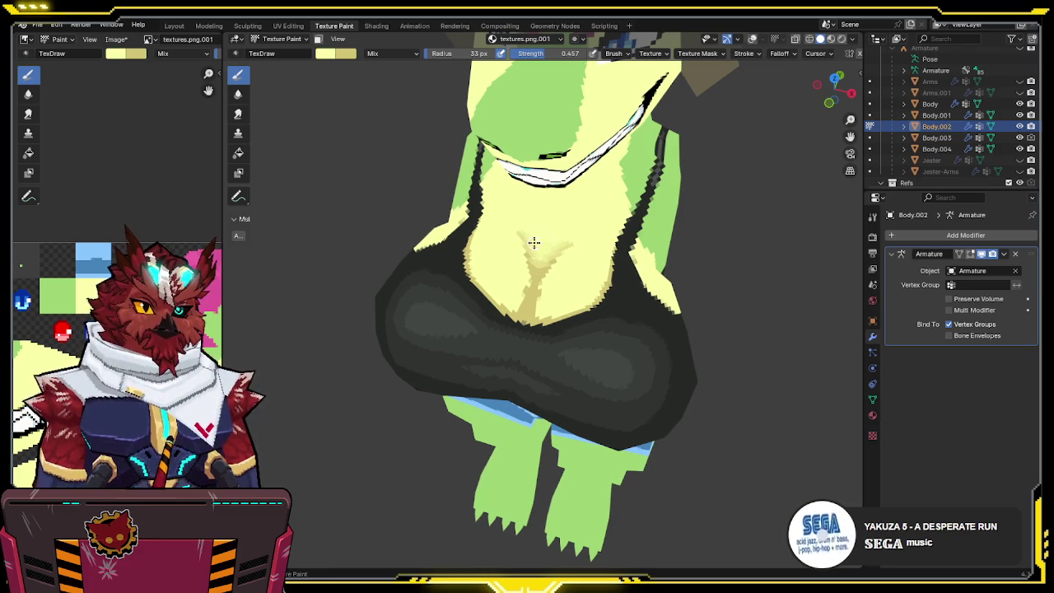
pyautogui.moveTo(548, 244); pyautogui.dragTo(585, 197, button='middle')
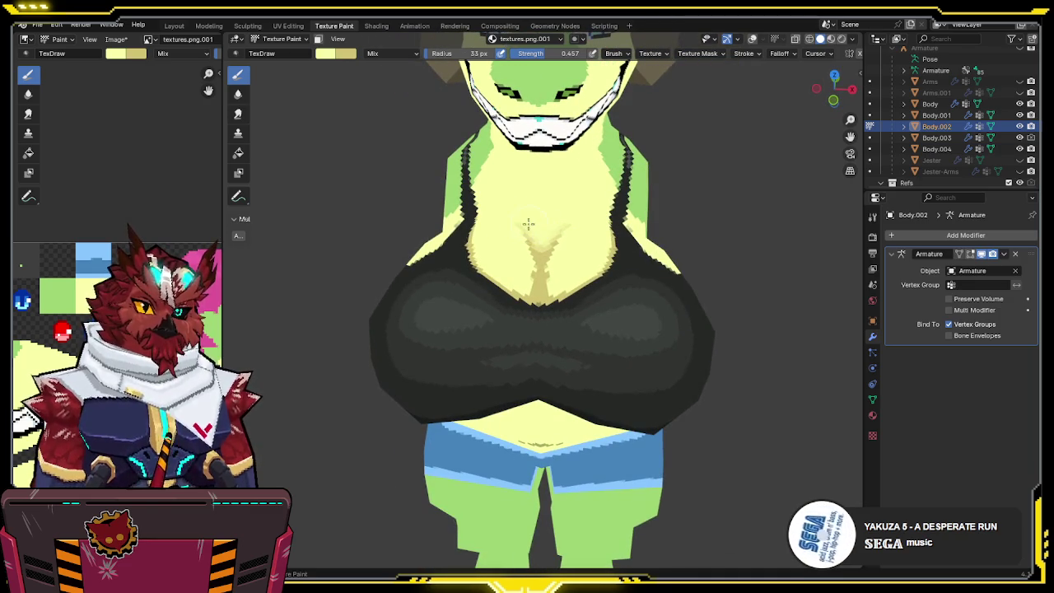
pyautogui.moveTo(527, 223)
pyautogui.mouseDown(button='middle')
pyautogui.moveTo(546, 194)
pyautogui.moveTo(529, 260)
pyautogui.moveTo(570, 244)
pyautogui.moveTo(550, 262)
pyautogui.mouseUp(button='middle')
pyautogui.hotkey('alt', 'q')
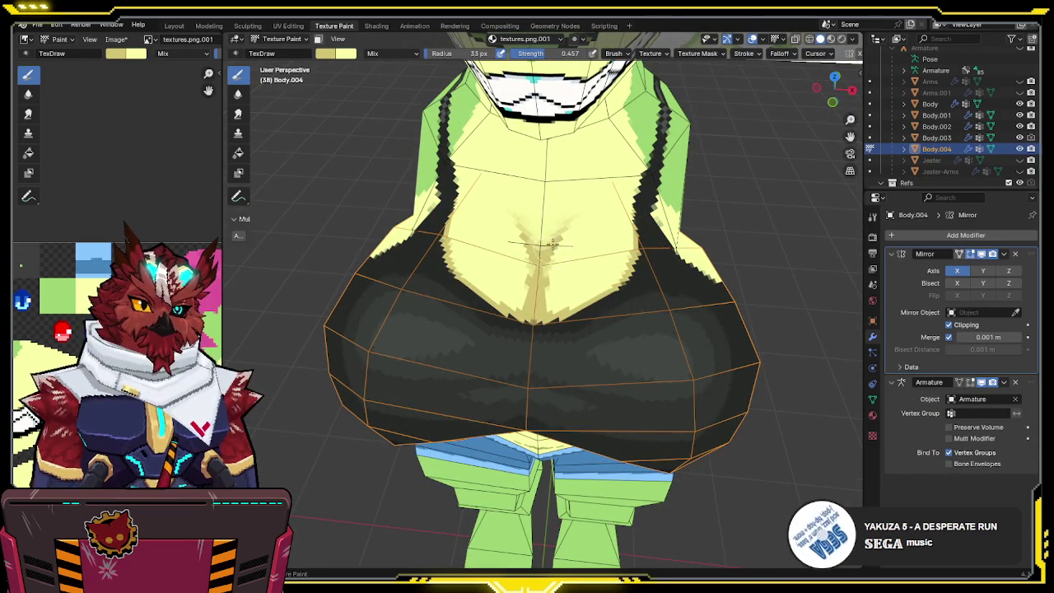
# - Paint yellow skin over the dark torso edge beside the crop top
pyautogui.moveTo(541, 286); pyautogui.dragTo(541, 310, button='middle')
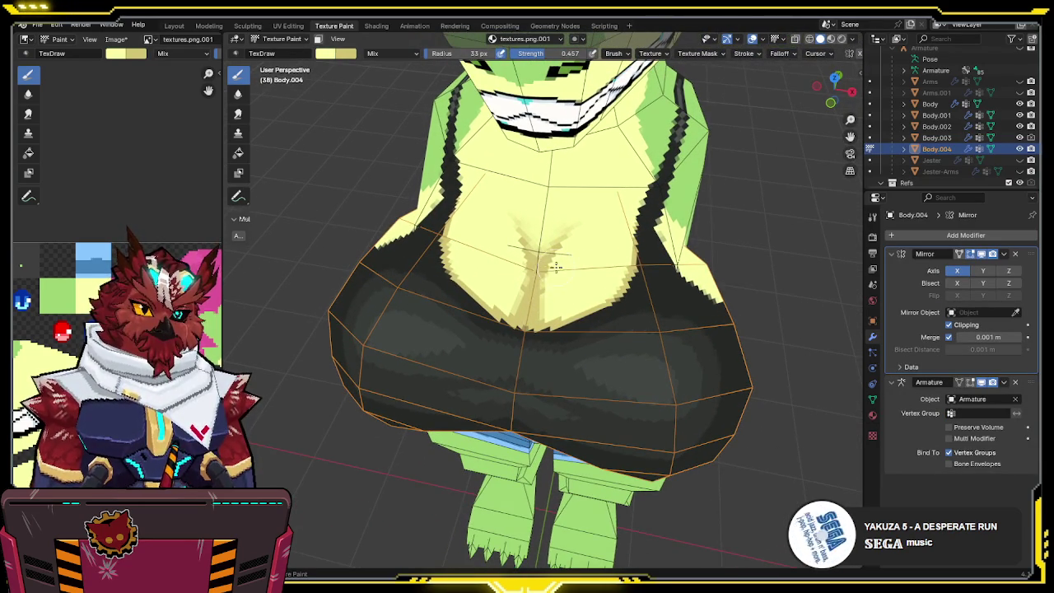
pyautogui.moveTo(557, 261); pyautogui.dragTo(539, 289, button='middle')
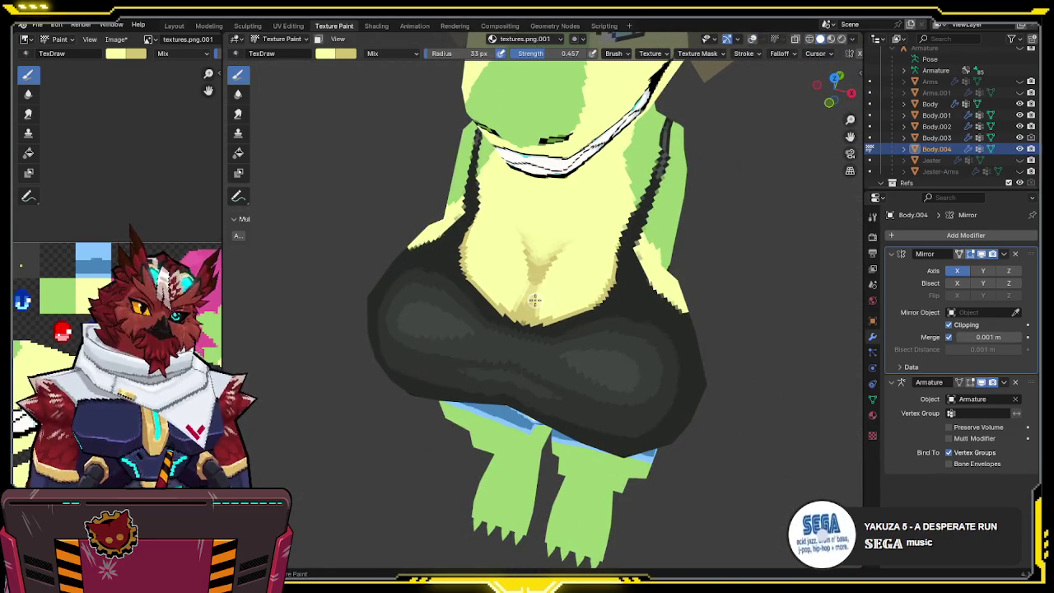
pyautogui.moveTo(542, 313)
pyautogui.mouseDown(button='middle')
pyautogui.moveTo(549, 231)
pyautogui.moveTo(541, 317)
pyautogui.mouseUp(button='middle')
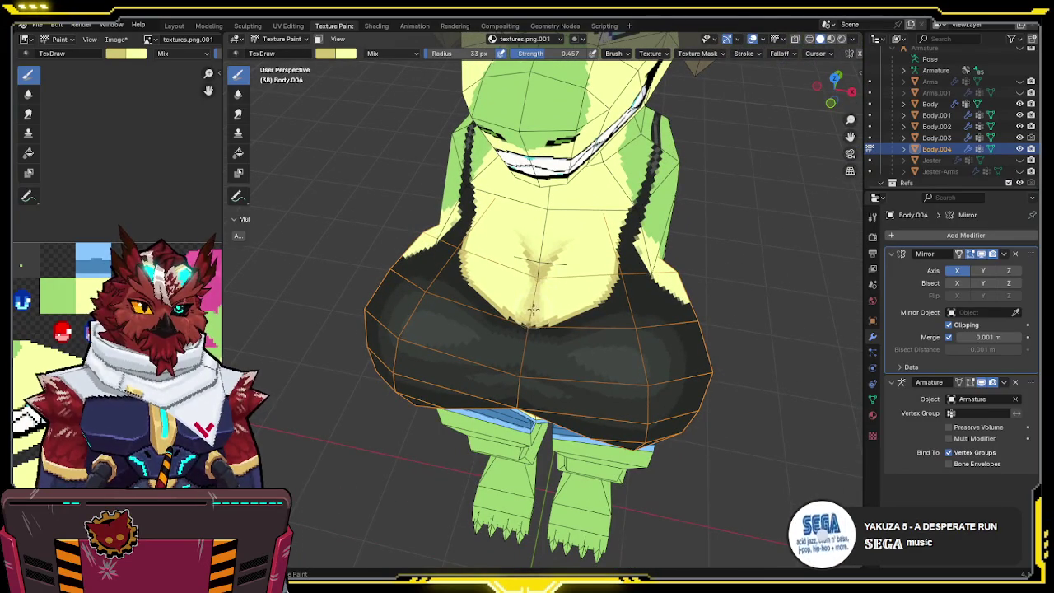
pyautogui.moveTo(533, 321)
pyautogui.mouseDown(button='middle')
pyautogui.moveTo(623, 261)
pyautogui.moveTo(579, 265)
pyautogui.moveTo(622, 267)
pyautogui.mouseUp(button='middle')
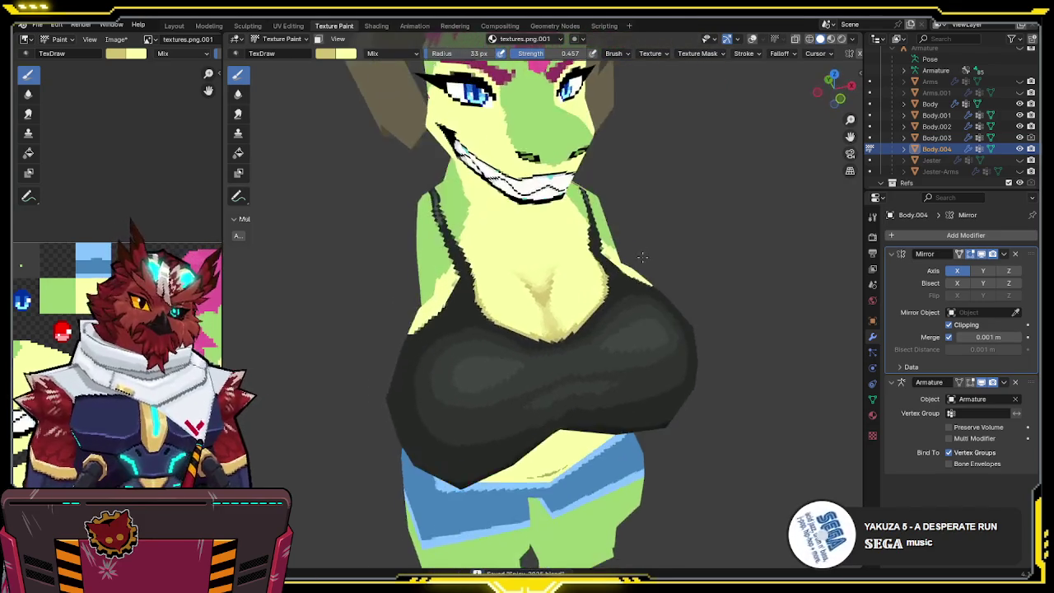
pyautogui.click(334, 55)
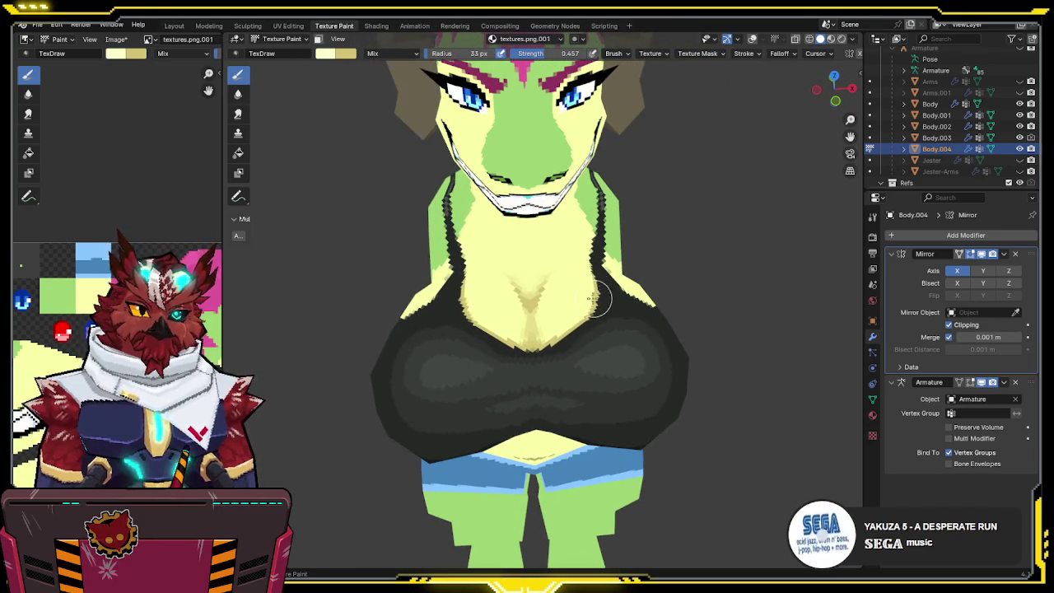
pyautogui.scroll(2, 580, 304)
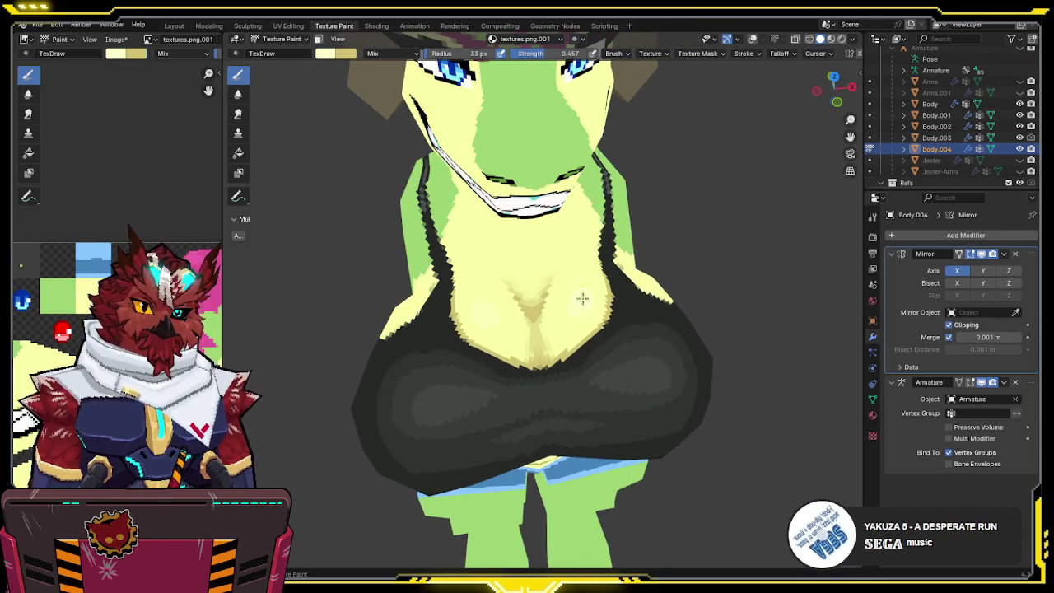
pyautogui.moveTo(583, 306); pyautogui.dragTo(592, 287)
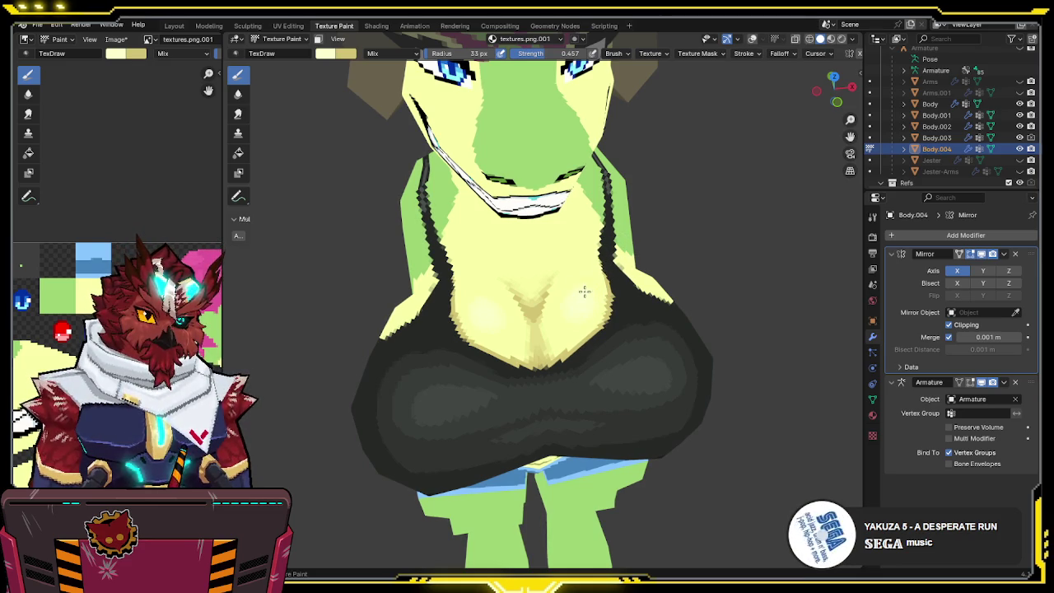
pyautogui.moveTo(584, 291); pyautogui.dragTo(583, 256, button='middle')
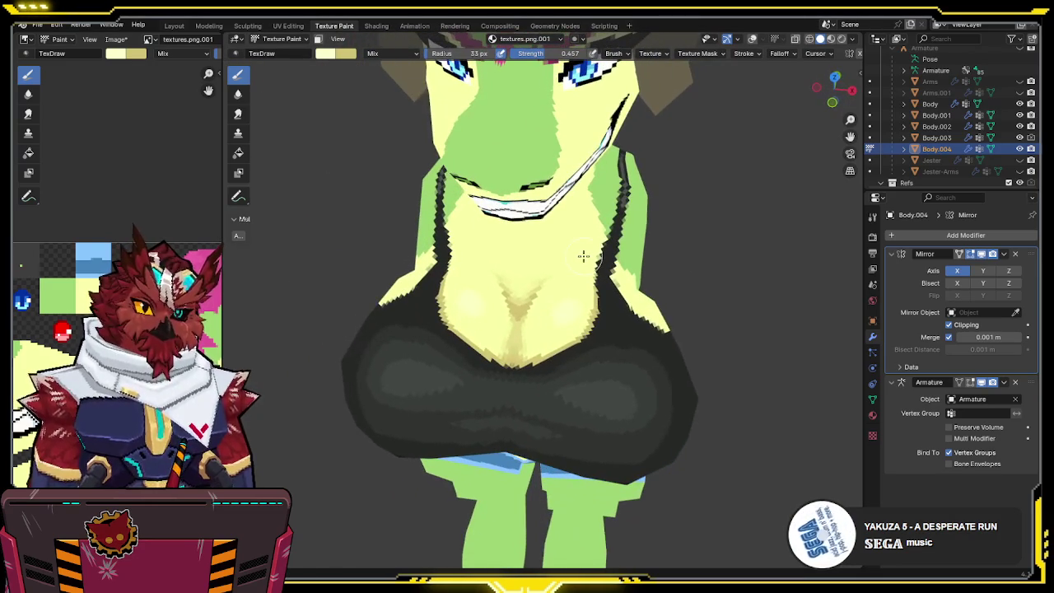
# - Set the brush colour to white, then swap primary and secondary colours with X and back
pyautogui.click(332, 56)
pyautogui.moveTo(374, 203); pyautogui.dragTo(274, 210)
pyautogui.moveTo(470, 251)
pyautogui.mouseDown(button='middle')
pyautogui.moveTo(612, 287)
pyautogui.moveTo(574, 308)
pyautogui.mouseUp(button='middle')
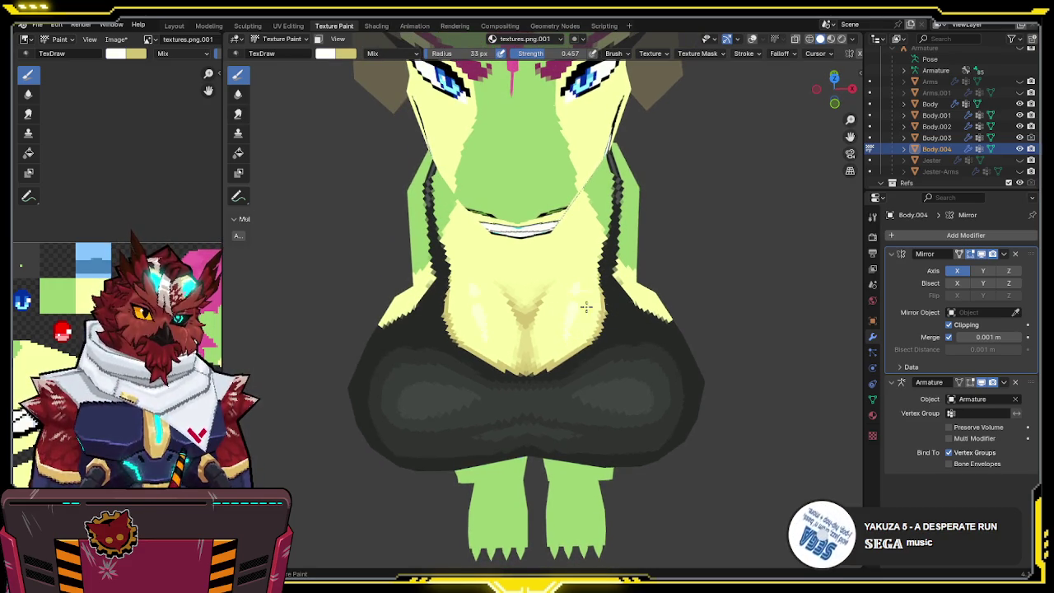
pyautogui.press('x')
pyautogui.moveTo(586, 307); pyautogui.dragTo(597, 294, button='middle')
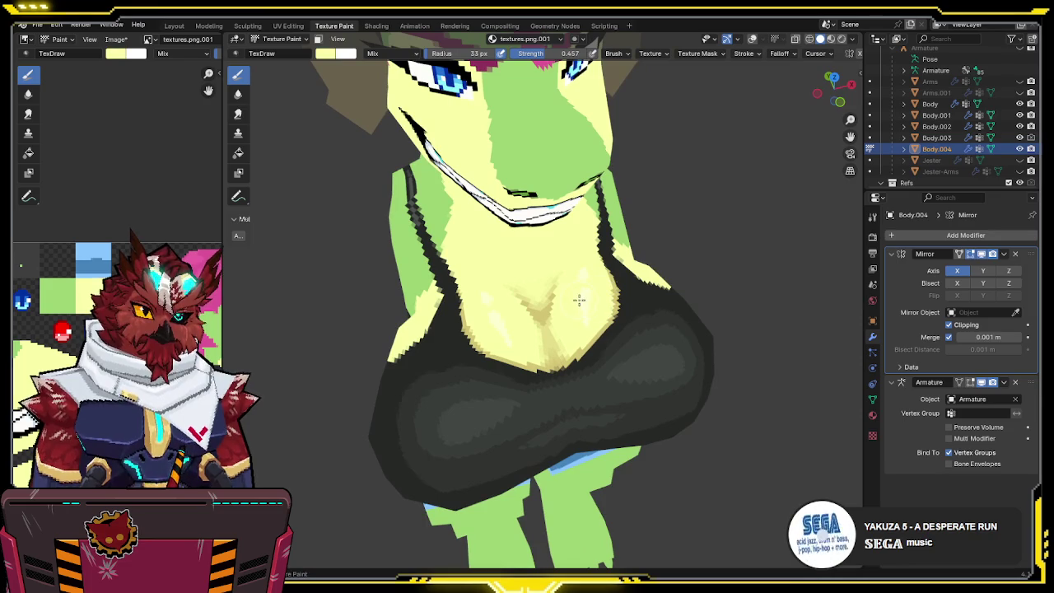
pyautogui.moveTo(581, 301); pyautogui.dragTo(617, 239, button='middle')
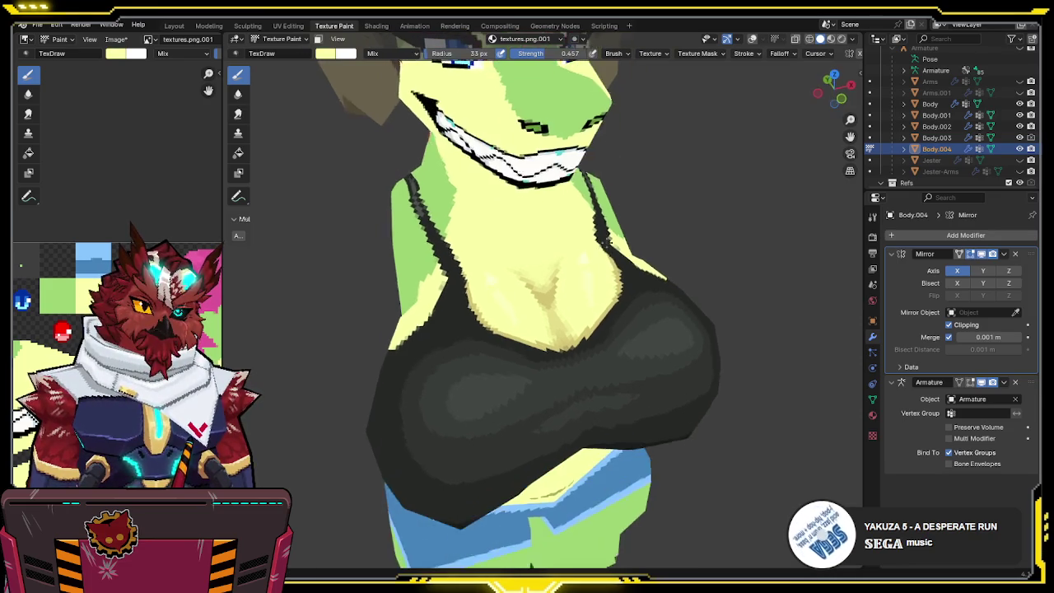
pyautogui.press('x')
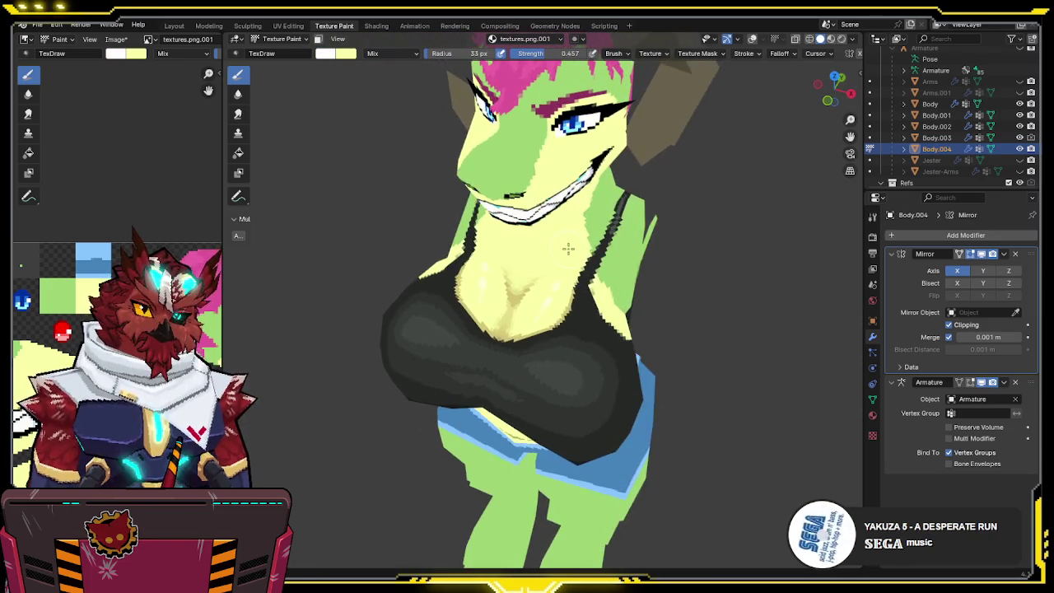
# - Tilt to view the chest and chin, and show the wireframe and reference overlays
pyautogui.moveTo(618, 239)
pyautogui.mouseDown(button='middle')
pyautogui.moveTo(574, 272)
pyautogui.moveTo(560, 305)
pyautogui.moveTo(549, 417)
pyautogui.mouseUp(button='middle')
pyautogui.scroll(3, 588, 257)
pyautogui.scroll(-3, 560, 305)
pyautogui.hotkey('shift', 'alt', 'z')
# - In wireframe Edit Mode, move a few crop-top chest edges to reshape it
pyautogui.hotkey('shift', 'z')
pyautogui.press('Tab')
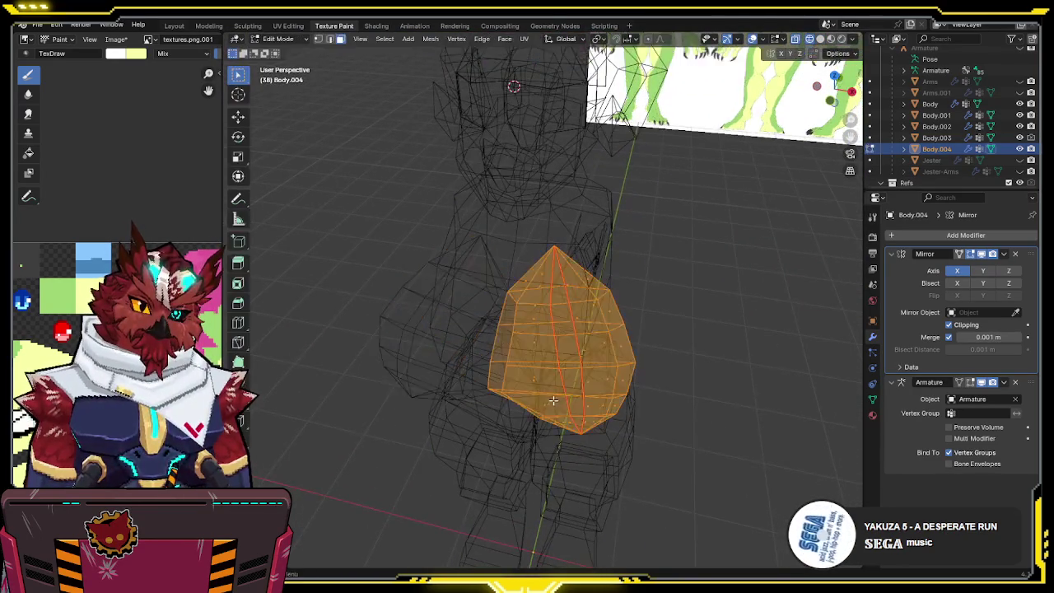
pyautogui.moveTo(539, 424); pyautogui.dragTo(507, 445)
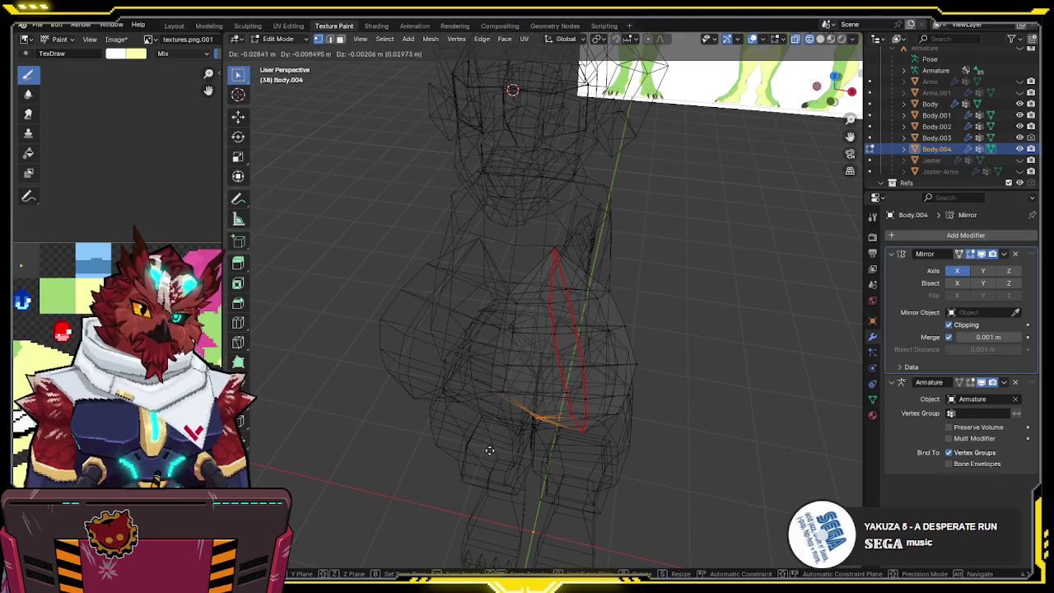
pyautogui.click(489, 450)
pyautogui.hotkey('shift', 'z')
pyautogui.moveTo(488, 450)
pyautogui.mouseDown(button='middle')
pyautogui.moveTo(626, 405)
pyautogui.moveTo(646, 371)
pyautogui.mouseUp(button='middle')
# - Switch back to Texture Paint mode via the mode pie menu and hide the wireframe
pyautogui.hotkey('ctrl', 'Tab')
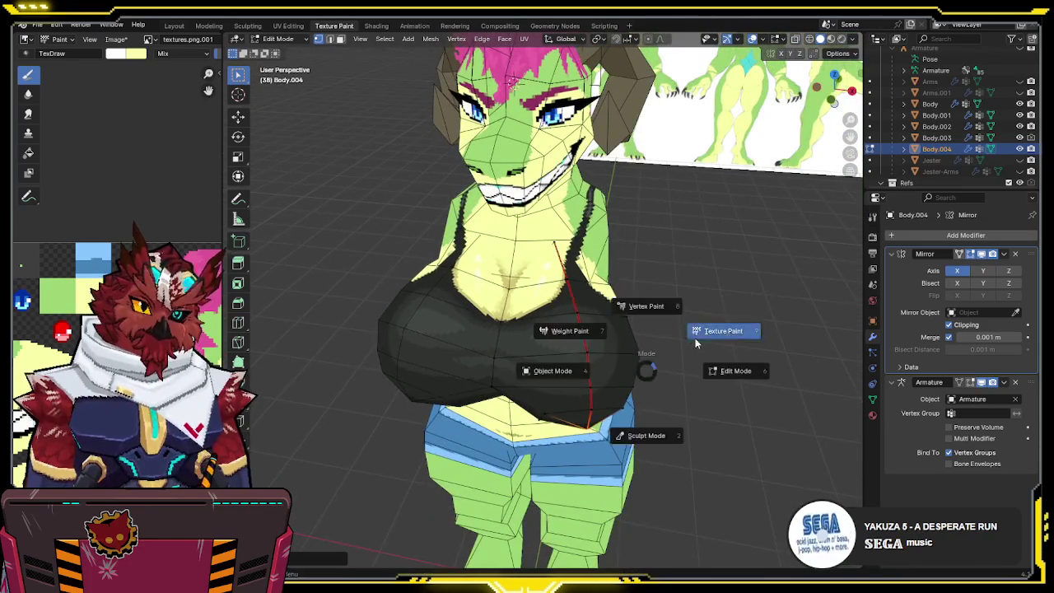
pyautogui.click(696, 342)
pyautogui.moveTo(695, 343); pyautogui.dragTo(669, 313, button='middle')
pyautogui.press('z')
pyautogui.moveTo(669, 313)
pyautogui.mouseDown(button='middle')
pyautogui.moveTo(617, 352)
pyautogui.moveTo(546, 329)
pyautogui.moveTo(584, 344)
pyautogui.moveTo(595, 329)
pyautogui.moveTo(525, 336)
pyautogui.mouseUp(button='middle')
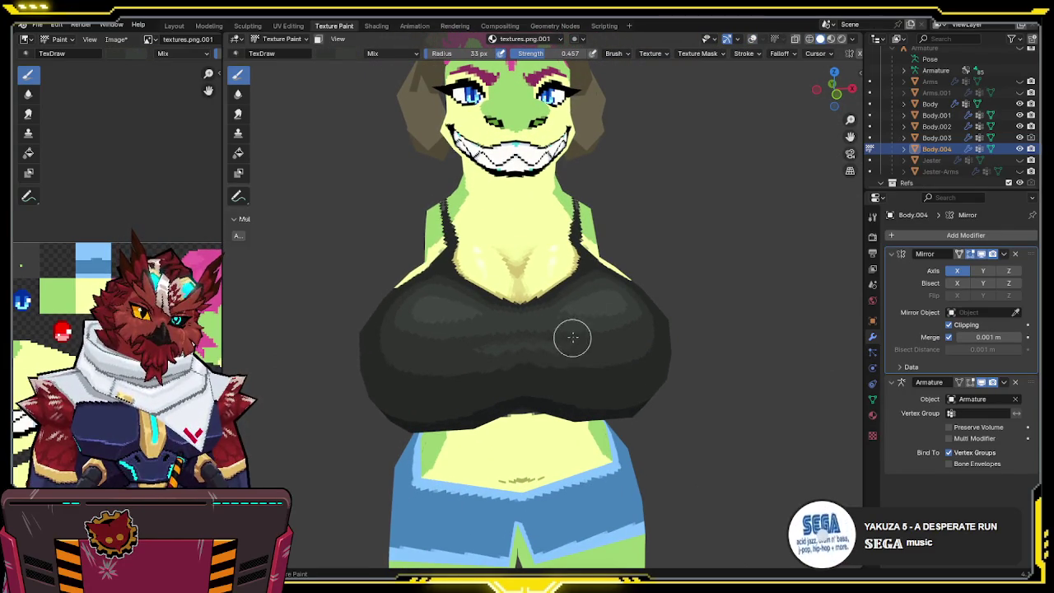
# - Raise brush strength to full, orbit around the chest, then set strength to 0.5
pyautogui.moveTo(550, 52); pyautogui.dragTo(724, 106)
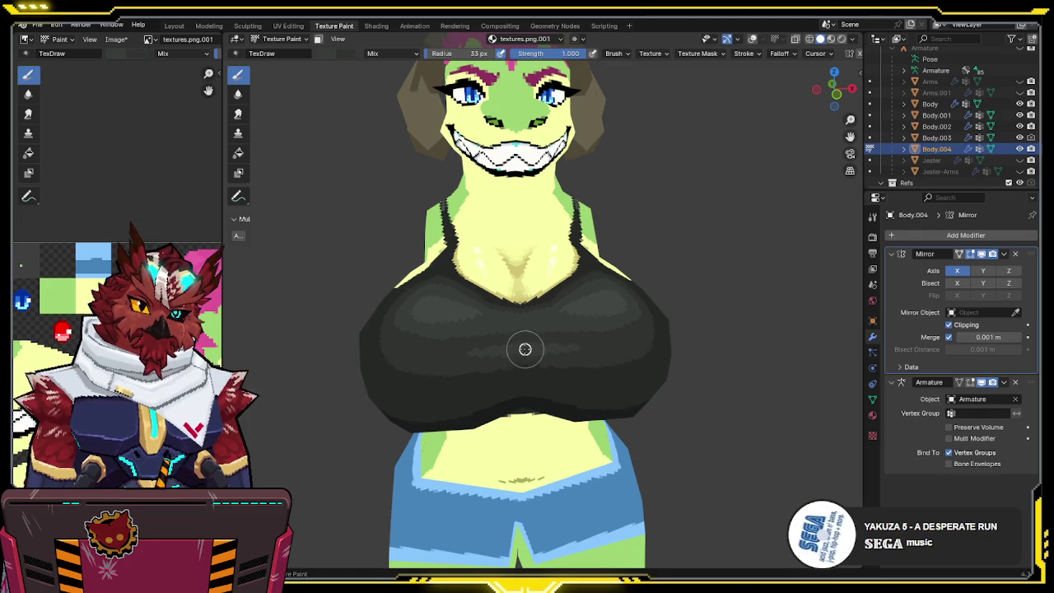
pyautogui.moveTo(525, 349); pyautogui.dragTo(523, 354, button='middle')
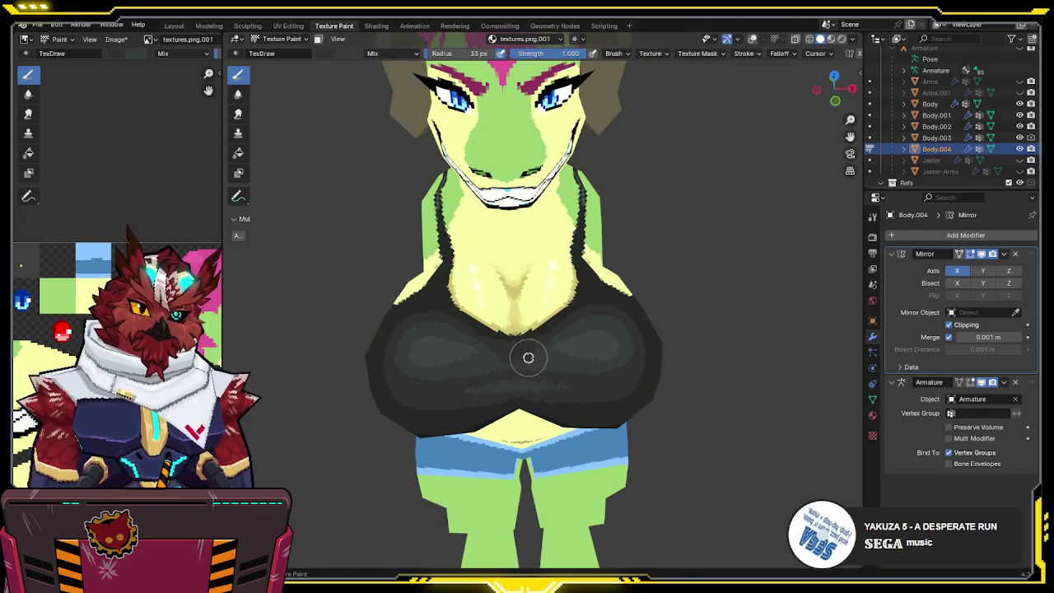
pyautogui.moveTo(573, 370)
pyautogui.mouseDown(button='middle')
pyautogui.moveTo(553, 327)
pyautogui.moveTo(558, 306)
pyautogui.mouseUp(button='middle')
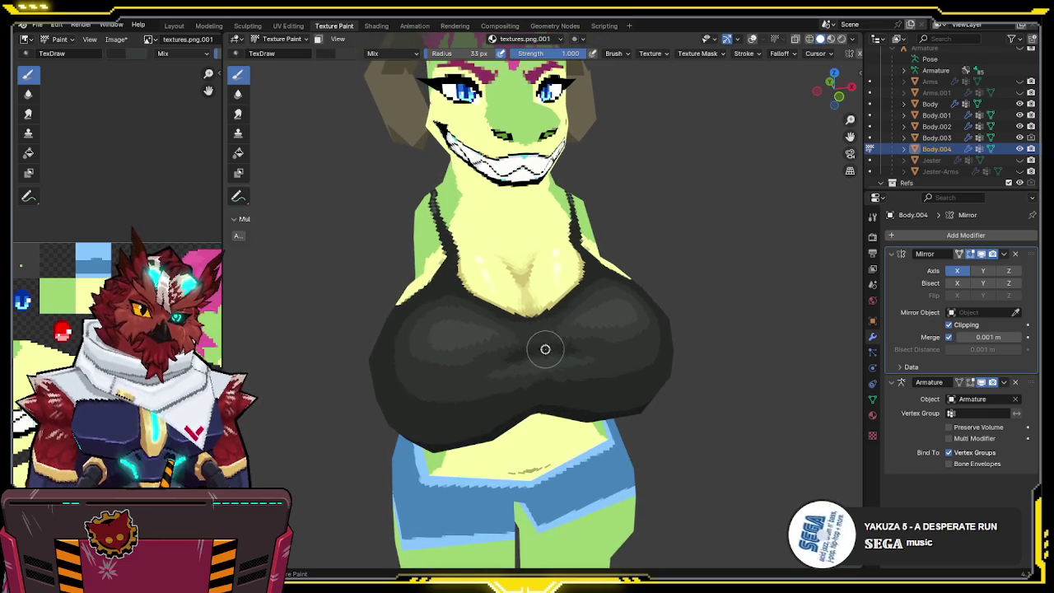
pyautogui.moveTo(546, 347); pyautogui.dragTo(556, 319, button='middle')
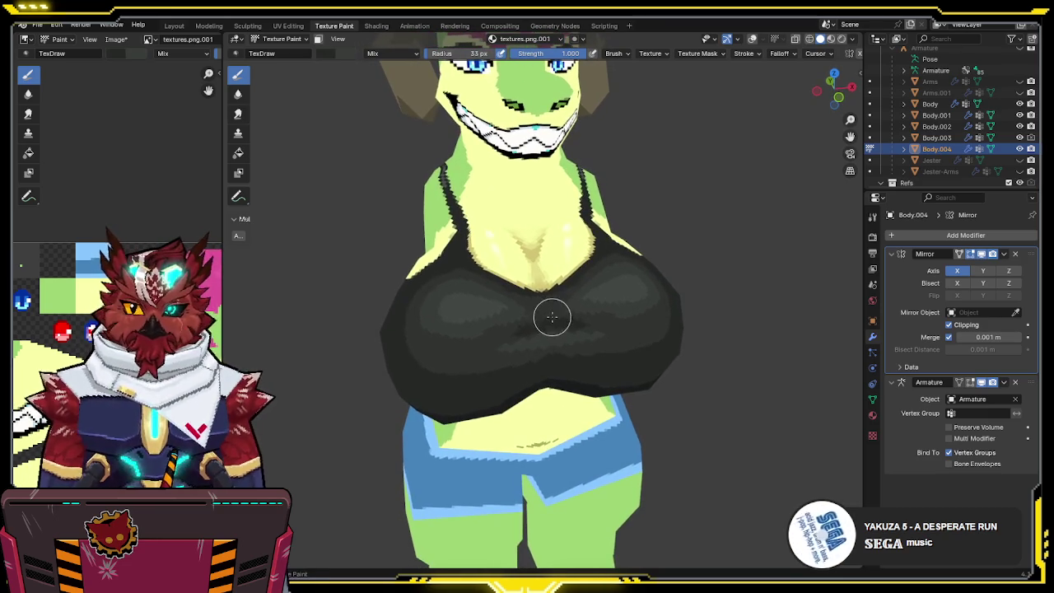
pyautogui.moveTo(504, 339)
pyautogui.mouseDown(button='middle')
pyautogui.moveTo(604, 306)
pyautogui.moveTo(581, 336)
pyautogui.moveTo(535, 350)
pyautogui.mouseUp(button='middle')
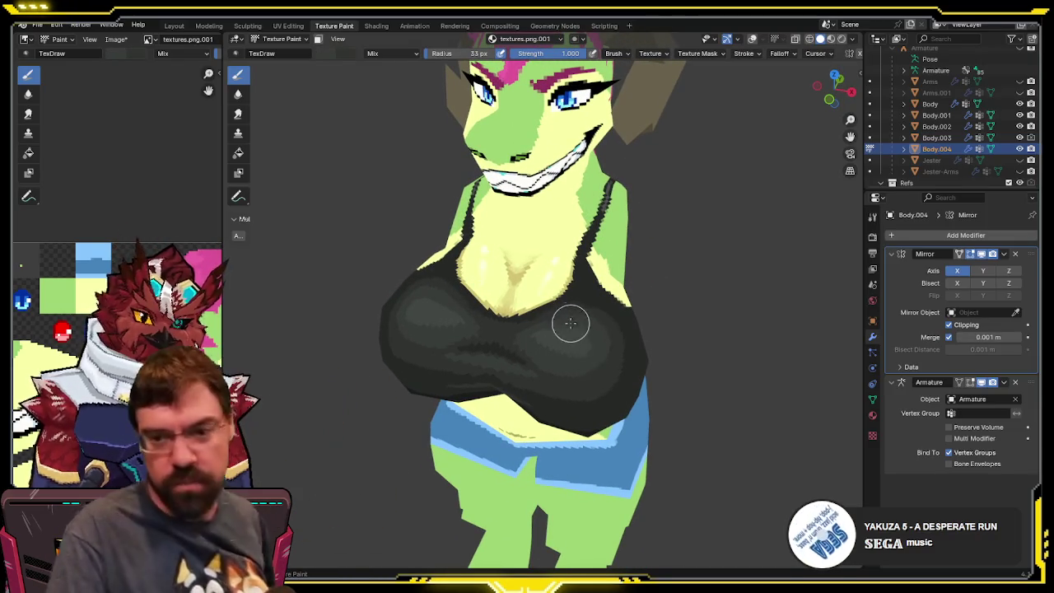
pyautogui.moveTo(567, 322); pyautogui.dragTo(546, 327, button='middle')
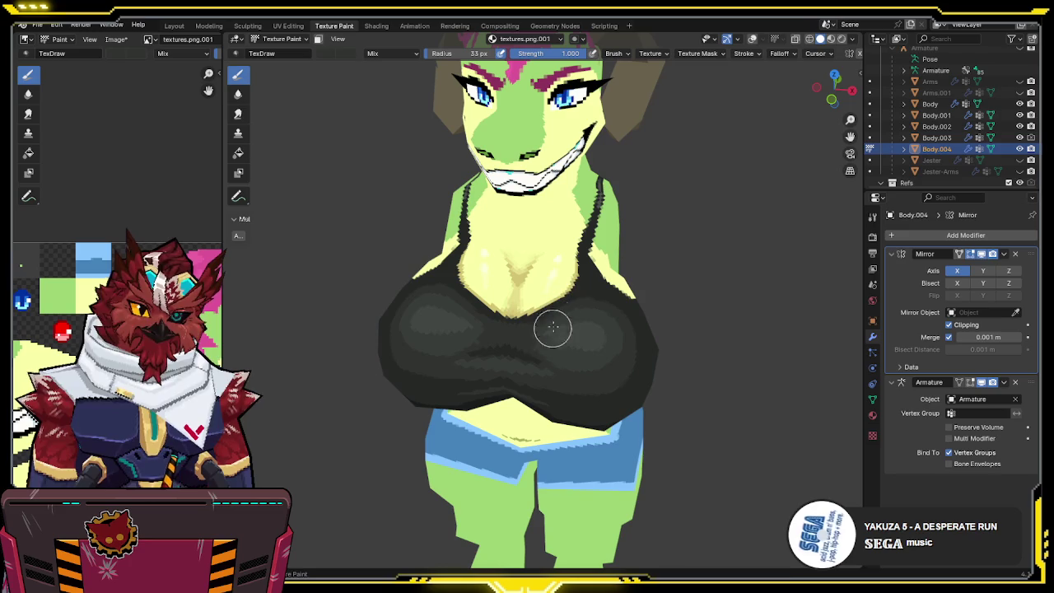
pyautogui.click(568, 53)
pyautogui.write('0.5')
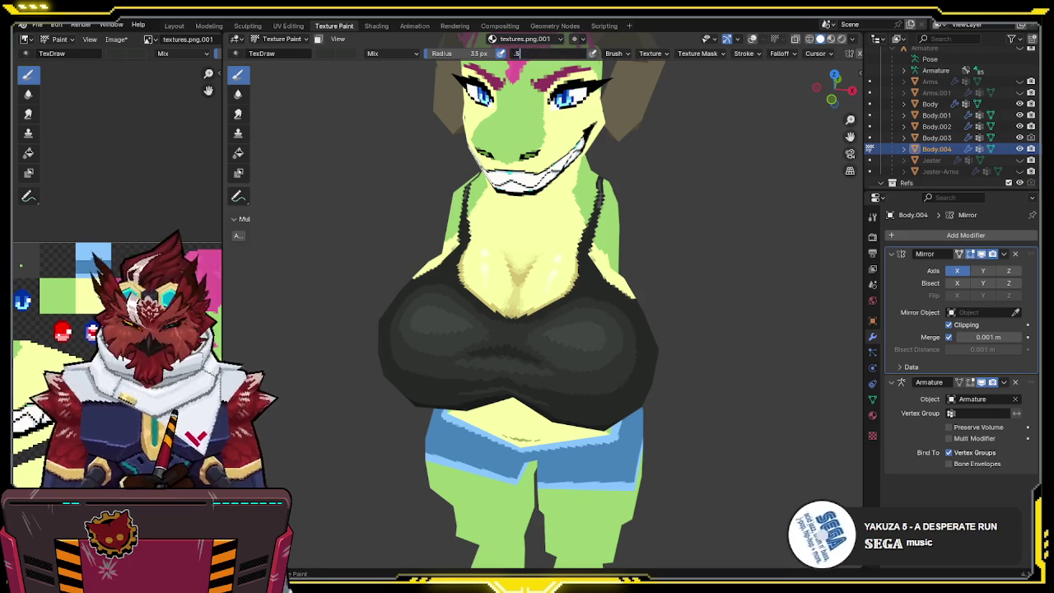
pyautogui.press('Return')
# - Restore full brush strength and paint a dark stroke across the chest
pyautogui.moveTo(568, 313); pyautogui.dragTo(573, 326, button='middle')
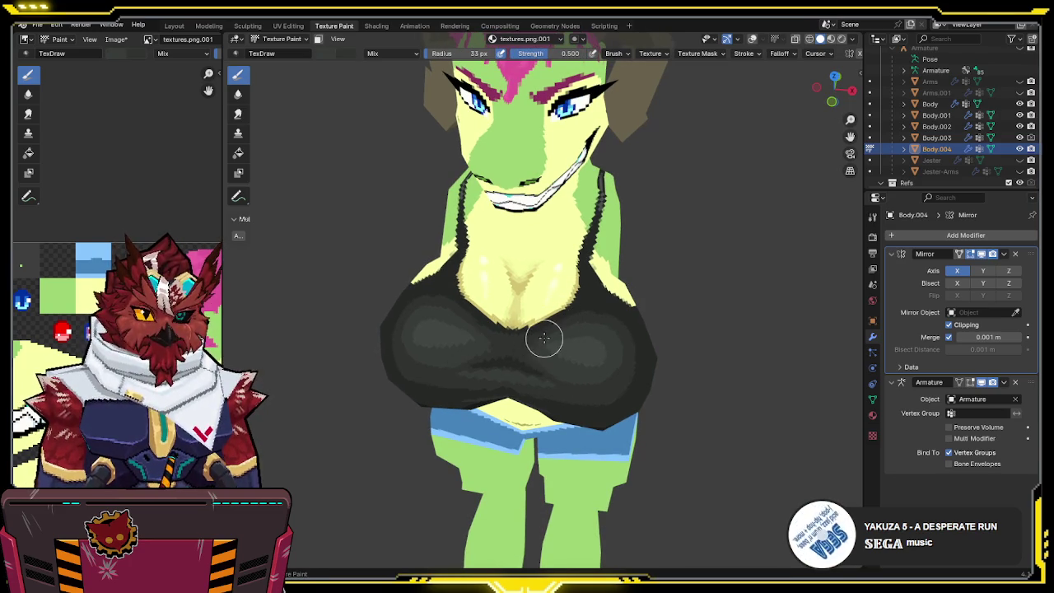
pyautogui.moveTo(555, 352); pyautogui.dragTo(536, 336, button='middle')
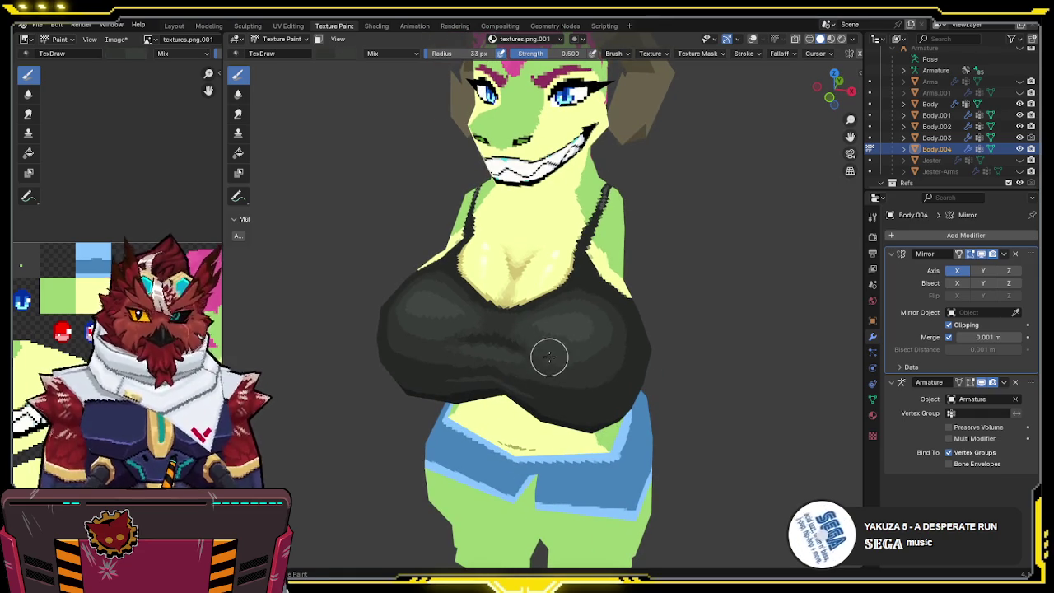
pyautogui.moveTo(562, 350)
pyautogui.mouseDown(button='middle')
pyautogui.moveTo(581, 376)
pyautogui.moveTo(574, 359)
pyautogui.moveTo(551, 353)
pyautogui.mouseUp(button='middle')
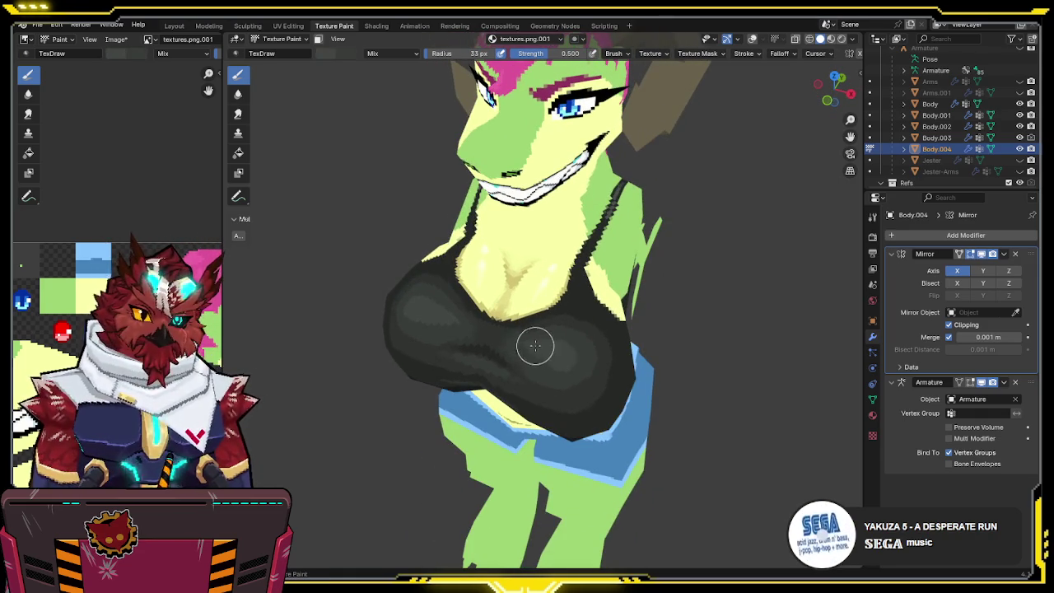
pyautogui.moveTo(499, 337)
pyautogui.mouseDown(button='middle')
pyautogui.moveTo(538, 306)
pyautogui.moveTo(529, 298)
pyautogui.moveTo(559, 328)
pyautogui.mouseUp(button='middle')
pyautogui.moveTo(531, 398); pyautogui.dragTo(584, 355, button='middle')
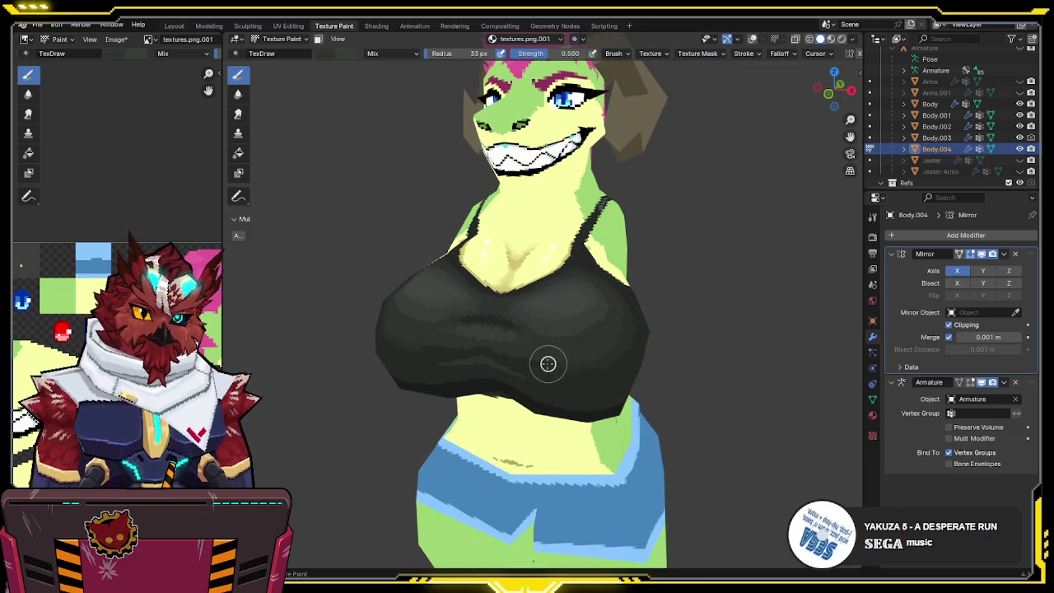
pyautogui.moveTo(470, 347)
pyautogui.mouseDown(button='middle')
pyautogui.moveTo(530, 301)
pyautogui.moveTo(601, 281)
pyautogui.moveTo(519, 282)
pyautogui.mouseUp(button='middle')
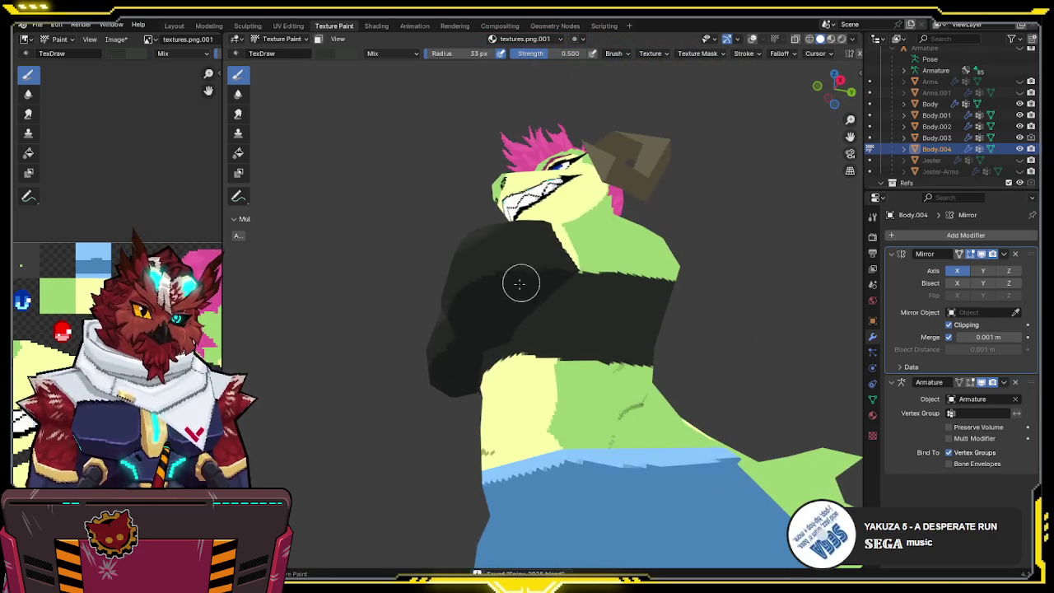
pyautogui.moveTo(555, 53); pyautogui.dragTo(576, 53)
pyautogui.moveTo(567, 247)
pyautogui.mouseDown(button='middle')
pyautogui.moveTo(550, 291)
pyautogui.moveTo(591, 283)
pyautogui.mouseUp(button='middle')
pyautogui.moveTo(513, 323); pyautogui.dragTo(584, 325)
pyautogui.moveTo(597, 304)
pyautogui.mouseDown(button='middle')
pyautogui.moveTo(539, 302)
pyautogui.moveTo(548, 305)
pyautogui.mouseUp(button='middle')
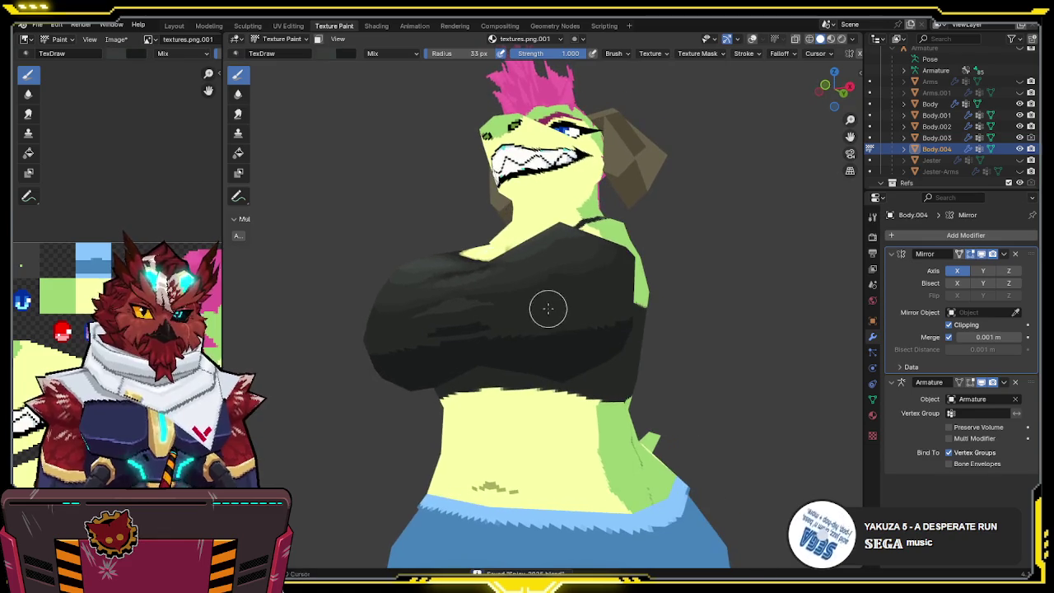
pyautogui.moveTo(568, 53); pyautogui.dragTo(531, 66)
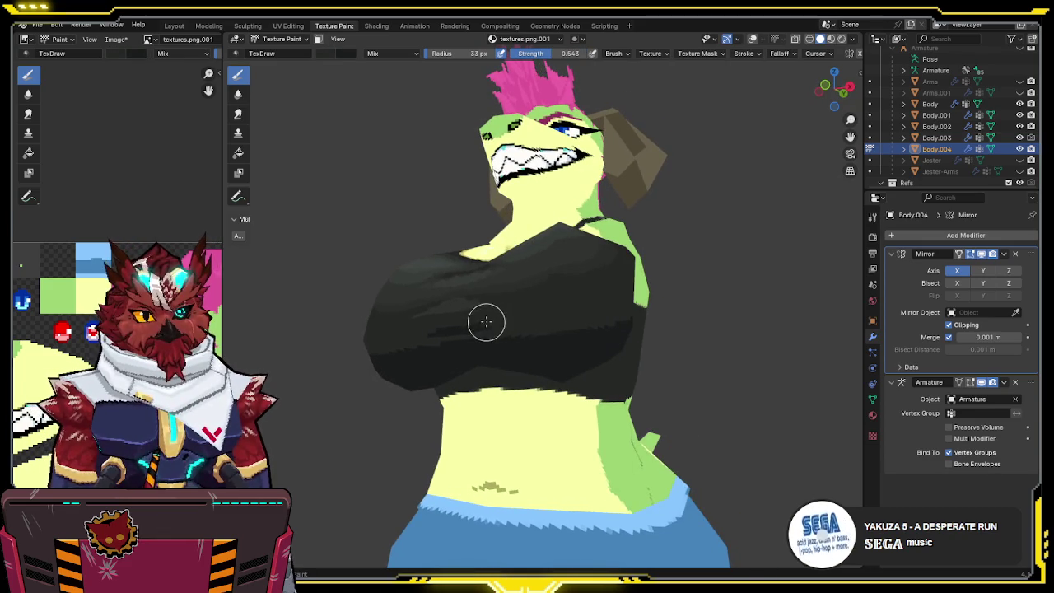
pyautogui.moveTo(519, 301); pyautogui.dragTo(548, 313, button='middle')
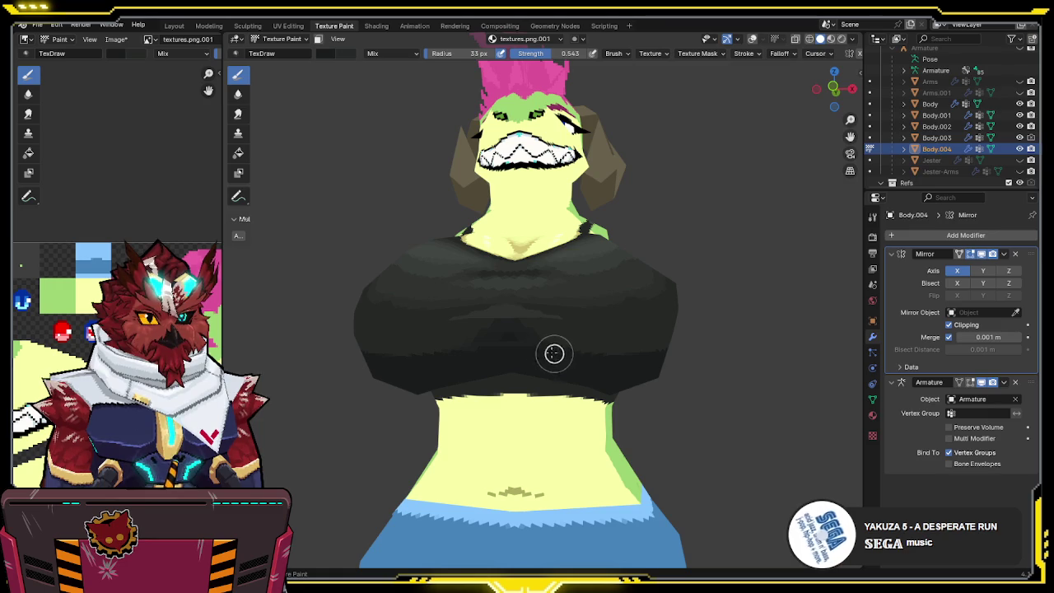
# - Isolate the crop top mesh in local view and set brush strength to 1.000
pyautogui.moveTo(581, 355)
pyautogui.mouseDown(button='middle')
pyautogui.moveTo(629, 344)
pyautogui.moveTo(571, 349)
pyautogui.moveTo(555, 329)
pyautogui.moveTo(569, 313)
pyautogui.moveTo(569, 266)
pyautogui.moveTo(551, 262)
pyautogui.mouseUp(button='middle')
pyautogui.hotkey('shift', 'alt', 'z')
pyautogui.scroll(2, 550, 263)
pyautogui.press('/')
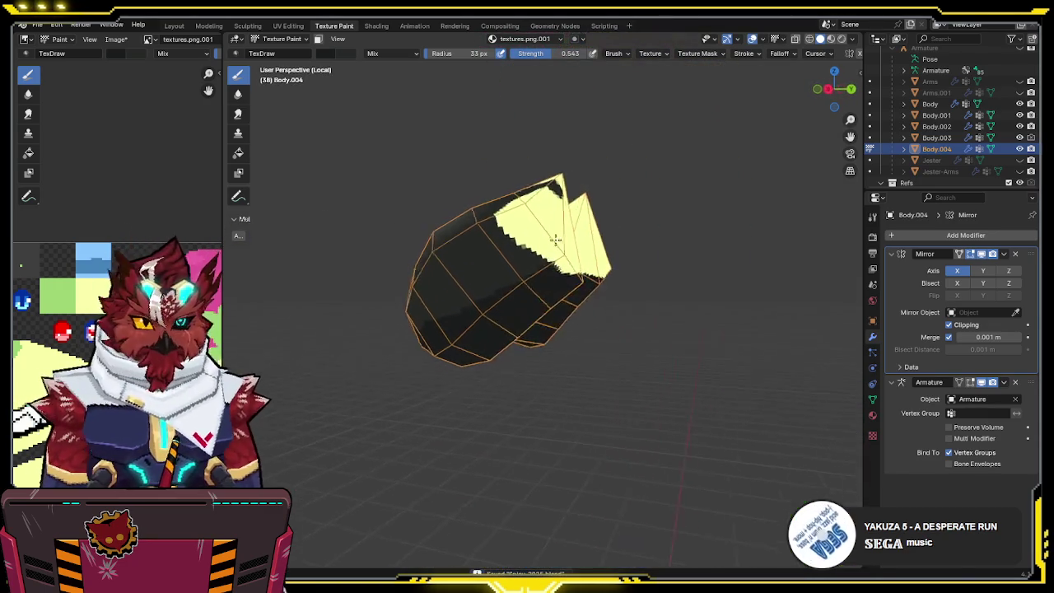
pyautogui.hotkey('shift', 'alt', 'z')
pyautogui.moveTo(546, 263); pyautogui.dragTo(550, 260, button='middle')
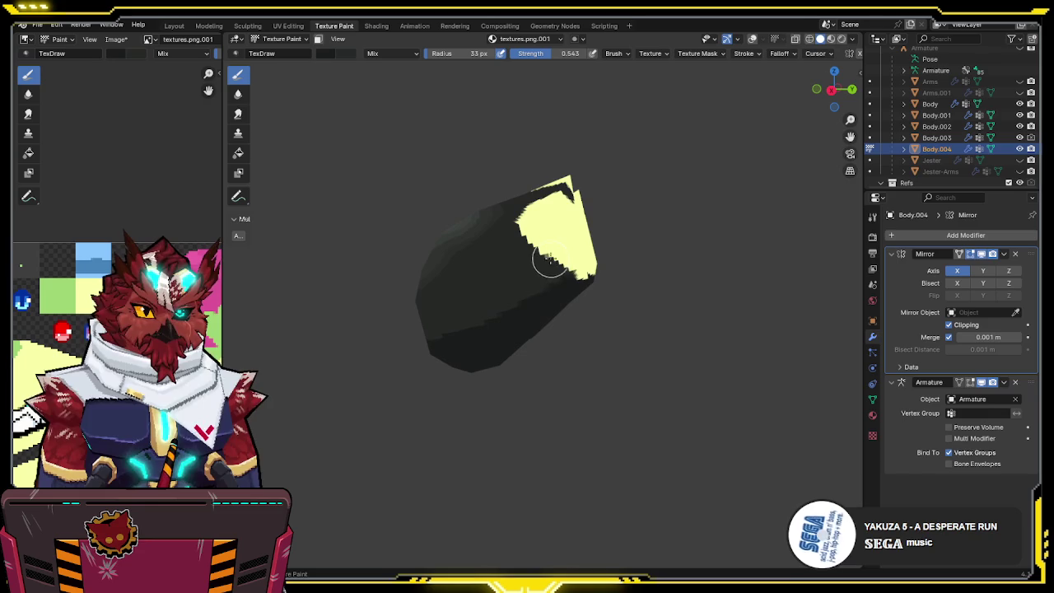
pyautogui.moveTo(580, 53); pyautogui.dragTo(653, 52)
pyautogui.moveTo(551, 211); pyautogui.dragTo(548, 215, button='middle')
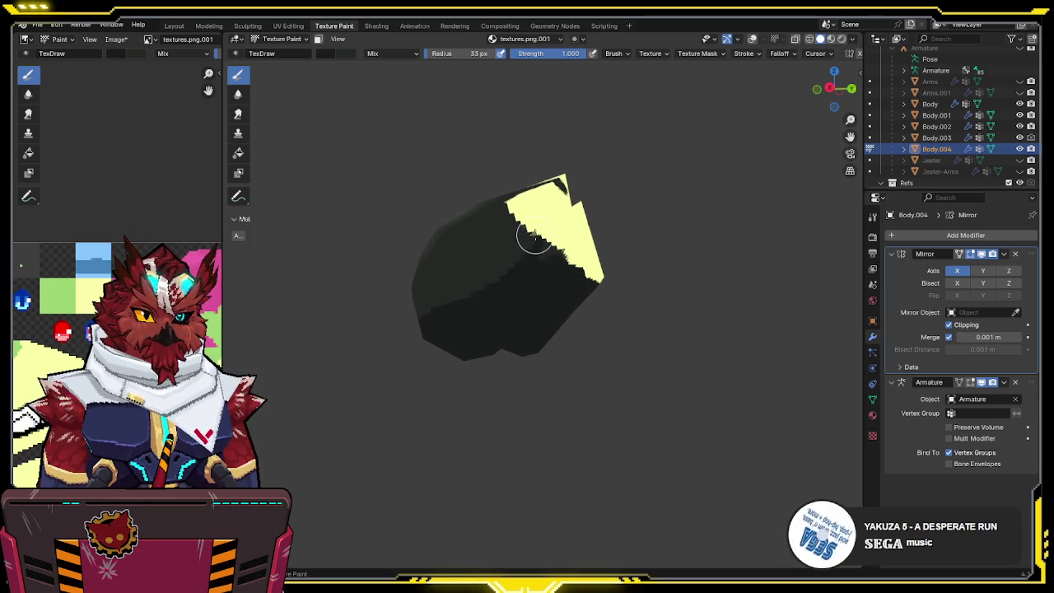
pyautogui.moveTo(520, 262)
pyautogui.mouseDown(button='middle')
pyautogui.moveTo(567, 235)
pyautogui.moveTo(591, 249)
pyautogui.moveTo(556, 262)
pyautogui.moveTo(568, 240)
pyautogui.moveTo(561, 249)
pyautogui.mouseUp(button='middle')
pyautogui.scroll(2, 568, 239)
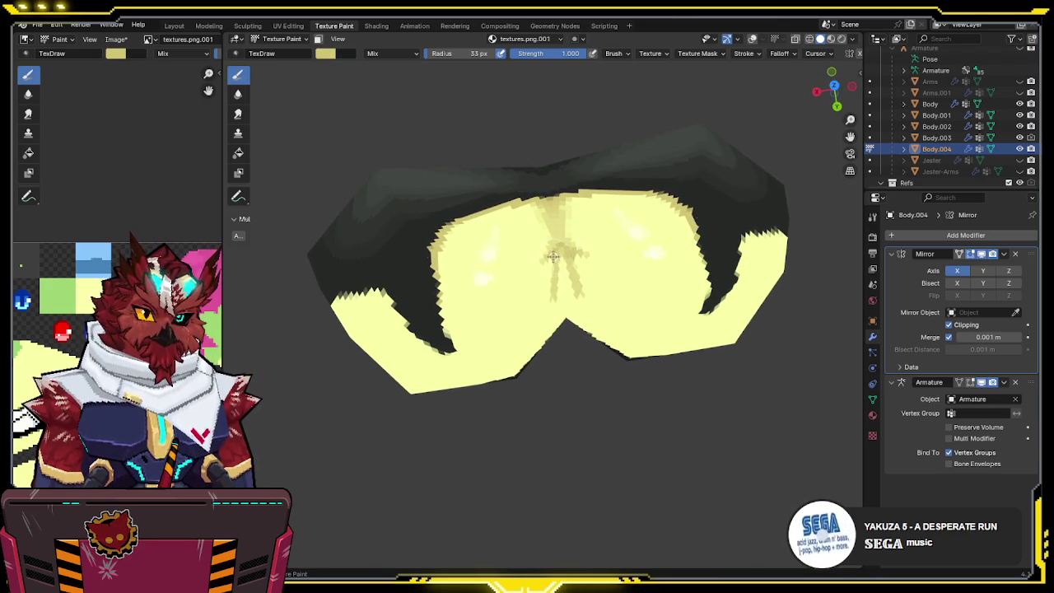
pyautogui.moveTo(556, 258)
pyautogui.mouseDown(button='middle')
pyautogui.moveTo(557, 243)
pyautogui.moveTo(621, 228)
pyautogui.moveTo(581, 242)
pyautogui.moveTo(612, 226)
pyautogui.moveTo(589, 226)
pyautogui.moveTo(513, 337)
pyautogui.moveTo(555, 280)
pyautogui.moveTo(546, 212)
pyautogui.moveTo(480, 282)
pyautogui.moveTo(444, 299)
pyautogui.mouseUp(button='middle')
# - Sample pale yellow, black out a stray yellow streak, and paint yellow along the chest's lower edge
pyautogui.press('s')
pyautogui.press('s')
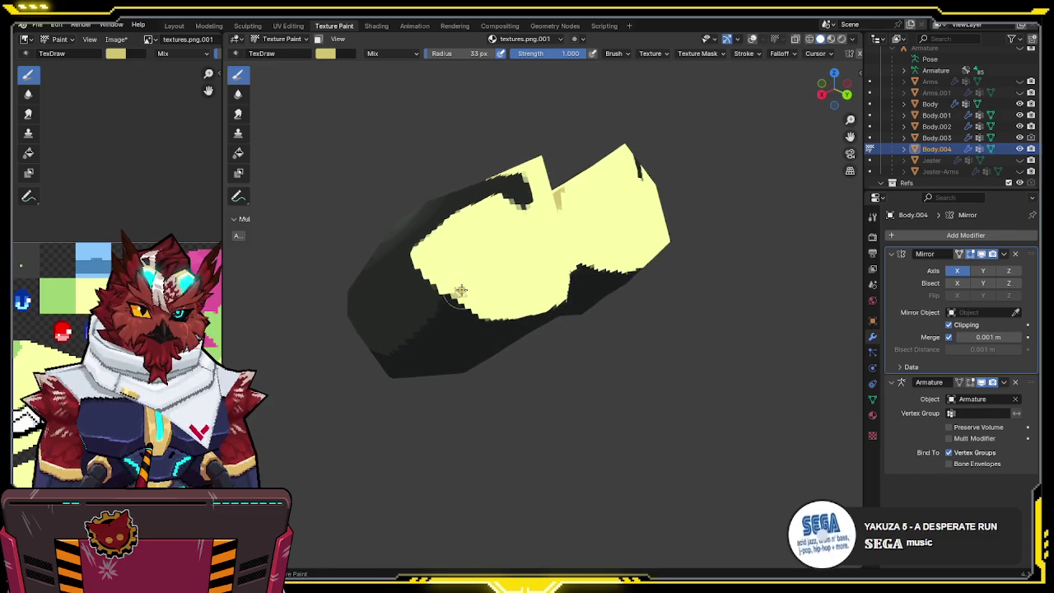
pyautogui.moveTo(583, 237)
pyautogui.mouseDown(button='middle')
pyautogui.moveTo(536, 239)
pyautogui.moveTo(557, 219)
pyautogui.moveTo(580, 283)
pyautogui.mouseUp(button='middle')
pyautogui.press('x')
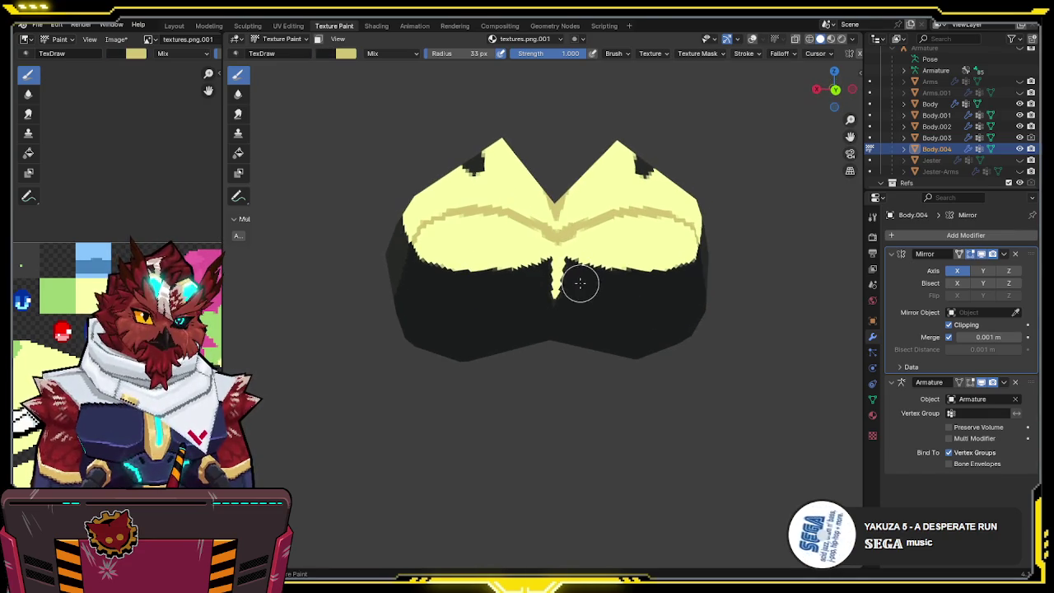
pyautogui.moveTo(577, 280)
pyautogui.mouseDown()
pyautogui.moveTo(560, 263)
pyautogui.moveTo(555, 293)
pyautogui.mouseUp()
pyautogui.press('x')
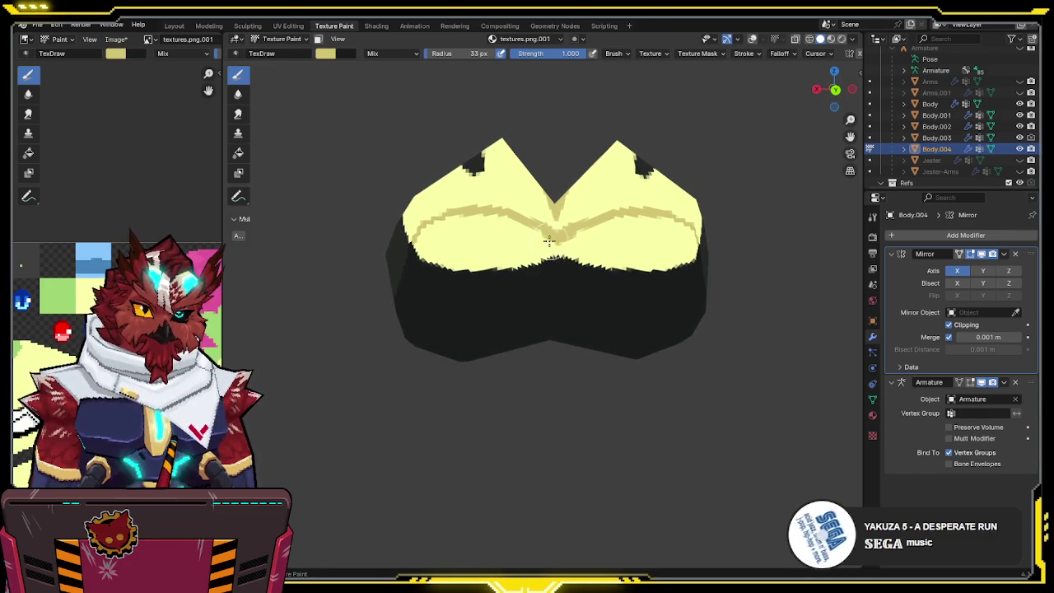
pyautogui.moveTo(550, 245); pyautogui.dragTo(490, 264)
# - Paint a tan shading band under the yellow, then exit local view
pyautogui.moveTo(491, 263); pyautogui.dragTo(463, 251, button='middle')
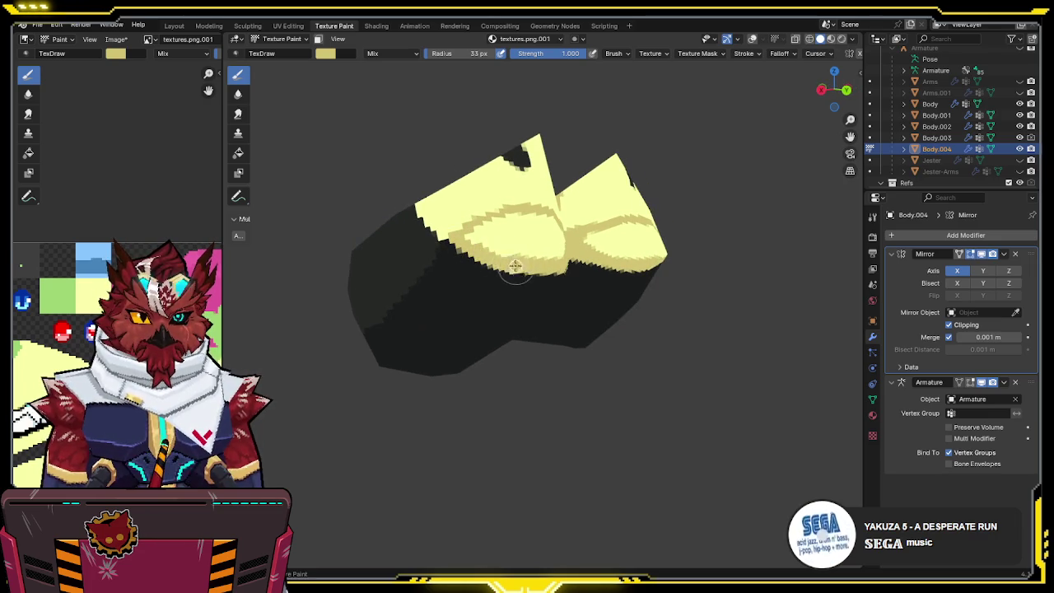
pyautogui.moveTo(504, 222); pyautogui.dragTo(520, 238, button='middle')
pyautogui.moveTo(553, 246)
pyautogui.mouseDown()
pyautogui.moveTo(536, 261)
pyautogui.moveTo(449, 267)
pyautogui.moveTo(505, 242)
pyautogui.mouseUp()
pyautogui.moveTo(506, 241)
pyautogui.mouseDown(button='middle')
pyautogui.moveTo(642, 247)
pyautogui.moveTo(683, 221)
pyautogui.moveTo(713, 221)
pyautogui.moveTo(654, 277)
pyautogui.moveTo(601, 305)
pyautogui.moveTo(626, 280)
pyautogui.mouseUp(button='middle')
pyautogui.press('KP_Divide')
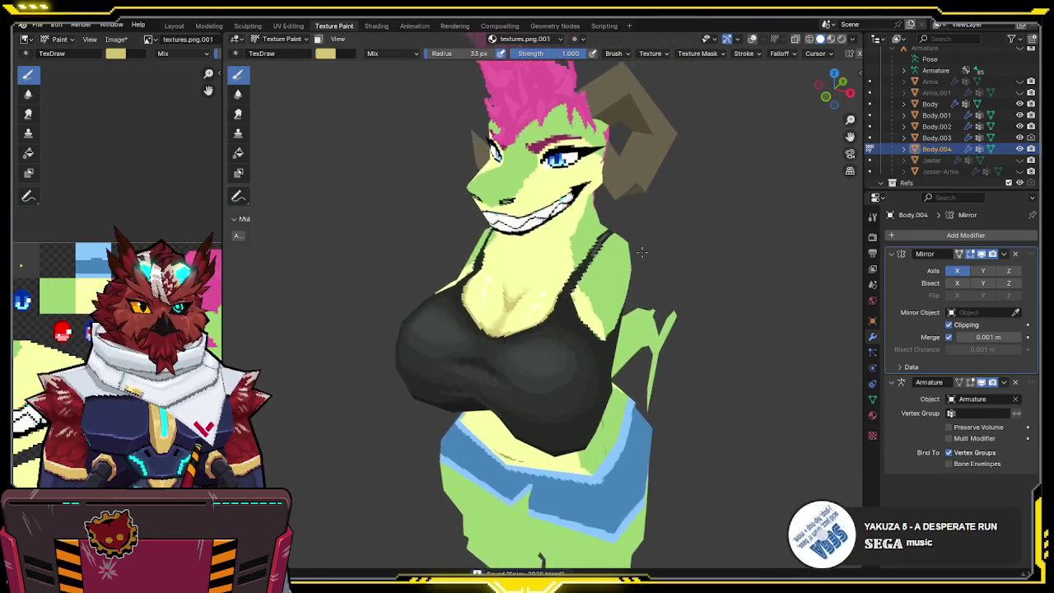
# - Bring back the overlays and reference image, and make the body mesh the paint target
pyautogui.scroll(2, 626, 280)
pyautogui.hotkey('shift', 'alt', 'z')
pyautogui.scroll(2, 540, 265)
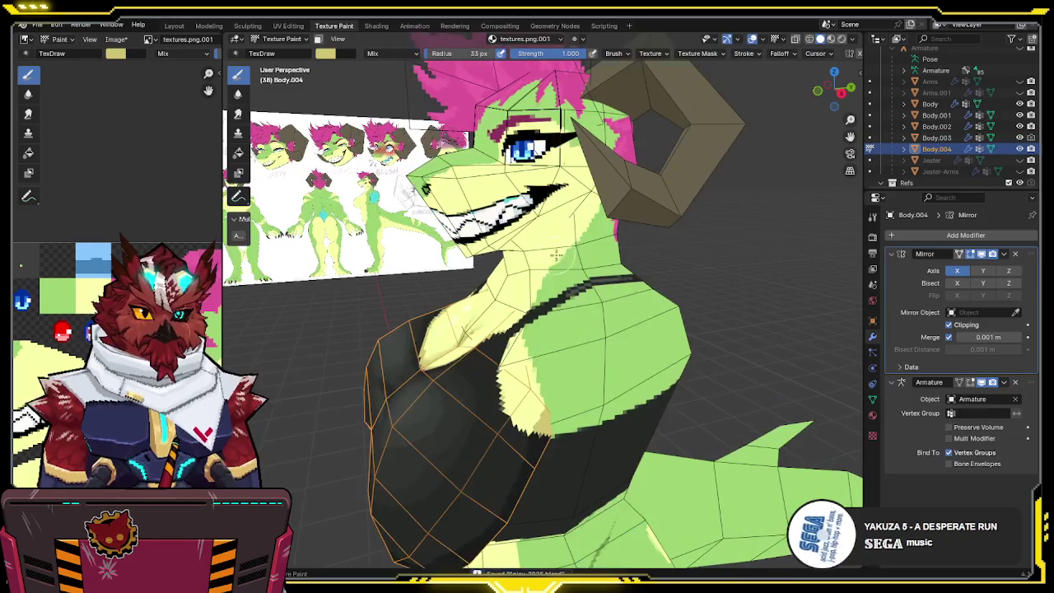
pyautogui.scroll(1, 540, 265)
pyautogui.hotkey('alt', 'q')
pyautogui.moveTo(540, 265)
pyautogui.mouseDown(button='middle')
pyautogui.moveTo(481, 387)
pyautogui.moveTo(552, 305)
pyautogui.mouseUp(button='middle')
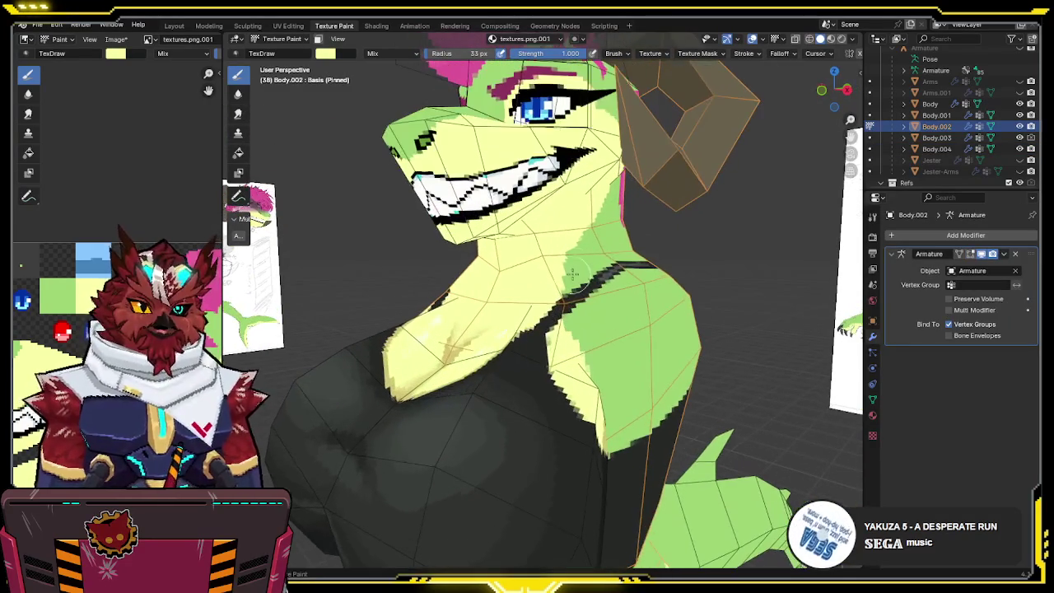
# - Sample the green skin colour and pan the texture image toward the mouth area
pyautogui.press('s')
pyautogui.scroll(2, 115, 206)
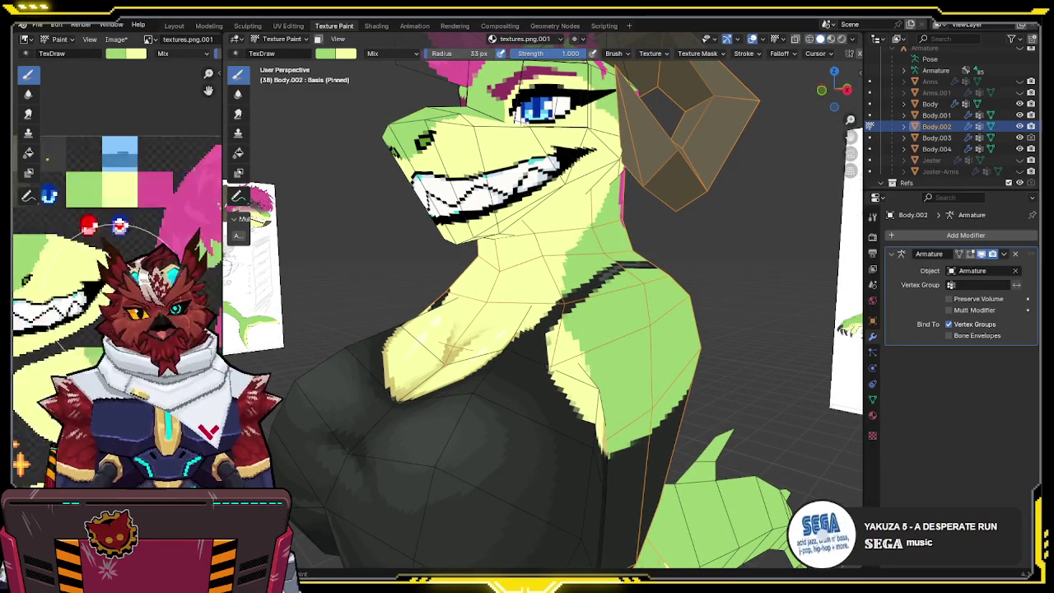
pyautogui.scroll(2, 116, 205)
pyautogui.moveTo(127, 121); pyautogui.dragTo(127, 195, button='middle')
pyautogui.scroll(-3, 574, 208)
pyautogui.moveTo(573, 208)
pyautogui.mouseDown(button='middle')
pyautogui.moveTo(560, 247)
pyautogui.moveTo(574, 208)
pyautogui.moveTo(536, 217)
pyautogui.moveTo(421, 122)
pyautogui.moveTo(498, 169)
pyautogui.mouseUp(button='middle')
pyautogui.scroll(2, 574, 208)
pyautogui.scroll(-3, 573, 208)
pyautogui.scroll(4, 535, 206)
# - Isolate the body mesh, sample light green, and darken its Value to 0.687
pyautogui.click(328, 56)
pyautogui.hotkey('alt', 'q')
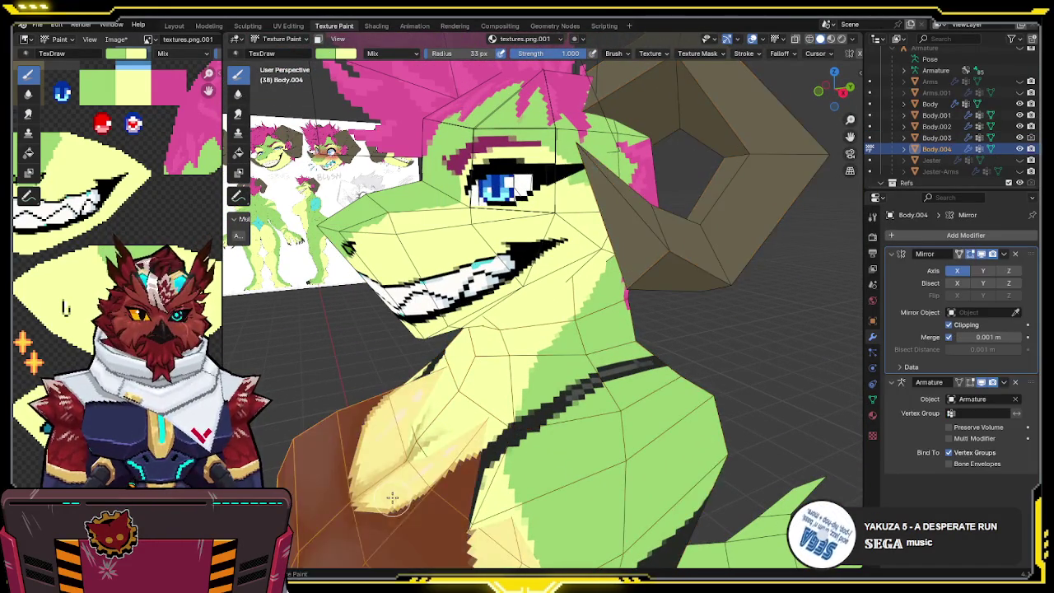
pyautogui.moveTo(416, 459); pyautogui.dragTo(443, 468, button='middle')
pyautogui.hotkey('alt', 'q')
pyautogui.press('KP_Divide')
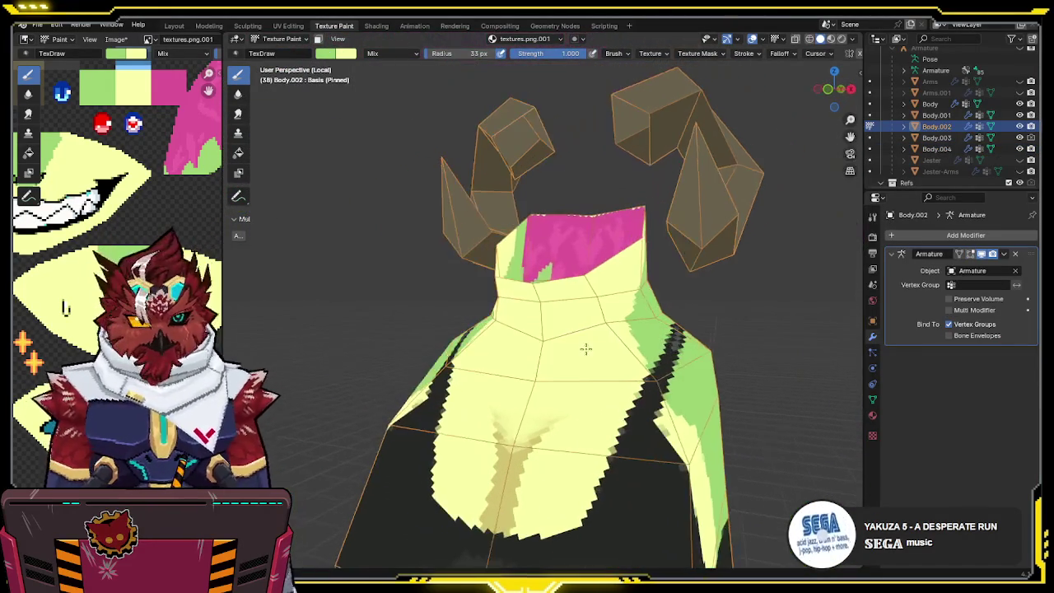
pyautogui.moveTo(588, 403); pyautogui.dragTo(611, 337, button='middle')
pyautogui.press('s')
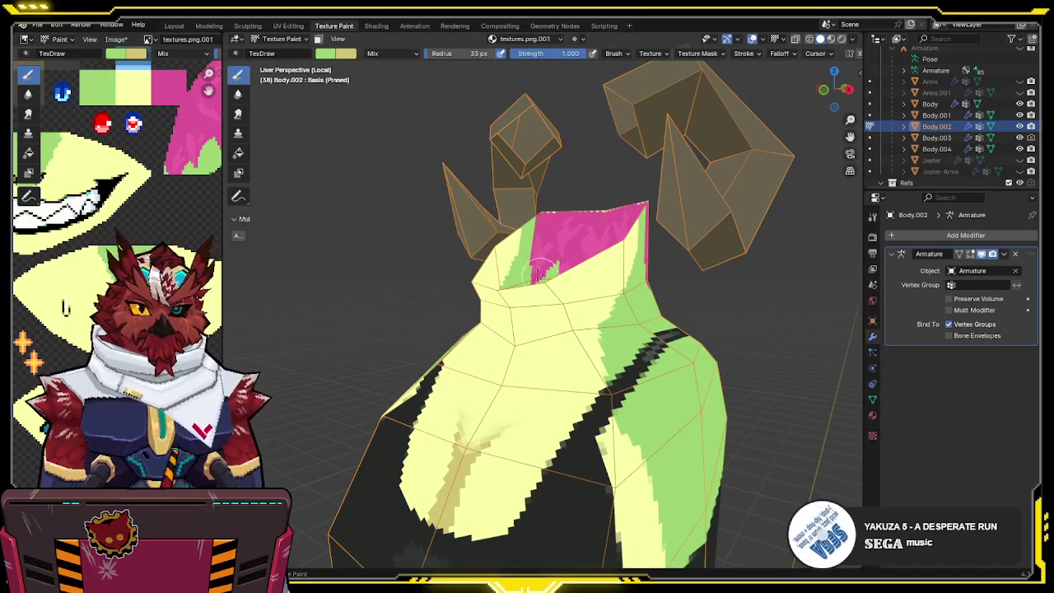
pyautogui.click(328, 54)
pyautogui.moveTo(428, 83); pyautogui.dragTo(428, 97)
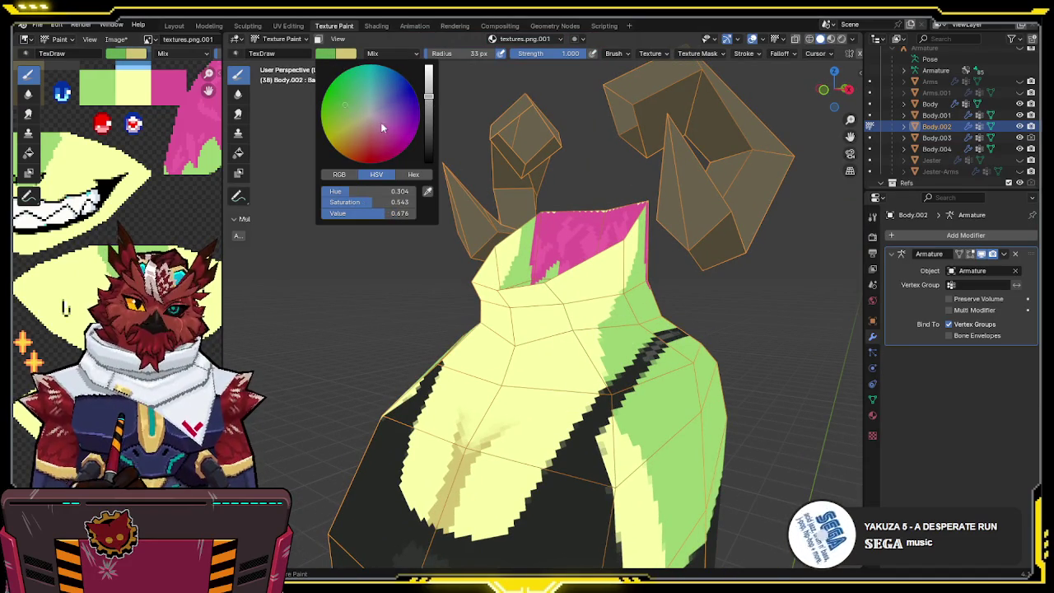
pyautogui.moveTo(380, 122); pyautogui.dragTo(553, 286, button='middle')
# - Paint a darker green shading stroke on the neck and re-isolate the body mesh
pyautogui.press('KP_Divide')
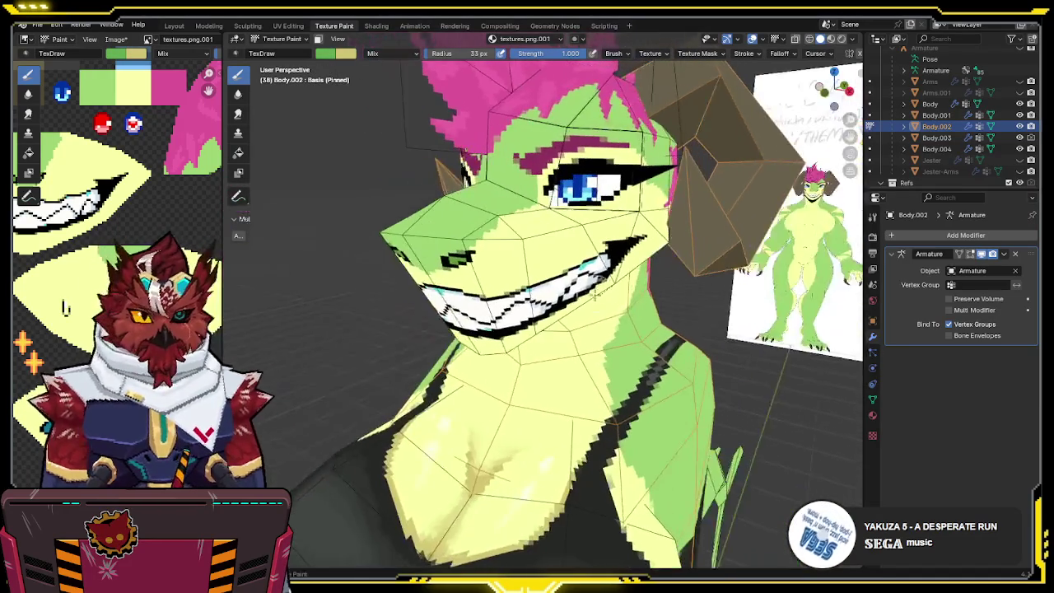
pyautogui.moveTo(542, 390); pyautogui.dragTo(586, 367)
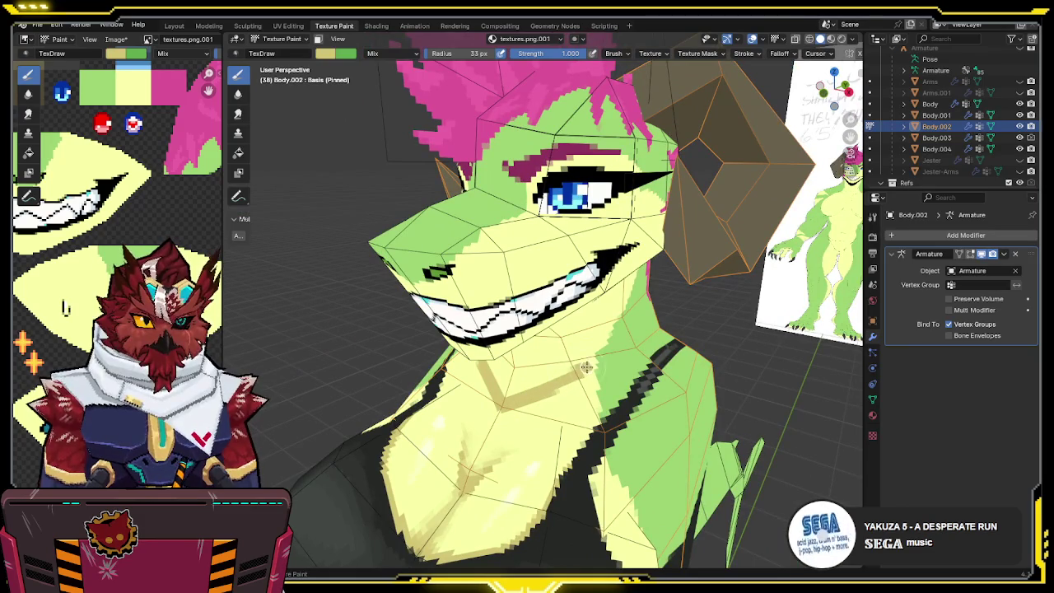
pyautogui.moveTo(593, 363)
pyautogui.mouseDown(button='middle')
pyautogui.moveTo(582, 241)
pyautogui.moveTo(607, 230)
pyautogui.mouseUp(button='middle')
pyautogui.press('KP_Divide')
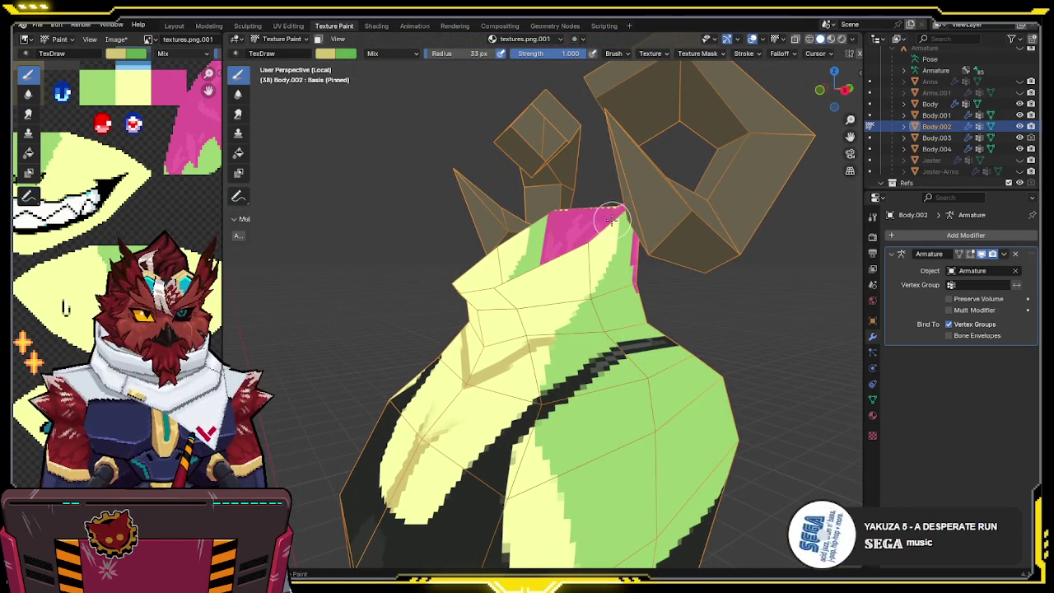
# - Select the neck and lower body faces and enable Face Selection Masking
pyautogui.press('Tab')
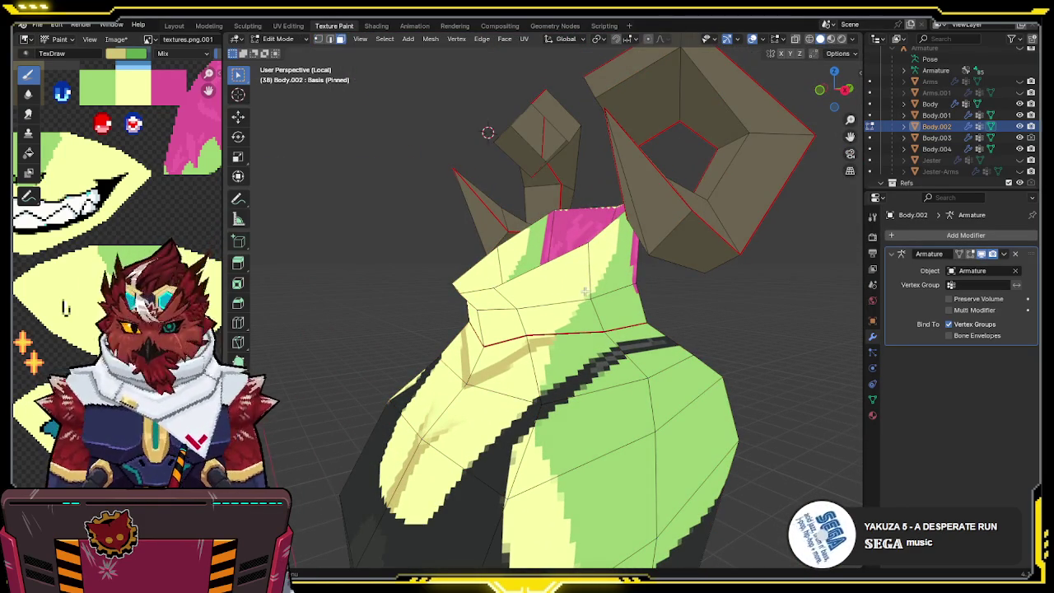
pyautogui.press('l')
pyautogui.press('l')
pyautogui.press('Tab')
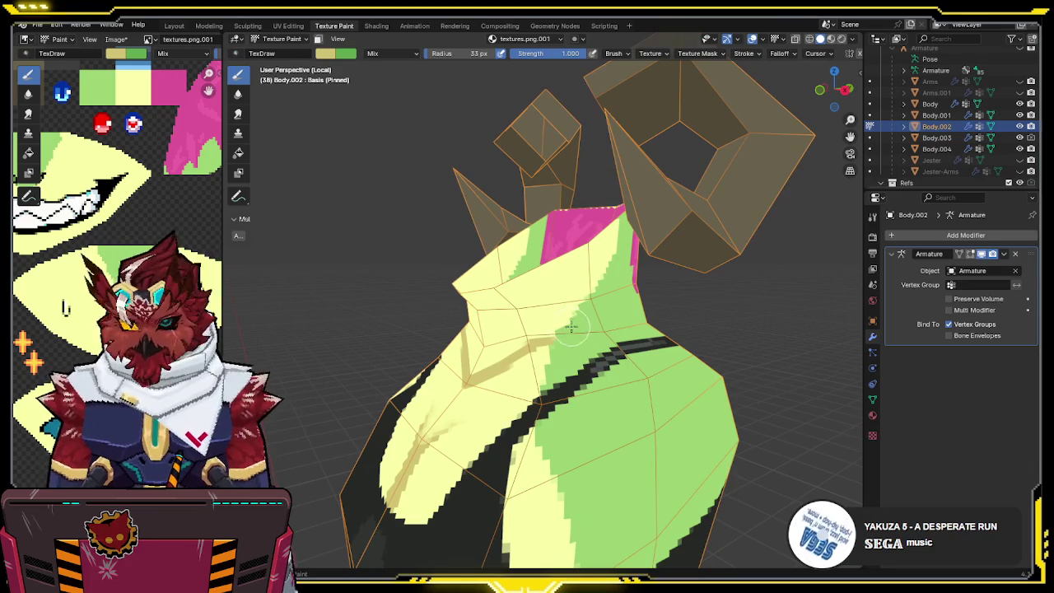
pyautogui.press('m')
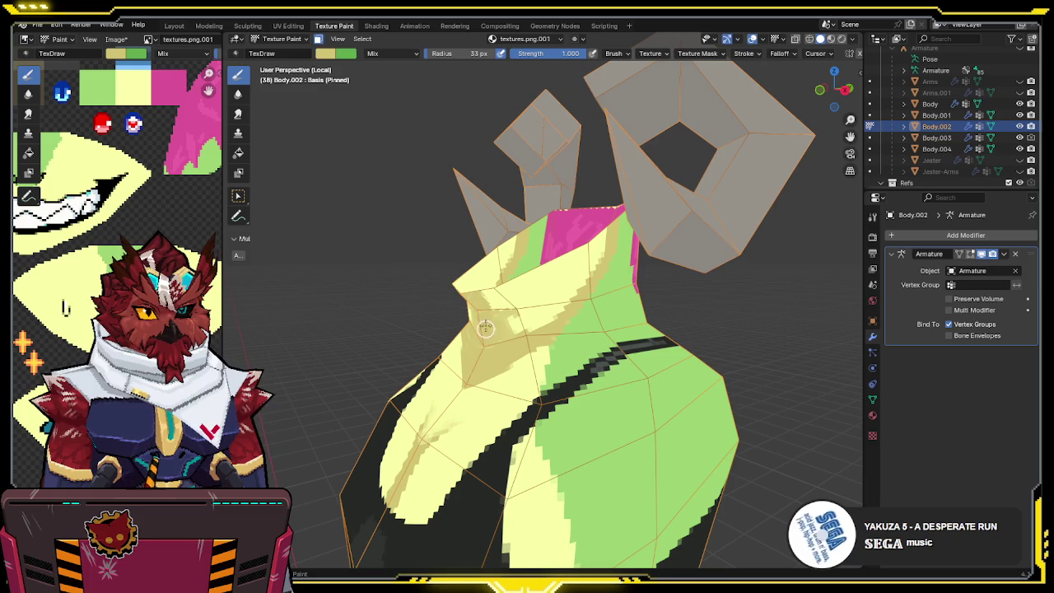
pyautogui.moveTo(556, 270); pyautogui.dragTo(564, 295, button='middle')
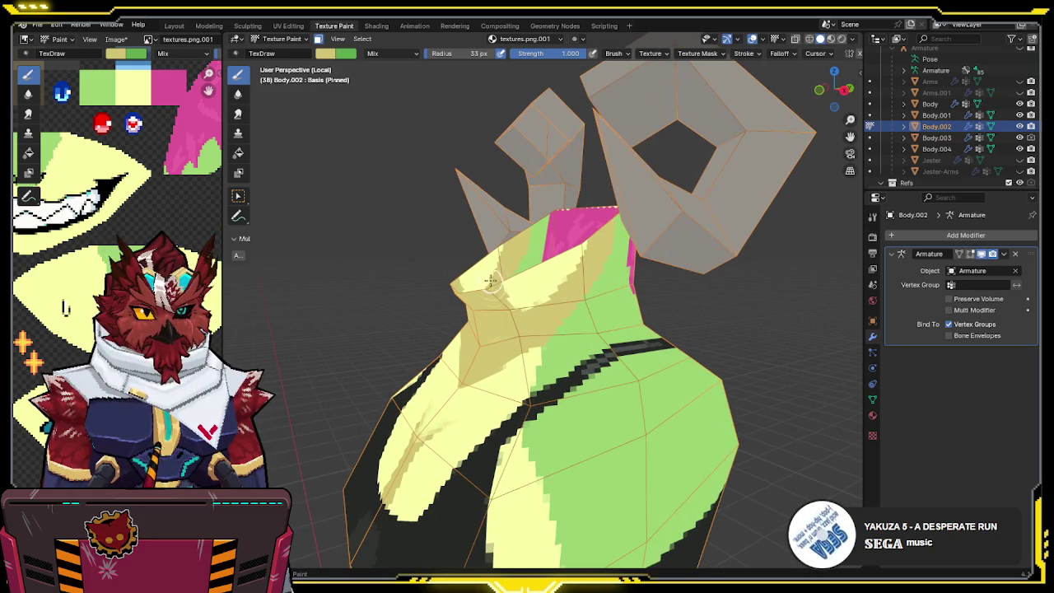
pyautogui.moveTo(562, 261)
pyautogui.mouseDown(button='middle')
pyautogui.moveTo(575, 236)
pyautogui.moveTo(504, 337)
pyautogui.moveTo(510, 306)
pyautogui.mouseUp(button='middle')
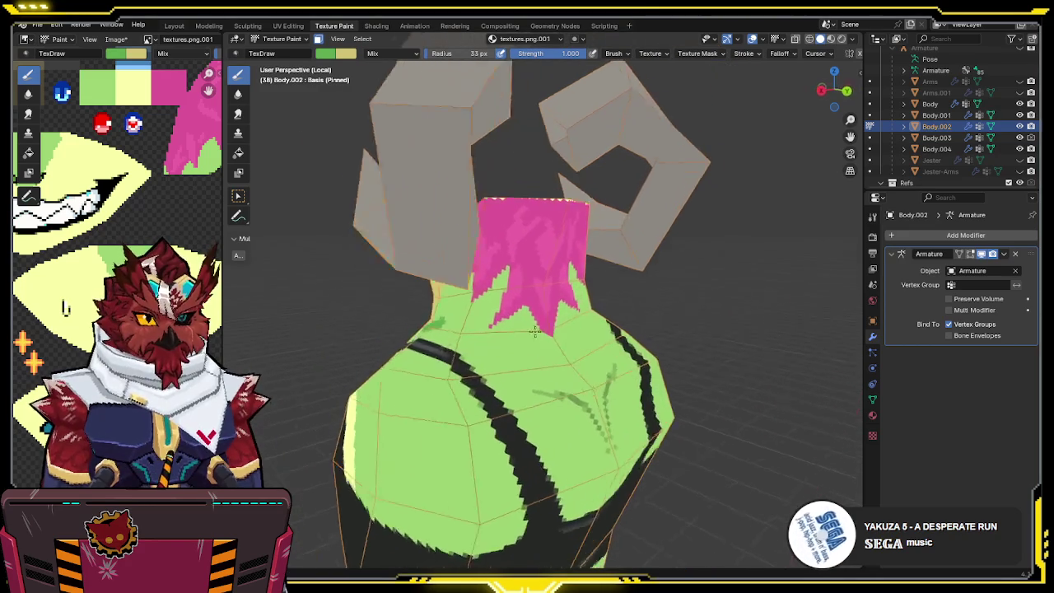
# - Paint green over the pink along the neck's lower edge
pyautogui.moveTo(510, 311); pyautogui.dragTo(523, 330)
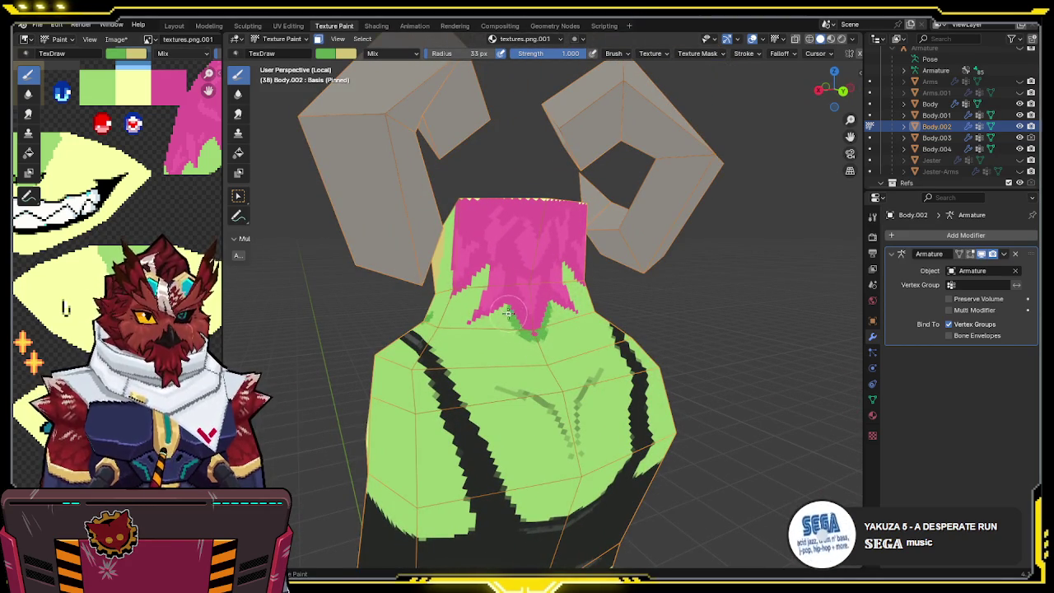
pyautogui.moveTo(519, 317); pyautogui.dragTo(508, 319, button='middle')
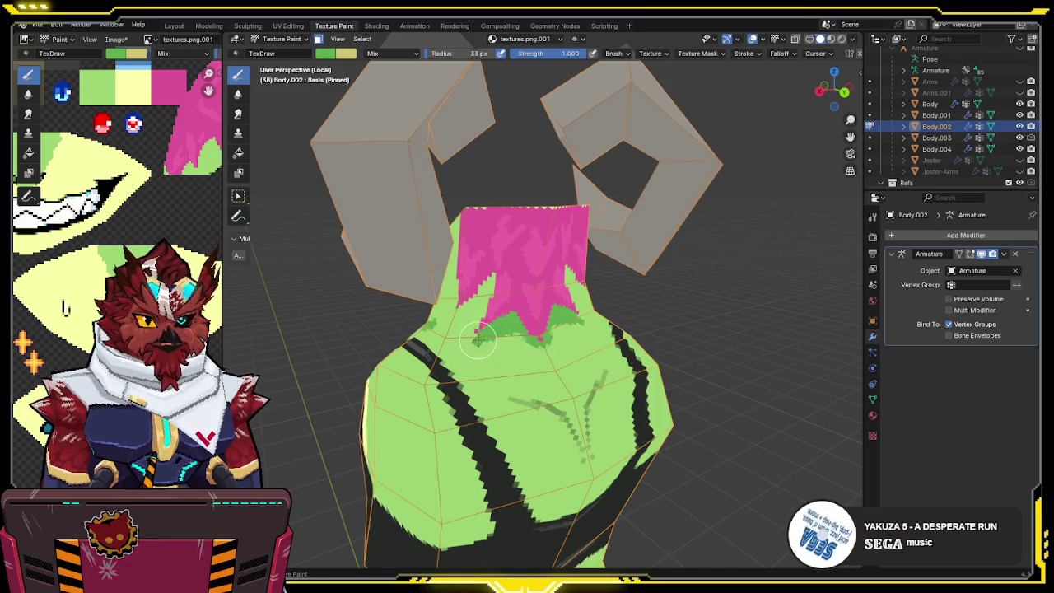
pyautogui.moveTo(479, 278); pyautogui.dragTo(459, 330, button='middle')
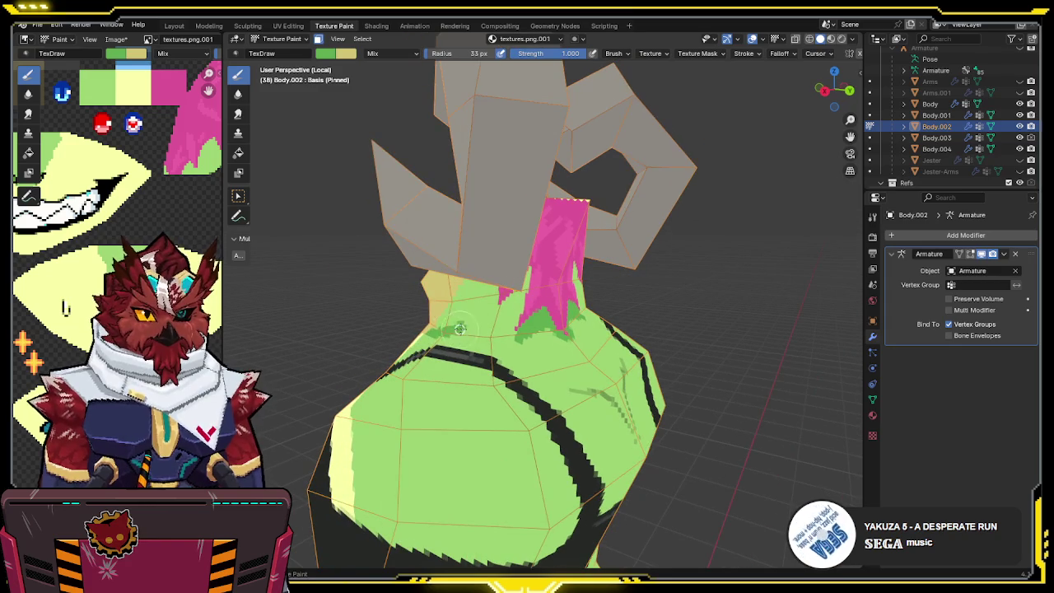
pyautogui.moveTo(500, 329)
pyautogui.mouseDown(button='middle')
pyautogui.moveTo(537, 376)
pyautogui.moveTo(596, 374)
pyautogui.moveTo(576, 354)
pyautogui.moveTo(580, 301)
pyautogui.mouseUp(button='middle')
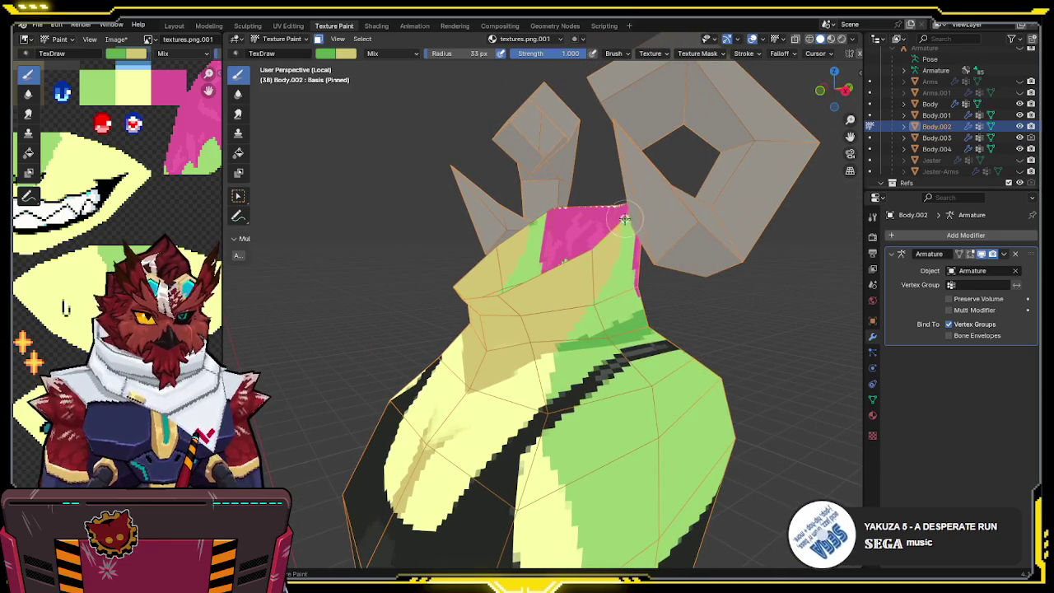
pyautogui.moveTo(625, 225); pyautogui.dragTo(622, 254)
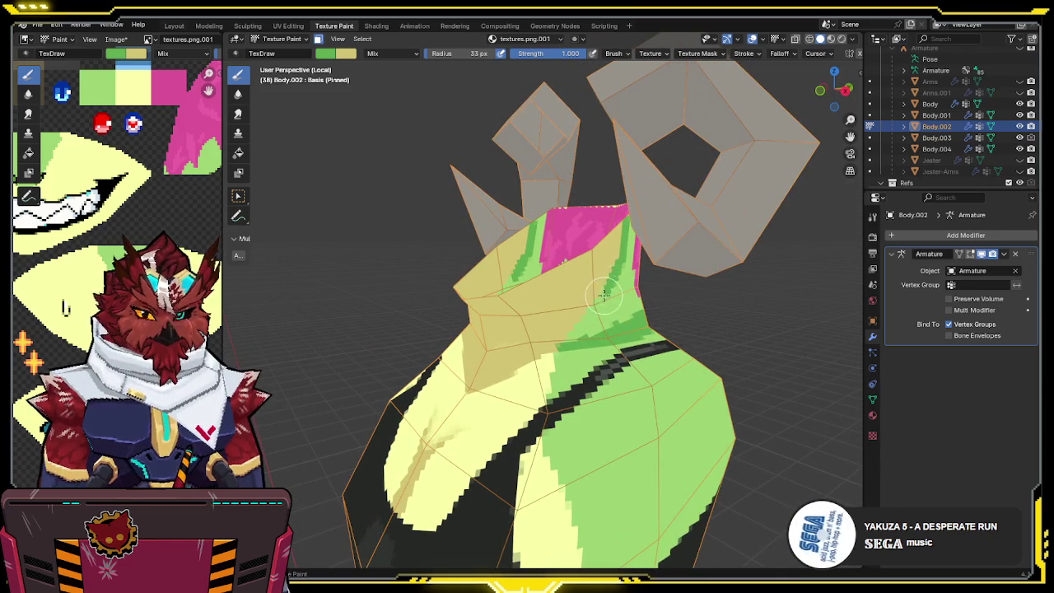
pyautogui.moveTo(596, 281); pyautogui.dragTo(589, 275, button='middle')
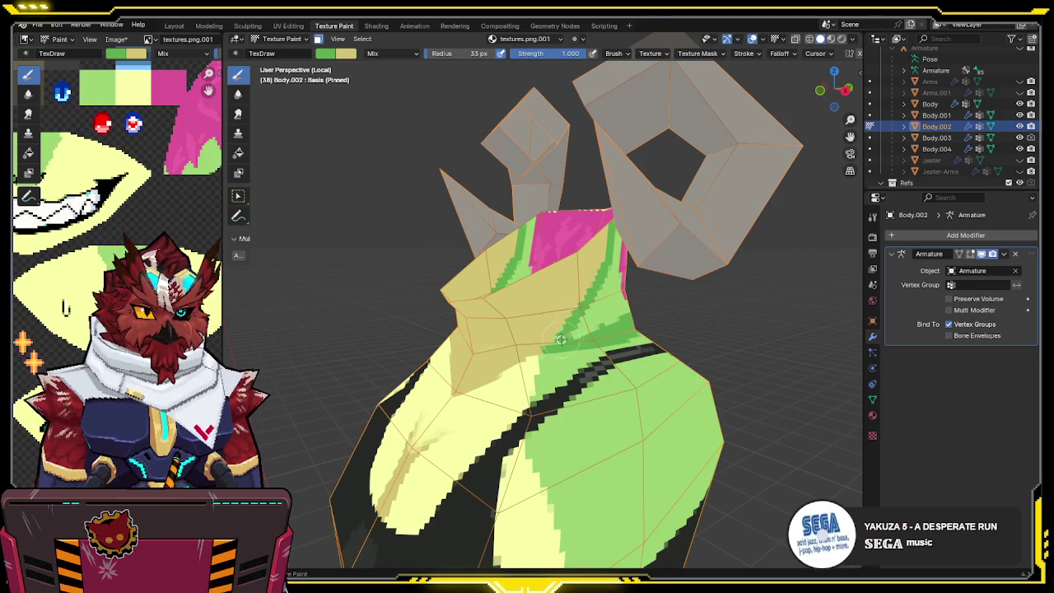
# - Paint darker green shading on the side of the neck
pyautogui.moveTo(559, 334); pyautogui.dragTo(544, 327, button='middle')
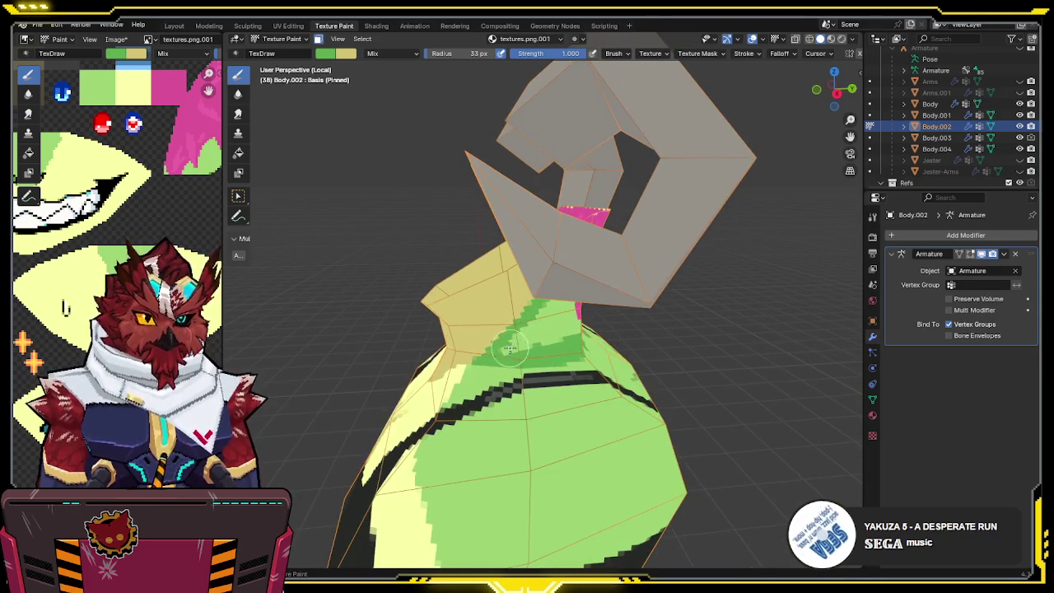
pyautogui.moveTo(572, 297); pyautogui.dragTo(504, 267, button='middle')
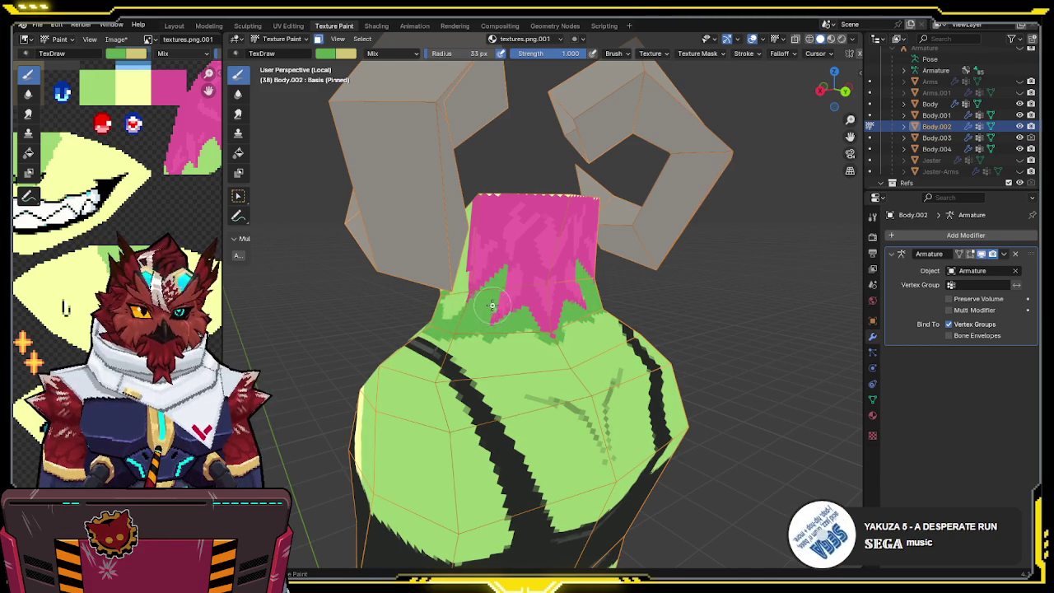
pyautogui.moveTo(479, 317); pyautogui.dragTo(471, 342, button='middle')
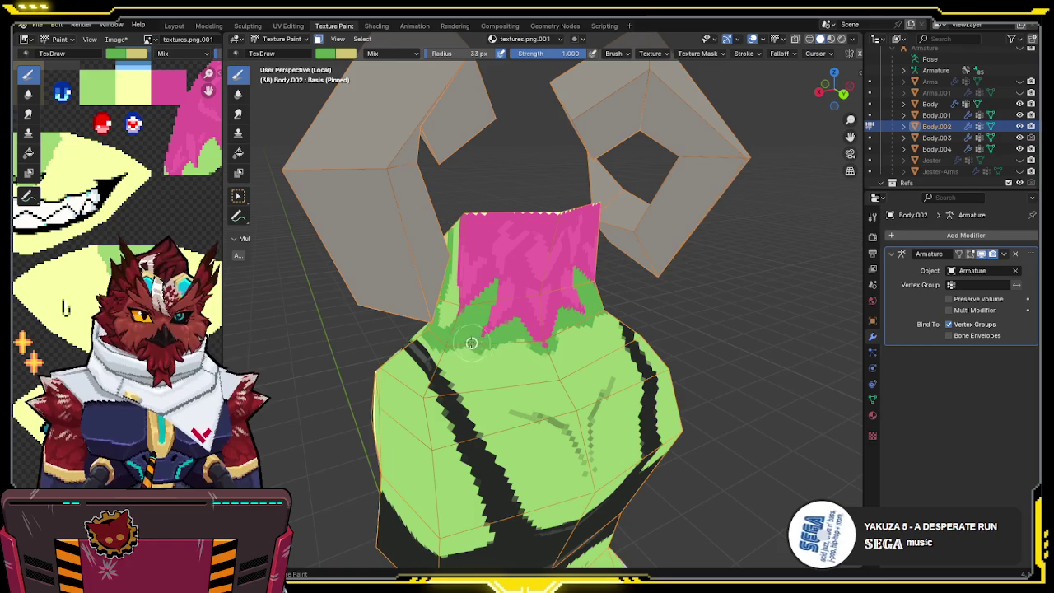
pyautogui.moveTo(517, 334)
pyautogui.mouseDown(button='middle')
pyautogui.moveTo(551, 280)
pyautogui.moveTo(464, 207)
pyautogui.mouseUp(button='middle')
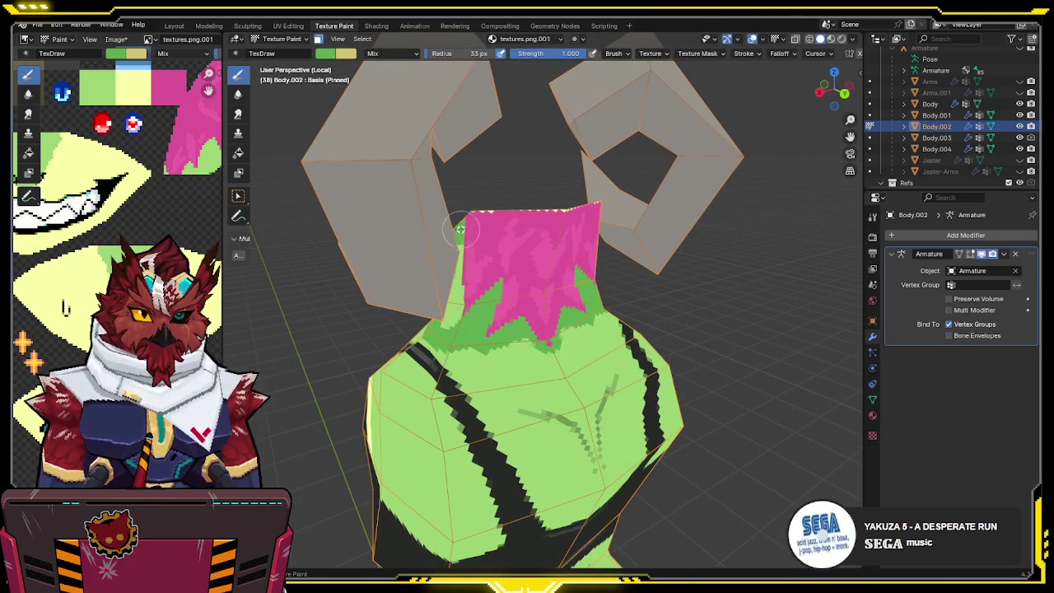
pyautogui.moveTo(447, 287); pyautogui.dragTo(495, 236, button='middle')
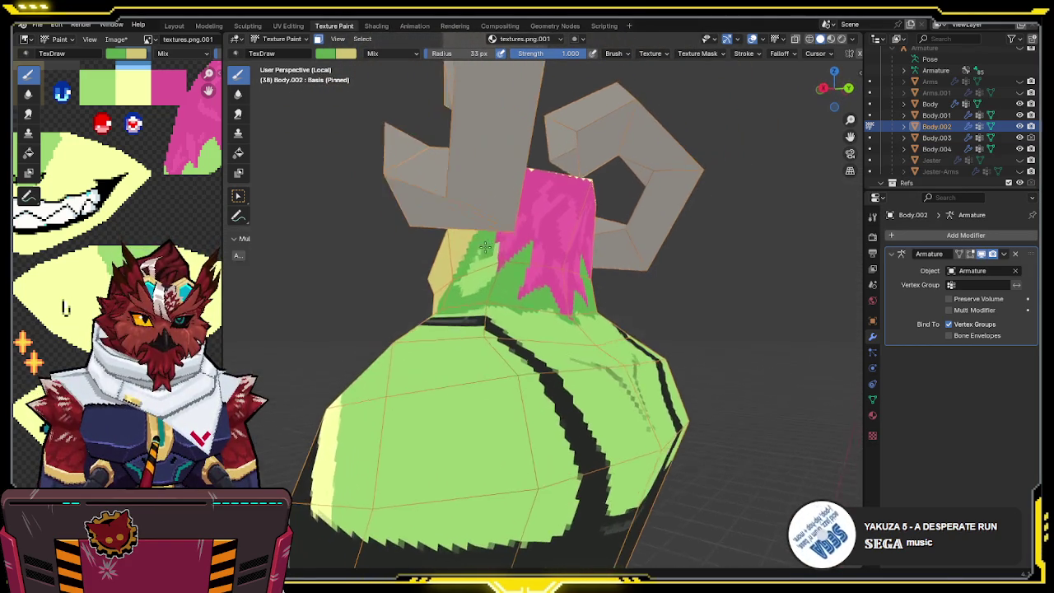
pyautogui.moveTo(494, 241); pyautogui.dragTo(482, 280)
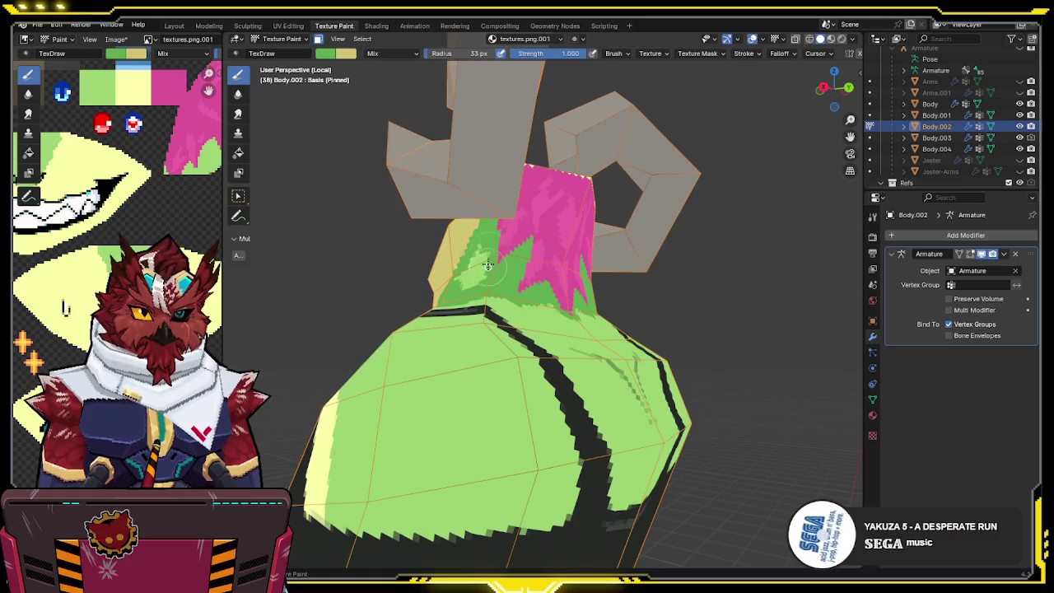
pyautogui.moveTo(461, 292)
pyautogui.mouseDown(button='middle')
pyautogui.moveTo(592, 267)
pyautogui.moveTo(609, 279)
pyautogui.moveTo(549, 340)
pyautogui.moveTo(569, 268)
pyautogui.moveTo(555, 287)
pyautogui.moveTo(613, 294)
pyautogui.moveTo(591, 258)
pyautogui.mouseUp(button='middle')
# - Isolate the torso and paint a darker green arc across the side of the chest
pyautogui.moveTo(591, 258); pyautogui.dragTo(545, 304)
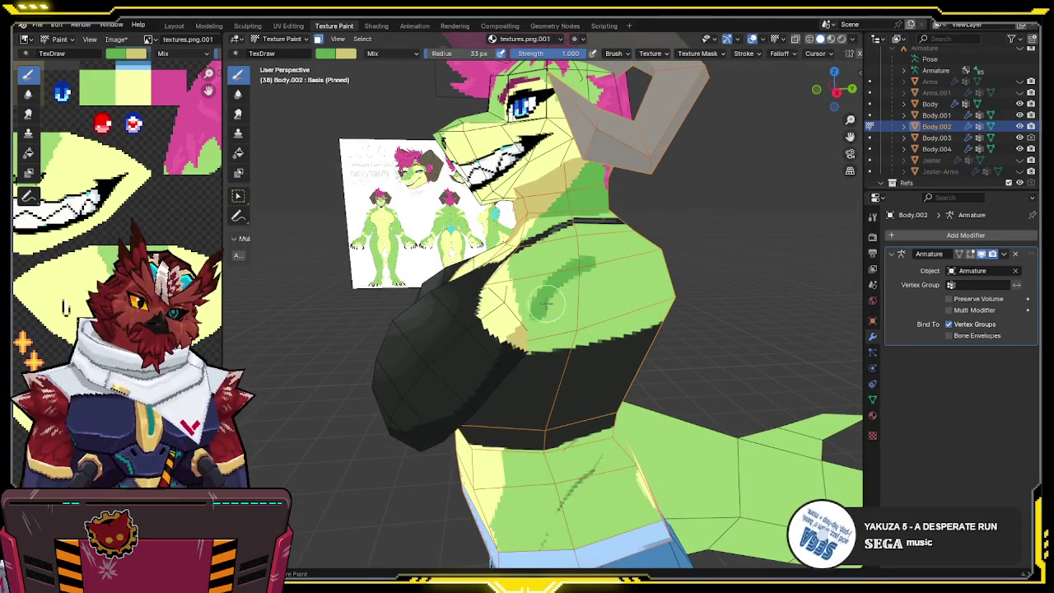
pyautogui.press('KP_Divide')
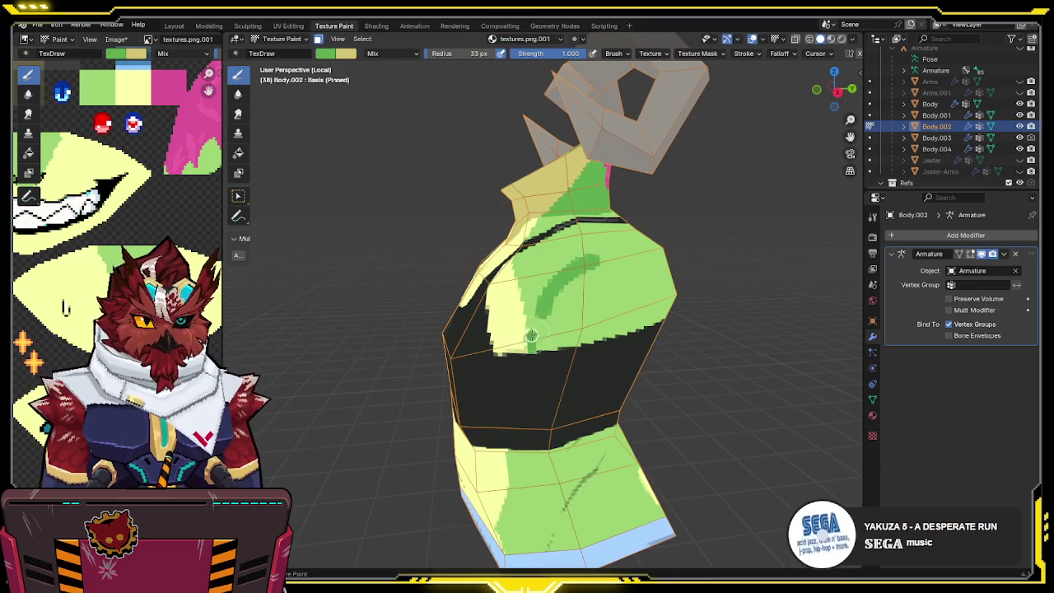
pyautogui.moveTo(530, 335); pyautogui.dragTo(497, 337, button='middle')
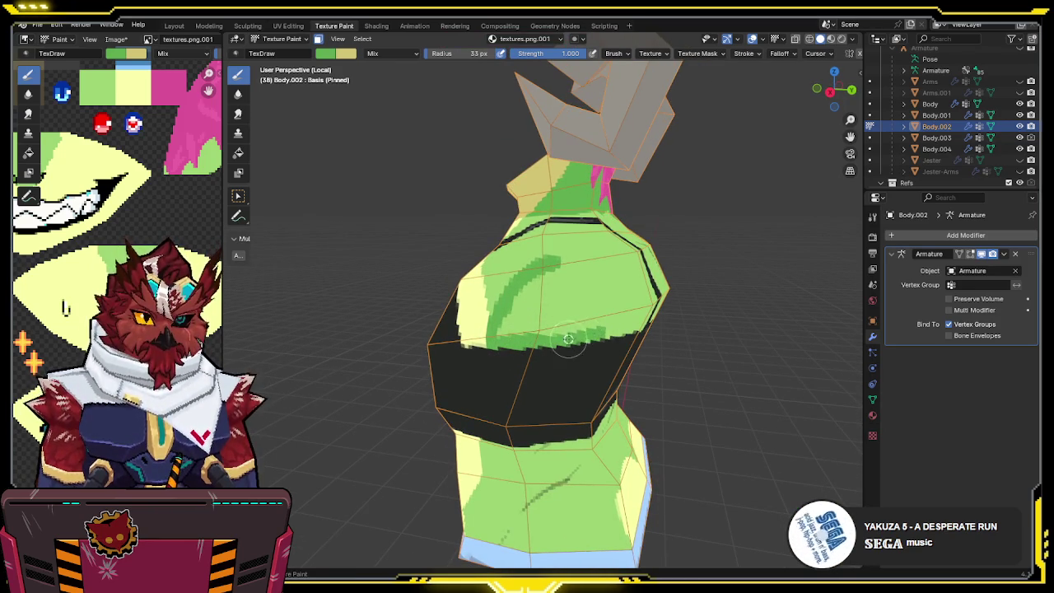
pyautogui.moveTo(609, 328); pyautogui.dragTo(605, 318, button='middle')
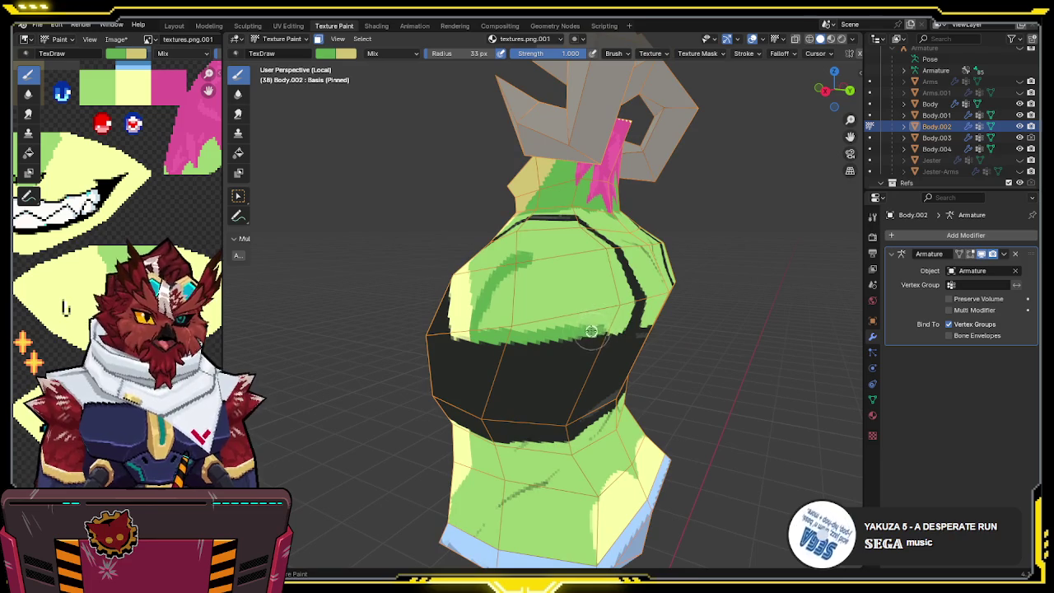
pyautogui.moveTo(595, 300)
pyautogui.mouseDown()
pyautogui.moveTo(547, 251)
pyautogui.moveTo(498, 259)
pyautogui.moveTo(477, 328)
pyautogui.moveTo(526, 259)
pyautogui.moveTo(584, 298)
pyautogui.moveTo(592, 329)
pyautogui.moveTo(501, 326)
pyautogui.moveTo(521, 282)
pyautogui.mouseUp()
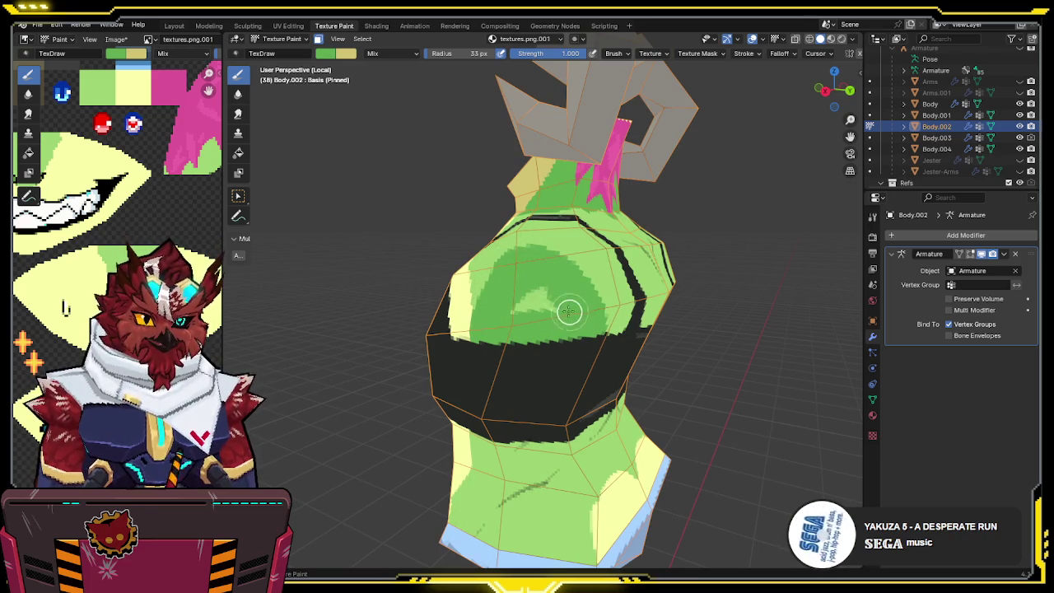
pyautogui.moveTo(533, 312); pyautogui.dragTo(536, 299, button='middle')
# - Save the file after checking the shading and waist from a few angles
pyautogui.moveTo(555, 263)
pyautogui.mouseDown(button='middle')
pyautogui.moveTo(570, 263)
pyautogui.moveTo(554, 308)
pyautogui.mouseUp(button='middle')
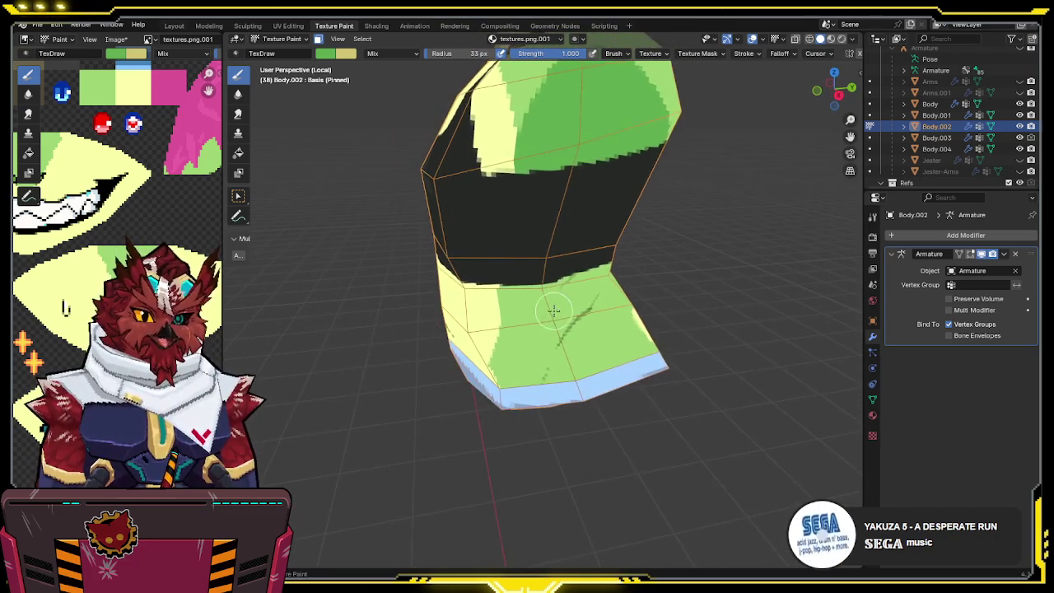
pyautogui.hotkey('ctrl', 's')
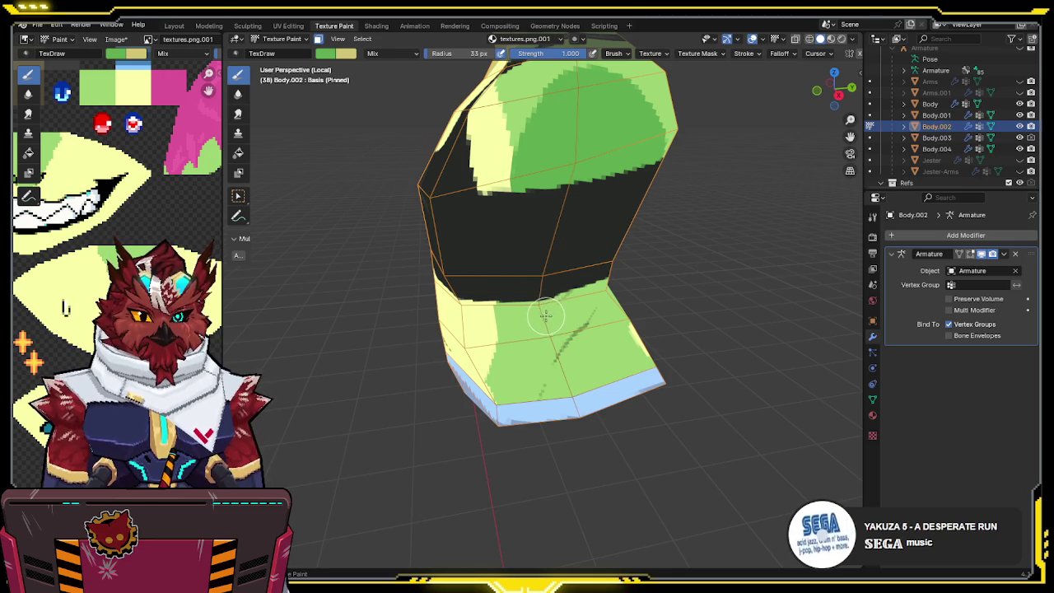
pyautogui.moveTo(563, 282)
pyautogui.mouseDown(button='middle')
pyautogui.moveTo(551, 298)
pyautogui.moveTo(553, 259)
pyautogui.mouseUp(button='middle')
pyautogui.hotkey('ctrl', 's')
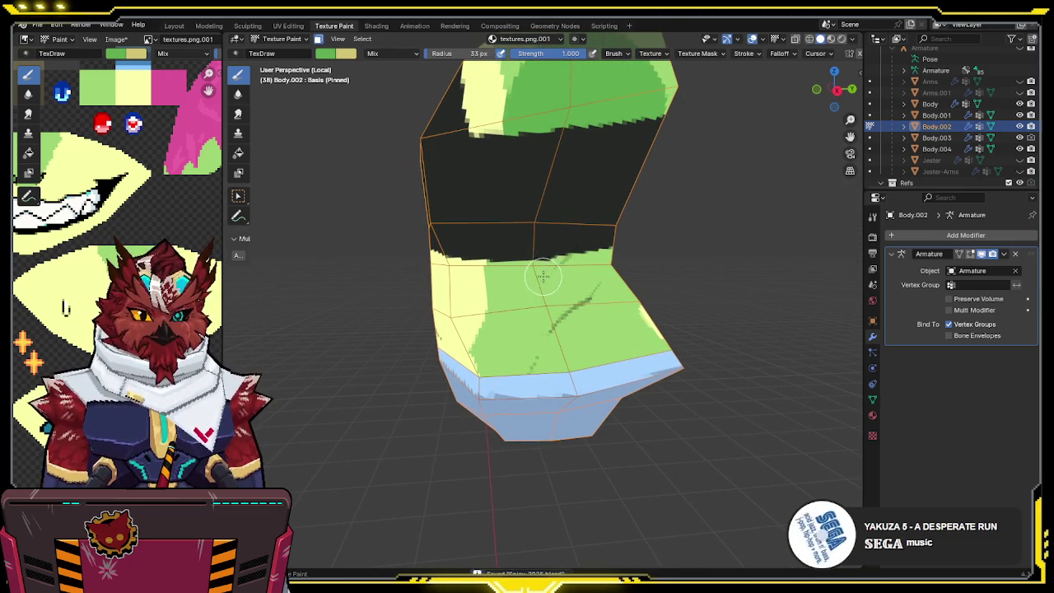
pyautogui.moveTo(550, 265)
pyautogui.mouseDown(button='middle')
pyautogui.moveTo(545, 281)
pyautogui.moveTo(553, 278)
pyautogui.mouseUp(button='middle')
pyautogui.press('KP_1')
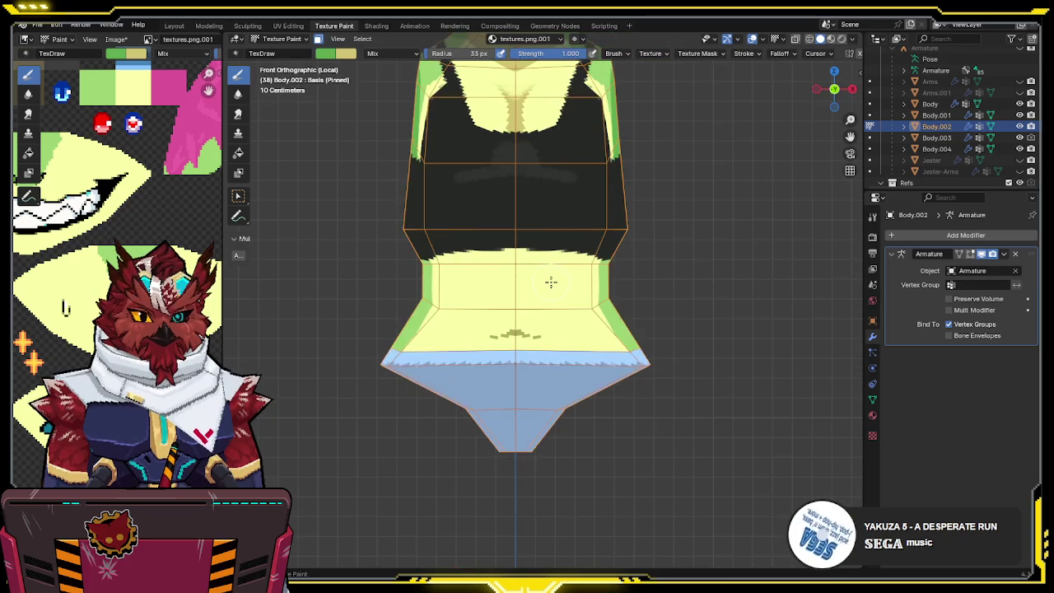
# - Show the whole character in Right Orthographic view, toggling X-ray to compare with the reference
pyautogui.press('KP_Divide')
pyautogui.scroll(-3, 568, 242)
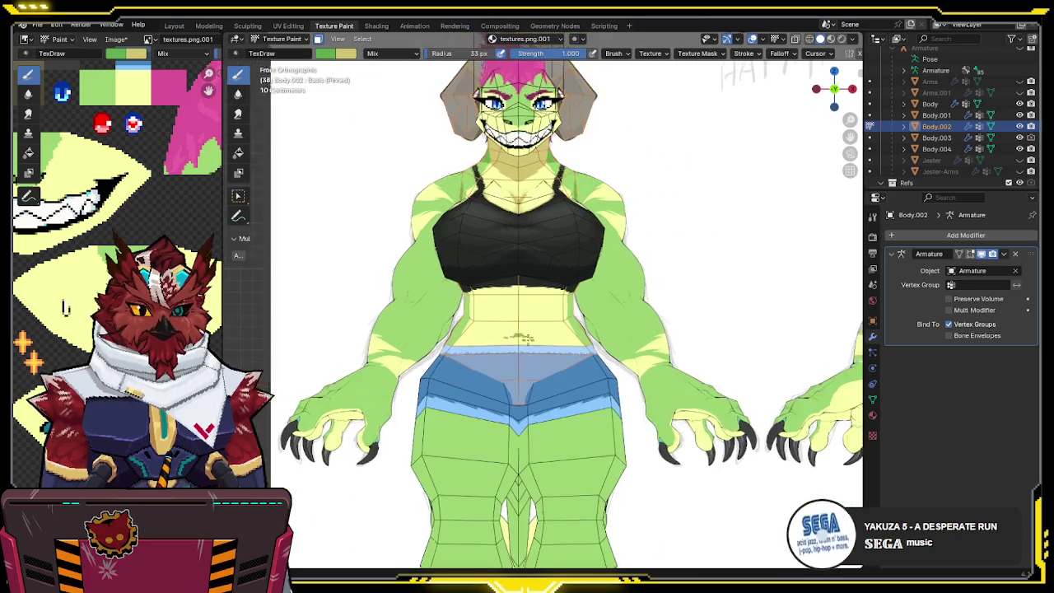
pyautogui.press('KP_3')
pyautogui.press('F3')
pyautogui.write('z')
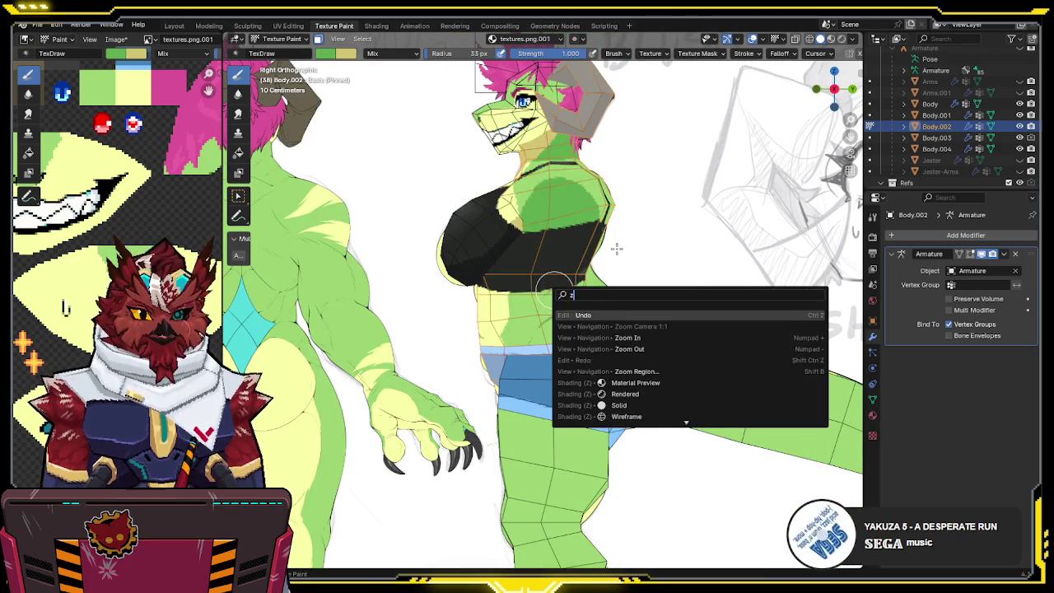
pyautogui.press('Escape')
pyautogui.hotkey('alt', 'z')
pyautogui.hotkey('alt', 'z')
pyautogui.scroll(4, 553, 294)
pyautogui.hotkey('alt', 'z')
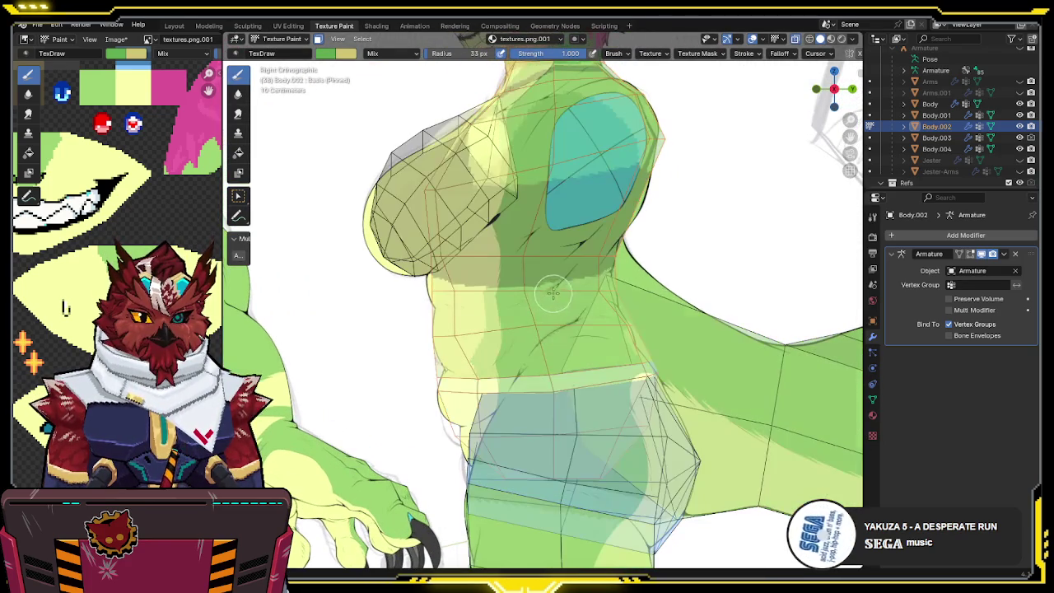
pyautogui.hotkey('alt', 'z')
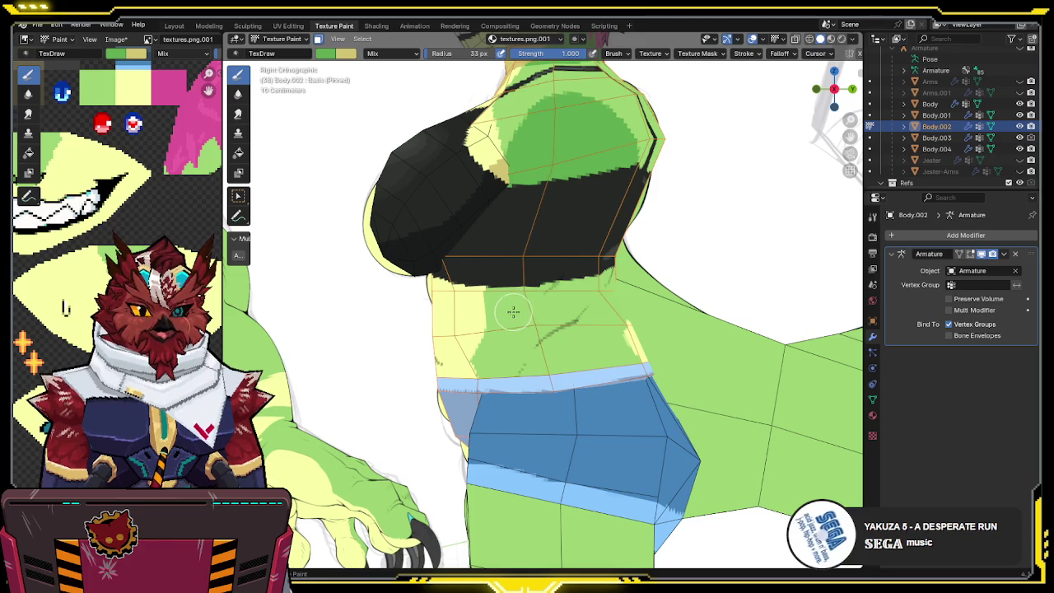
# - Paint dark green shading strokes along the waist's side with a 26 px Draw brush
pyautogui.moveTo(511, 312); pyautogui.dragTo(516, 308)
pyautogui.press('f')
pyautogui.click(510, 305)
pyautogui.hotkey('alt', 'z')
pyautogui.hotkey('alt', 'z')
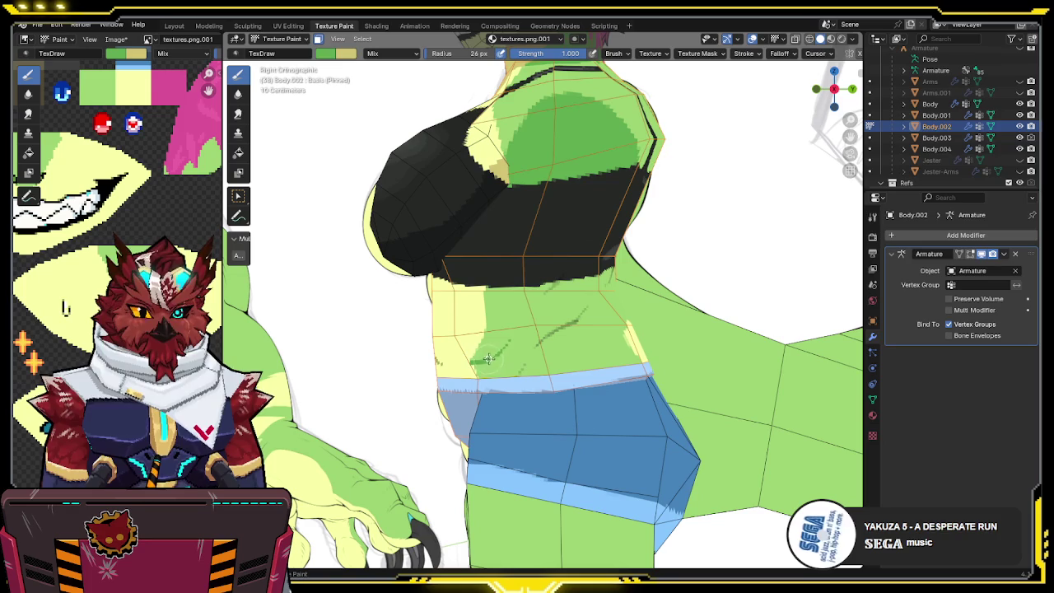
pyautogui.moveTo(484, 359); pyautogui.dragTo(507, 345)
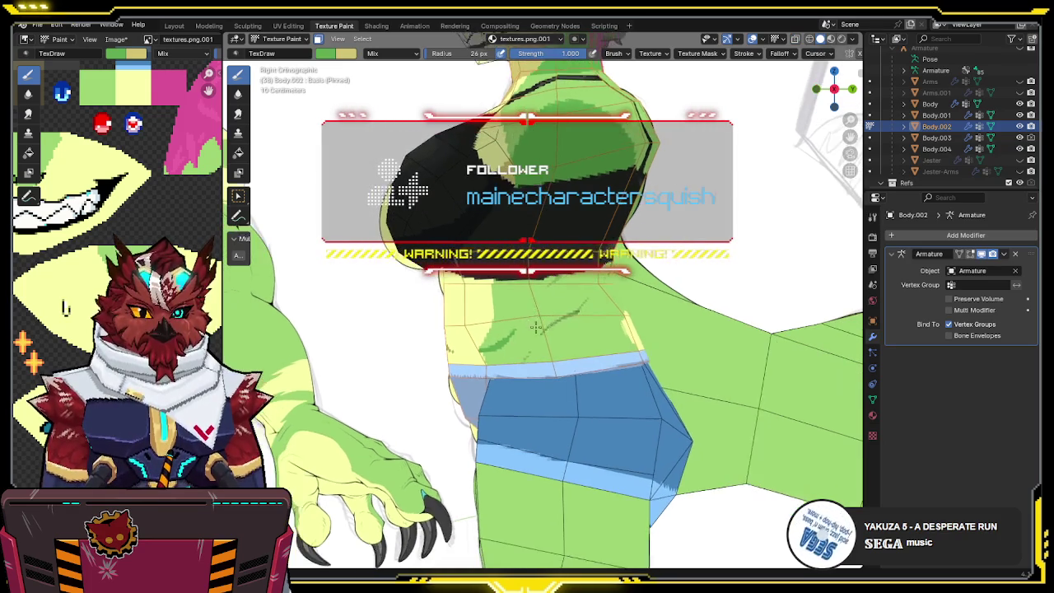
pyautogui.moveTo(533, 331)
pyautogui.mouseDown(button='middle')
pyautogui.moveTo(581, 323)
pyautogui.moveTo(560, 337)
pyautogui.mouseUp(button='middle')
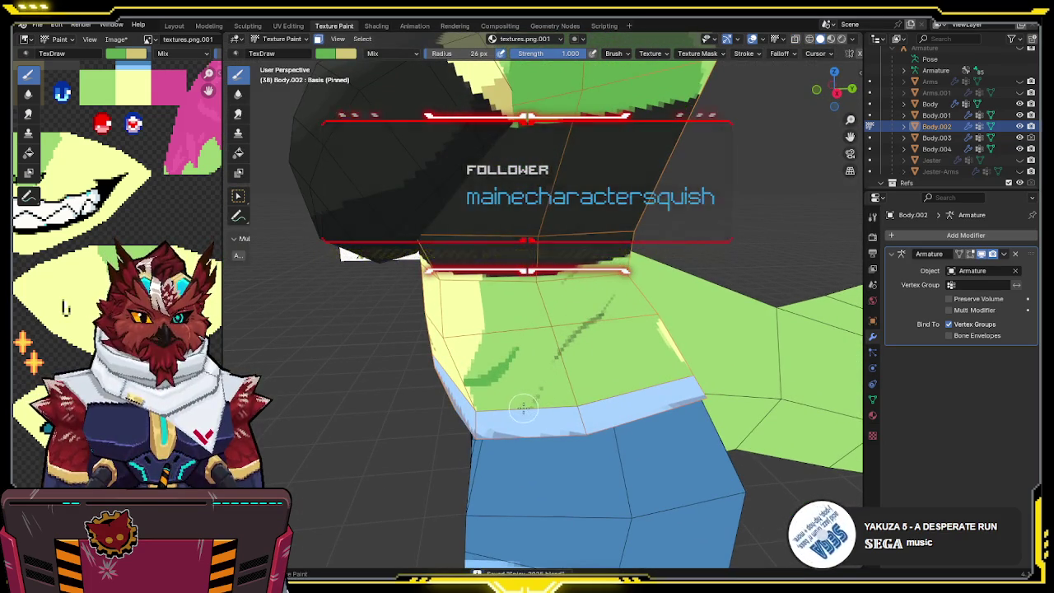
pyautogui.moveTo(533, 403); pyautogui.dragTo(538, 385)
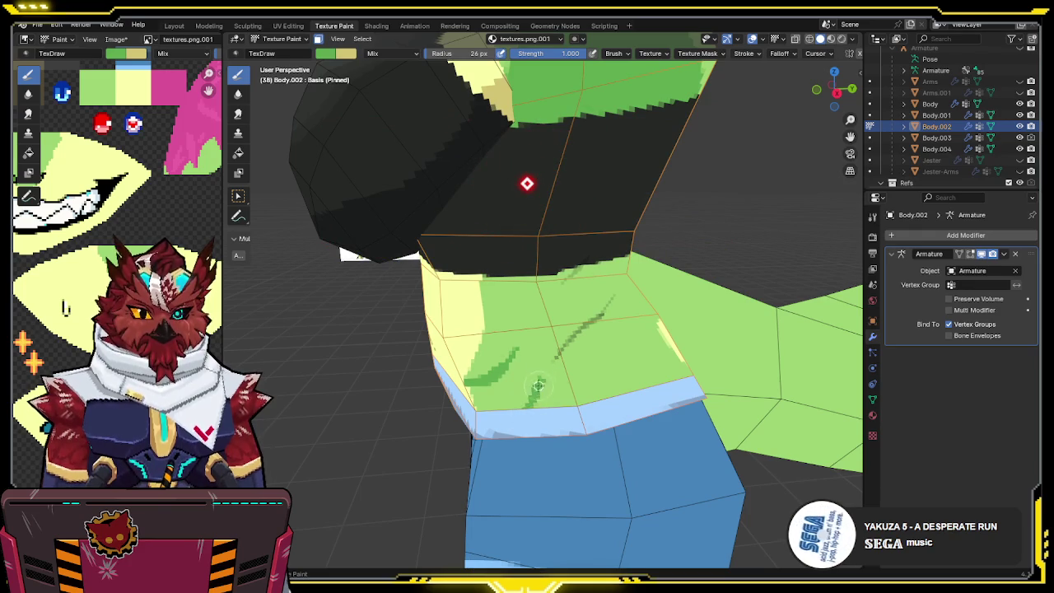
pyautogui.moveTo(605, 308); pyautogui.dragTo(595, 312, button='middle')
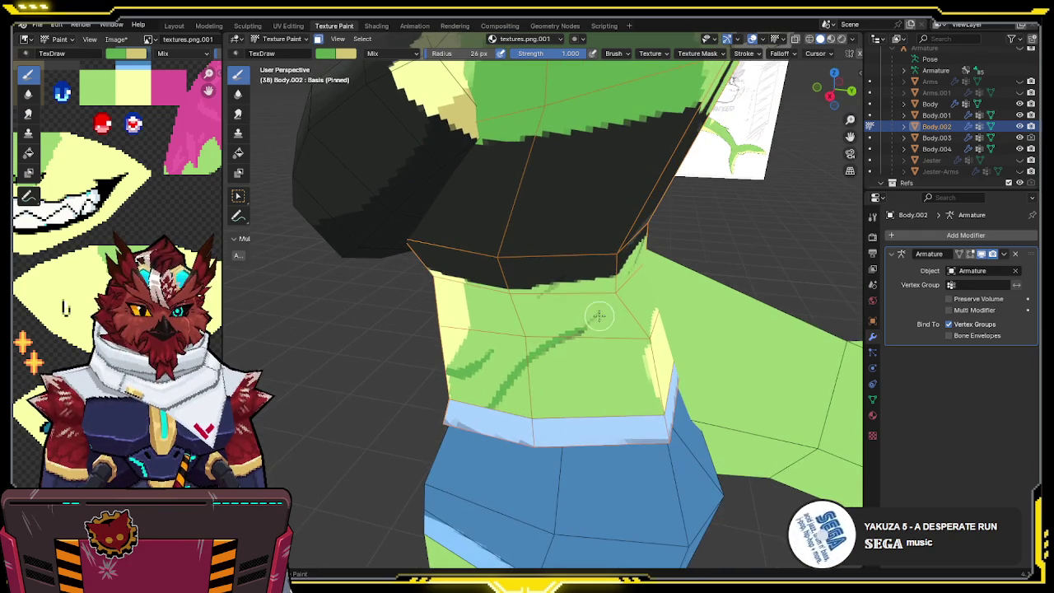
pyautogui.moveTo(601, 311); pyautogui.dragTo(585, 331)
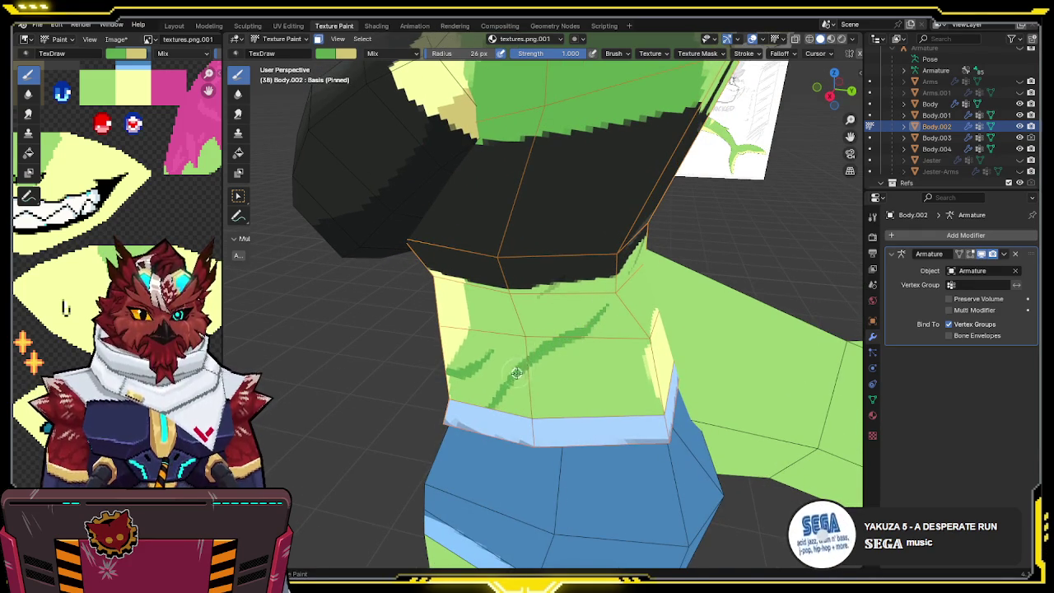
pyautogui.moveTo(508, 383)
pyautogui.mouseDown(button='middle')
pyautogui.moveTo(542, 366)
pyautogui.moveTo(521, 351)
pyautogui.moveTo(527, 329)
pyautogui.mouseUp(button='middle')
pyautogui.press('KP_1')
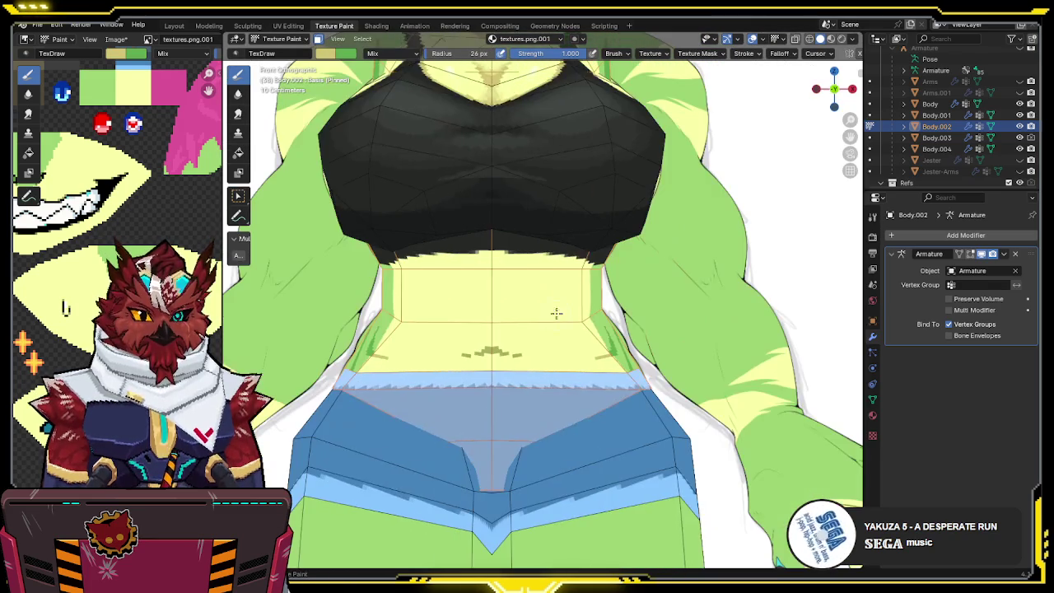
# - Paint a darker tan triangular mark on the belly, checking it against the reference in X-ray
pyautogui.hotkey('alt', 'z')
pyautogui.hotkey('alt', 'z')
pyautogui.keyDown('shift'); pyautogui.moveTo(594, 312); pyautogui.dragTo(493, 319, button='middle'); pyautogui.keyUp('shift')
pyautogui.hotkey('alt', 'z')
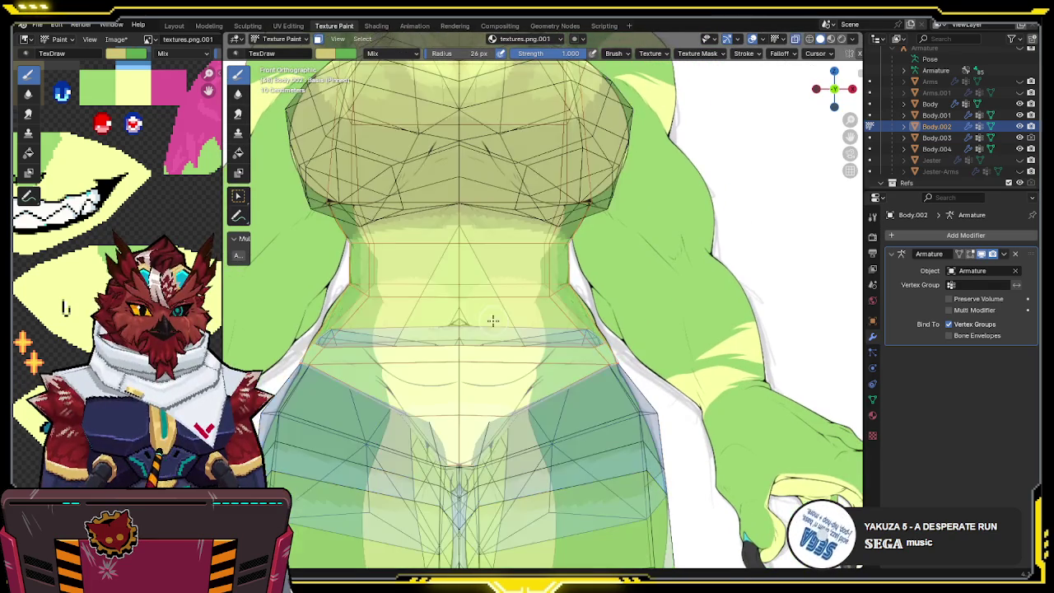
pyautogui.hotkey('alt', 'z')
pyautogui.moveTo(461, 323); pyautogui.dragTo(498, 334)
pyautogui.hotkey('alt', 'z')
pyautogui.hotkey('alt', 'z')
pyautogui.hotkey('alt', 'z')
pyautogui.hotkey('alt', 'z')
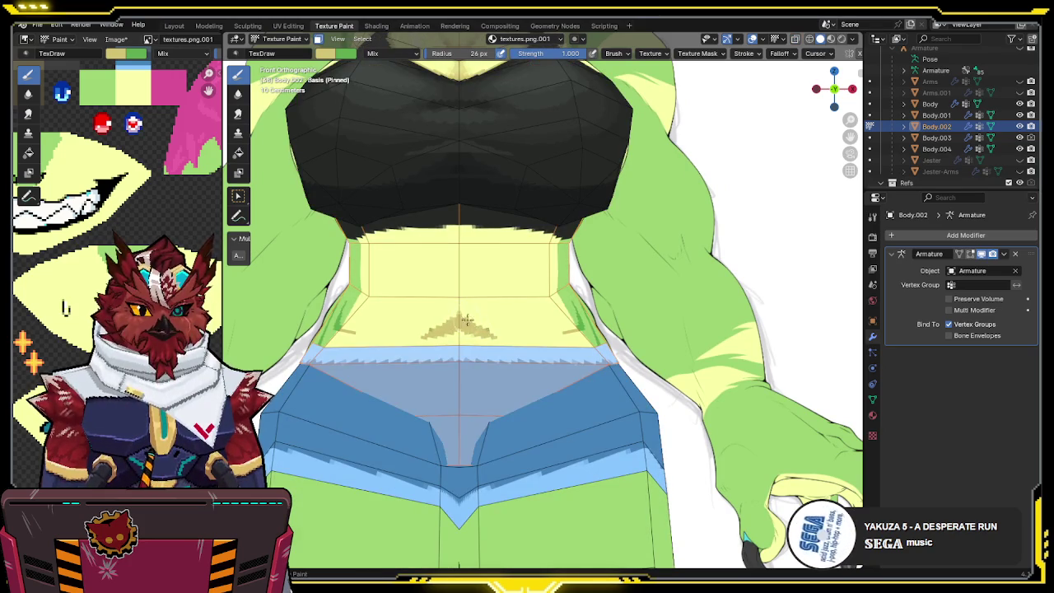
pyautogui.press('s')
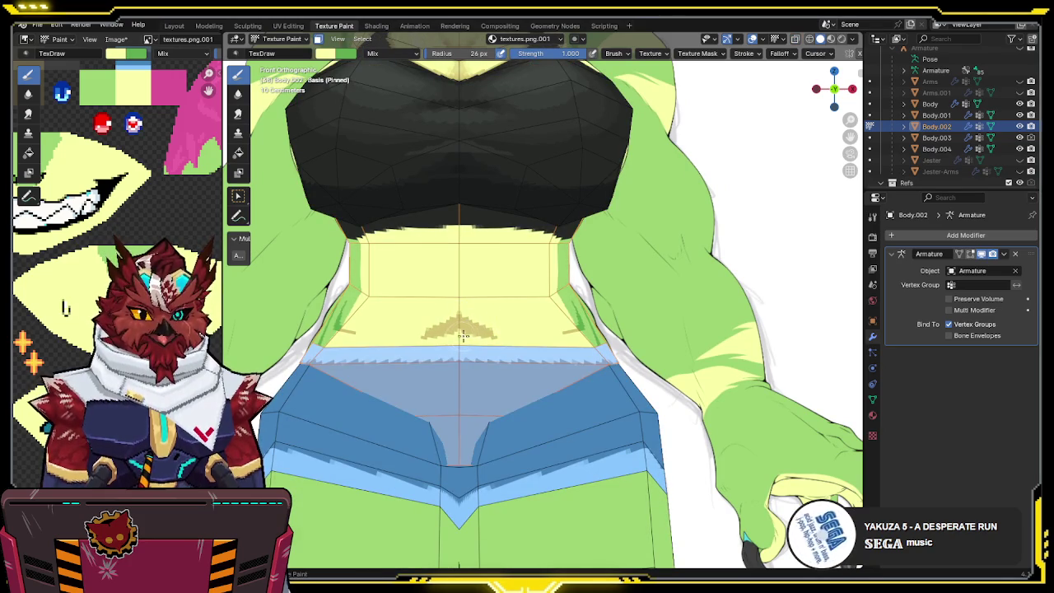
pyautogui.hotkey('alt', 'z')
pyautogui.hotkey('alt', 'z')
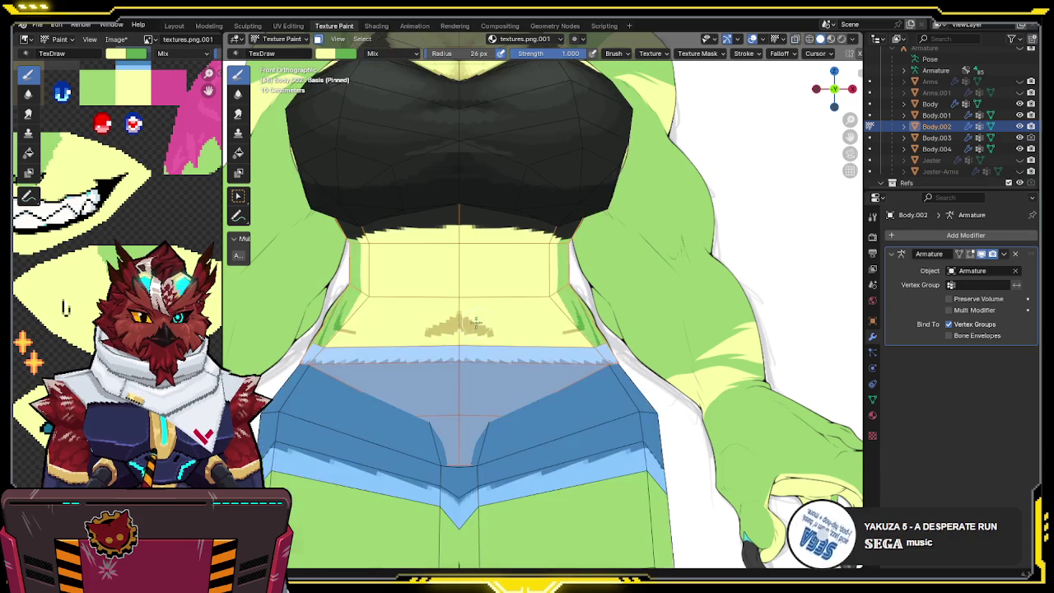
pyautogui.moveTo(474, 322); pyautogui.dragTo(457, 354, button='middle')
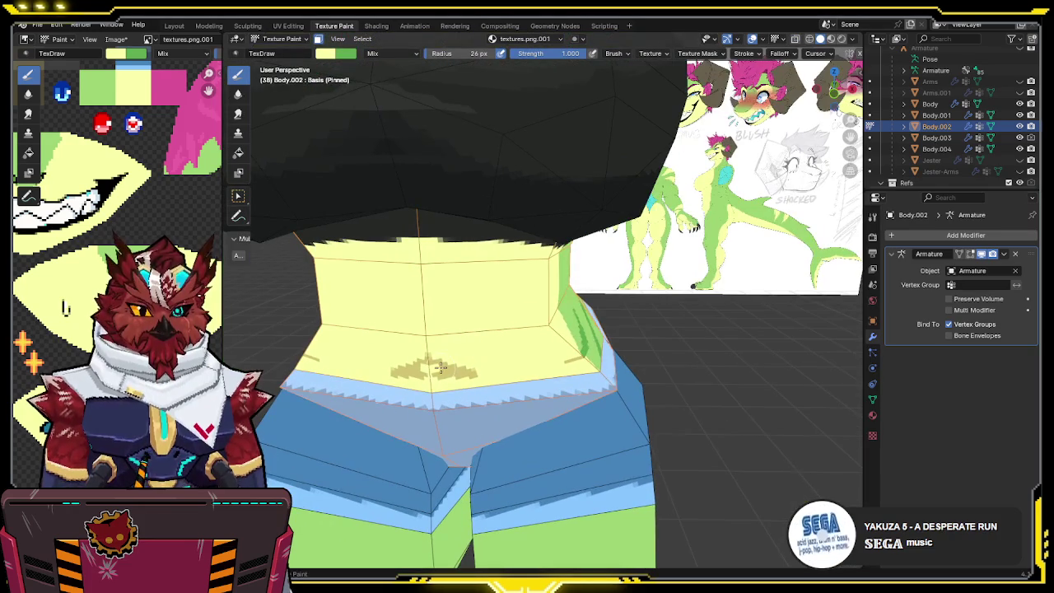
pyautogui.press('s')
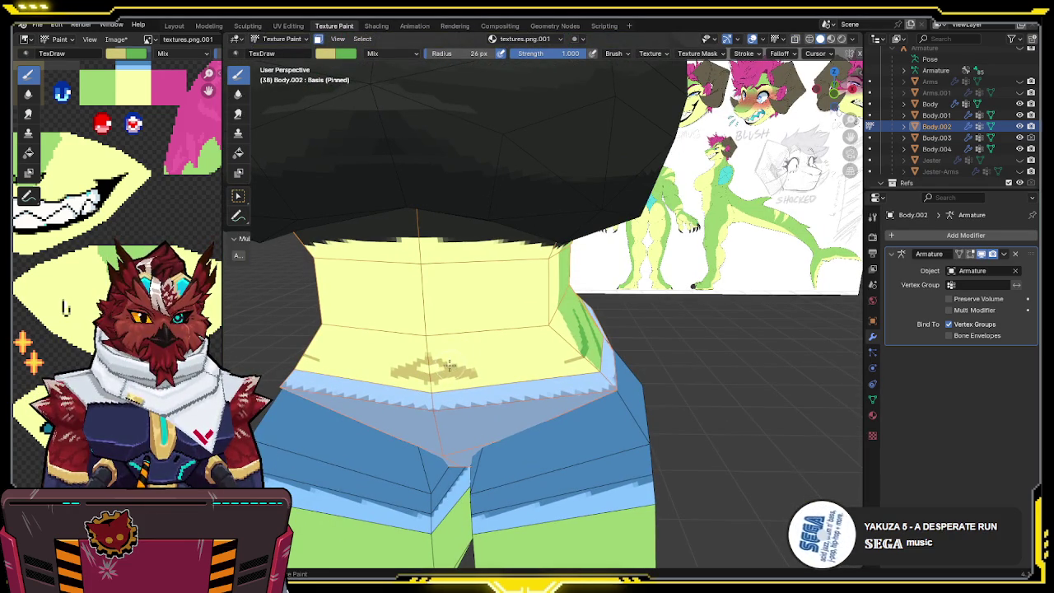
# - Sample a brighter belly colour, turn to the torso's right side, and set brush strength to 1.000
pyautogui.moveTo(586, 56); pyautogui.dragTo(537, 74)
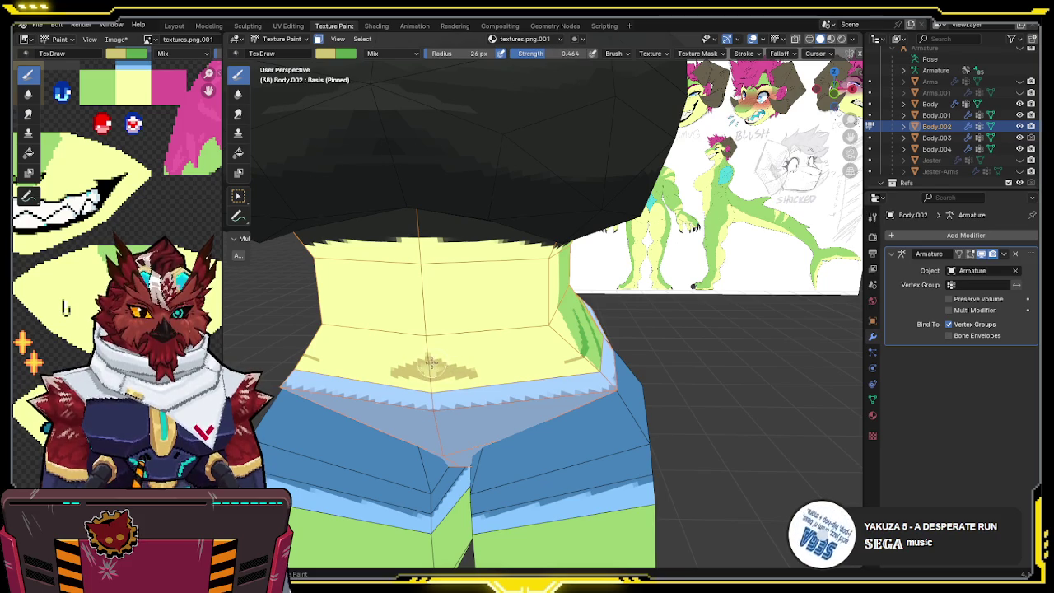
pyautogui.scroll(1, 474, 350)
pyautogui.scroll(1, 471, 333)
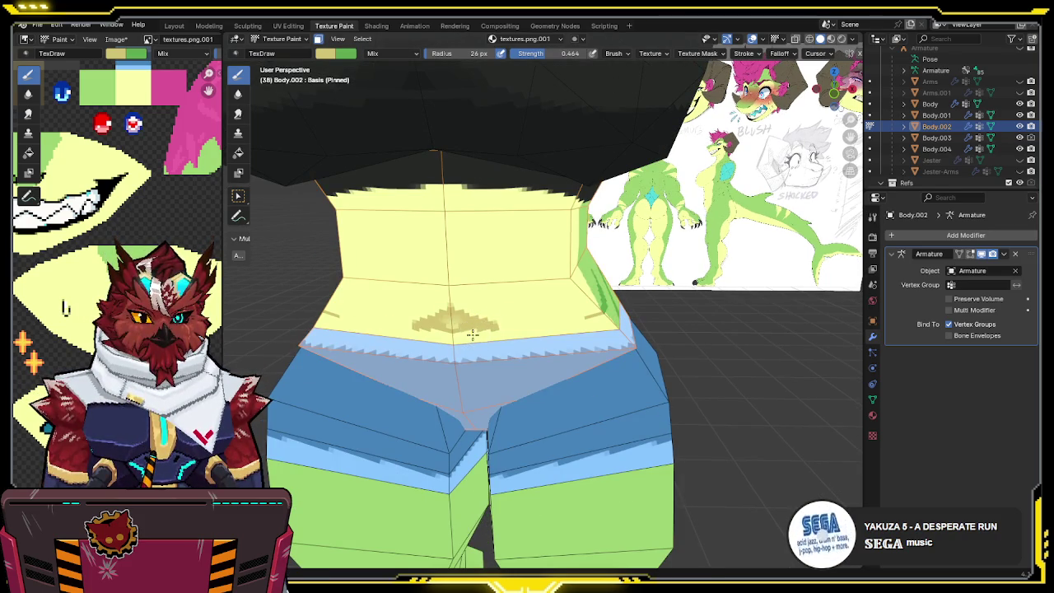
pyautogui.press('s')
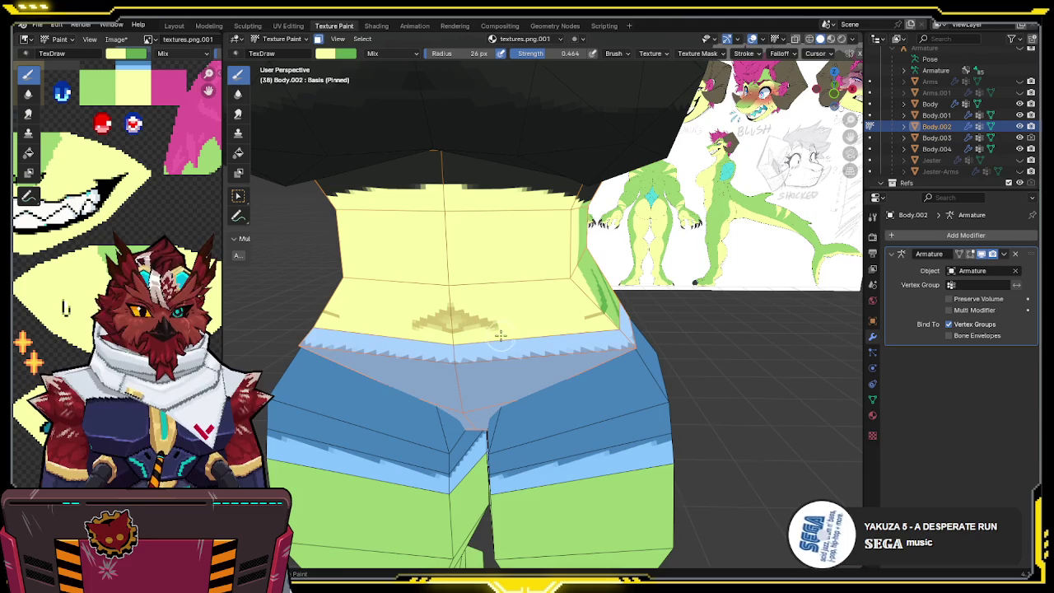
pyautogui.moveTo(531, 304)
pyautogui.mouseDown(button='middle')
pyautogui.moveTo(492, 293)
pyautogui.moveTo(452, 302)
pyautogui.mouseUp(button='middle')
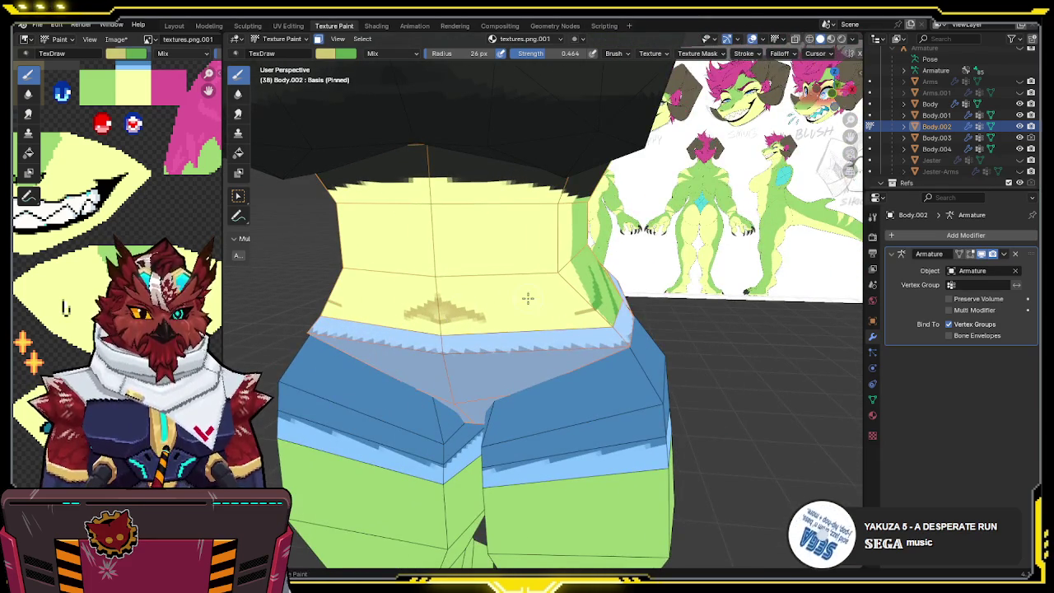
pyautogui.moveTo(527, 297); pyautogui.dragTo(467, 310, button='middle')
pyautogui.moveTo(538, 313); pyautogui.dragTo(495, 320, button='middle')
pyautogui.hotkey('shift', 'f')
pyautogui.click(514, 321)
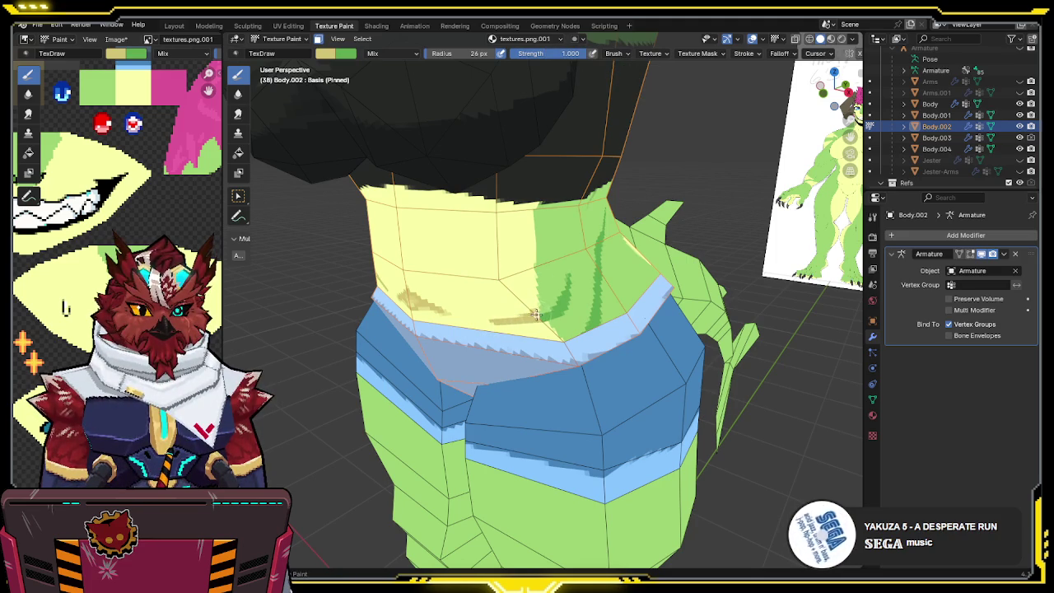
# - Paint a darker green streak on the torso side and lower brush strength to 0.500
pyautogui.press('s')
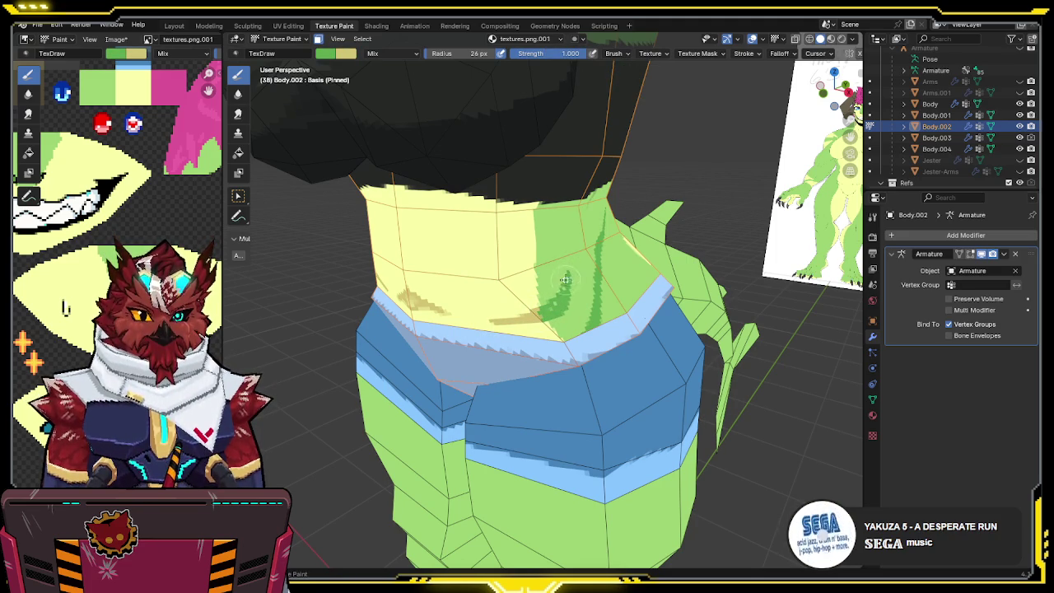
pyautogui.moveTo(574, 295); pyautogui.dragTo(571, 267)
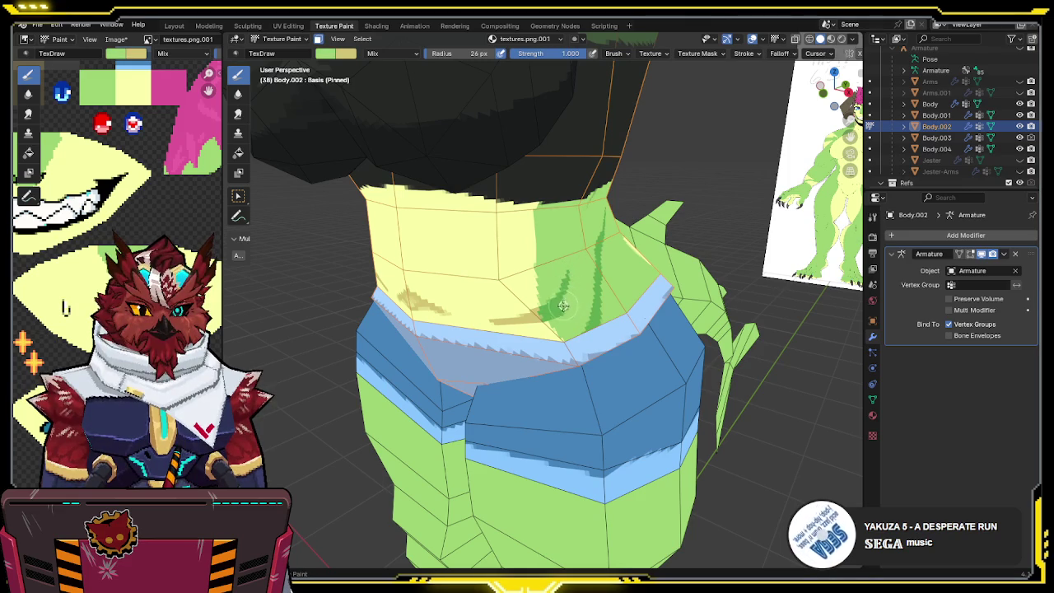
pyautogui.press('s')
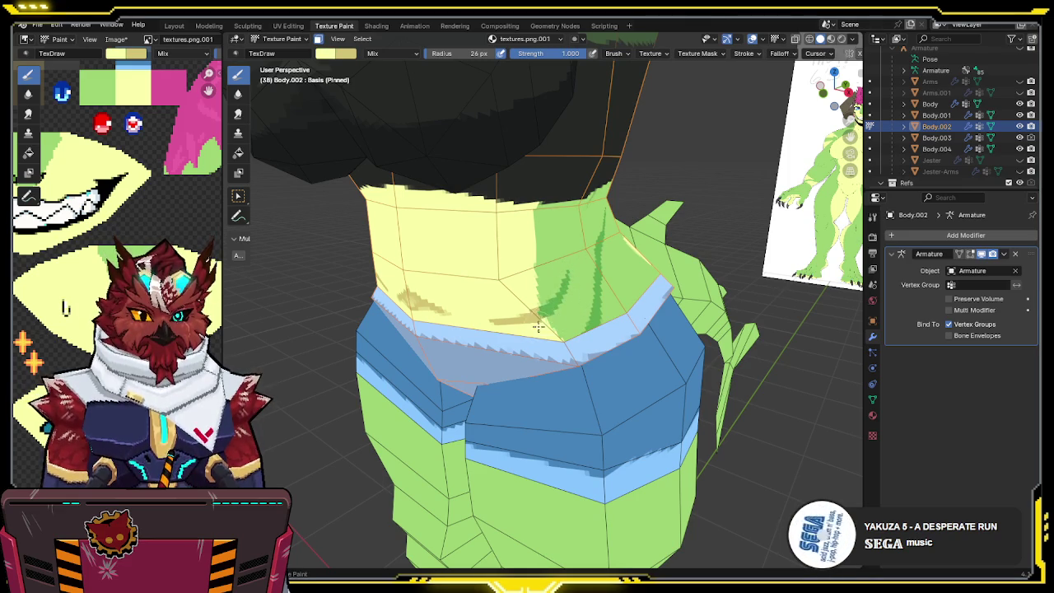
pyautogui.moveTo(576, 53); pyautogui.dragTo(559, 53)
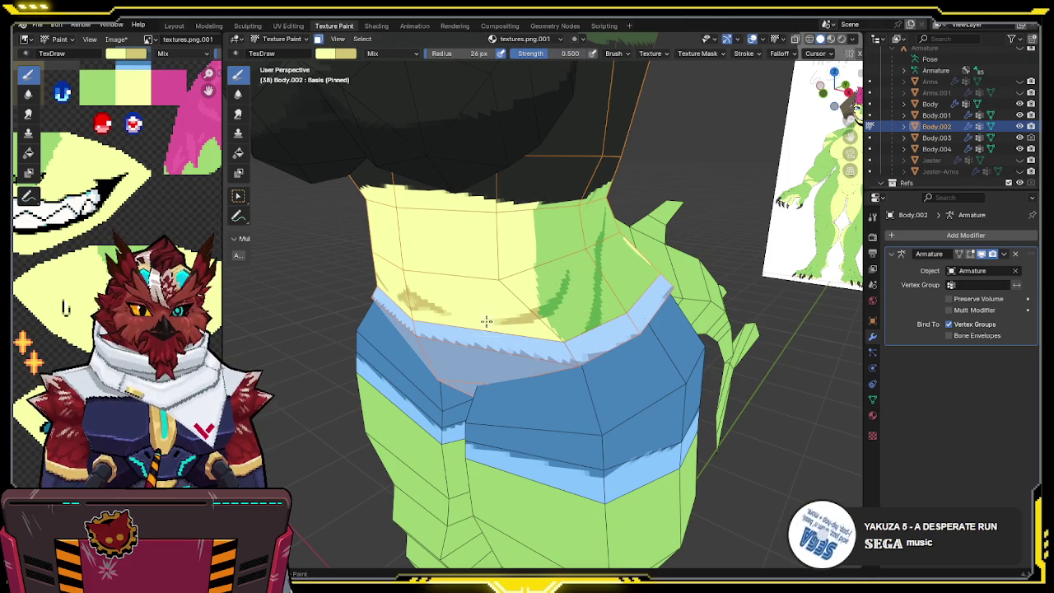
pyautogui.press('s')
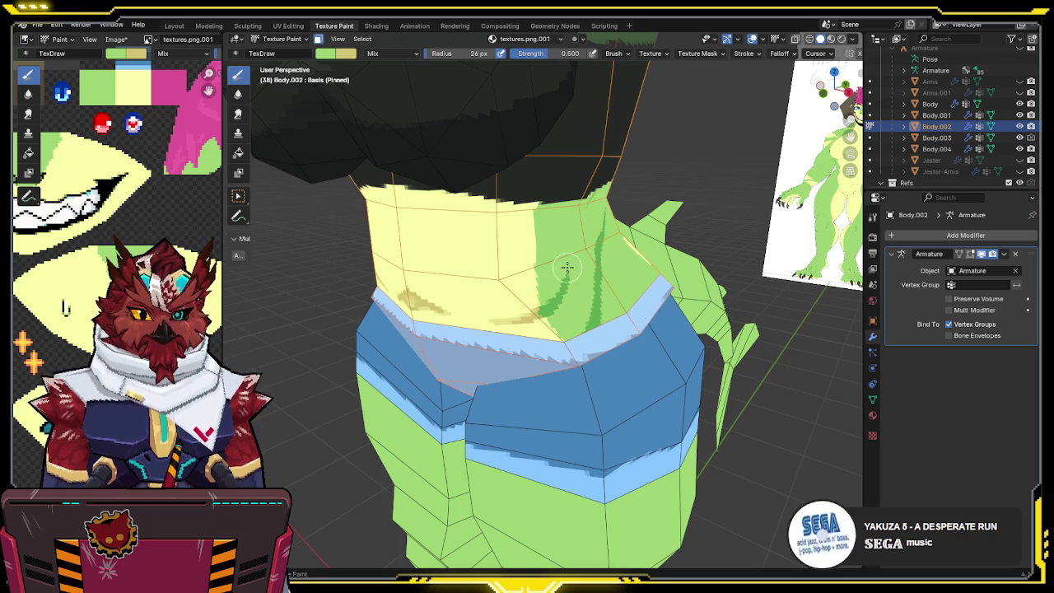
pyautogui.moveTo(580, 286)
pyautogui.mouseDown(button='middle')
pyautogui.moveTo(557, 270)
pyautogui.moveTo(567, 253)
pyautogui.moveTo(525, 329)
pyautogui.mouseUp(button='middle')
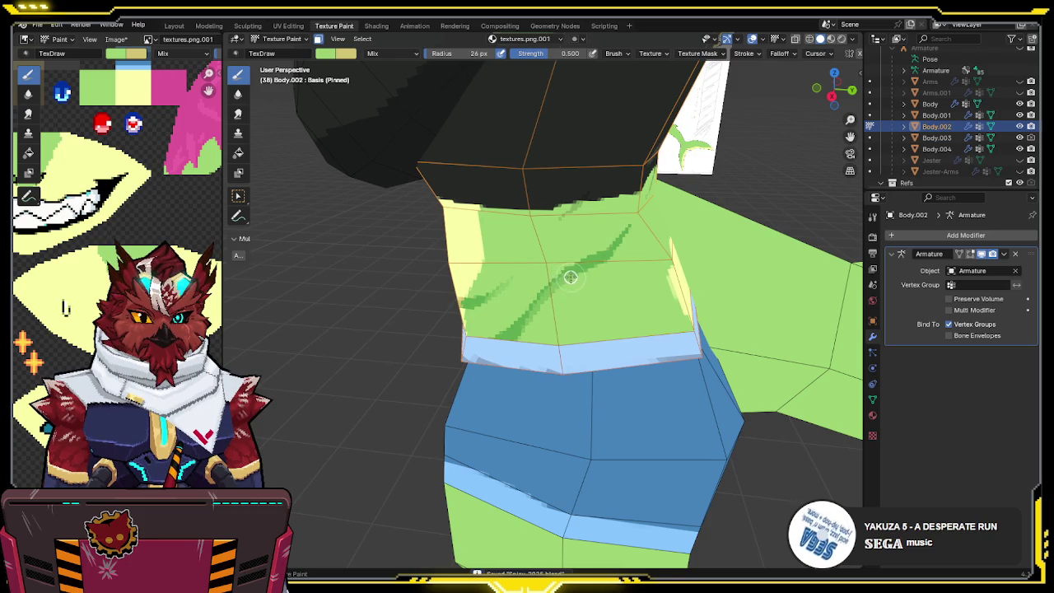
# - Soften the top of the green streak and preview the painting with overlays hidden
pyautogui.moveTo(626, 259)
pyautogui.mouseDown()
pyautogui.moveTo(615, 241)
pyautogui.moveTo(634, 218)
pyautogui.mouseUp()
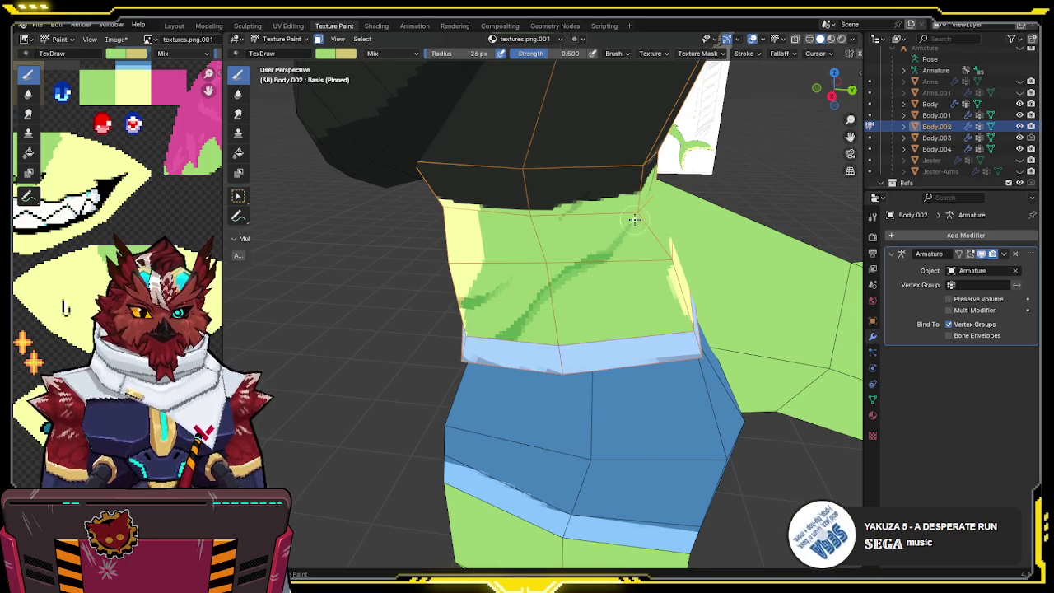
pyautogui.hotkey('shift', 'alt', 'z')
pyautogui.moveTo(641, 220); pyautogui.dragTo(571, 257, button='middle')
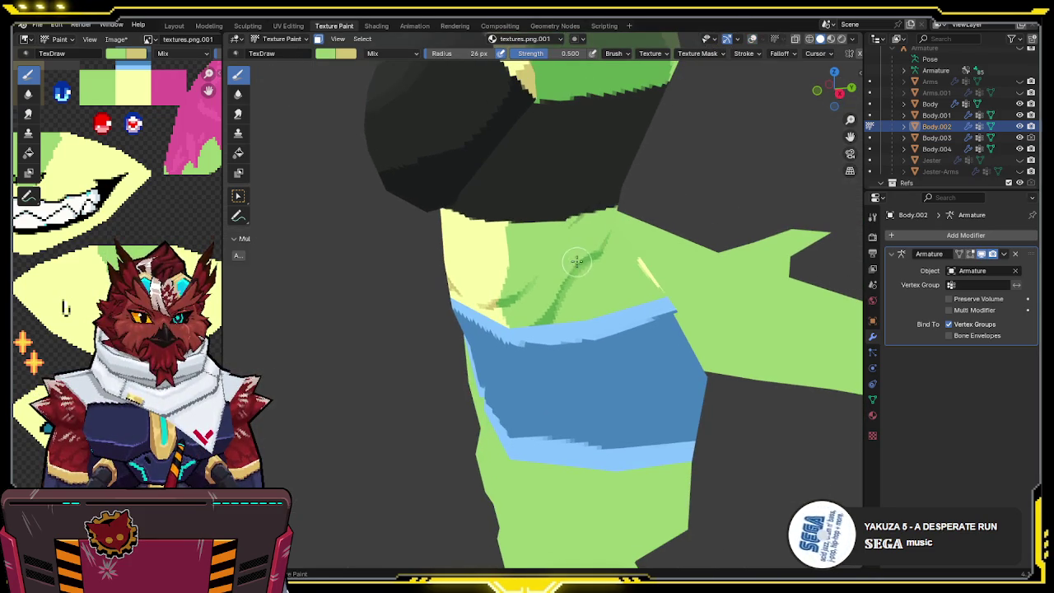
pyautogui.moveTo(563, 308)
pyautogui.mouseDown(button='middle')
pyautogui.moveTo(571, 275)
pyautogui.moveTo(676, 223)
pyautogui.moveTo(569, 246)
pyautogui.moveTo(624, 219)
pyautogui.moveTo(573, 221)
pyautogui.mouseUp(button='middle')
pyautogui.hotkey('shift', 'alt', 'z')
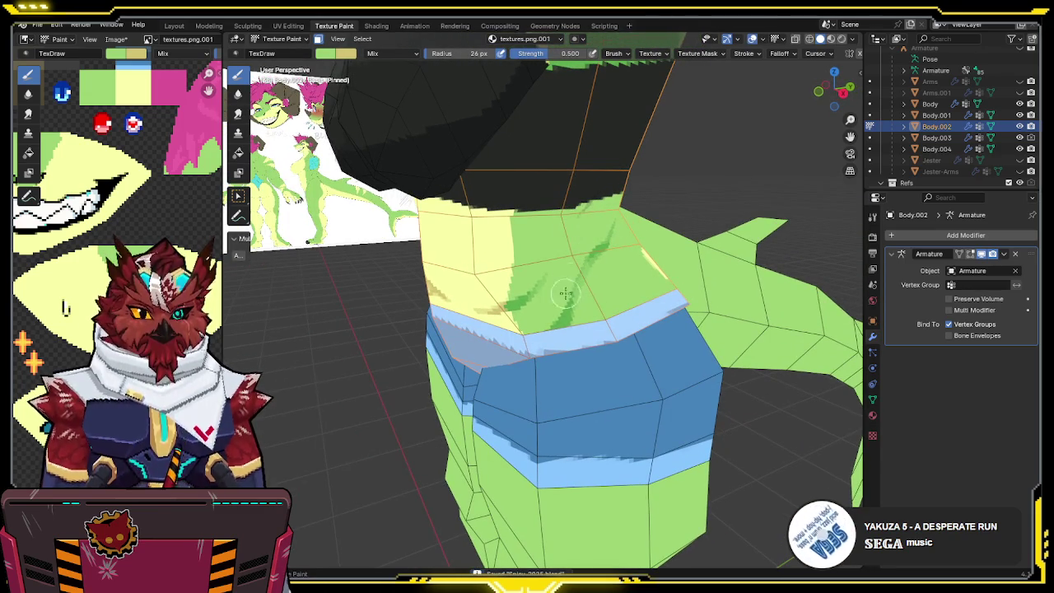
pyautogui.moveTo(564, 293); pyautogui.dragTo(494, 228, button='middle')
# - Set brush strength to 1.000 and paint tan shading just under the crop top
pyautogui.moveTo(536, 53); pyautogui.dragTo(606, 55)
pyautogui.moveTo(609, 142); pyautogui.dragTo(488, 224, button='middle')
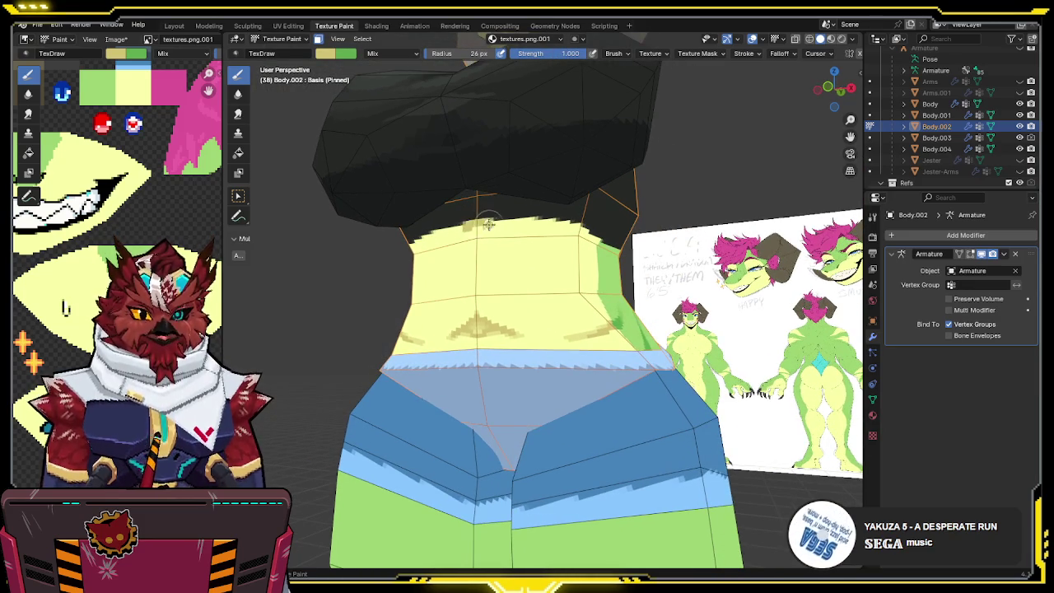
pyautogui.moveTo(472, 223)
pyautogui.mouseDown()
pyautogui.moveTo(542, 251)
pyautogui.moveTo(518, 254)
pyautogui.mouseUp()
pyautogui.moveTo(535, 259); pyautogui.dragTo(485, 280, button='middle')
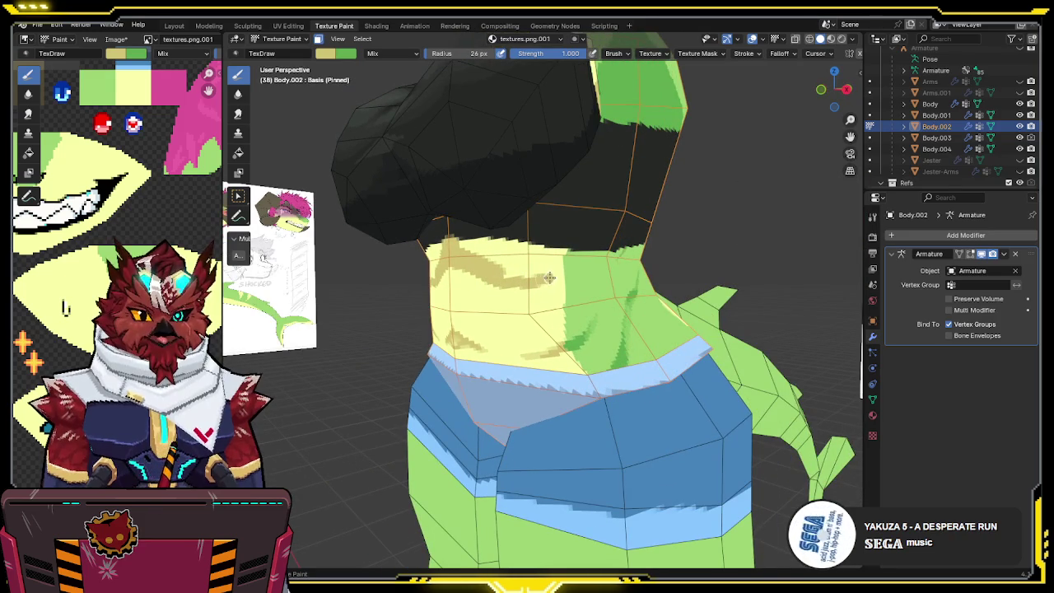
pyautogui.moveTo(561, 274); pyautogui.dragTo(518, 284, button='middle')
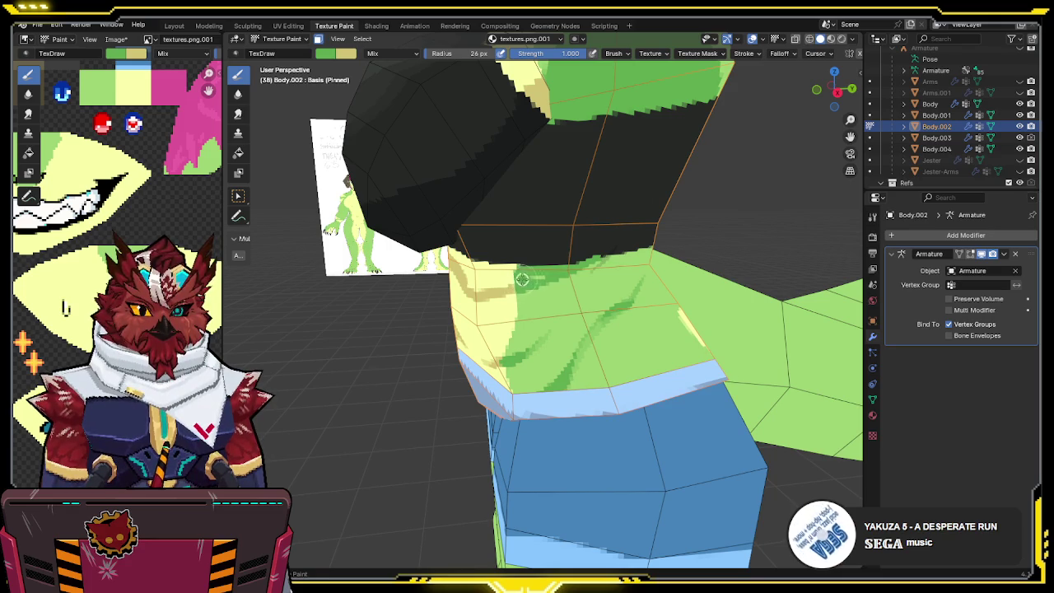
# - Deepen the tan shading across the chest and isolate the torso mesh in local view
pyautogui.moveTo(536, 260); pyautogui.dragTo(536, 284, button='middle')
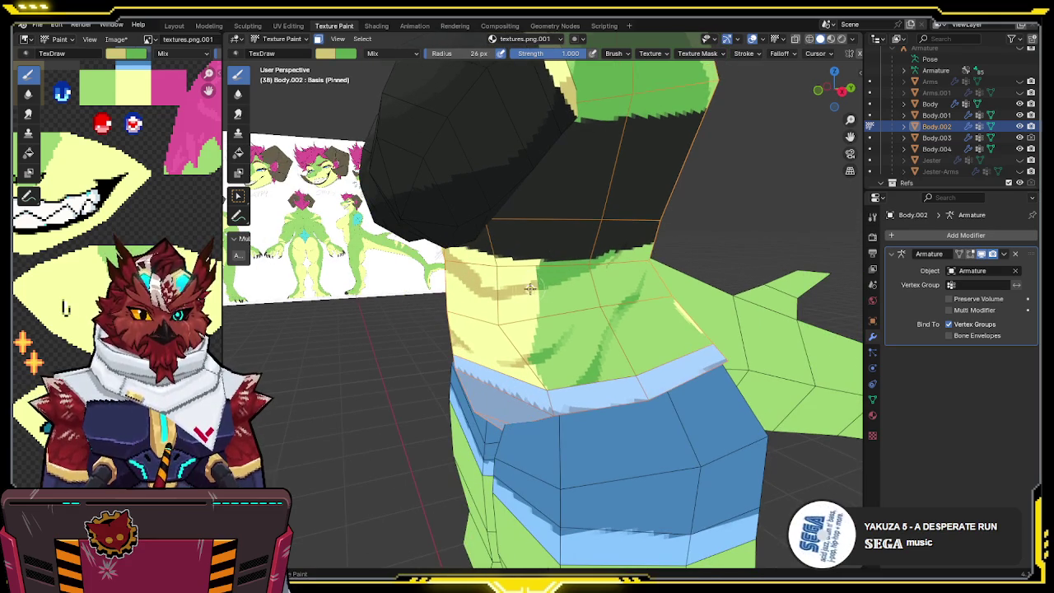
pyautogui.moveTo(532, 262)
pyautogui.mouseDown(button='middle')
pyautogui.moveTo(553, 239)
pyautogui.moveTo(491, 237)
pyautogui.mouseUp(button='middle')
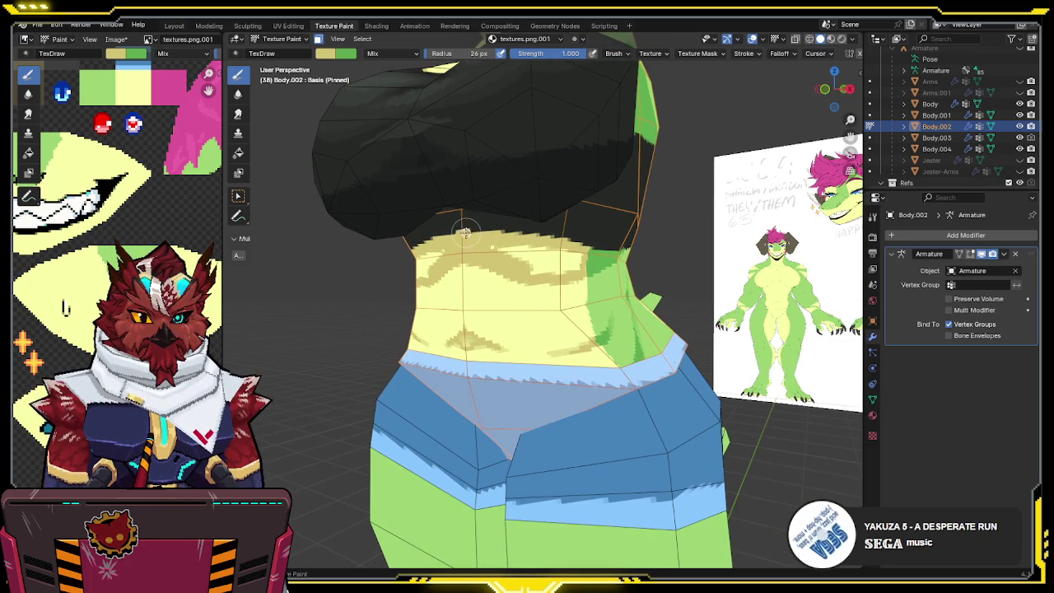
pyautogui.moveTo(529, 258); pyautogui.dragTo(511, 254, button='middle')
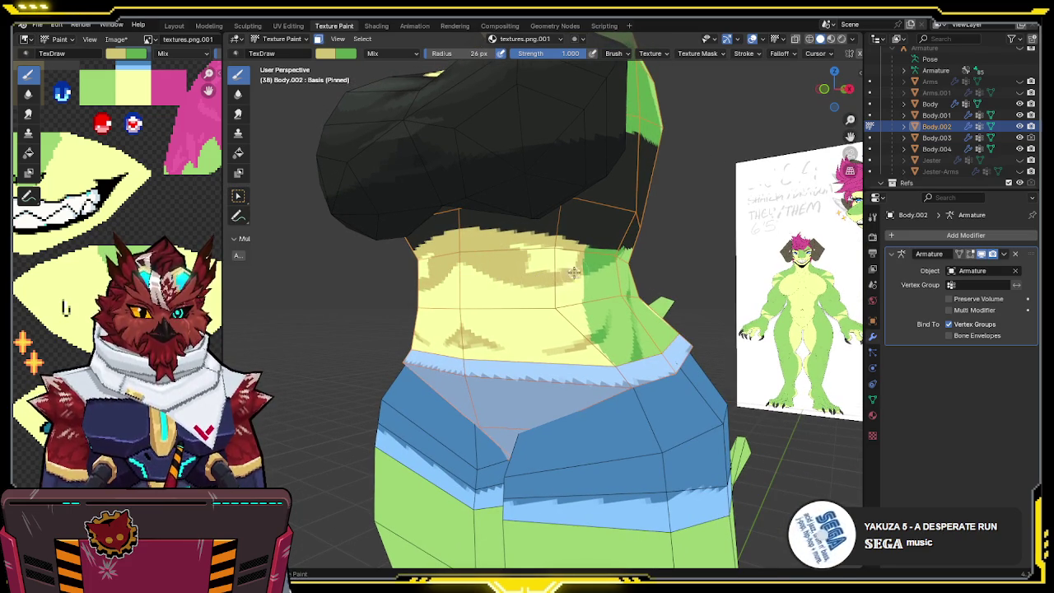
pyautogui.moveTo(574, 272); pyautogui.dragTo(543, 271, button='middle')
pyautogui.moveTo(553, 270)
pyautogui.mouseDown()
pyautogui.moveTo(523, 255)
pyautogui.moveTo(508, 263)
pyautogui.mouseUp()
pyautogui.moveTo(540, 267); pyautogui.dragTo(564, 203, button='middle')
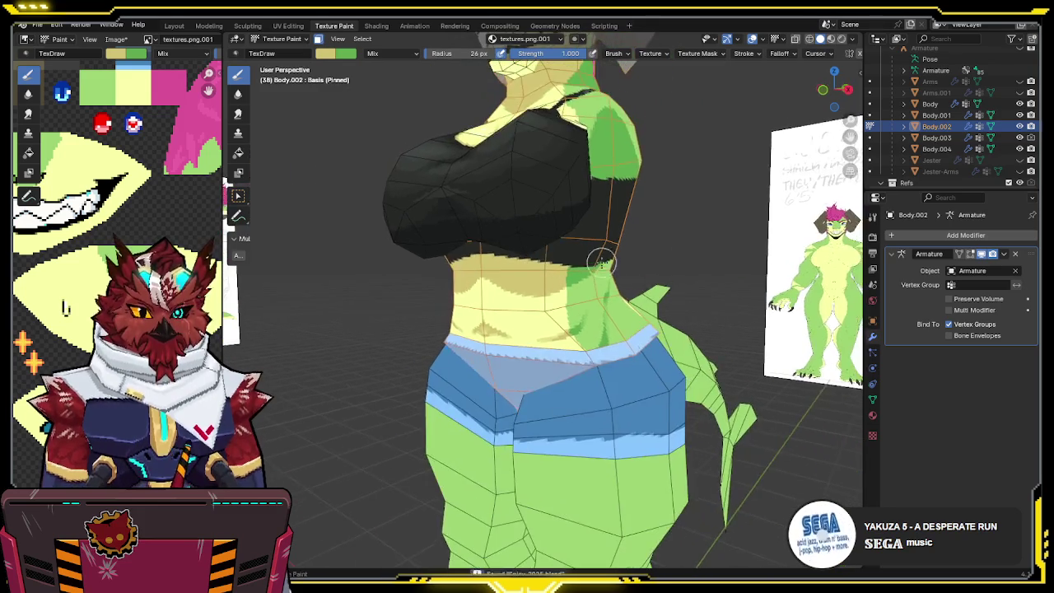
pyautogui.moveTo(482, 181)
pyautogui.mouseDown(button='middle')
pyautogui.moveTo(526, 242)
pyautogui.moveTo(562, 145)
pyautogui.moveTo(540, 200)
pyautogui.moveTo(560, 225)
pyautogui.moveTo(620, 171)
pyautogui.mouseUp(button='middle')
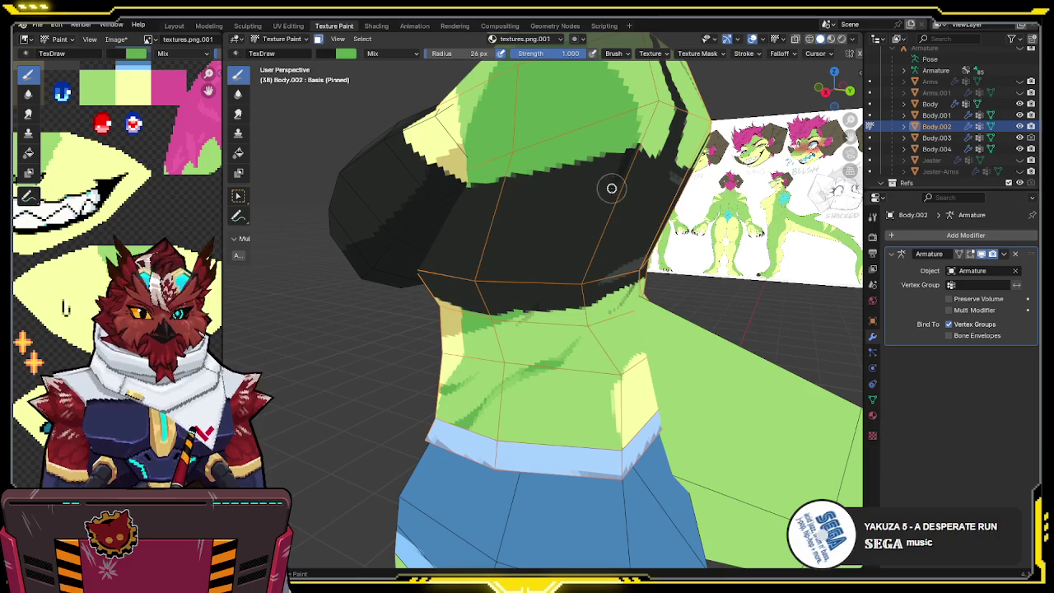
pyautogui.moveTo(588, 235)
pyautogui.mouseDown(button='middle')
pyautogui.moveTo(592, 275)
pyautogui.moveTo(606, 295)
pyautogui.moveTo(622, 285)
pyautogui.mouseUp(button='middle')
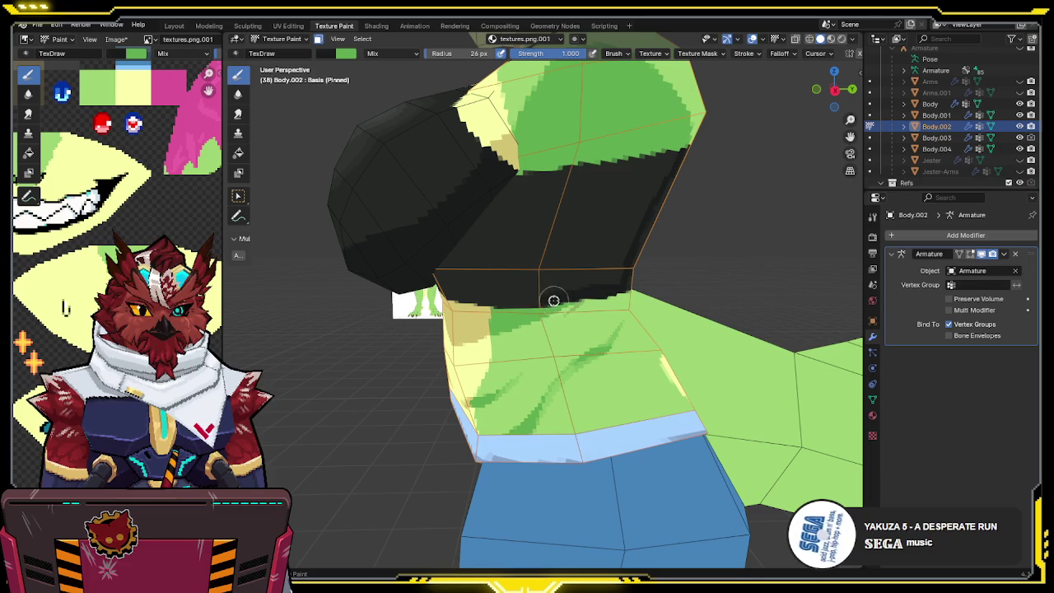
pyautogui.moveTo(493, 287); pyautogui.dragTo(567, 274, button='middle')
pyautogui.press('KP_Divide')
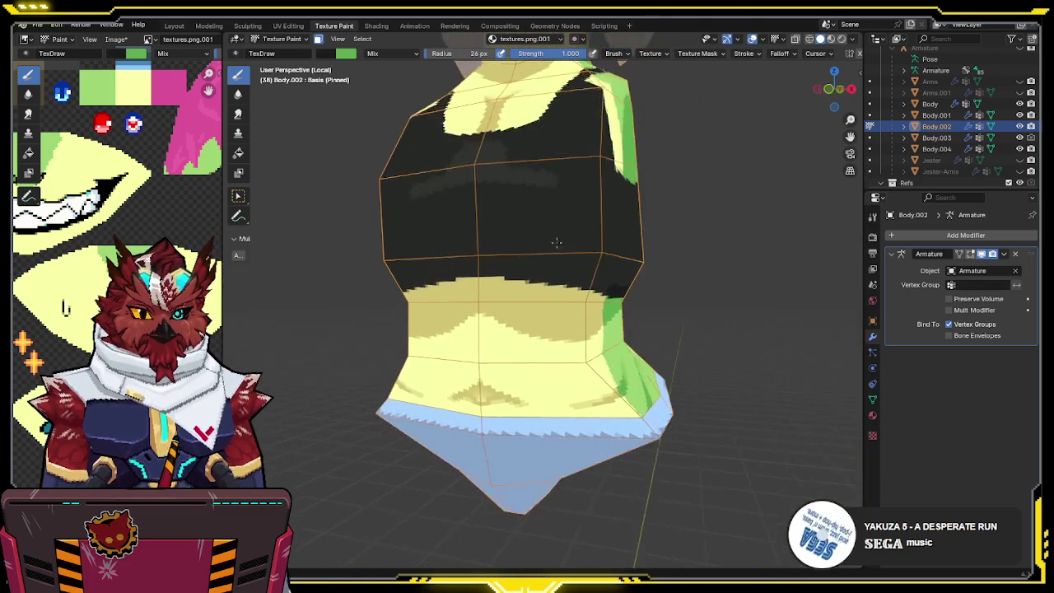
# - Paint black over the grey area under the chest, extending the crop top over the yellow strip
pyautogui.press('KP_Divide')
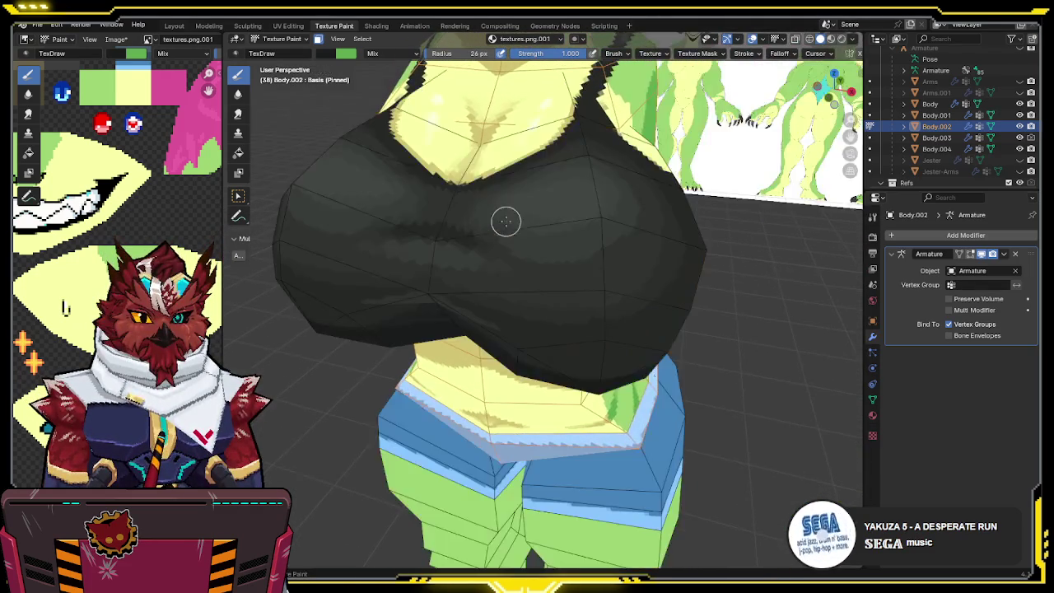
pyautogui.press('KP_Divide')
pyautogui.moveTo(508, 207); pyautogui.dragTo(517, 189, button='middle')
pyautogui.moveTo(540, 183)
pyautogui.mouseDown()
pyautogui.moveTo(470, 194)
pyautogui.moveTo(481, 260)
pyautogui.mouseUp()
pyautogui.moveTo(480, 260); pyautogui.dragTo(463, 264, button='middle')
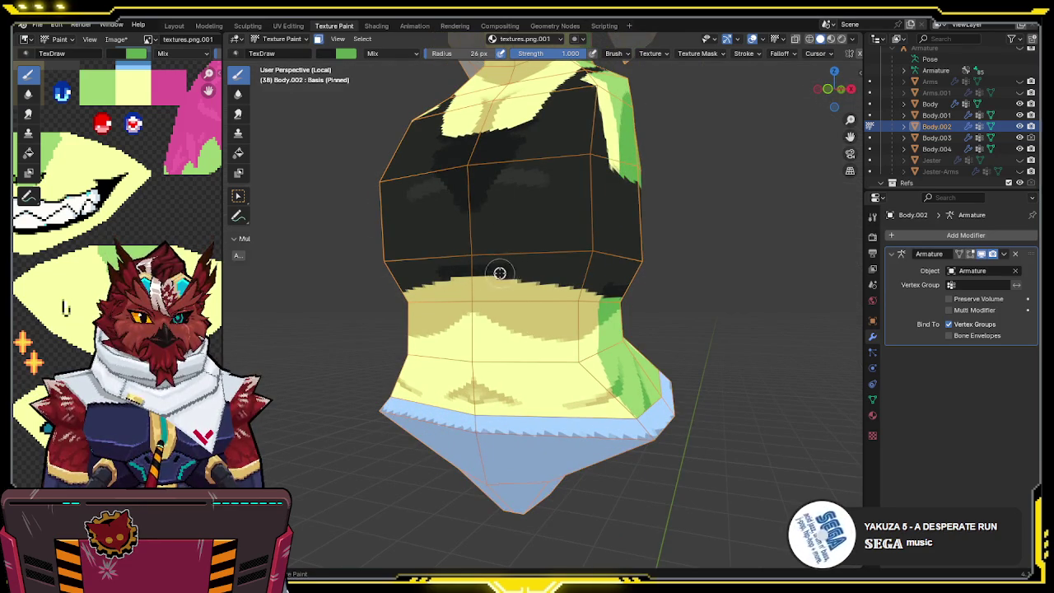
pyautogui.press('KP_6')
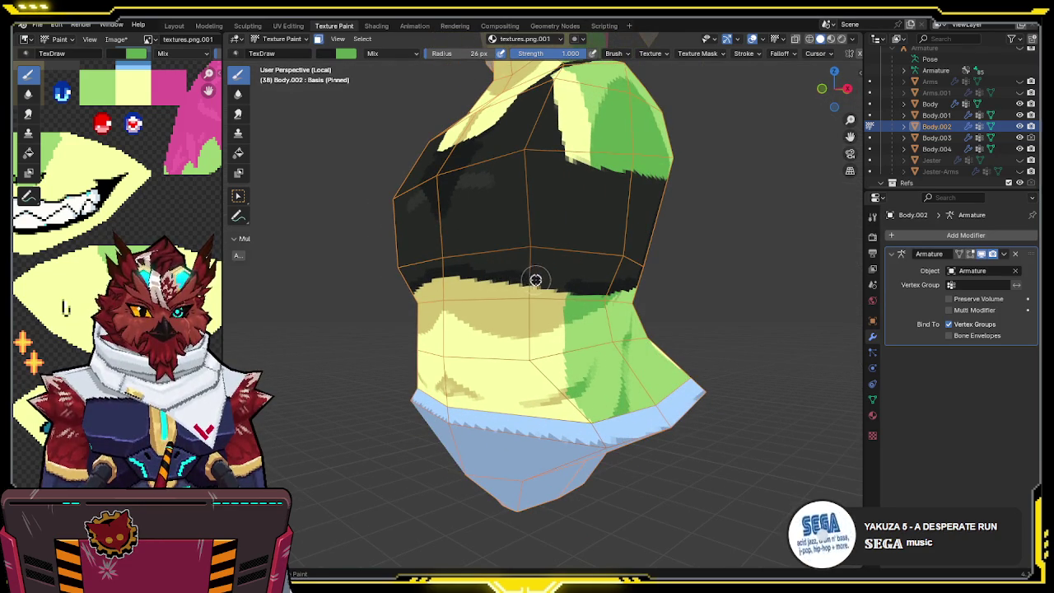
pyautogui.moveTo(559, 284)
pyautogui.mouseDown()
pyautogui.moveTo(555, 273)
pyautogui.moveTo(515, 264)
pyautogui.moveTo(463, 263)
pyautogui.moveTo(445, 226)
pyautogui.mouseUp()
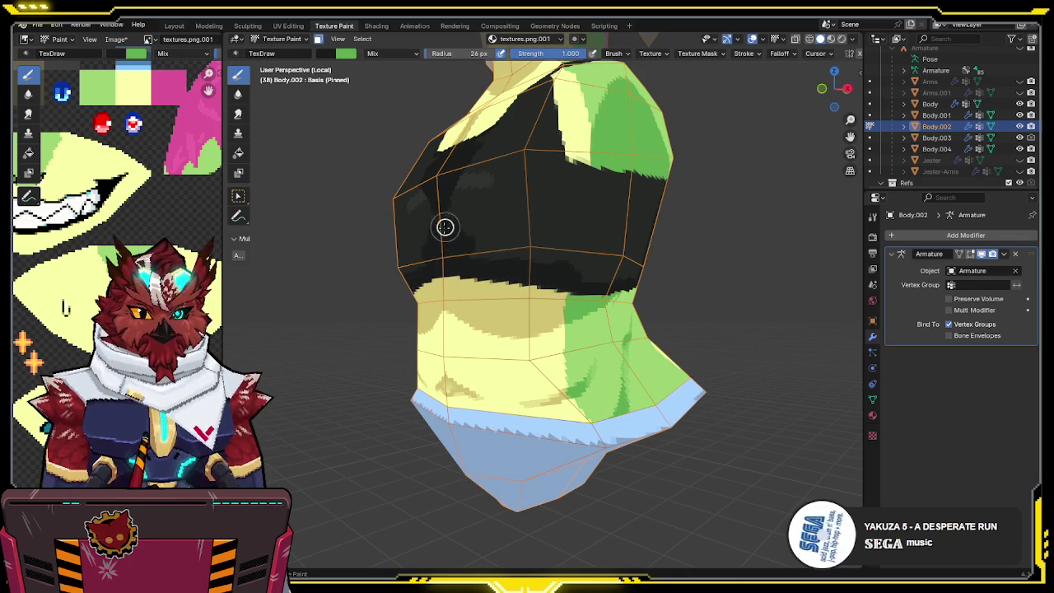
pyautogui.moveTo(444, 226); pyautogui.dragTo(442, 224, button='middle')
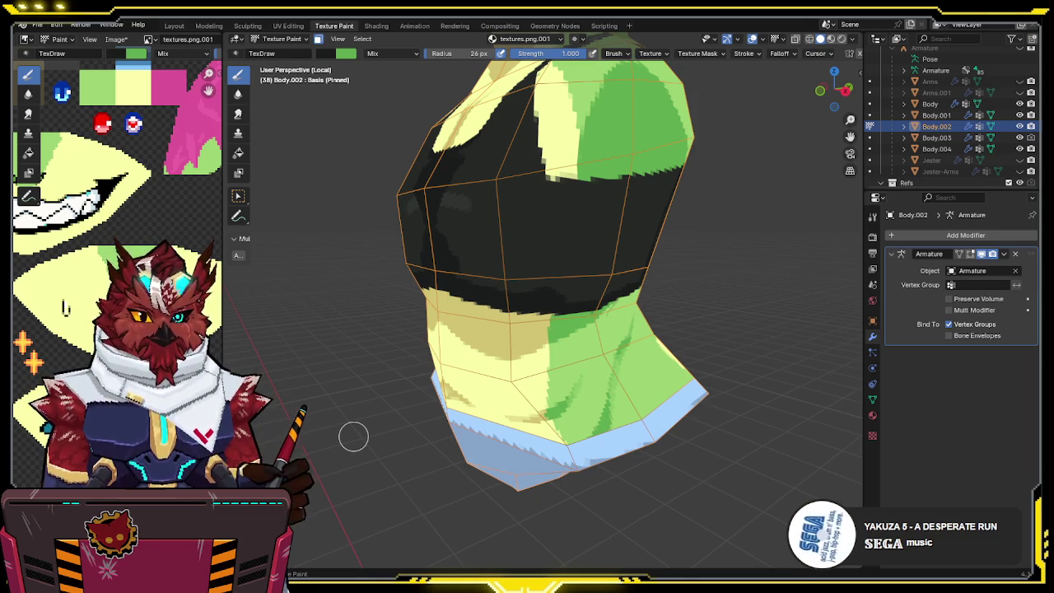
# - Tidy the edge between the green side and the black crop top
pyautogui.moveTo(548, 238); pyautogui.dragTo(555, 237, button='middle')
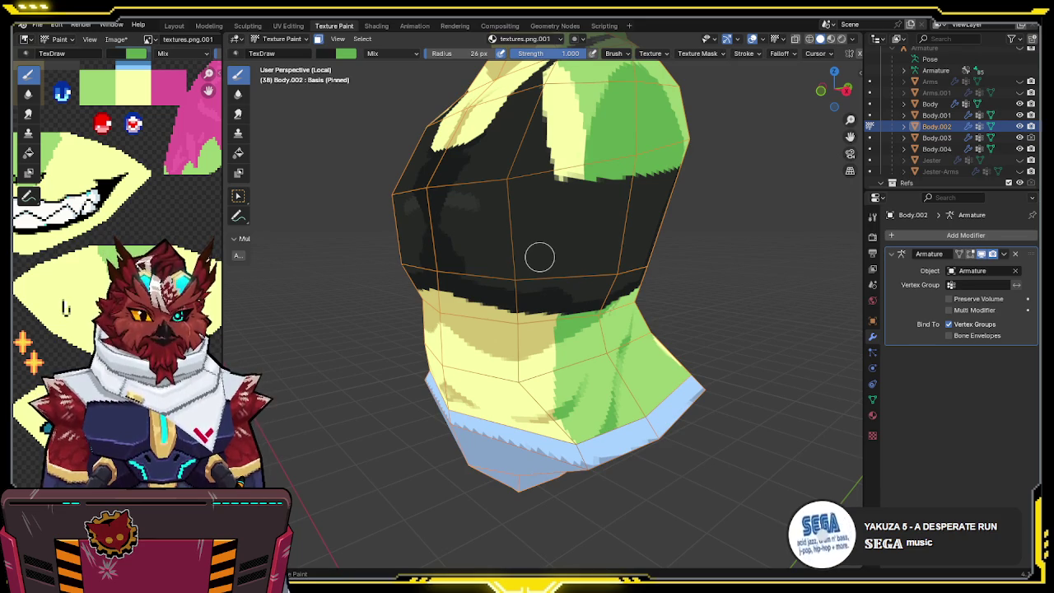
pyautogui.moveTo(573, 362)
pyautogui.mouseDown(button='middle')
pyautogui.moveTo(536, 254)
pyautogui.moveTo(557, 235)
pyautogui.moveTo(535, 235)
pyautogui.moveTo(571, 214)
pyautogui.mouseUp(button='middle')
pyautogui.moveTo(622, 198); pyautogui.dragTo(556, 211)
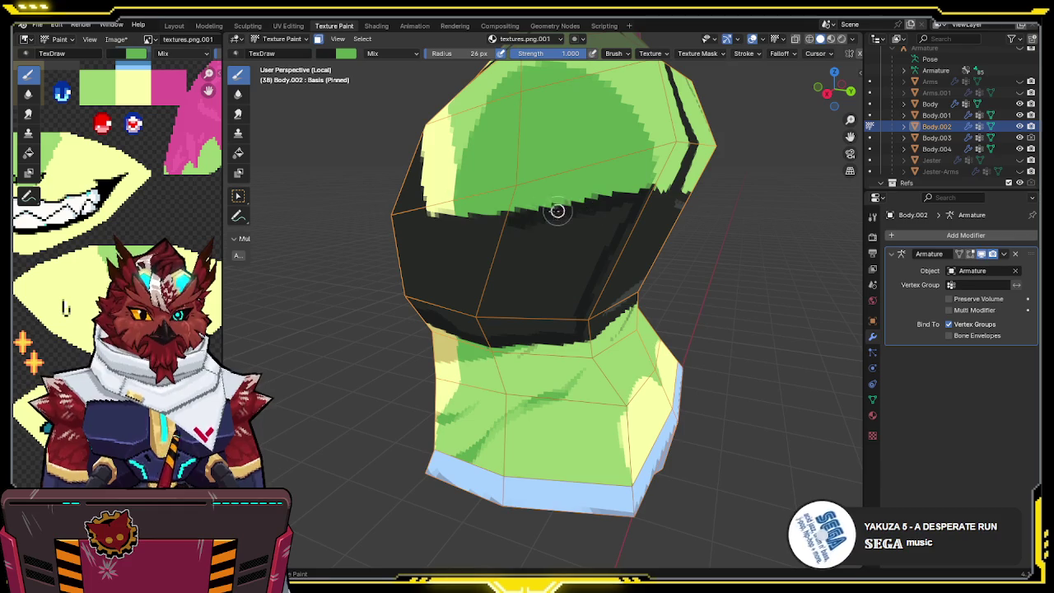
pyautogui.moveTo(494, 219); pyautogui.dragTo(541, 228, button='middle')
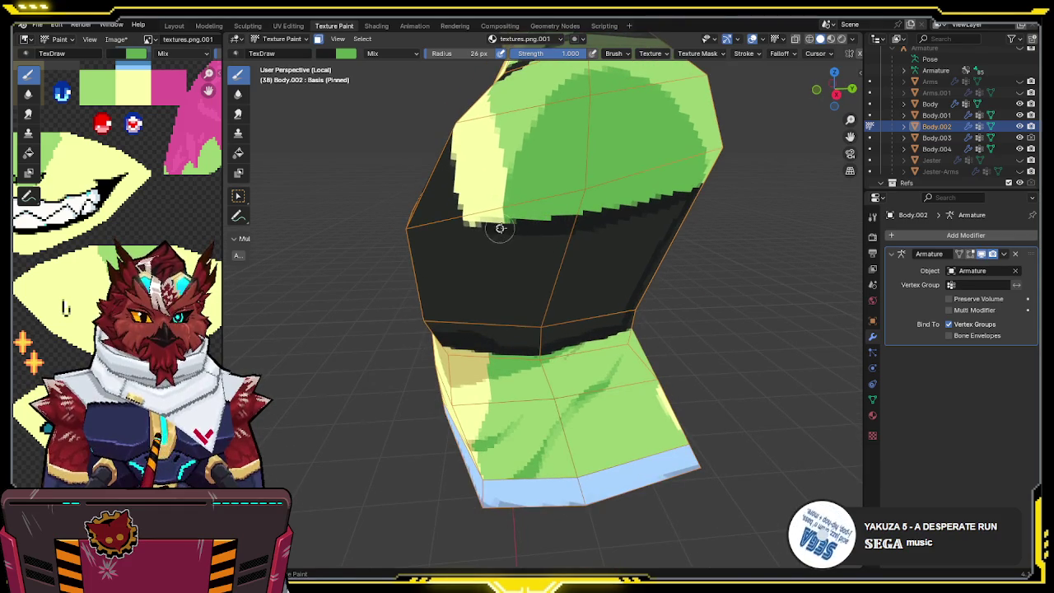
pyautogui.moveTo(463, 228); pyautogui.dragTo(483, 192, button='middle')
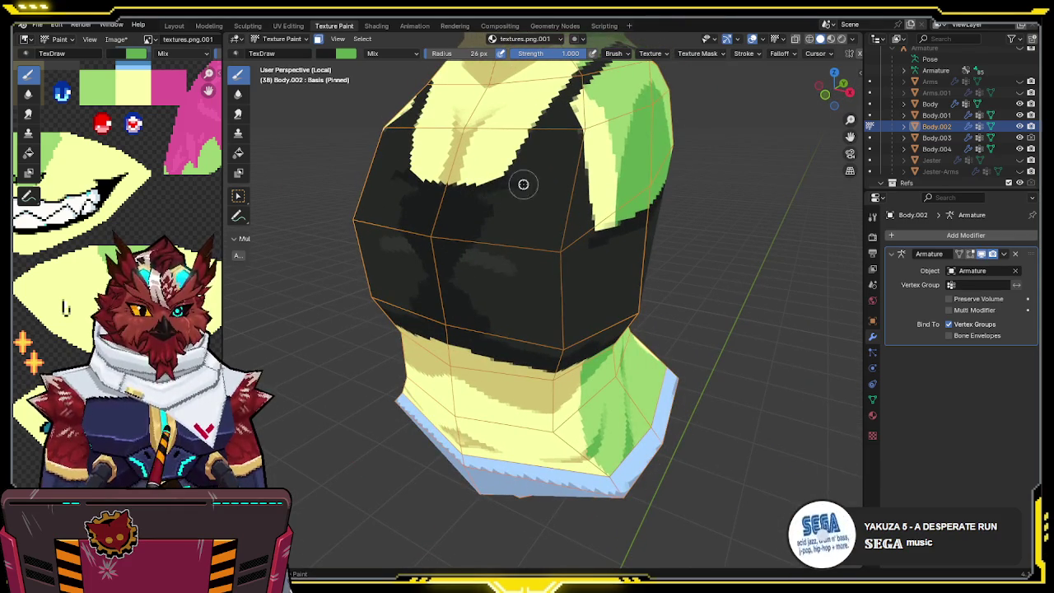
pyautogui.press('KP_Divide')
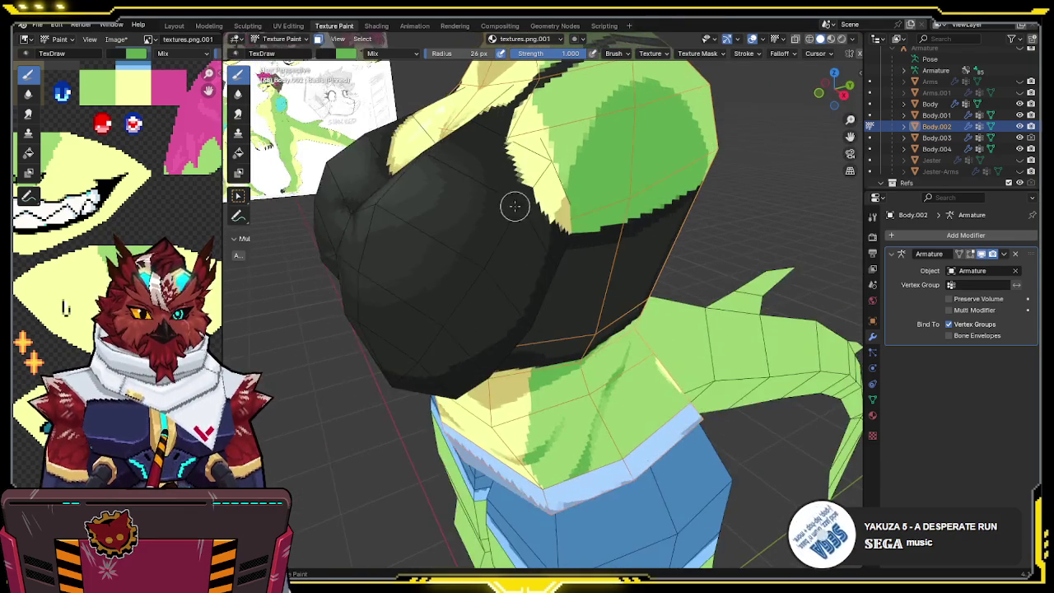
pyautogui.press('KP_Divide')
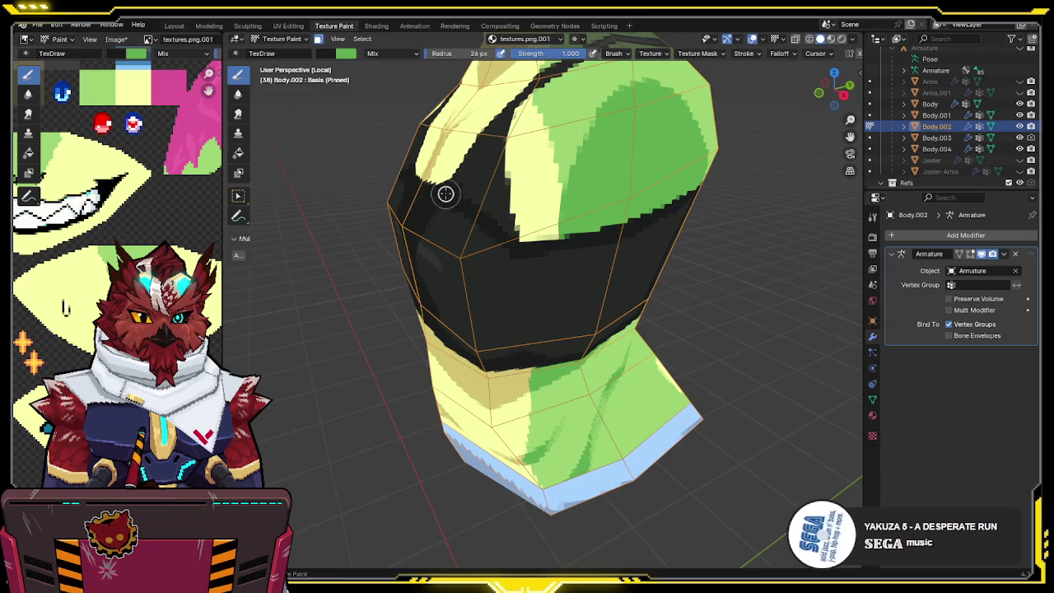
# - Inspect the torso's side and back, swap the paint colours, and save the file
pyautogui.moveTo(442, 212)
pyautogui.mouseDown(button='middle')
pyautogui.moveTo(552, 301)
pyautogui.moveTo(494, 212)
pyautogui.moveTo(522, 299)
pyautogui.mouseUp(button='middle')
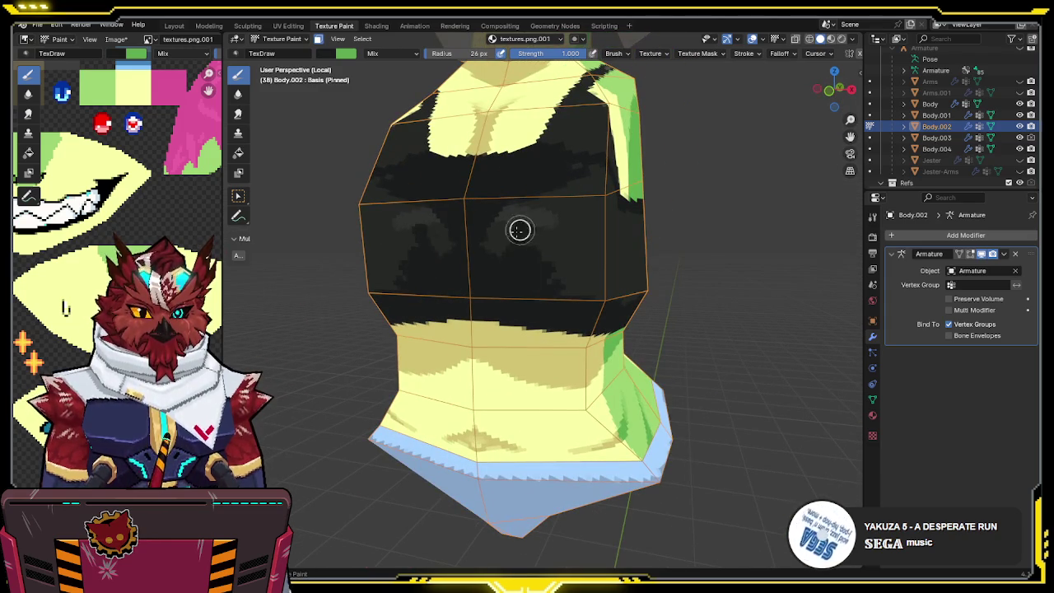
pyautogui.moveTo(573, 170)
pyautogui.mouseDown(button='middle')
pyautogui.moveTo(568, 186)
pyautogui.moveTo(482, 181)
pyautogui.mouseUp(button='middle')
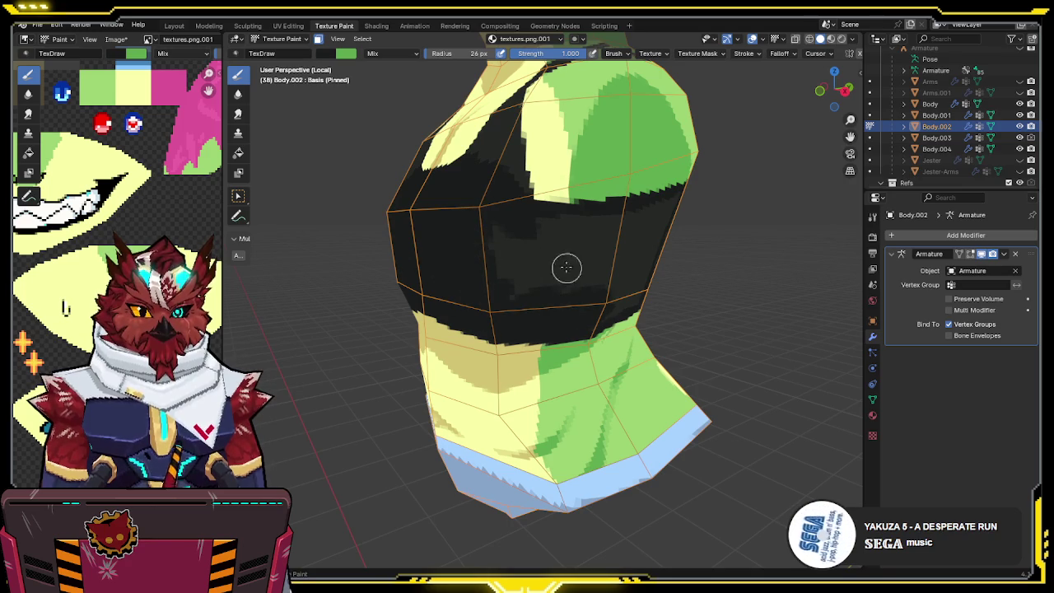
pyautogui.moveTo(510, 301); pyautogui.dragTo(518, 196, button='middle')
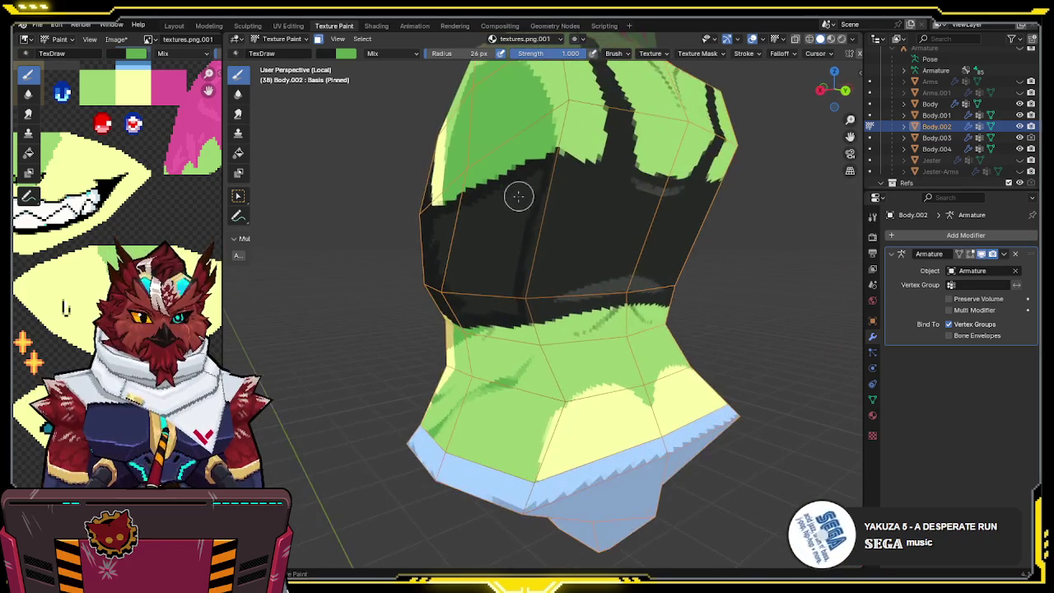
pyautogui.moveTo(489, 308)
pyautogui.mouseDown(button='middle')
pyautogui.moveTo(512, 264)
pyautogui.moveTo(501, 265)
pyautogui.moveTo(568, 309)
pyautogui.mouseUp(button='middle')
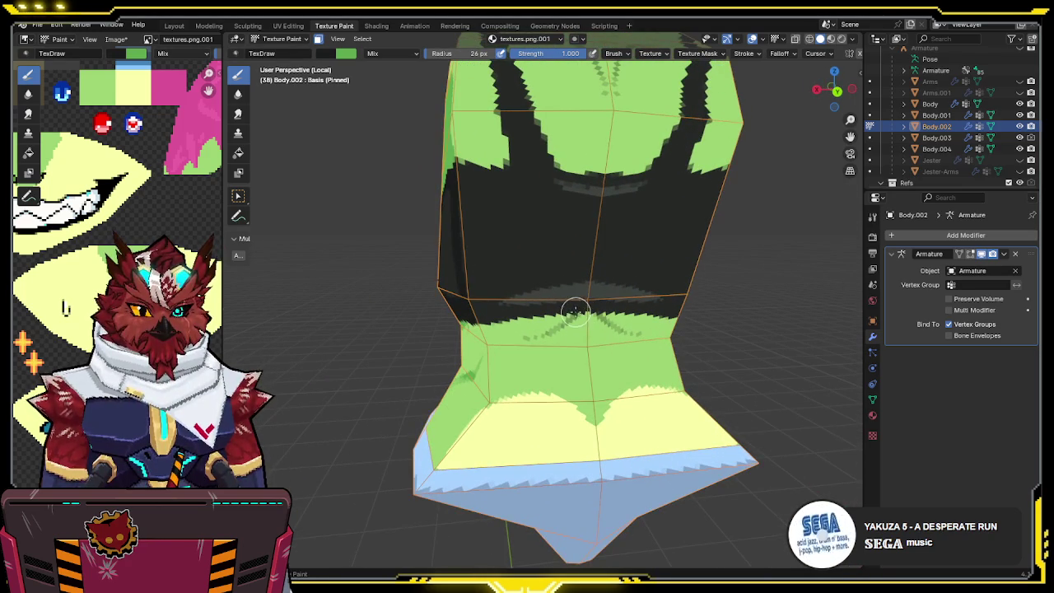
pyautogui.moveTo(585, 309)
pyautogui.mouseDown(button='middle')
pyautogui.moveTo(588, 294)
pyautogui.moveTo(665, 299)
pyautogui.moveTo(517, 330)
pyautogui.moveTo(532, 322)
pyautogui.mouseUp(button='middle')
pyautogui.press('x')
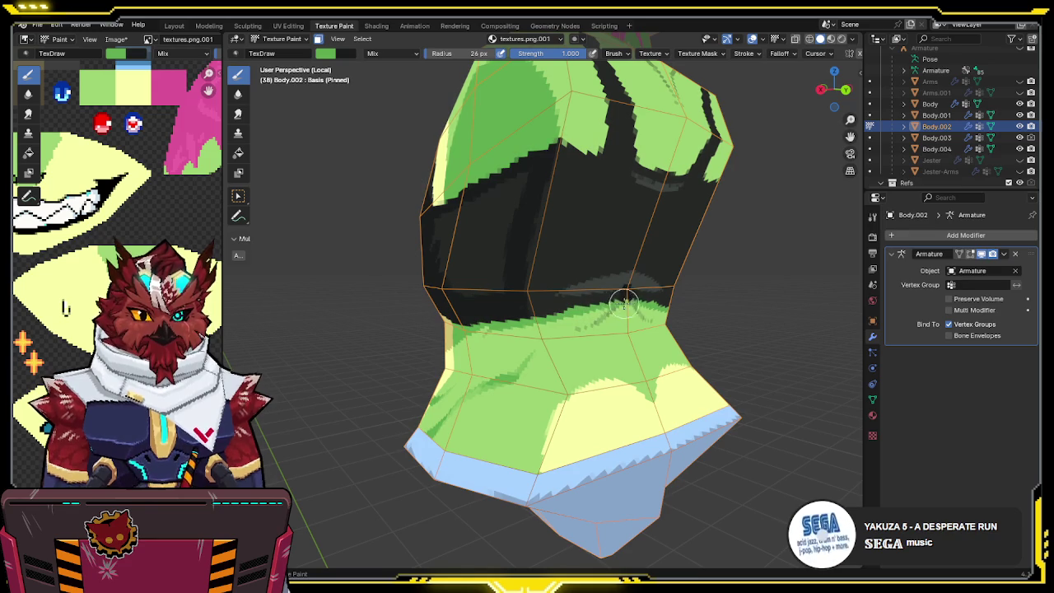
pyautogui.moveTo(630, 293)
pyautogui.mouseDown(button='middle')
pyautogui.moveTo(583, 305)
pyautogui.moveTo(622, 208)
pyautogui.mouseUp(button='middle')
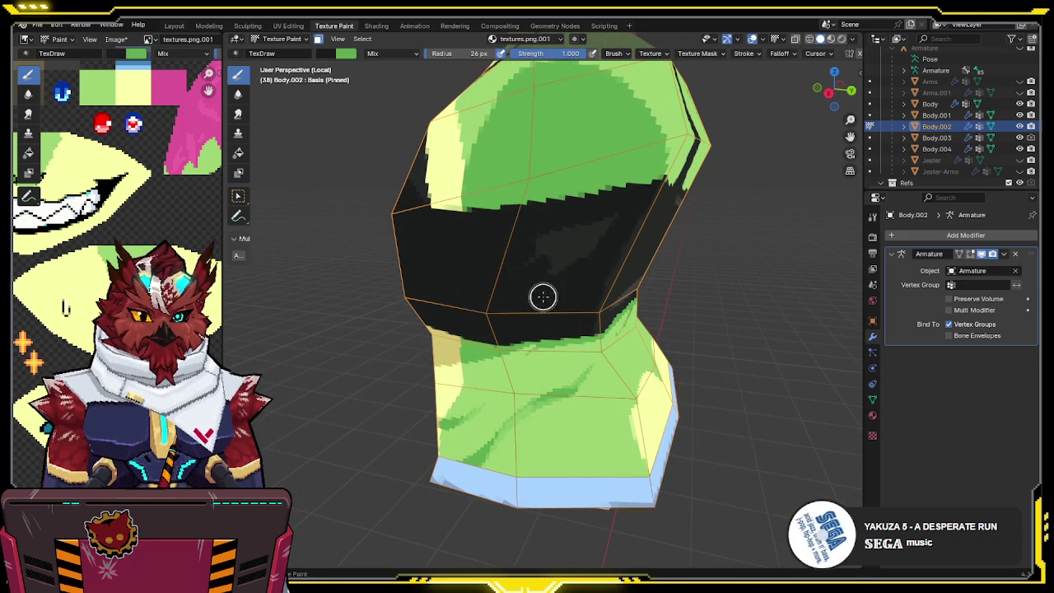
pyautogui.moveTo(588, 233); pyautogui.dragTo(551, 259, button='middle')
pyautogui.scroll(2, 548, 254)
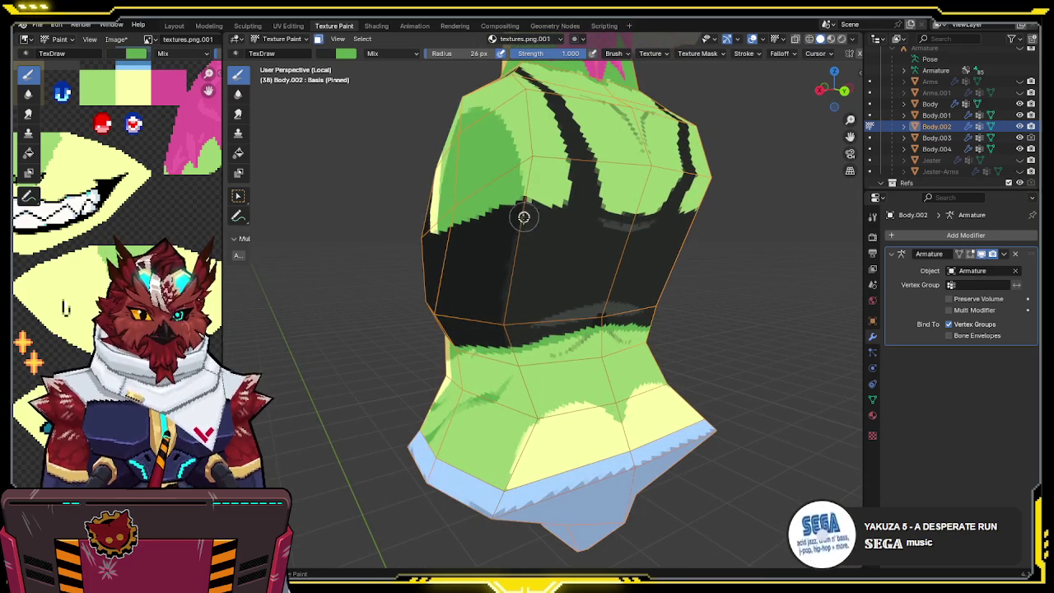
pyautogui.hotkey('ctrl', 's')
# - Show the whole character again, viewed straight from behind in Back Orthographic
pyautogui.moveTo(520, 294)
pyautogui.mouseDown(button='middle')
pyautogui.moveTo(534, 249)
pyautogui.moveTo(525, 261)
pyautogui.mouseUp(button='middle')
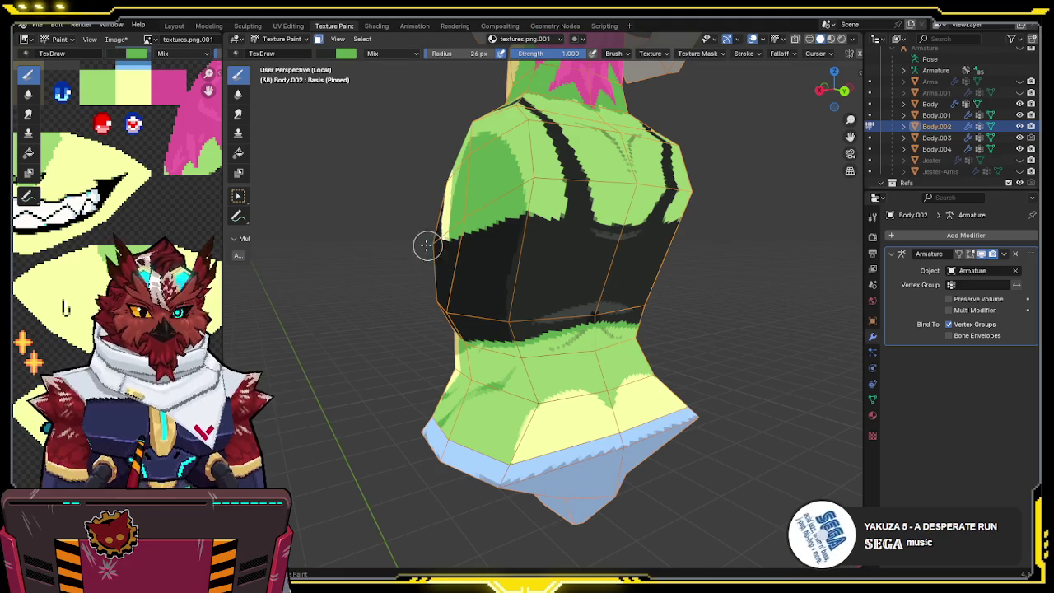
pyautogui.moveTo(462, 240); pyautogui.dragTo(587, 245, button='middle')
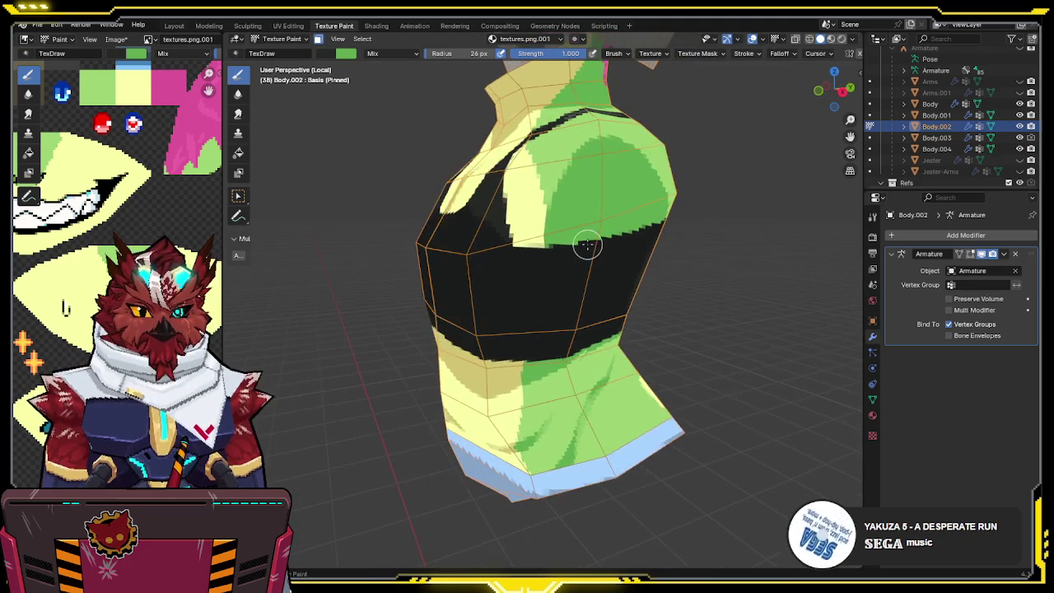
pyautogui.press('KP_Divide')
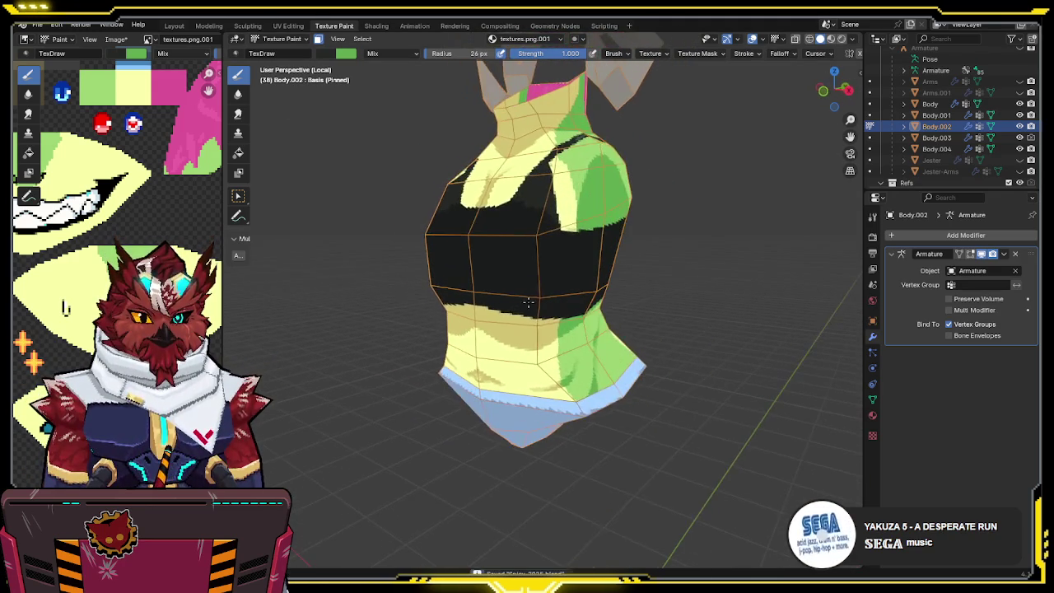
pyautogui.scroll(2, 526, 286)
pyautogui.moveTo(527, 287)
pyautogui.mouseDown(button='middle')
pyautogui.moveTo(571, 275)
pyautogui.moveTo(551, 372)
pyautogui.moveTo(527, 376)
pyautogui.moveTo(551, 325)
pyautogui.mouseUp(button='middle')
pyautogui.scroll(3, 559, 277)
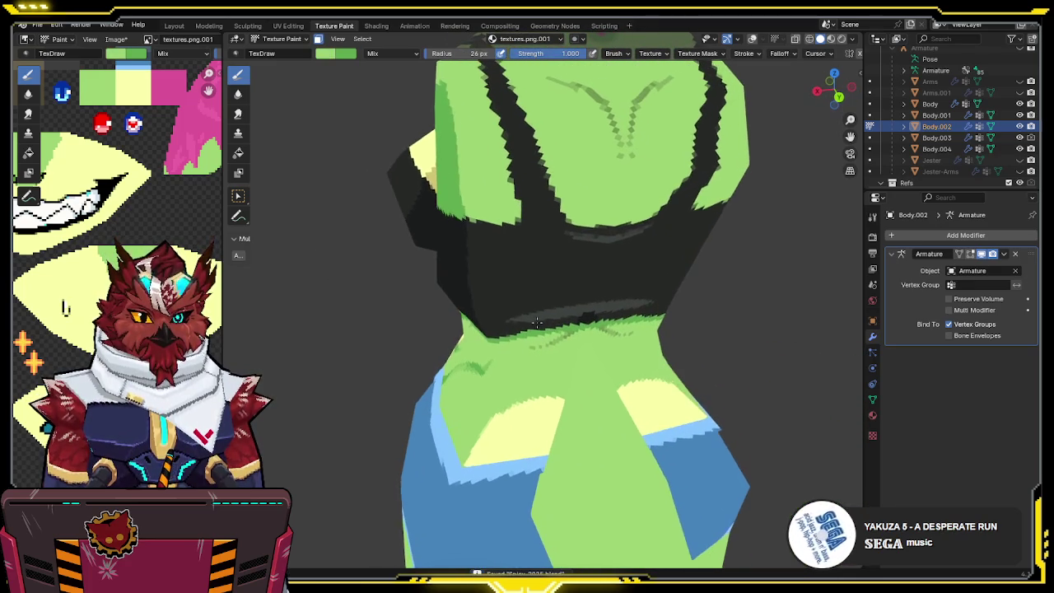
pyautogui.click(837, 96)
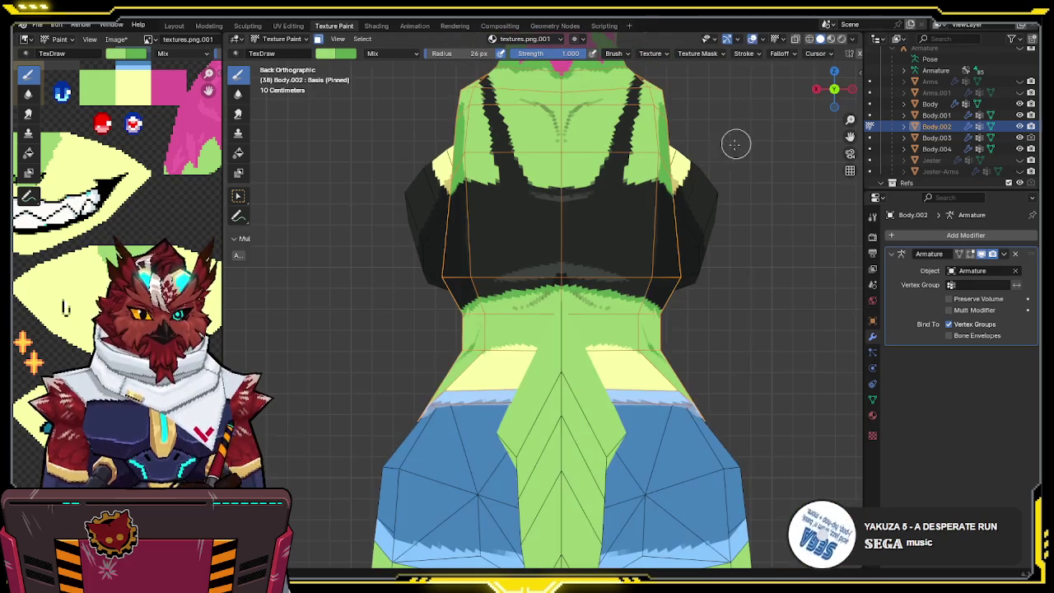
# - In Object Mode, select the reference sheet and set the pivot point to 3D Cursor
pyautogui.scroll(-4, 609, 233)
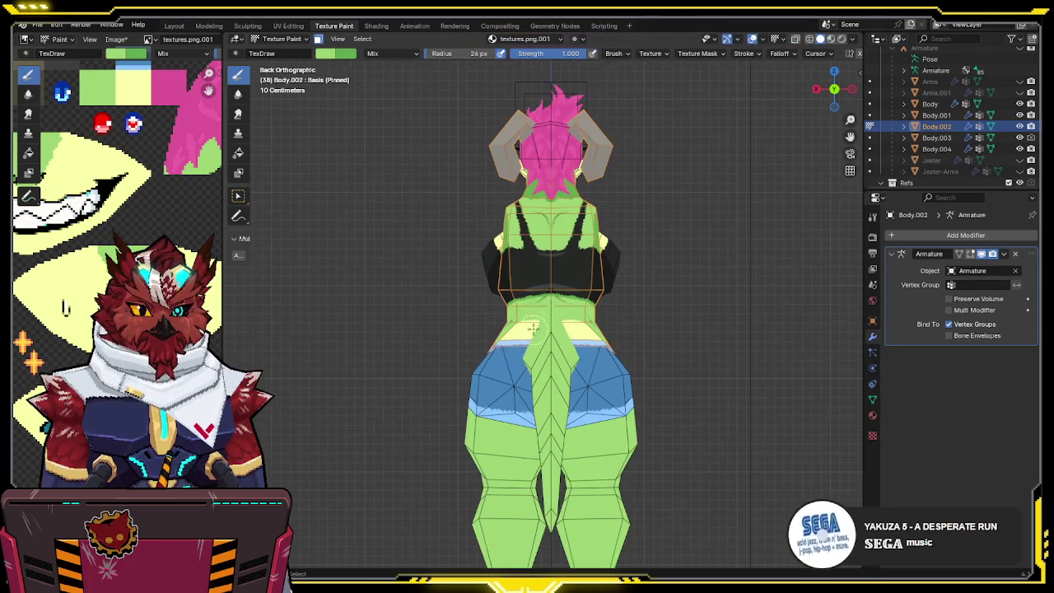
pyautogui.scroll(-2, 914, 157)
pyautogui.scroll(-2, 946, 157)
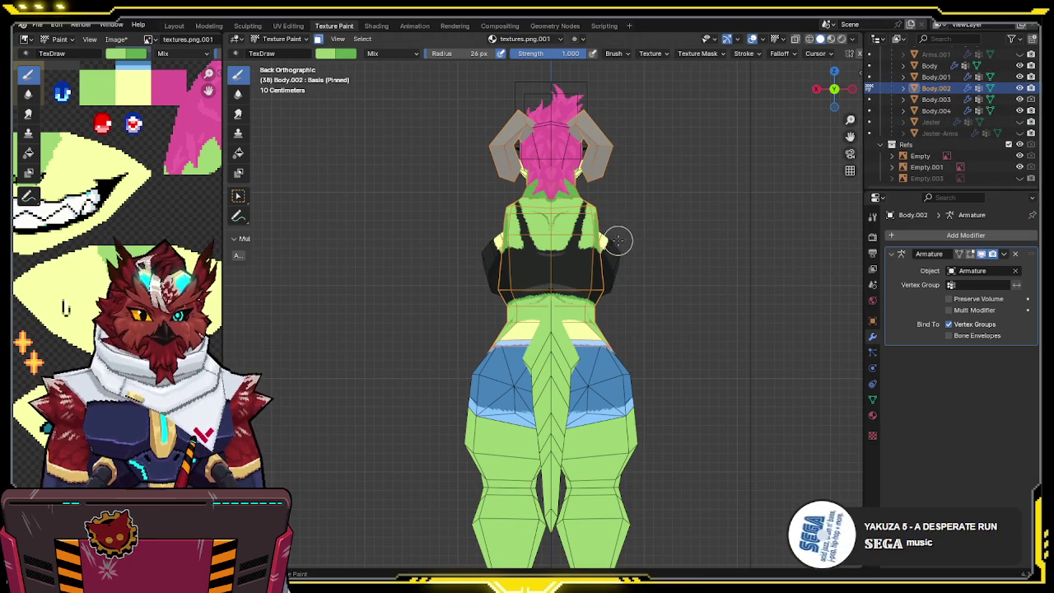
pyautogui.press('KP_1')
pyautogui.scroll(-5, 645, 233)
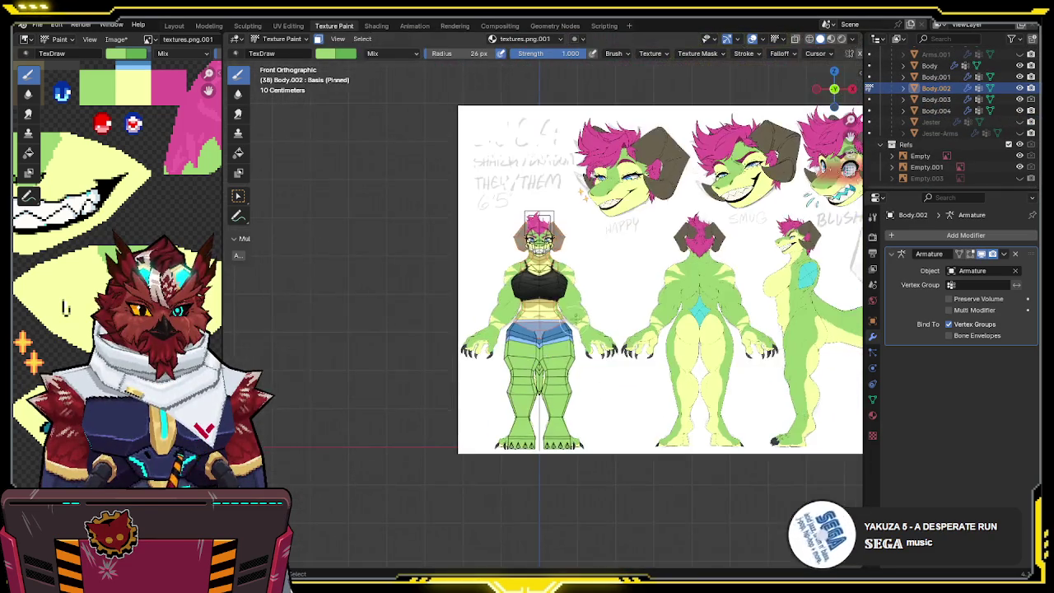
pyautogui.scroll(3, 616, 295)
pyautogui.hotkey('ctrl', 'Tab')
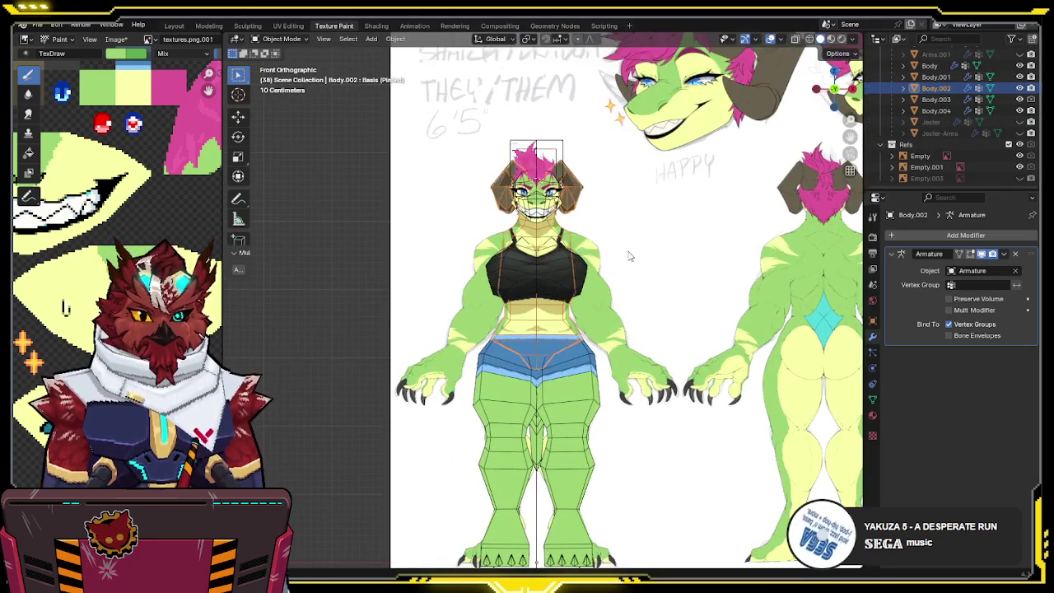
pyautogui.scroll(-3, 658, 245)
pyautogui.click(648, 325)
pyautogui.moveTo(667, 239); pyautogui.dragTo(569, 300, button='middle')
pyautogui.press('.')
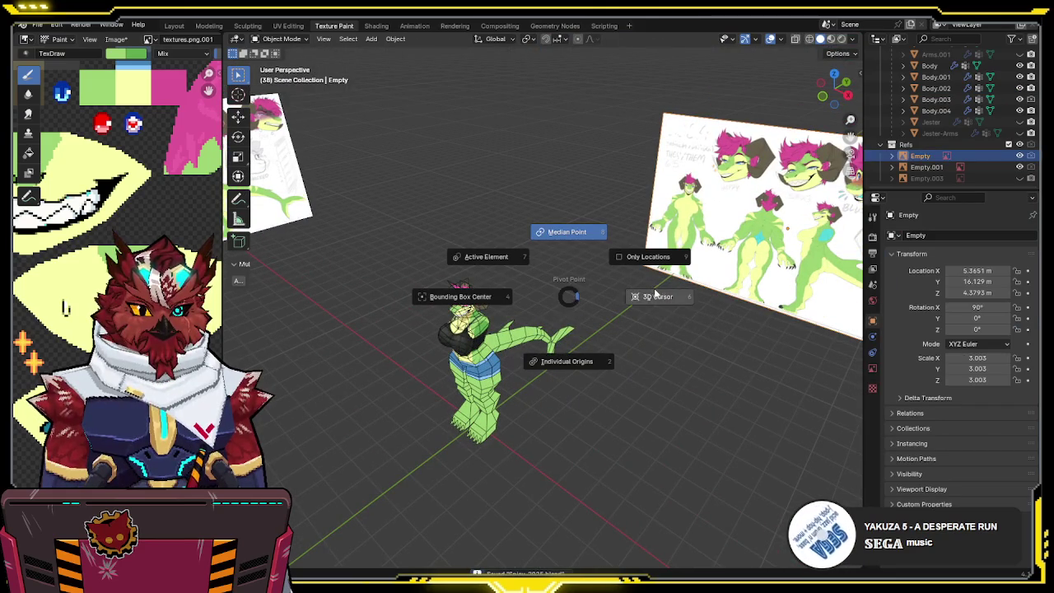
pyautogui.click(651, 295)
pyautogui.moveTo(639, 292)
pyautogui.mouseDown(button='middle')
pyautogui.moveTo(542, 341)
pyautogui.moveTo(619, 303)
pyautogui.moveTo(625, 346)
pyautogui.mouseUp(button='middle')
# - Duplicate the reference sheet and rotate the copy 180° around Z (rz180)
pyautogui.hotkey('shift', 'd')
pyautogui.write('rz180')
pyautogui.press('Return')
pyautogui.press('ctrl+KP_1')
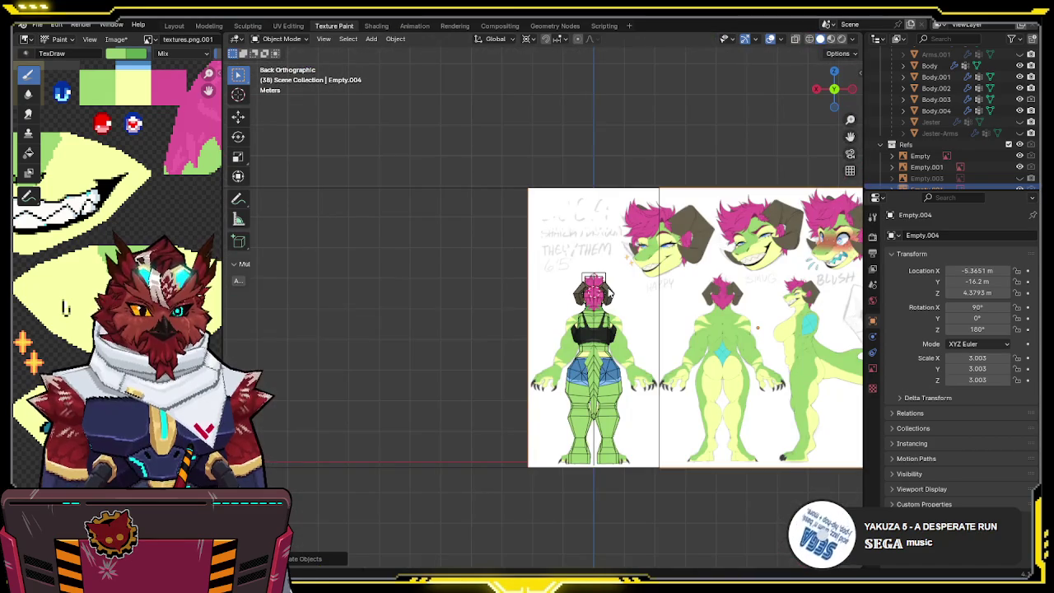
pyautogui.scroll(3, 623, 247)
pyautogui.scroll(3, 623, 247)
# - Slide the rotated copy along X to line up behind the character's back, then select Body.002
pyautogui.press('g')
pyautogui.press('x')
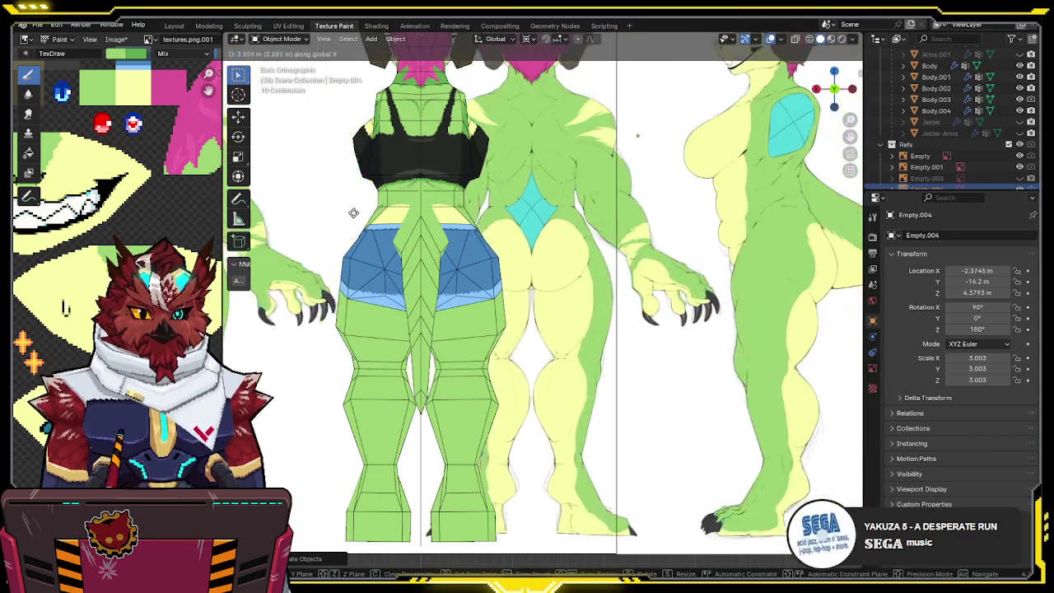
pyautogui.hotkey('shift', 'z')
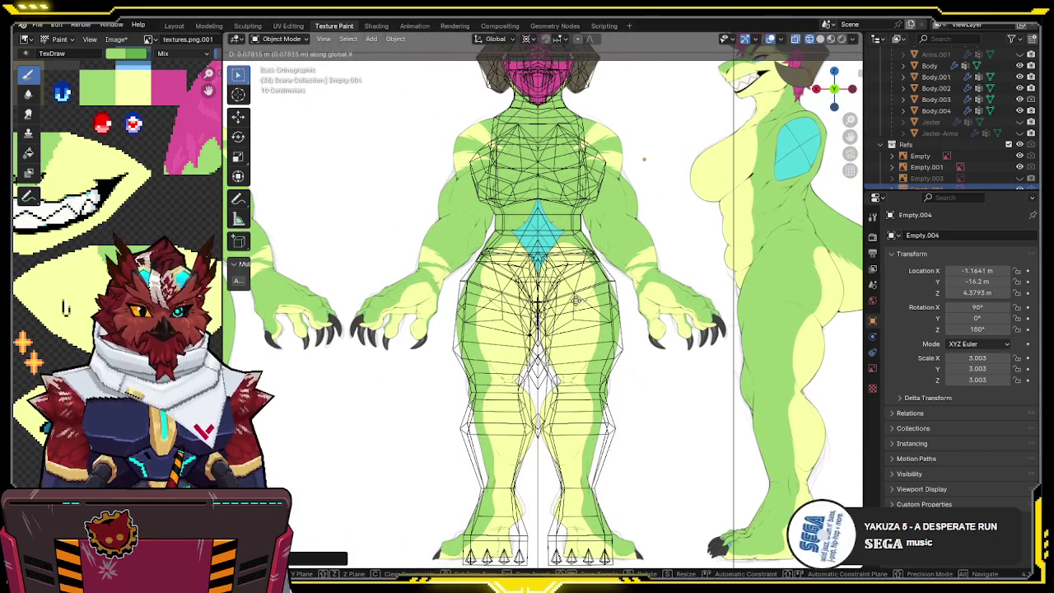
pyautogui.click(576, 298)
pyautogui.hotkey('shift', 'z')
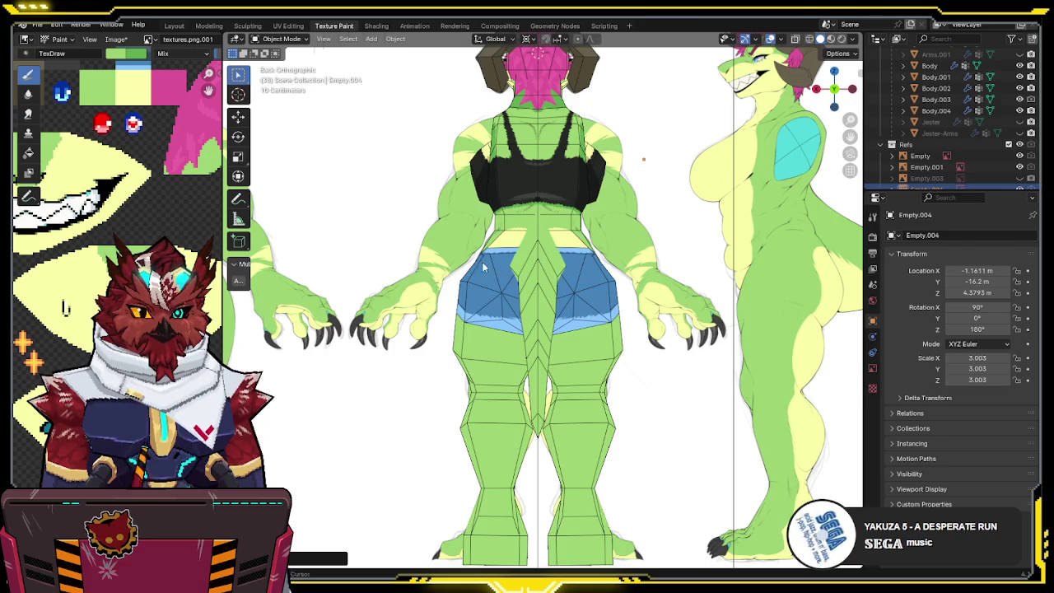
pyautogui.scroll(-3, 483, 266)
pyautogui.scroll(8, 478, 353)
pyautogui.click(479, 213)
pyautogui.keyDown('shift'); pyautogui.moveTo(479, 213); pyautogui.dragTo(509, 365, button='middle'); pyautogui.keyUp('shift')
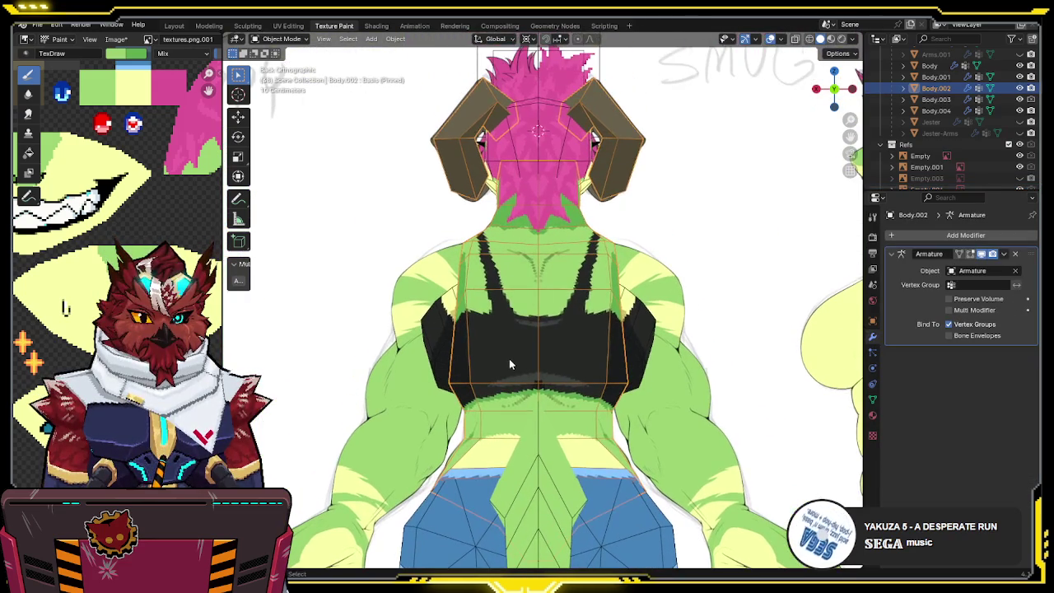
# - Return to Texture Paint and toggle see-through display to compare the black top with the reference
pyautogui.hotkey('ctrl', 'Tab')
pyautogui.scroll(3, 614, 223)
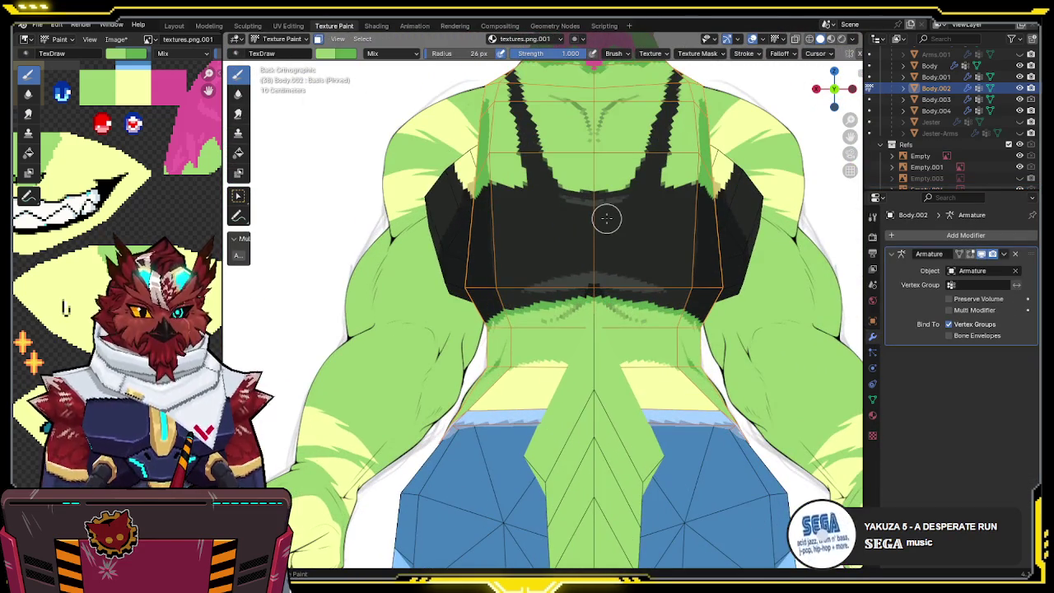
pyautogui.hotkey('shift', 'z')
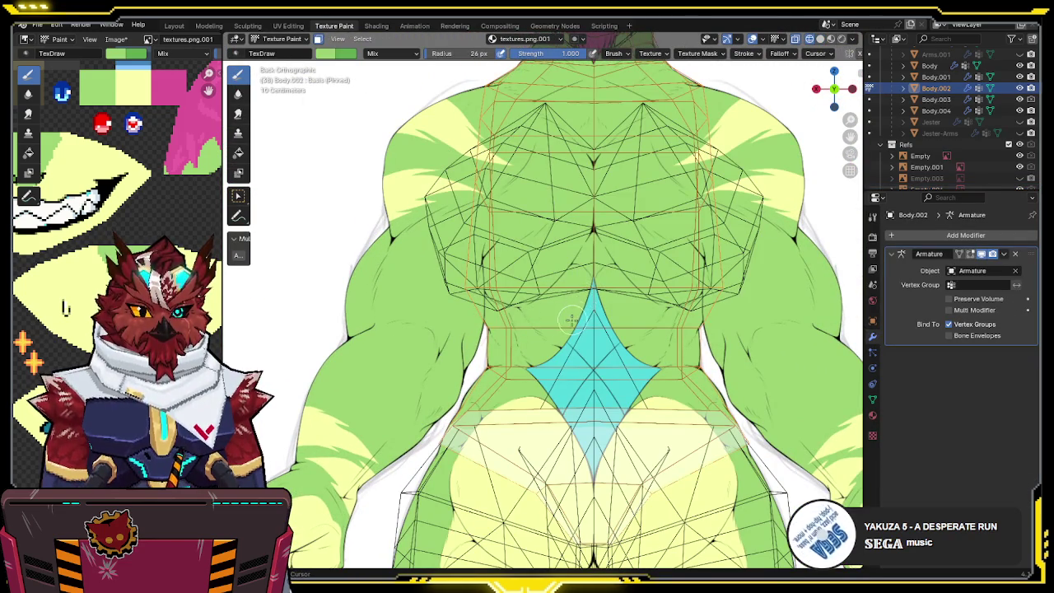
pyautogui.hotkey('shift', 'z')
pyautogui.keyDown('shift'); pyautogui.moveTo(566, 336); pyautogui.dragTo(553, 323, button='middle'); pyautogui.keyUp('shift')
pyautogui.hotkey('shift', 'z')
pyautogui.hotkey('shift', 'z')
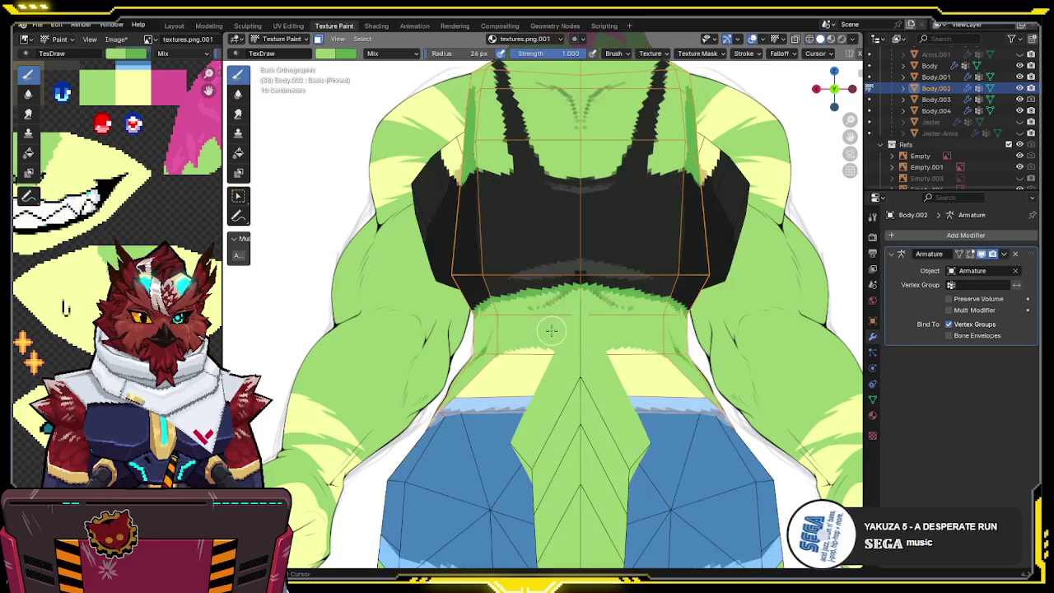
pyautogui.hotkey('shift', 'z')
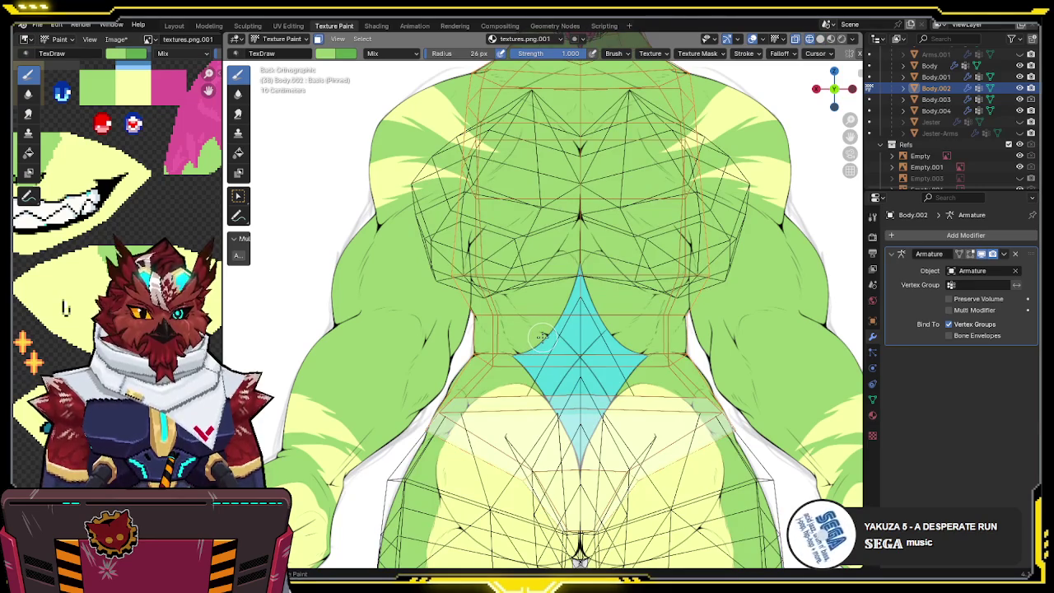
pyautogui.hotkey('shift', 'z')
# - Orbit to the straight-on back view and check the crop top against the reference in X-ray
pyautogui.moveTo(540, 336)
pyautogui.mouseDown(button='middle')
pyautogui.moveTo(375, 368)
pyautogui.moveTo(404, 357)
pyautogui.mouseUp(button='middle')
pyautogui.moveTo(433, 322); pyautogui.dragTo(544, 199, button='middle')
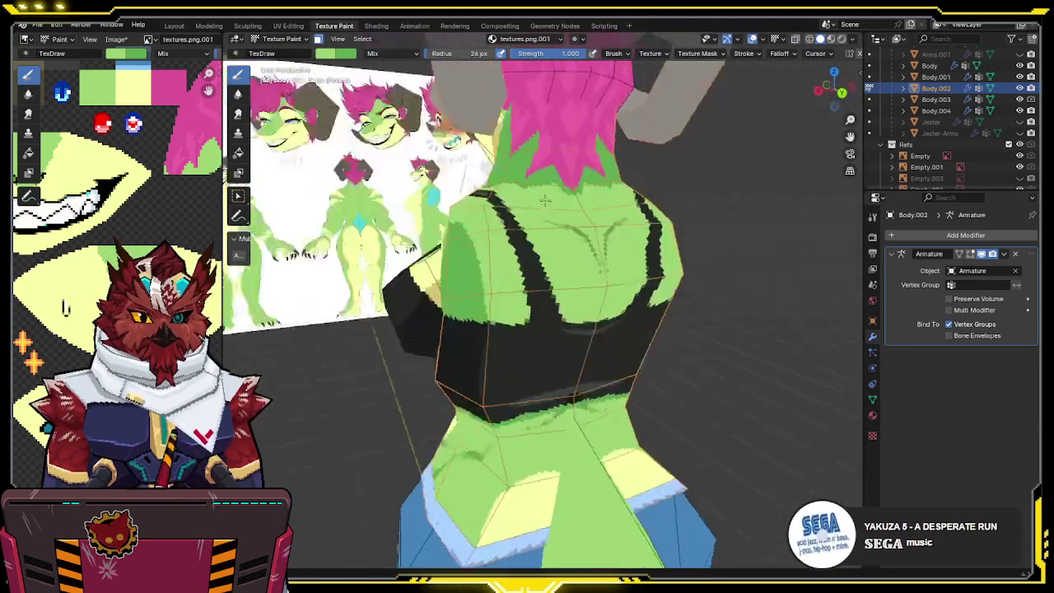
pyautogui.press('ctrl+KP_1')
pyautogui.click(839, 89)
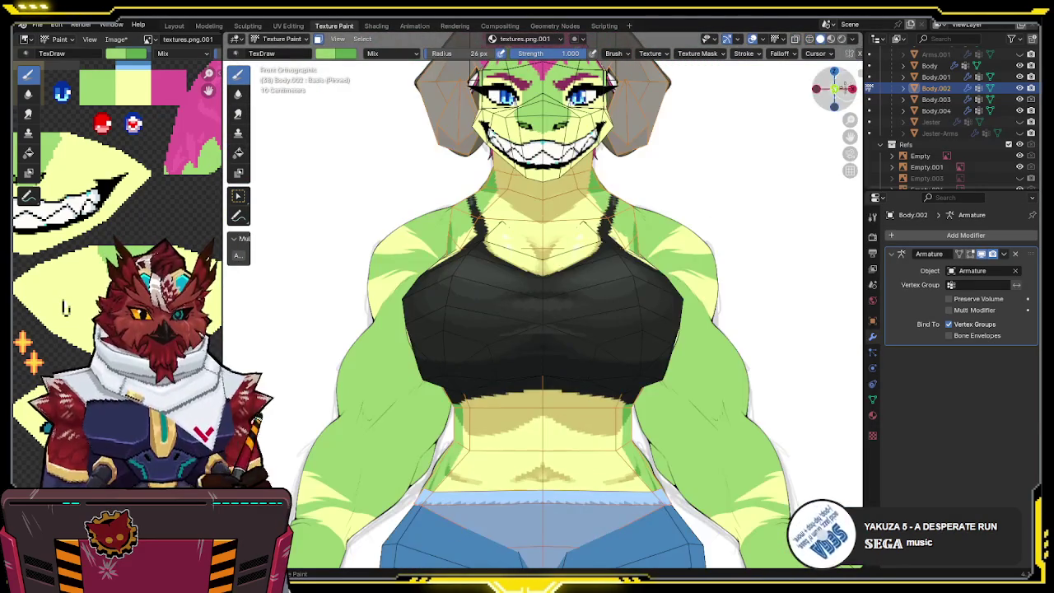
pyautogui.moveTo(852, 89); pyautogui.dragTo(705, 189)
pyautogui.press('ctrl+KP_1')
pyautogui.hotkey('alt', 'z')
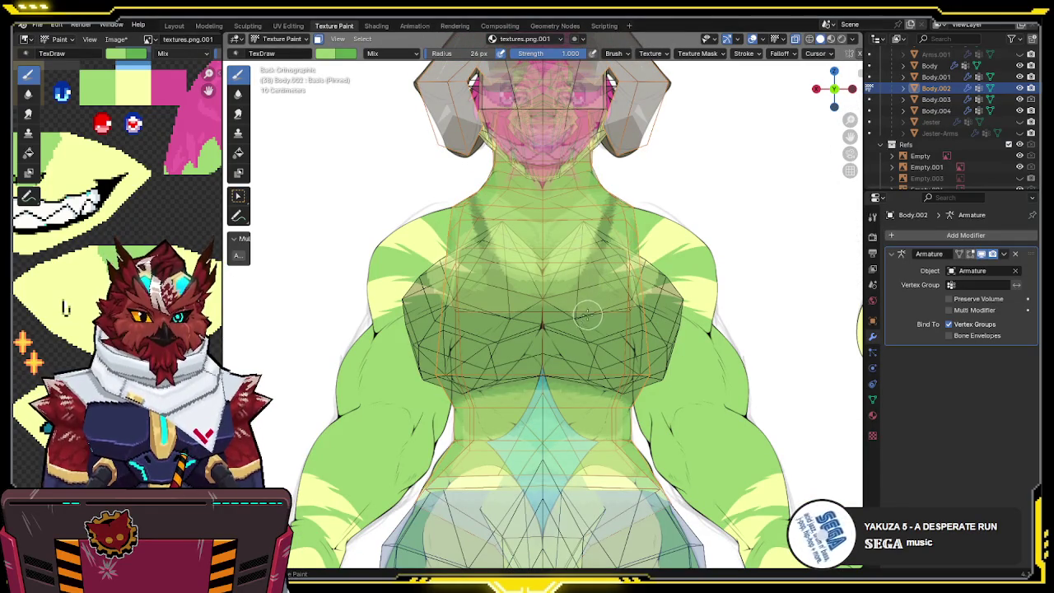
pyautogui.hotkey('alt', 'z')
# - Paint the grey patch under the top's back band black and hide viewport overlays
pyautogui.scroll(3, 563, 357)
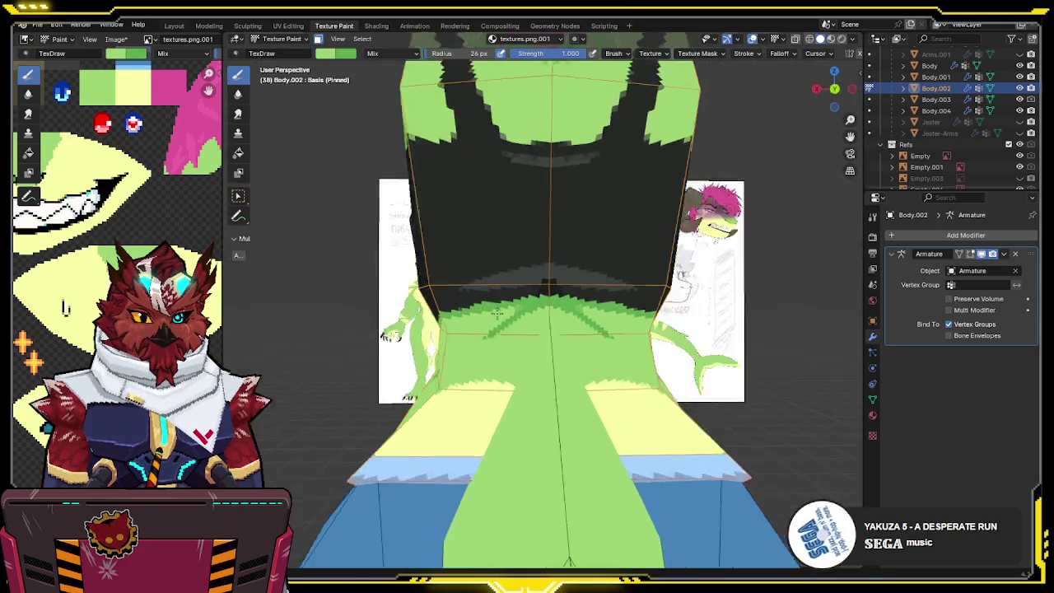
pyautogui.moveTo(505, 316)
pyautogui.mouseDown(button='middle')
pyautogui.moveTo(519, 352)
pyautogui.moveTo(536, 287)
pyautogui.mouseUp(button='middle')
pyautogui.moveTo(482, 316)
pyautogui.mouseDown()
pyautogui.moveTo(607, 291)
pyautogui.moveTo(545, 303)
pyautogui.mouseUp()
pyautogui.hotkey('shift', 'alt', 'z')
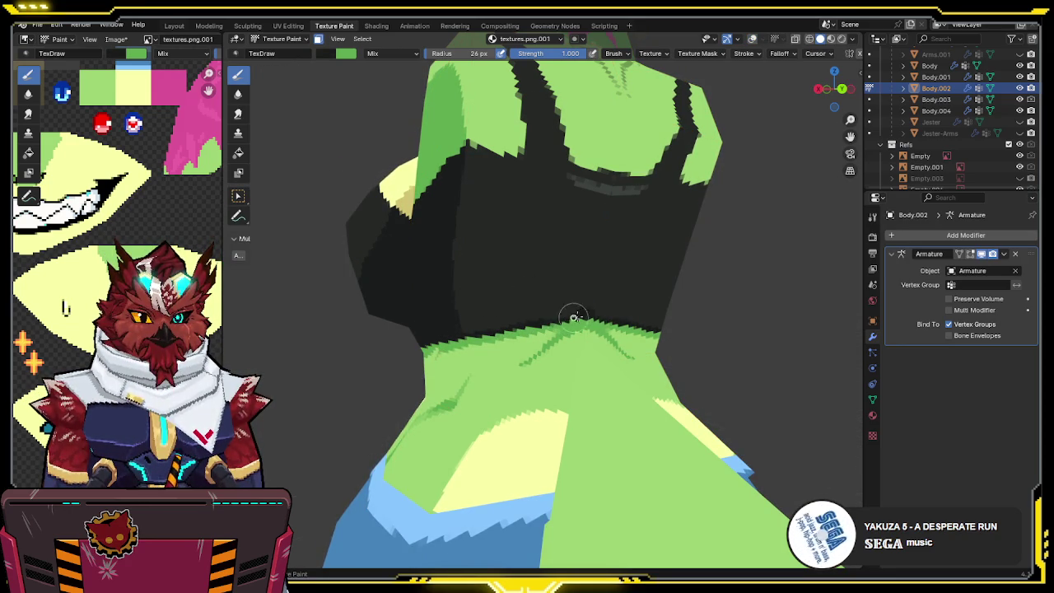
# - Paint black along the strap's green edge, resample the light green, and save the file
pyautogui.press('s')
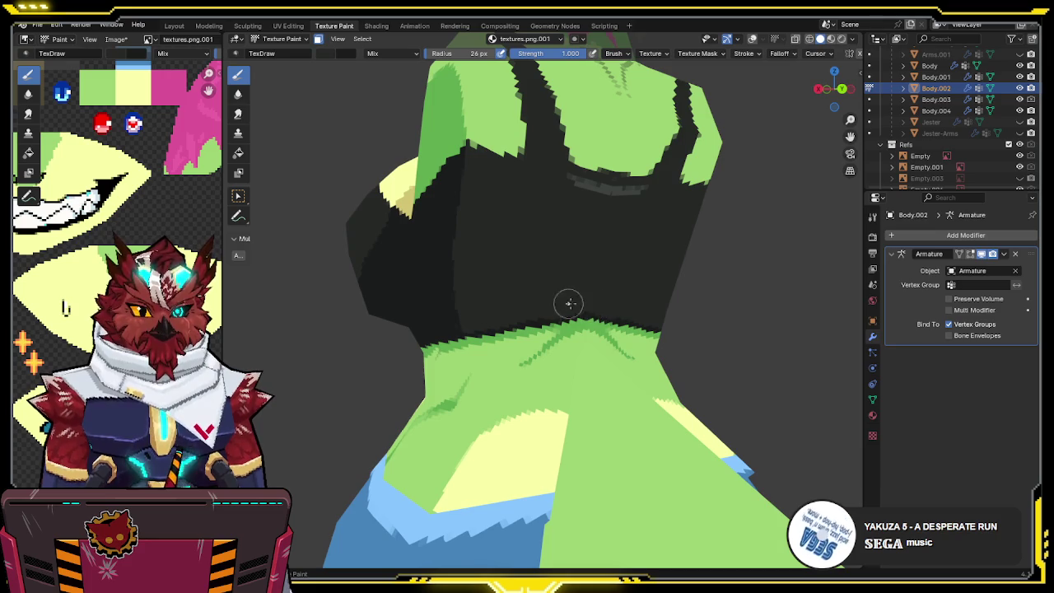
pyautogui.moveTo(588, 273); pyautogui.dragTo(597, 254, button='middle')
pyautogui.moveTo(631, 225); pyautogui.dragTo(584, 233)
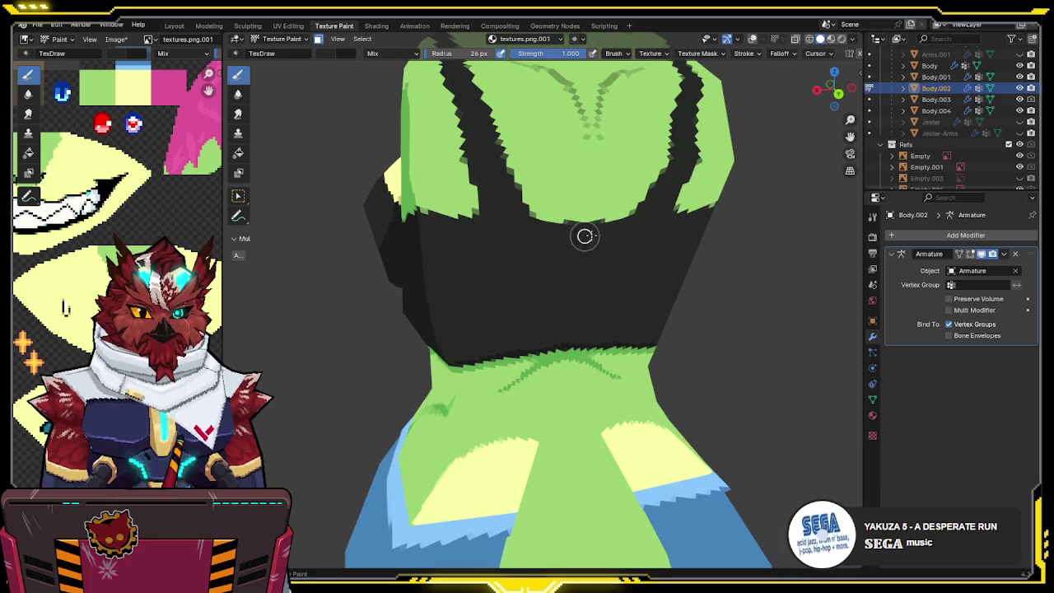
pyautogui.moveTo(588, 221)
pyautogui.mouseDown(button='middle')
pyautogui.moveTo(608, 224)
pyautogui.moveTo(564, 177)
pyautogui.moveTo(555, 265)
pyautogui.mouseUp(button='middle')
pyautogui.press('s')
pyautogui.hotkey('ctrl', 's')
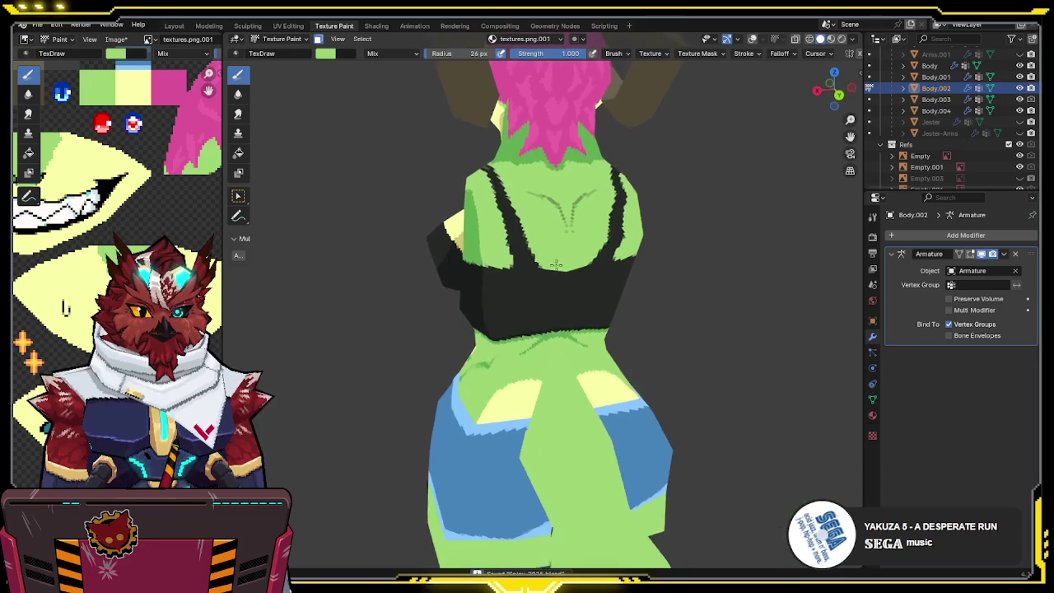
# - Check the straight-on back view with X-ray toggled on and off
pyautogui.press('ctrl+KP_1')
pyautogui.scroll(5, 601, 231)
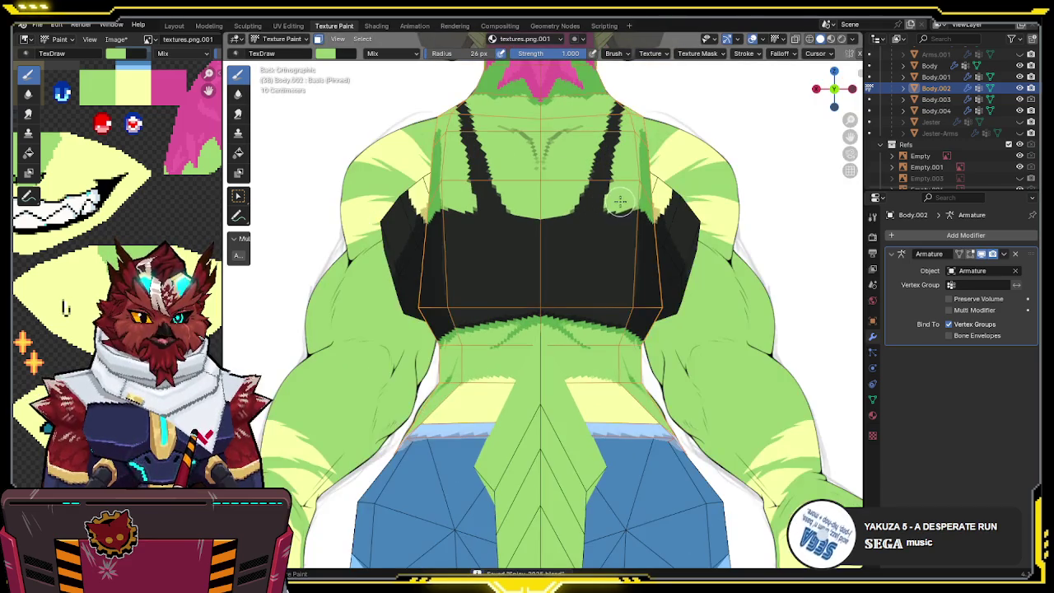
pyautogui.hotkey('alt', 'z')
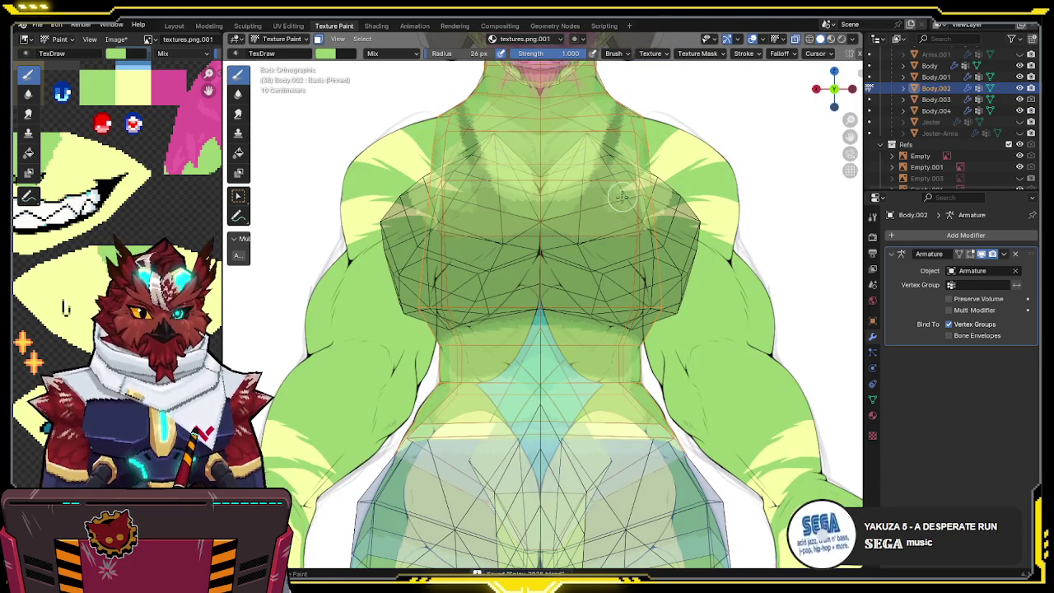
pyautogui.hotkey('alt', 'z')
pyautogui.moveTo(609, 204)
pyautogui.mouseDown(button='middle')
pyautogui.moveTo(557, 246)
pyautogui.moveTo(497, 232)
pyautogui.mouseUp(button='middle')
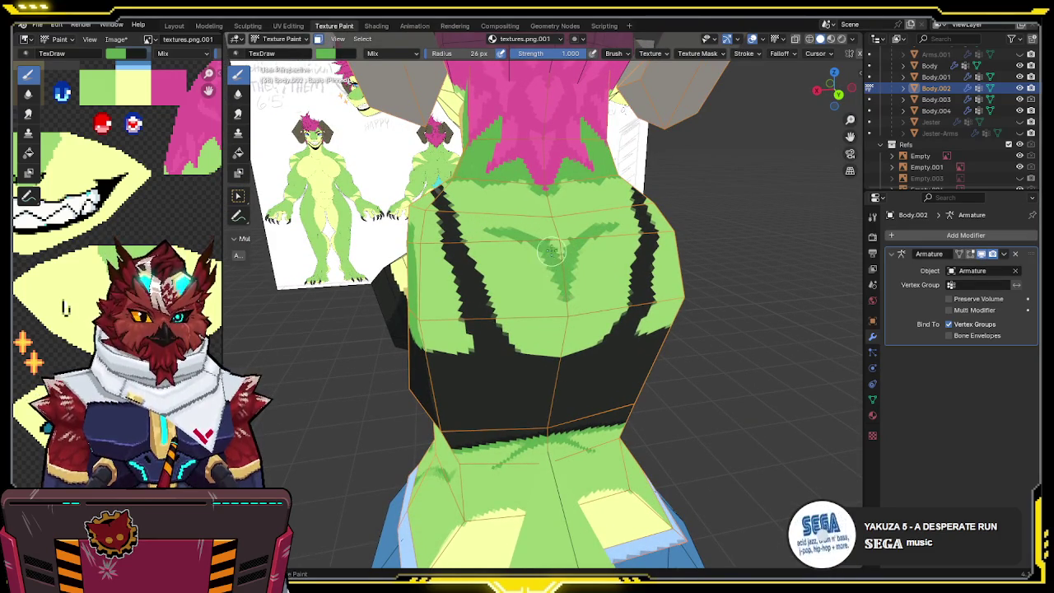
# - Orbit around the character's back and toggle overlays to inspect the painted torso
pyautogui.moveTo(551, 251); pyautogui.dragTo(554, 238, button='middle')
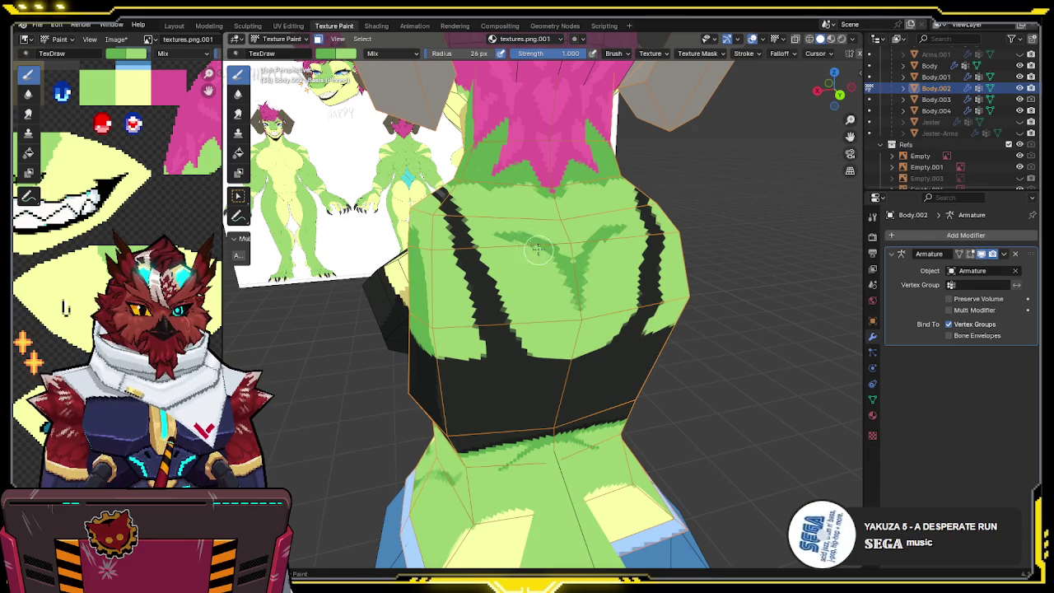
pyautogui.moveTo(532, 240); pyautogui.dragTo(546, 248, button='middle')
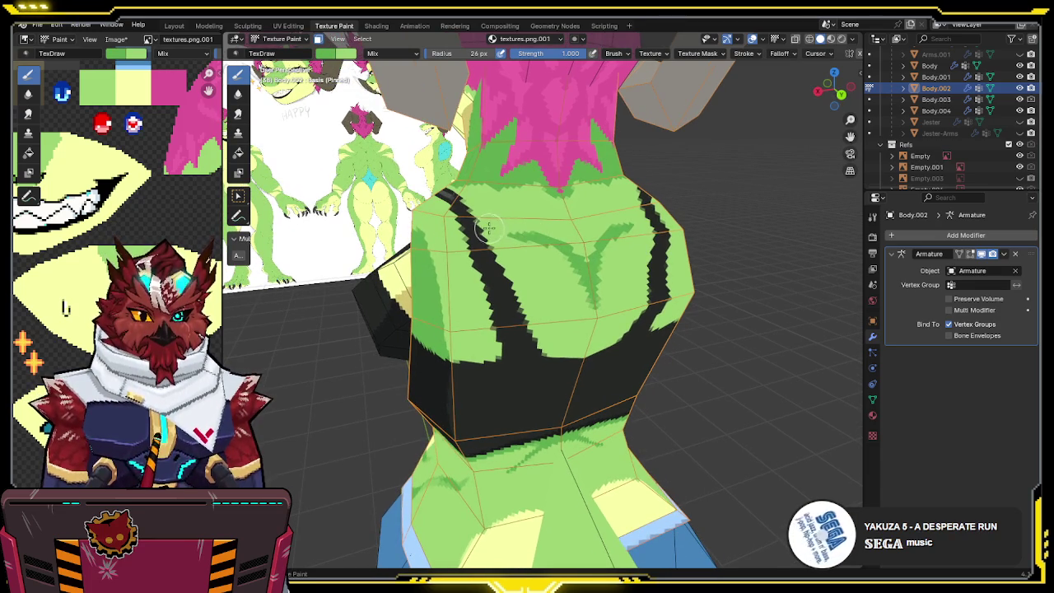
pyautogui.moveTo(527, 228); pyautogui.dragTo(519, 256, button='middle')
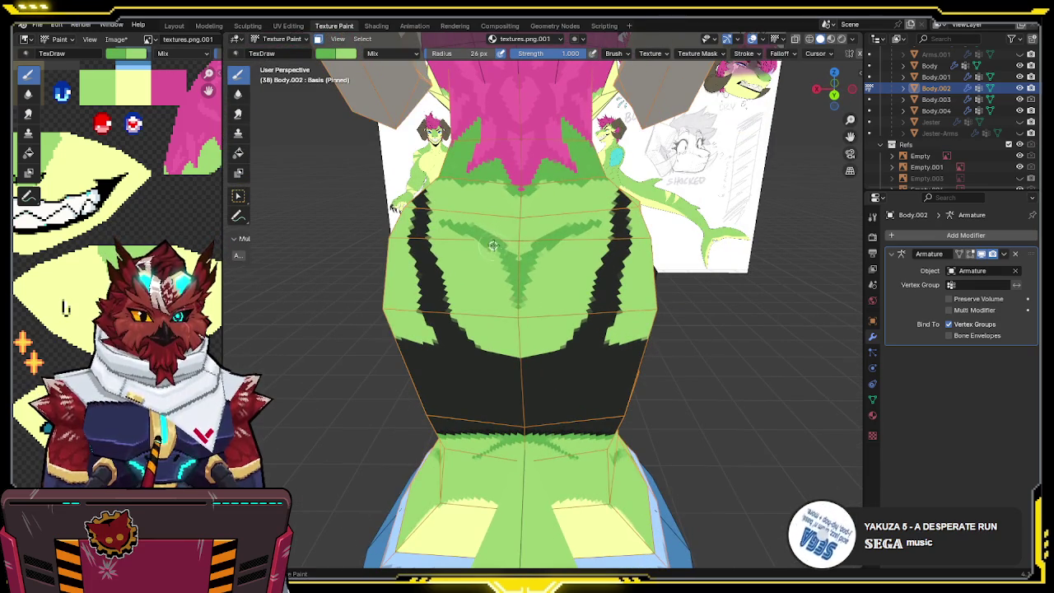
pyautogui.moveTo(513, 310); pyautogui.dragTo(546, 246, button='middle')
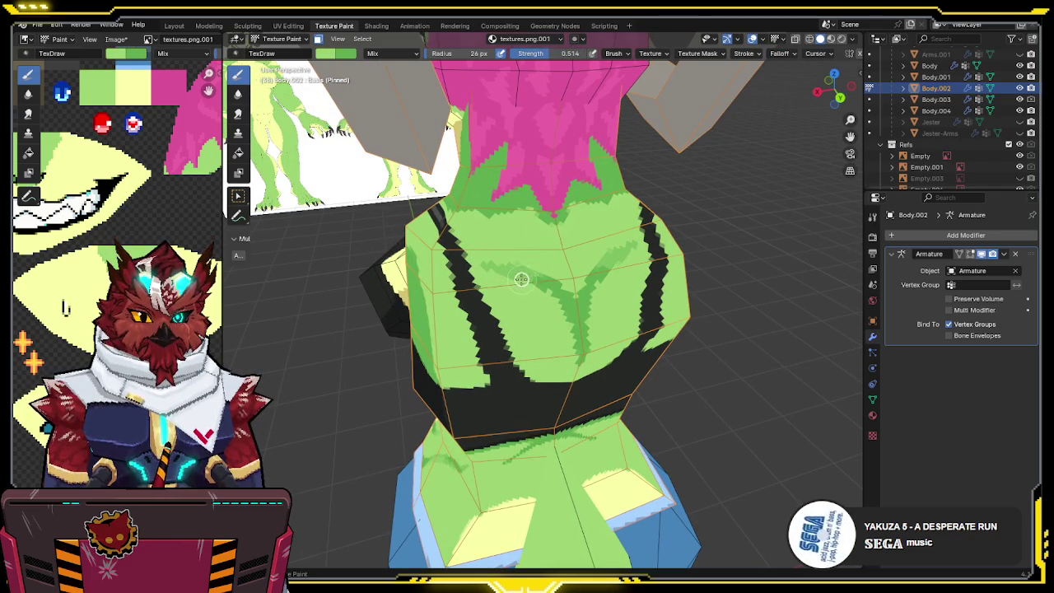
pyautogui.moveTo(517, 285); pyautogui.dragTo(527, 240, button='middle')
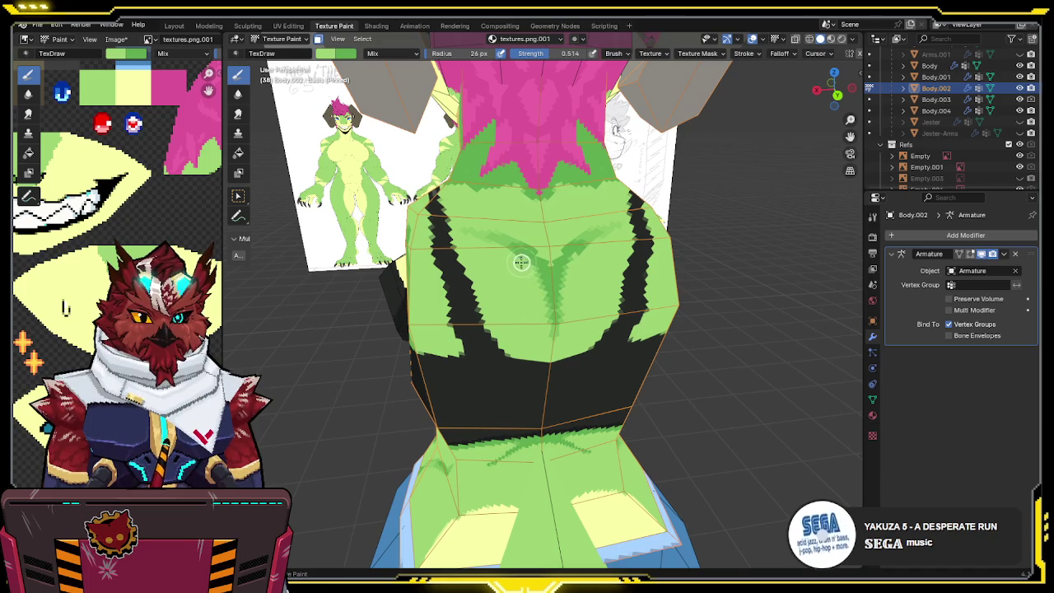
pyautogui.moveTo(539, 302)
pyautogui.mouseDown(button='middle')
pyautogui.moveTo(602, 285)
pyautogui.moveTo(605, 314)
pyautogui.moveTo(536, 271)
pyautogui.moveTo(527, 297)
pyautogui.mouseUp(button='middle')
pyautogui.hotkey('shift', 'alt', 'z')
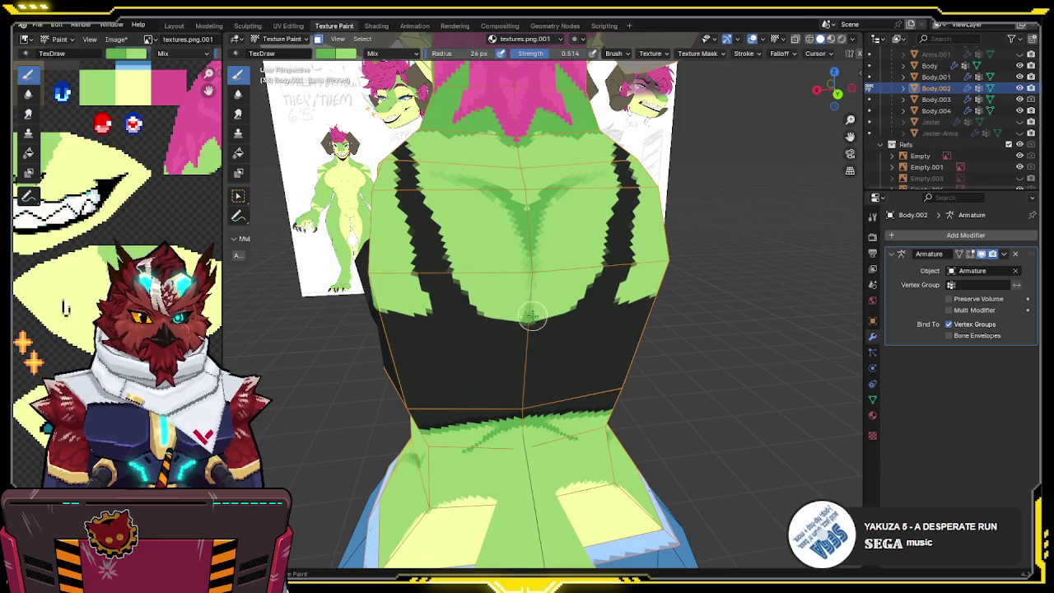
pyautogui.hotkey('shift', 'alt', 'z')
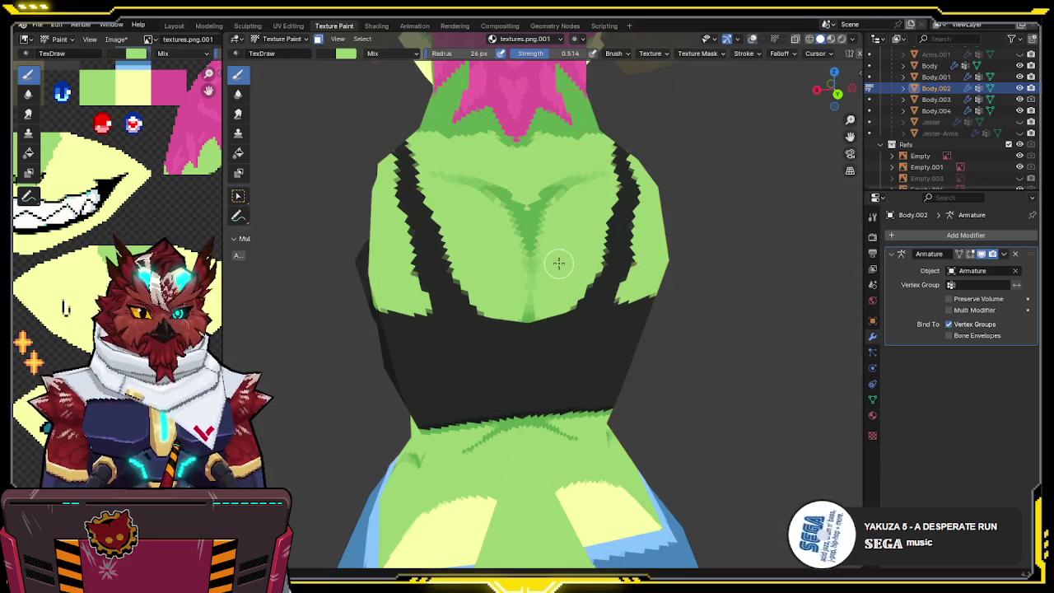
# - At full brush strength, paint light green shading strokes across the belly below the crop top
pyautogui.moveTo(584, 55); pyautogui.dragTo(694, 45)
pyautogui.moveTo(559, 200)
pyautogui.mouseDown(button='middle')
pyautogui.moveTo(576, 182)
pyautogui.moveTo(570, 367)
pyautogui.mouseUp(button='middle')
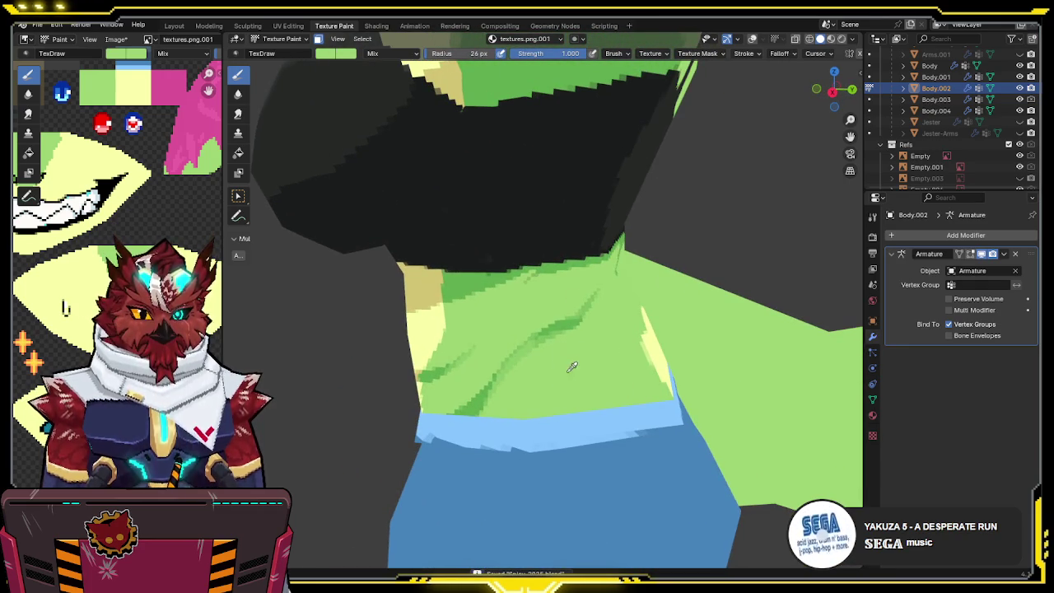
pyautogui.click(333, 55)
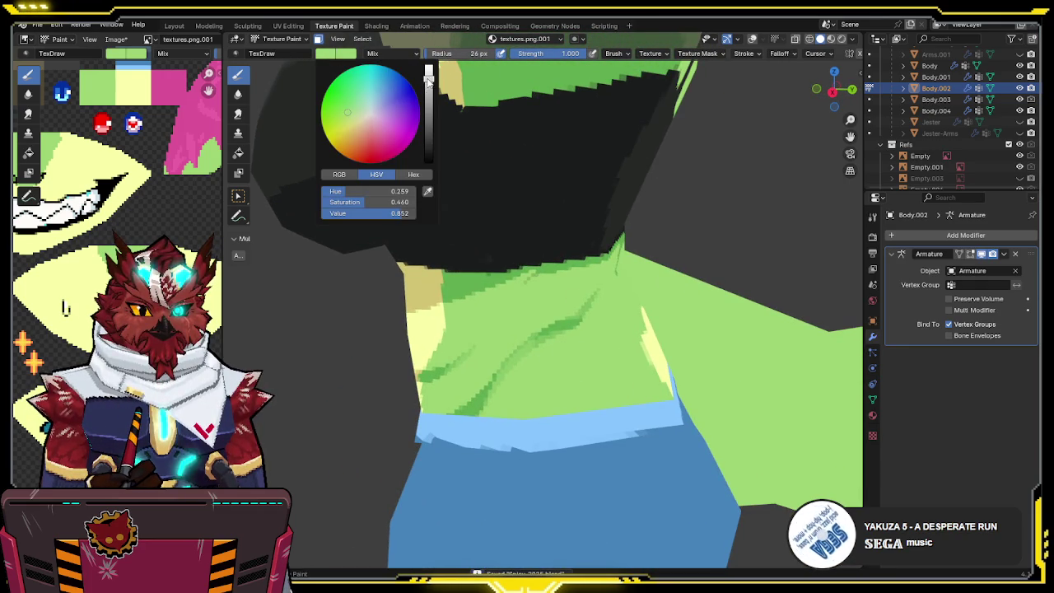
pyautogui.moveTo(460, 214); pyautogui.dragTo(534, 349, button='middle')
pyautogui.moveTo(567, 356)
pyautogui.mouseDown()
pyautogui.moveTo(541, 387)
pyautogui.moveTo(606, 392)
pyautogui.mouseUp()
pyautogui.moveTo(634, 387); pyautogui.dragTo(494, 383, button='middle')
pyautogui.hotkey('shift', 'alt', 'z')
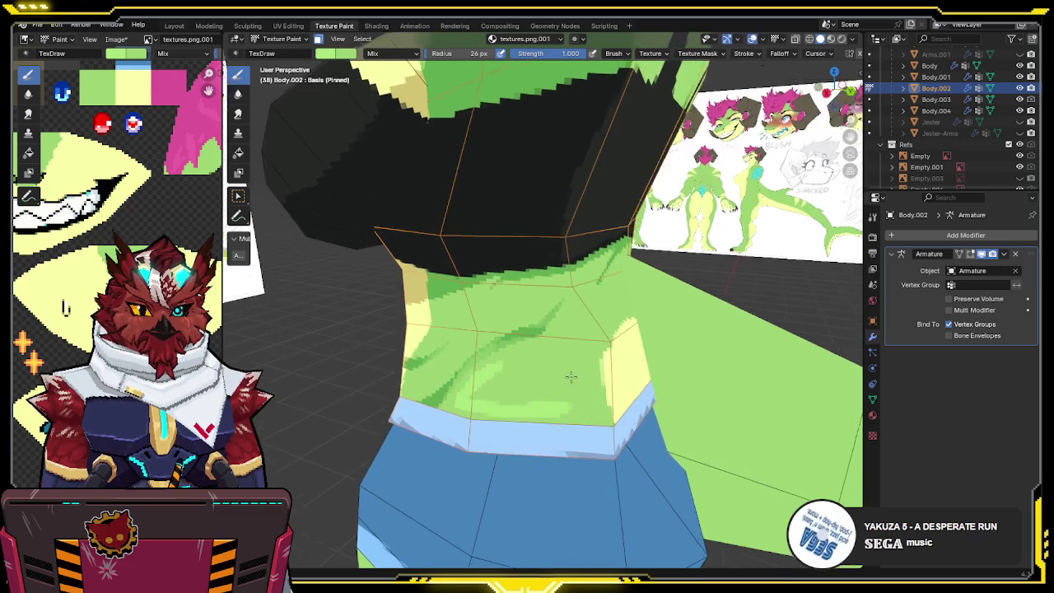
pyautogui.moveTo(489, 374); pyautogui.dragTo(545, 359)
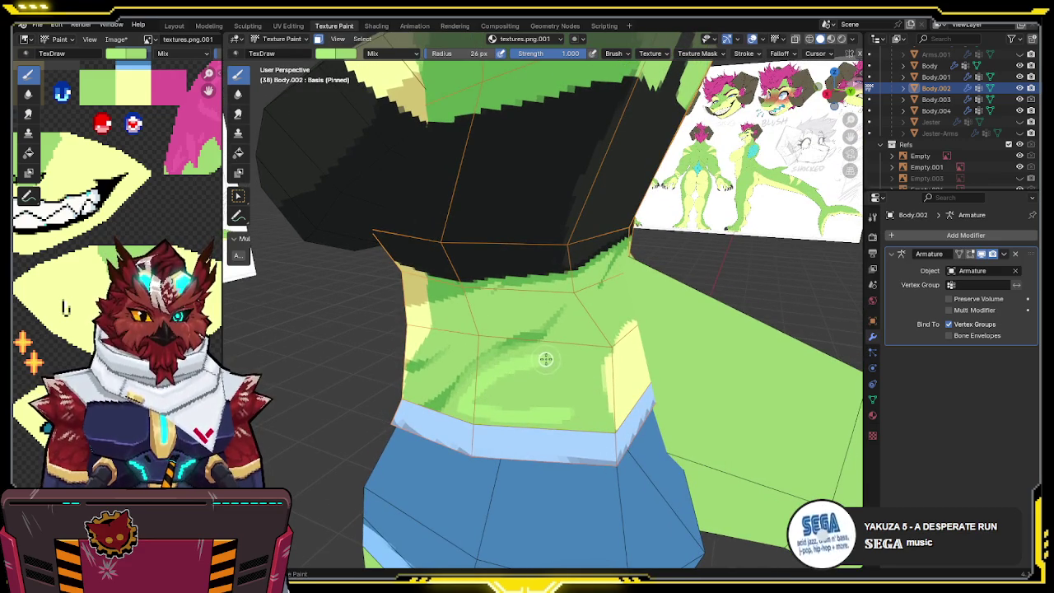
# - In local view of the body, paint a green V over the yellow belly
pyautogui.moveTo(524, 362); pyautogui.dragTo(556, 316, button='middle')
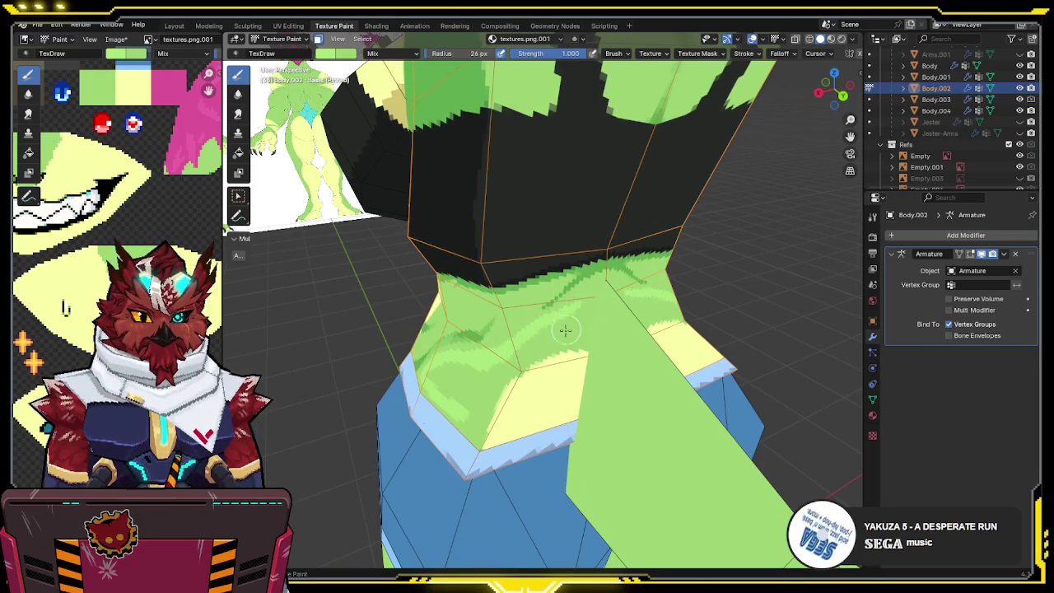
pyautogui.moveTo(564, 329); pyautogui.dragTo(557, 336, button='middle')
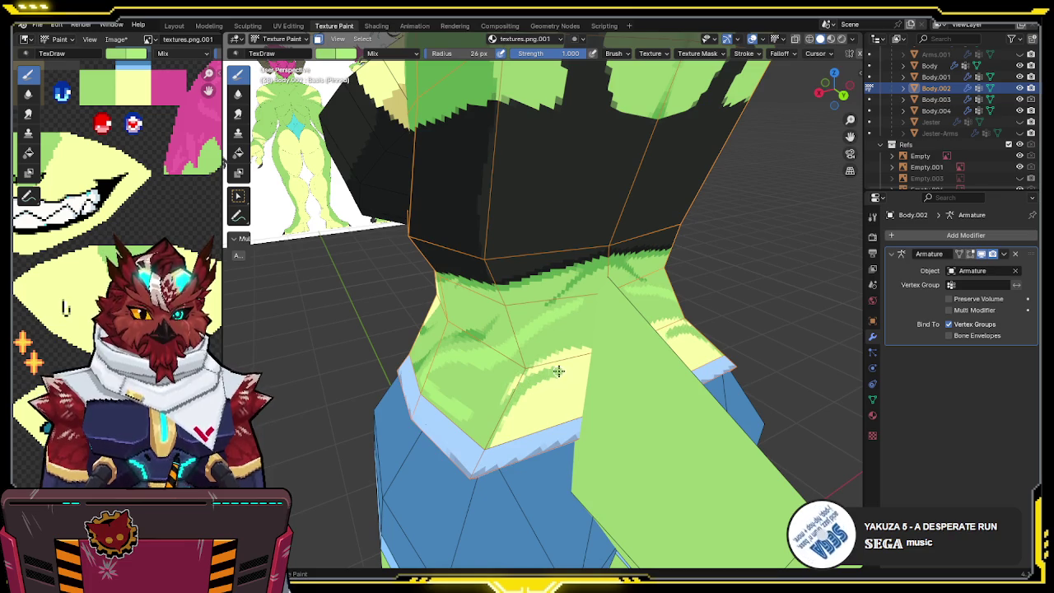
pyautogui.press('KP_Divide')
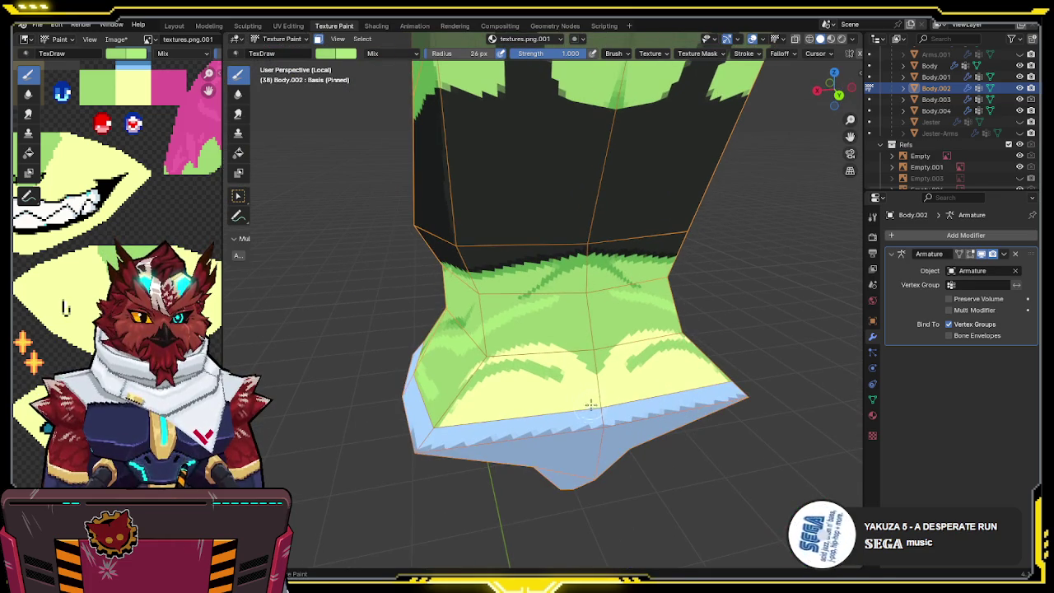
pyautogui.moveTo(598, 403)
pyautogui.mouseDown()
pyautogui.moveTo(569, 376)
pyautogui.moveTo(463, 378)
pyautogui.mouseUp()
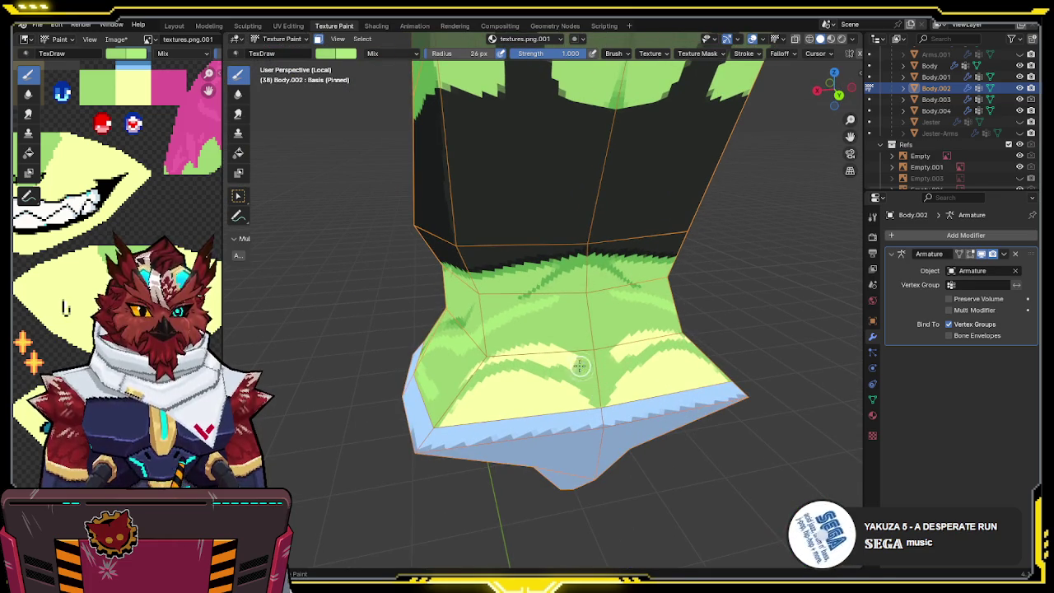
pyautogui.press('KP_Divide')
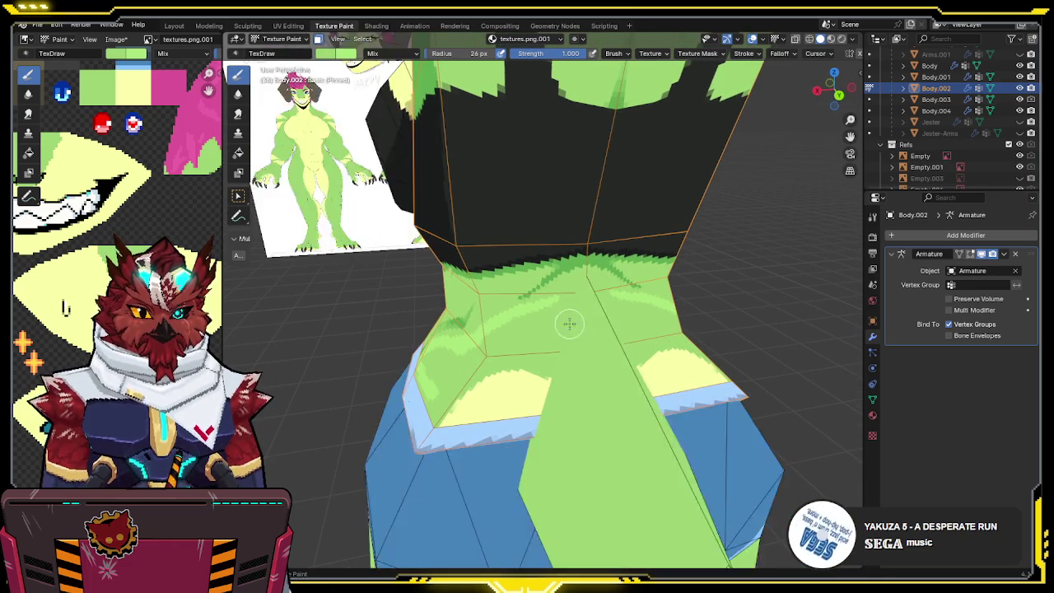
pyautogui.moveTo(544, 358)
pyautogui.mouseDown(button='middle')
pyautogui.moveTo(608, 307)
pyautogui.moveTo(588, 305)
pyautogui.moveTo(514, 384)
pyautogui.mouseUp(button='middle')
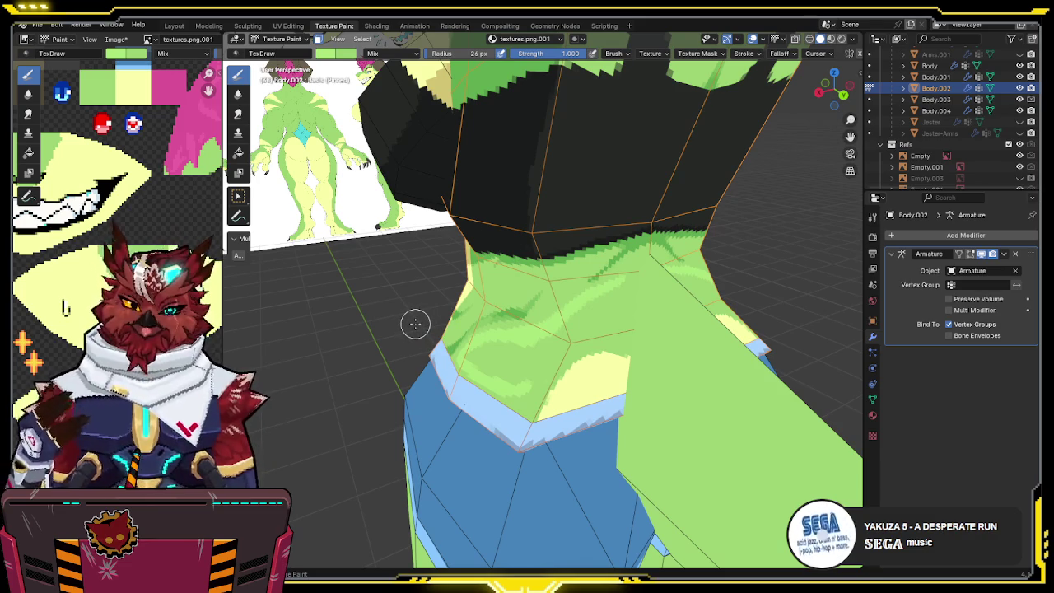
# - Add more light green paint over the side of the torso, checking against the reference
pyautogui.moveTo(558, 302); pyautogui.dragTo(560, 310, button='middle')
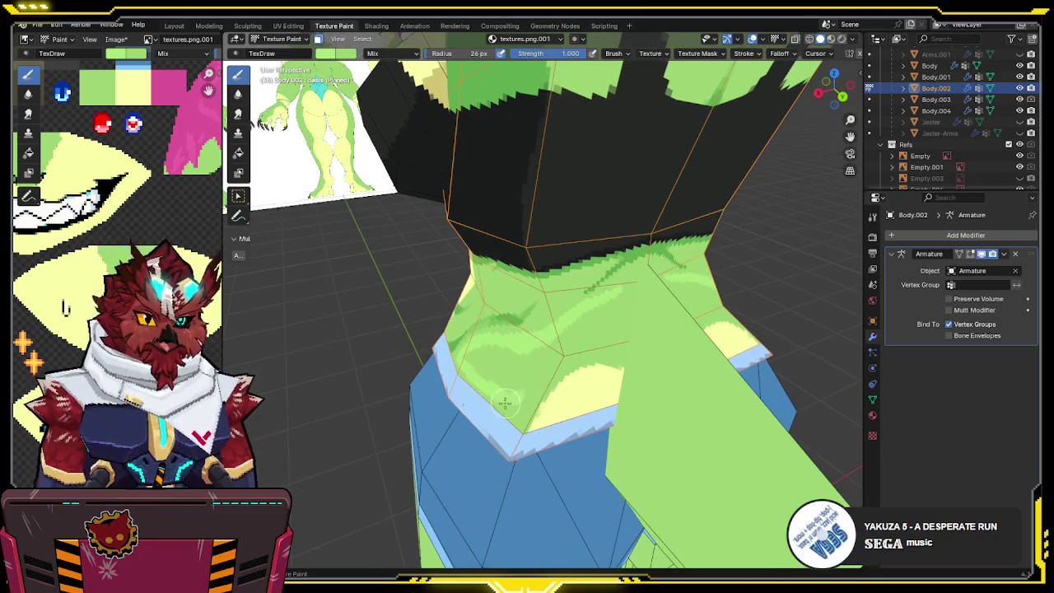
pyautogui.moveTo(510, 399); pyautogui.dragTo(516, 399, button='middle')
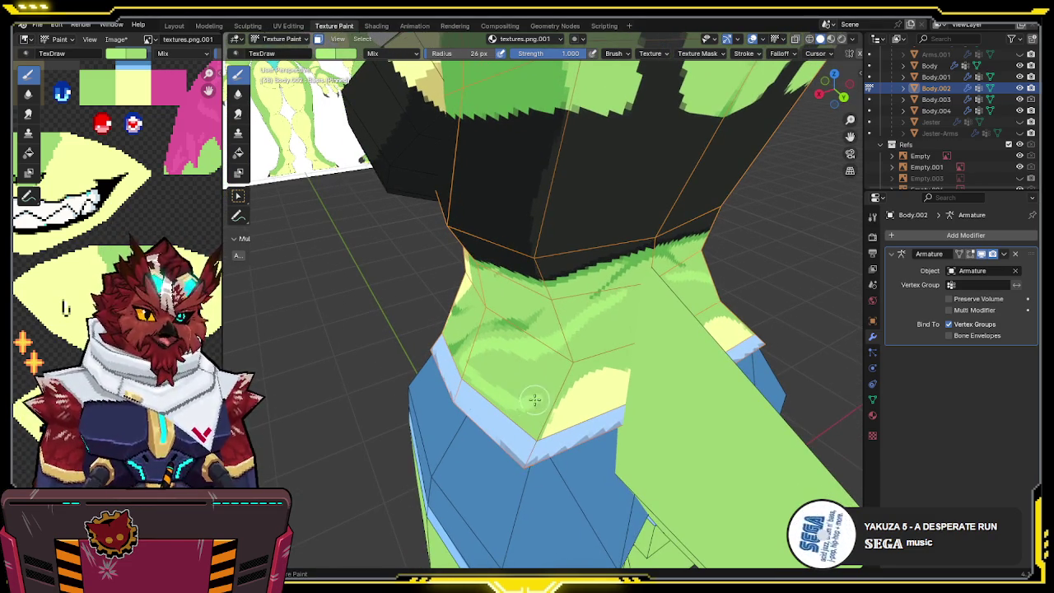
pyautogui.moveTo(565, 362); pyautogui.dragTo(536, 381, button='middle')
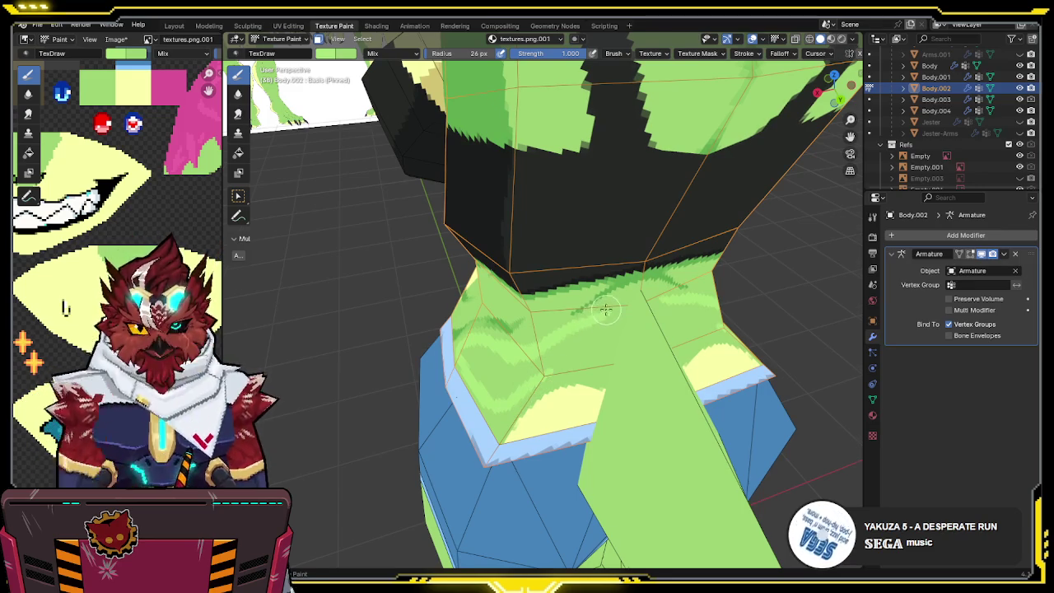
pyautogui.moveTo(592, 311); pyautogui.dragTo(589, 305, button='middle')
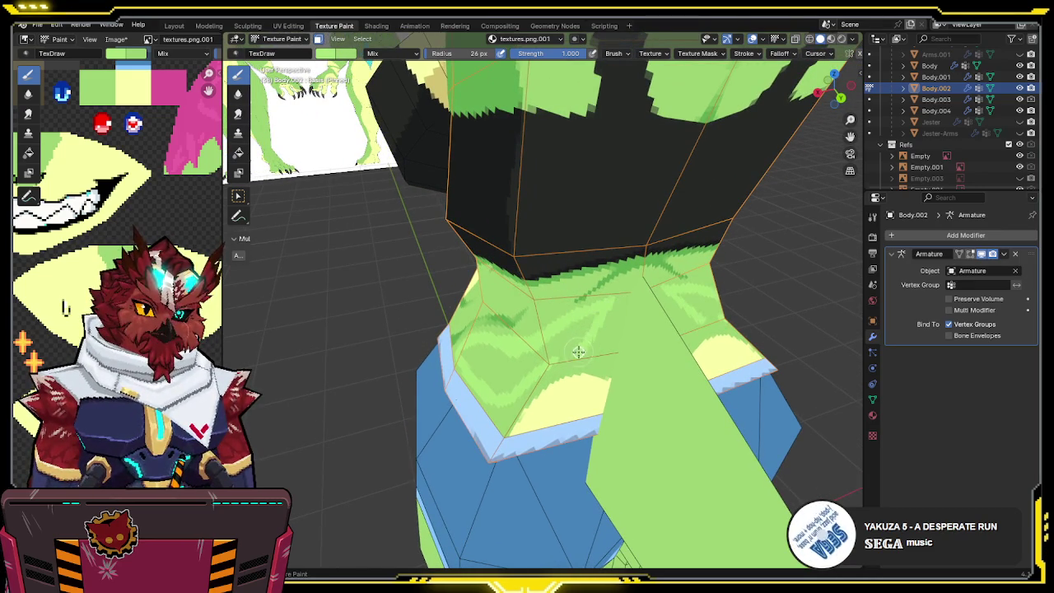
pyautogui.moveTo(571, 338)
pyautogui.mouseDown(button='middle')
pyautogui.moveTo(584, 330)
pyautogui.moveTo(527, 363)
pyautogui.mouseUp(button='middle')
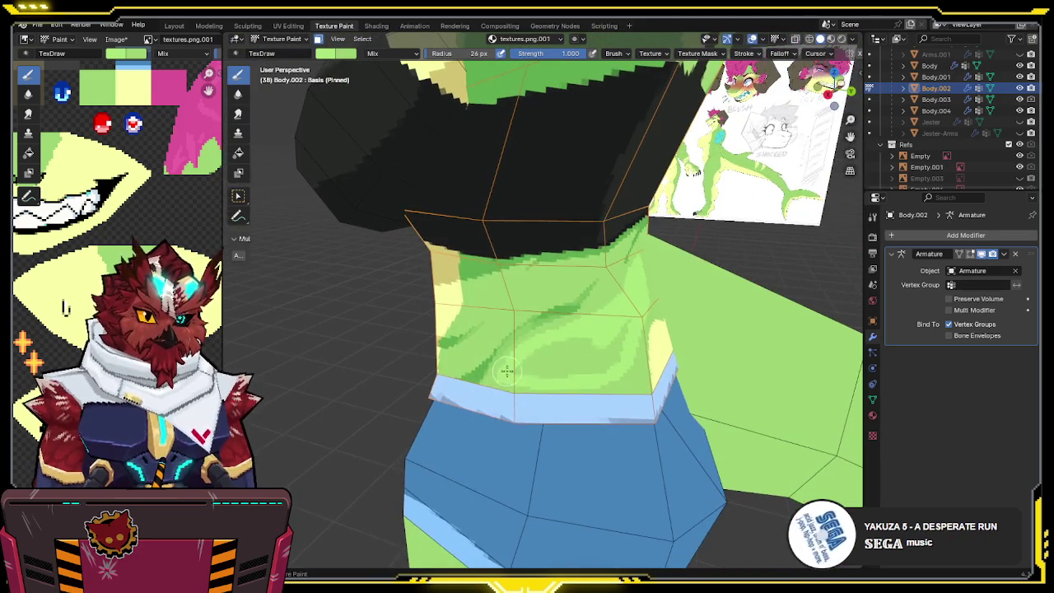
pyautogui.moveTo(517, 374)
pyautogui.mouseDown()
pyautogui.moveTo(571, 365)
pyautogui.moveTo(593, 346)
pyautogui.moveTo(590, 370)
pyautogui.moveTo(628, 320)
pyautogui.mouseUp()
pyautogui.moveTo(609, 328); pyautogui.dragTo(544, 354, button='middle')
pyautogui.moveTo(518, 378); pyautogui.dragTo(545, 347)
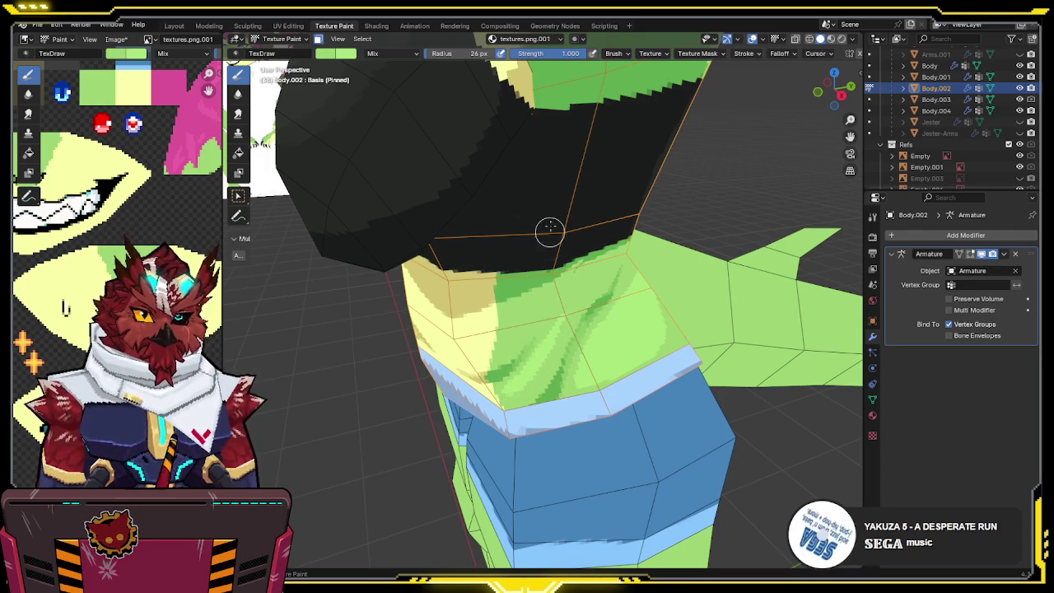
pyautogui.click(575, 54)
# - Set brush strength to 0.500 and zoom in close on the torso with overlays hidden
pyautogui.write('0.5')
pyautogui.press('Return')
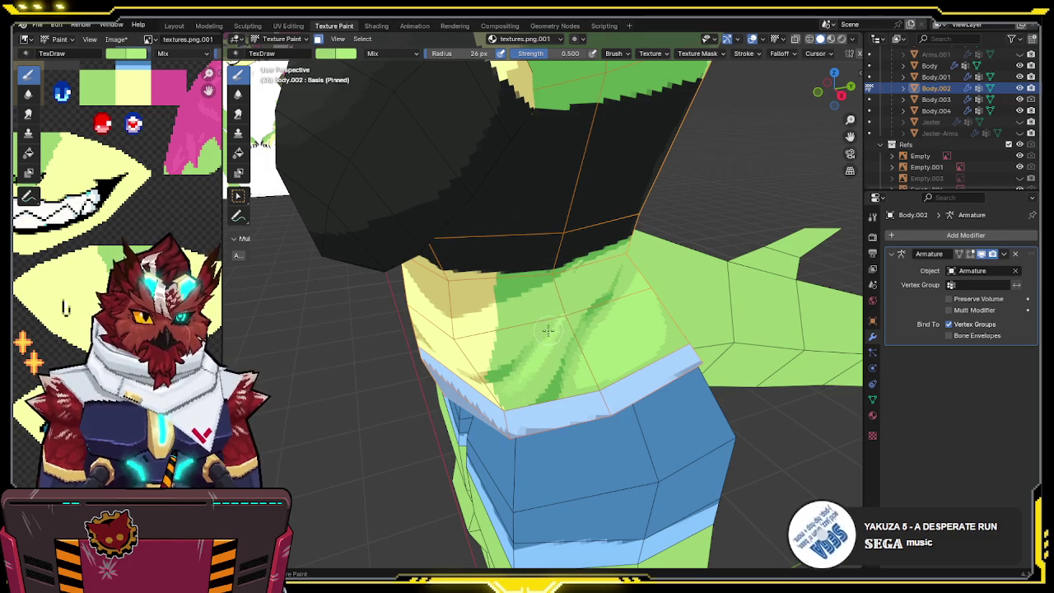
pyautogui.moveTo(573, 335); pyautogui.dragTo(478, 316, button='middle')
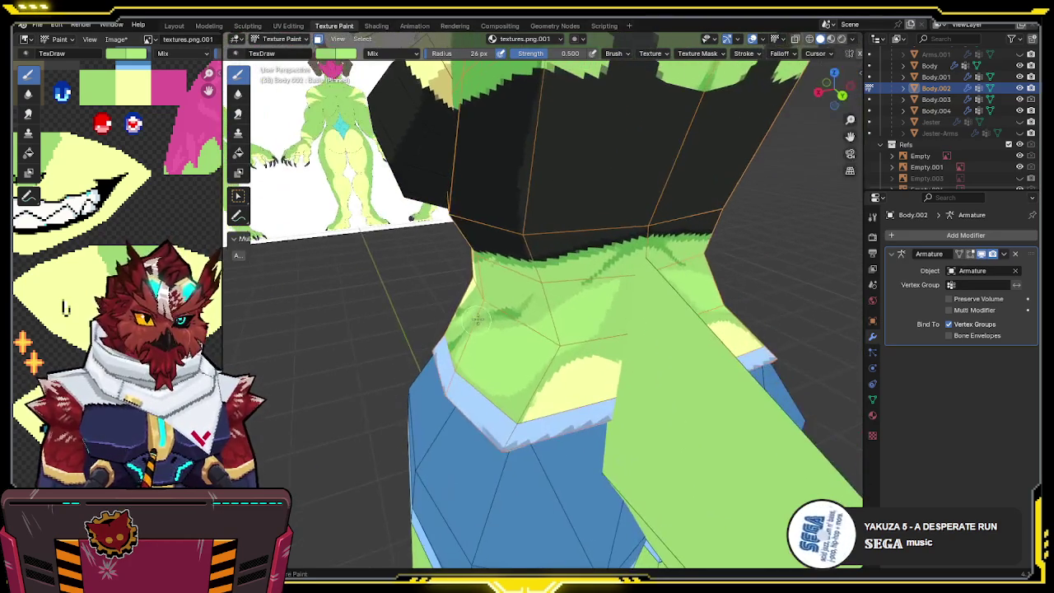
pyautogui.moveTo(595, 286); pyautogui.dragTo(598, 292, button='middle')
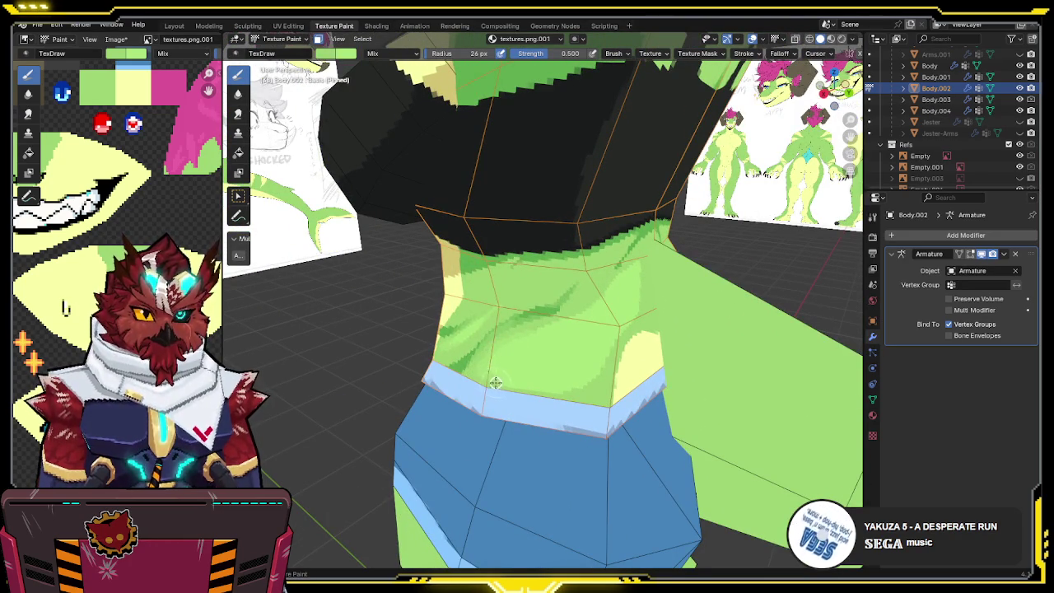
pyautogui.moveTo(561, 376); pyautogui.dragTo(544, 397, button='middle')
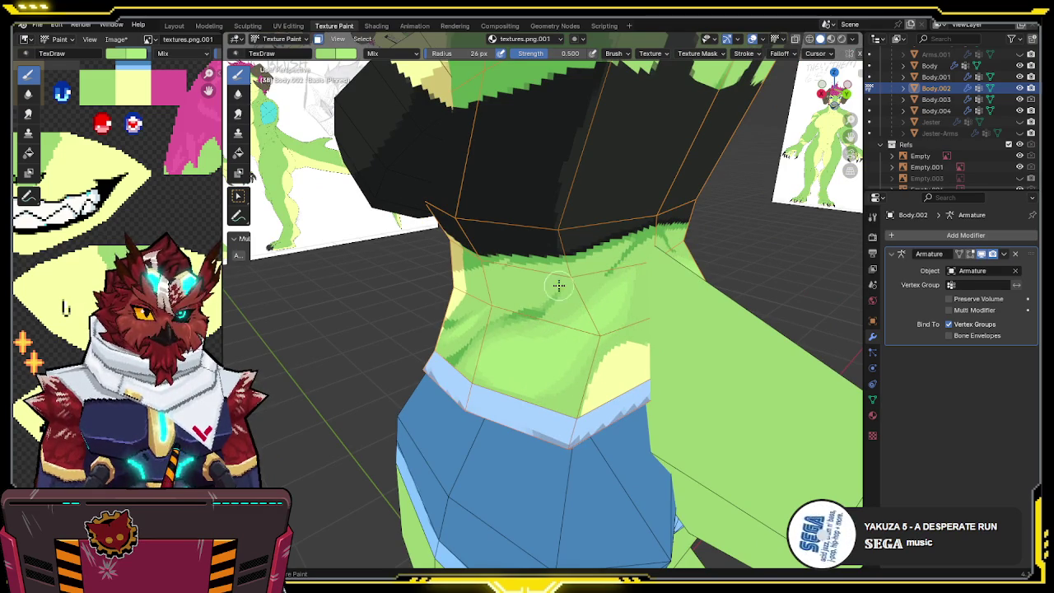
pyautogui.moveTo(577, 298)
pyautogui.mouseDown(button='middle')
pyautogui.moveTo(642, 282)
pyautogui.moveTo(646, 313)
pyautogui.moveTo(557, 358)
pyautogui.mouseUp(button='middle')
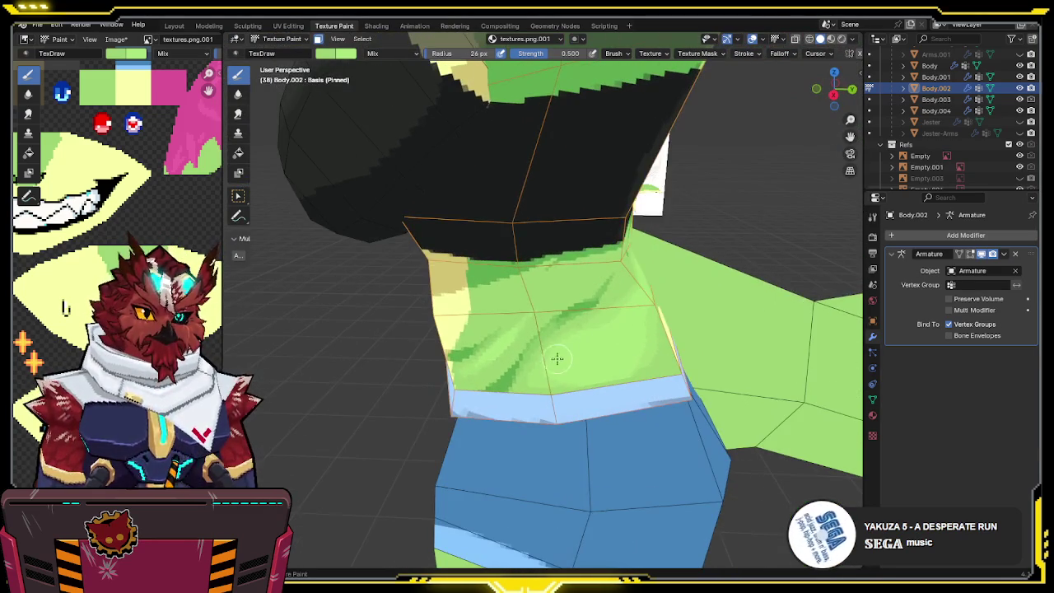
pyautogui.scroll(2, 608, 310)
pyautogui.hotkey('shift', 'alt', 'z')
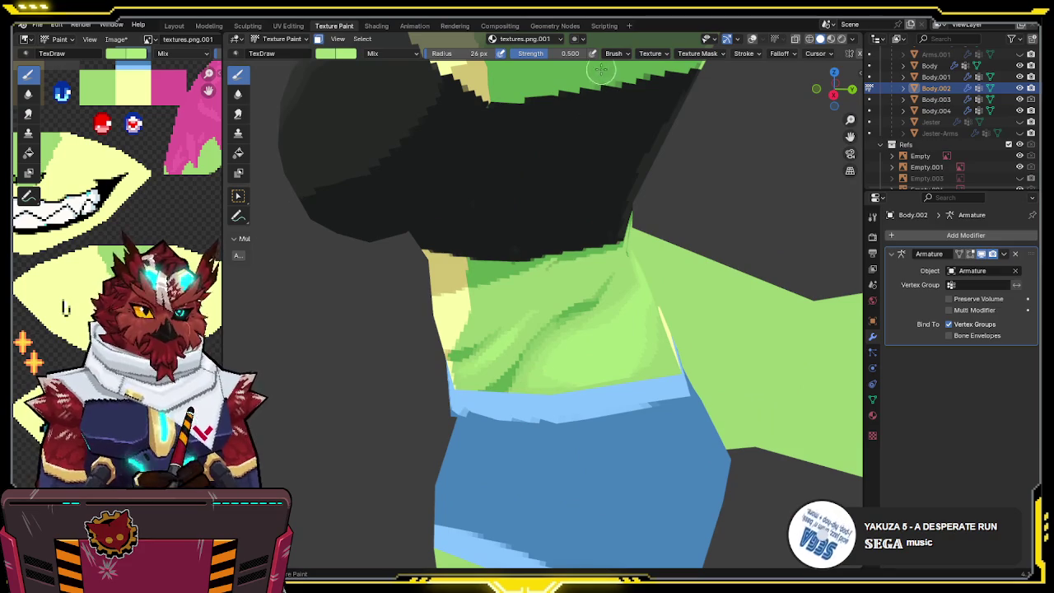
# - At full strength, paint and blend darker green shading on the side of the waist
pyautogui.moveTo(572, 56); pyautogui.dragTo(604, 55)
pyautogui.moveTo(605, 296); pyautogui.dragTo(609, 298, button='middle')
pyautogui.moveTo(568, 326)
pyautogui.mouseDown(button='middle')
pyautogui.moveTo(579, 312)
pyautogui.moveTo(548, 336)
pyautogui.mouseUp(button='middle')
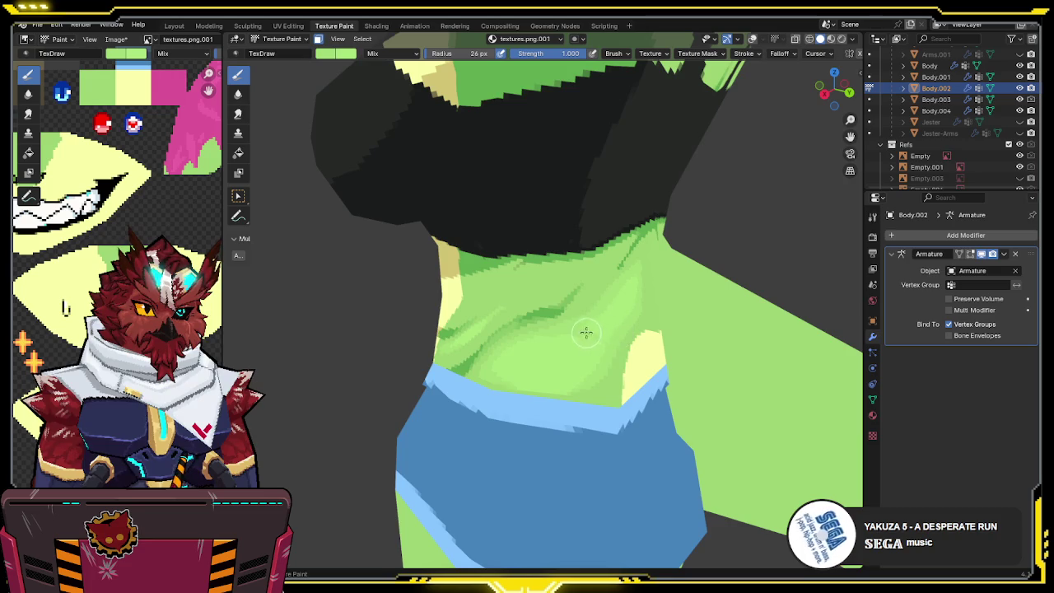
pyautogui.moveTo(628, 285); pyautogui.dragTo(601, 332, button='middle')
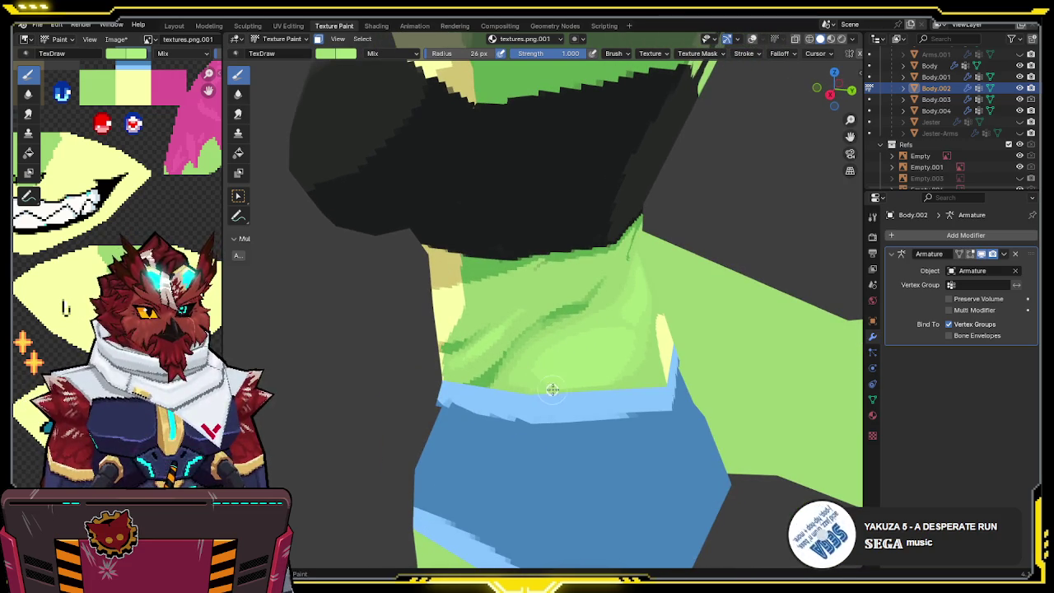
pyautogui.moveTo(634, 355)
pyautogui.mouseDown(button='middle')
pyautogui.moveTo(636, 295)
pyautogui.moveTo(574, 252)
pyautogui.mouseUp(button='middle')
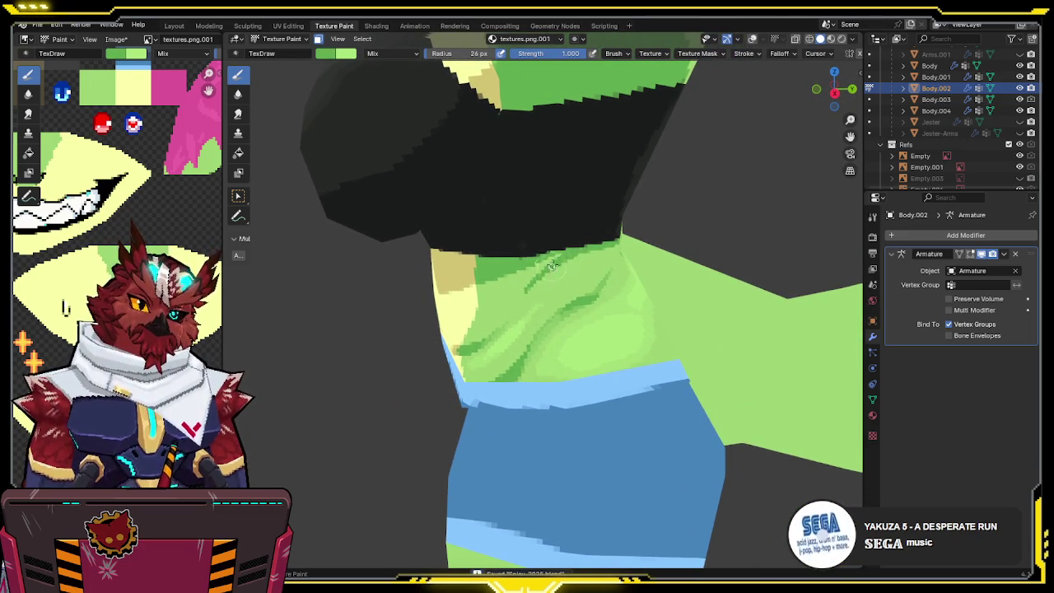
pyautogui.press('s')
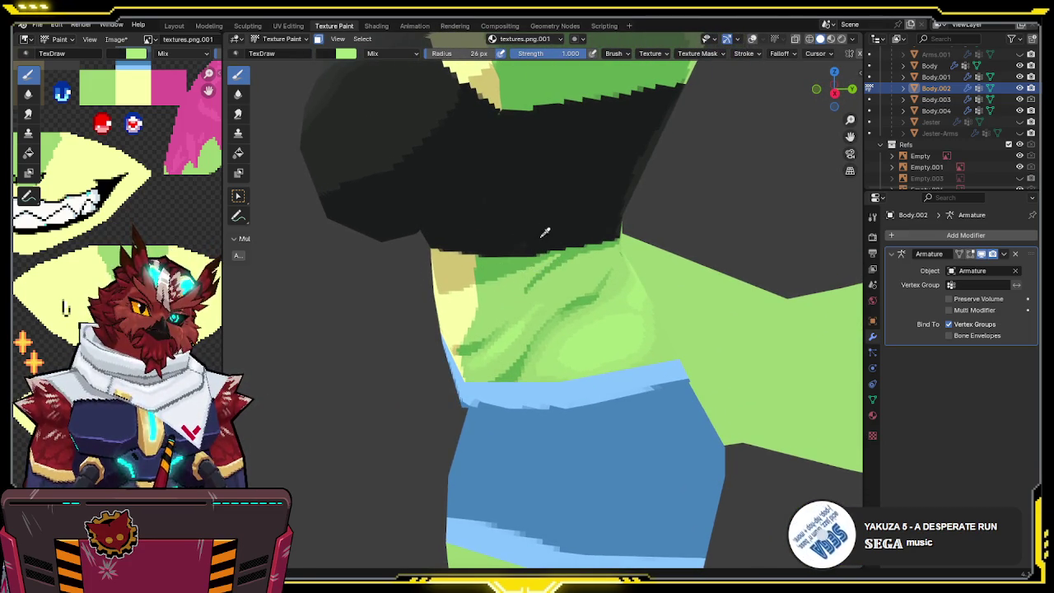
pyautogui.press('s')
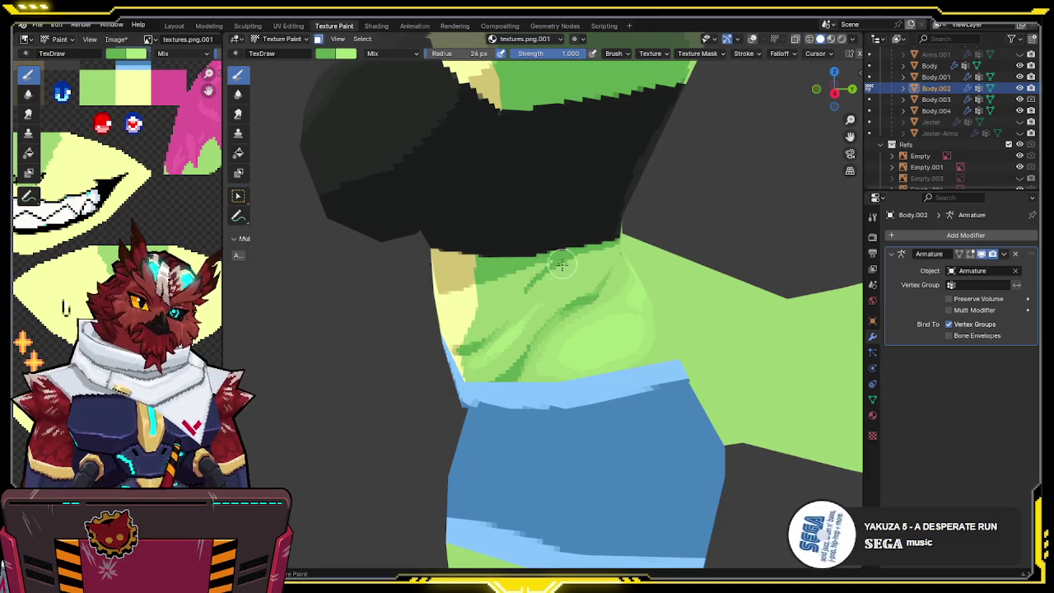
# - Lower brush strength to 0.457 and save the file
pyautogui.hotkey('shift', 'f')
pyautogui.click(532, 79)
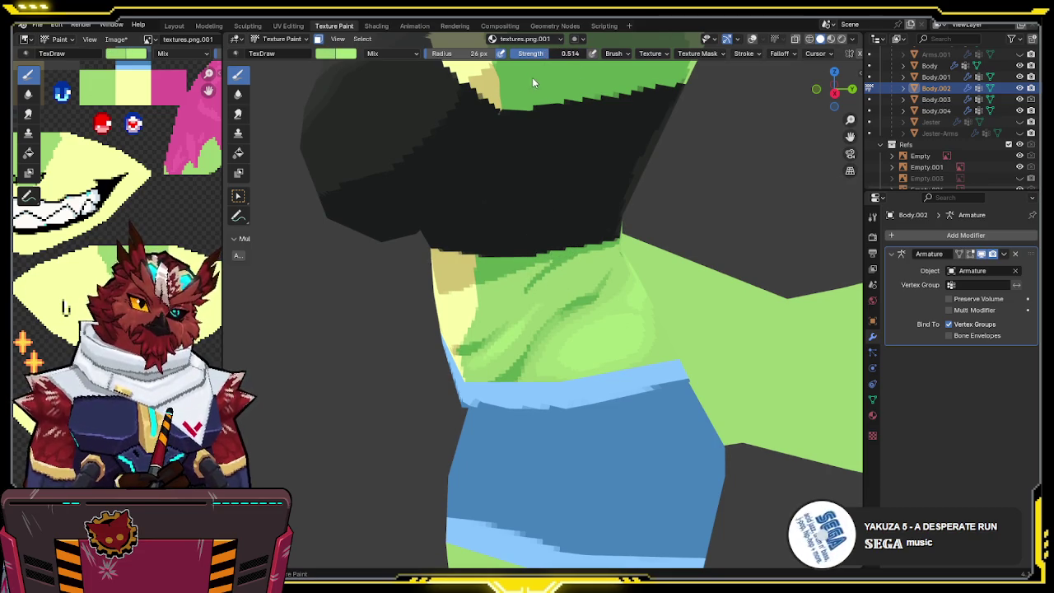
pyautogui.click(526, 79)
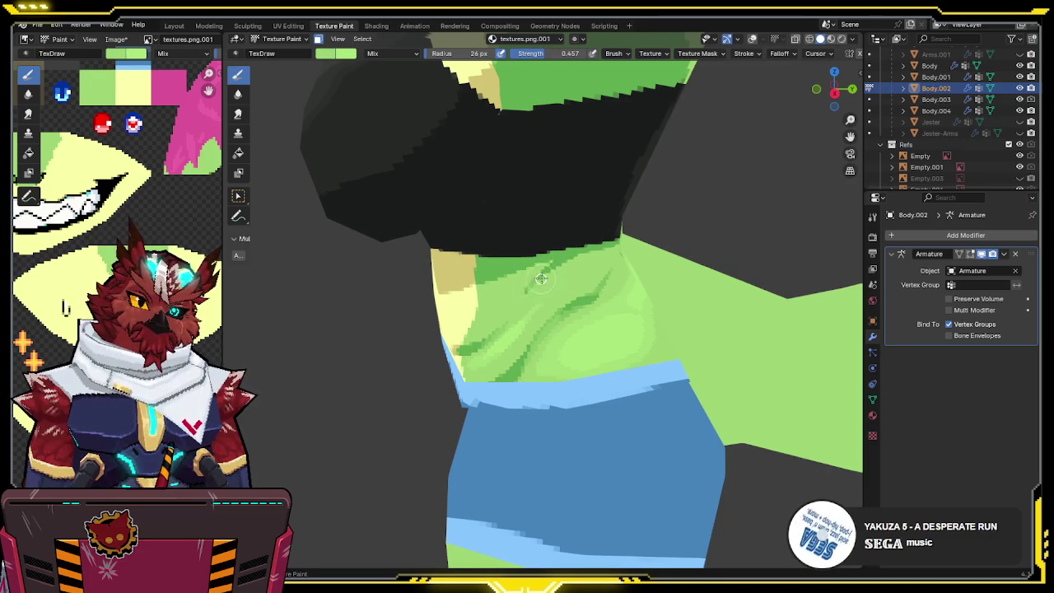
pyautogui.moveTo(541, 271)
pyautogui.mouseDown(button='middle')
pyautogui.moveTo(599, 242)
pyautogui.moveTo(559, 249)
pyautogui.moveTo(597, 258)
pyautogui.mouseUp(button='middle')
pyautogui.hotkey('ctrl', 's')
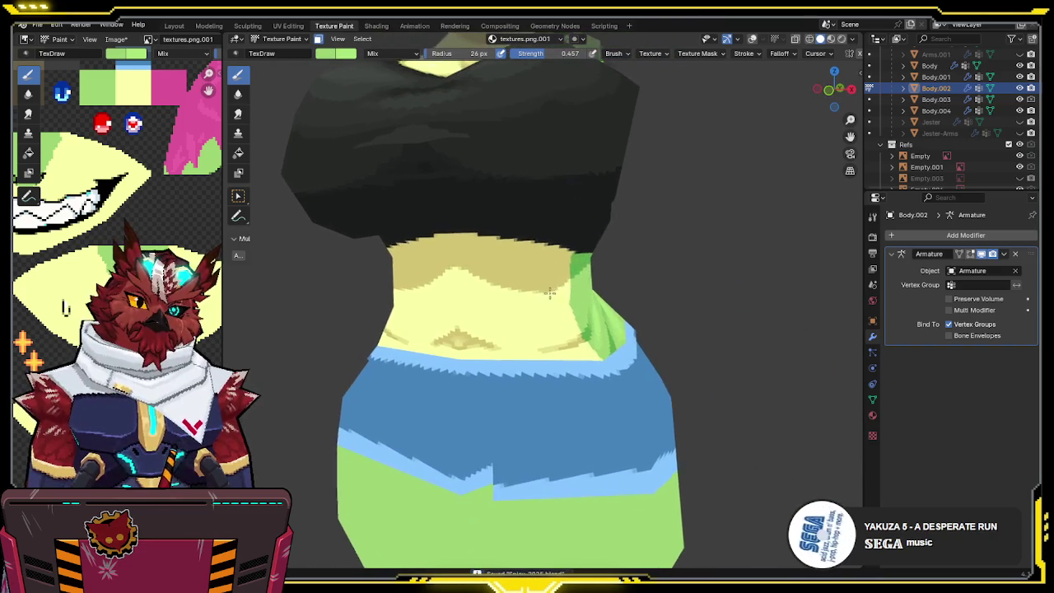
# - Make Body.004 active and set the brush strength to 0.5
pyautogui.scroll(-3, 549, 293)
pyautogui.moveTo(549, 292); pyautogui.dragTo(517, 326, button='middle')
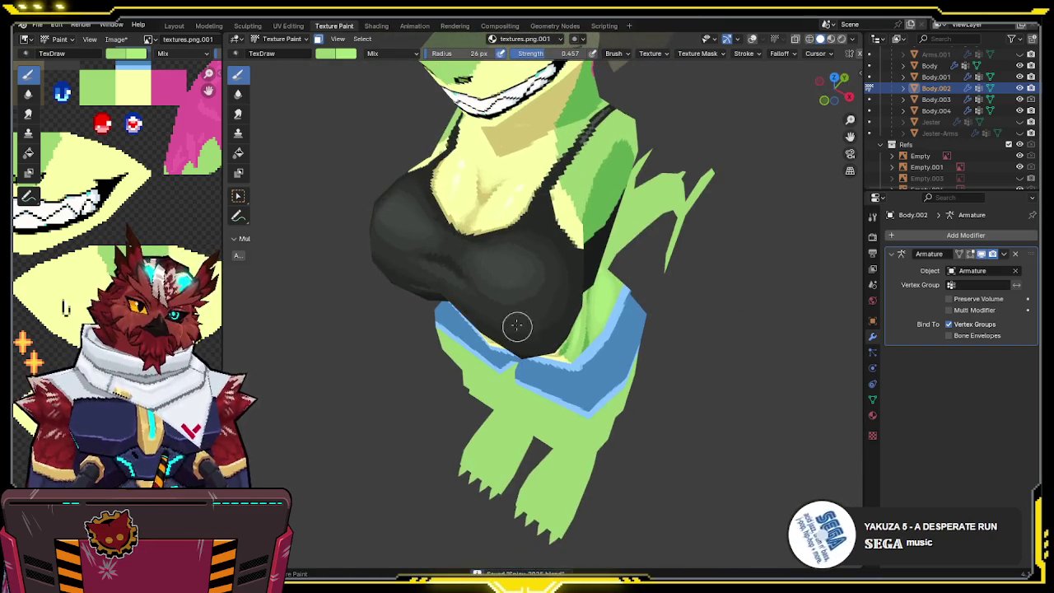
pyautogui.moveTo(540, 52); pyautogui.dragTo(584, 53)
pyautogui.moveTo(535, 181)
pyautogui.mouseDown(button='middle')
pyautogui.moveTo(543, 236)
pyautogui.moveTo(526, 206)
pyautogui.mouseUp(button='middle')
pyautogui.hotkey('alt', 'q')
pyautogui.hotkey('alt', 'q')
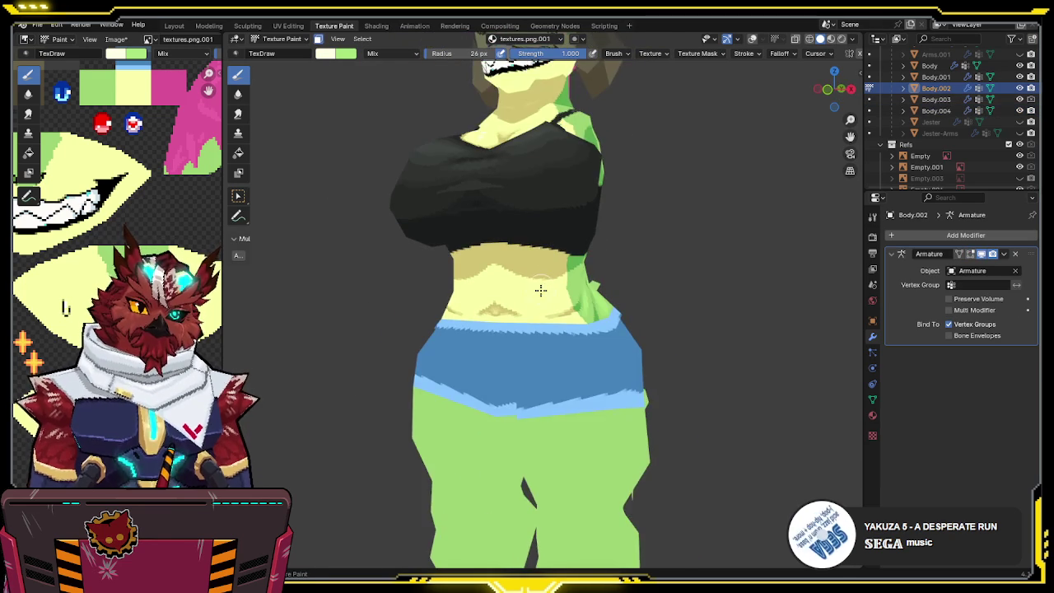
pyautogui.scroll(5, 527, 288)
pyautogui.click(560, 52)
pyautogui.write('0.5')
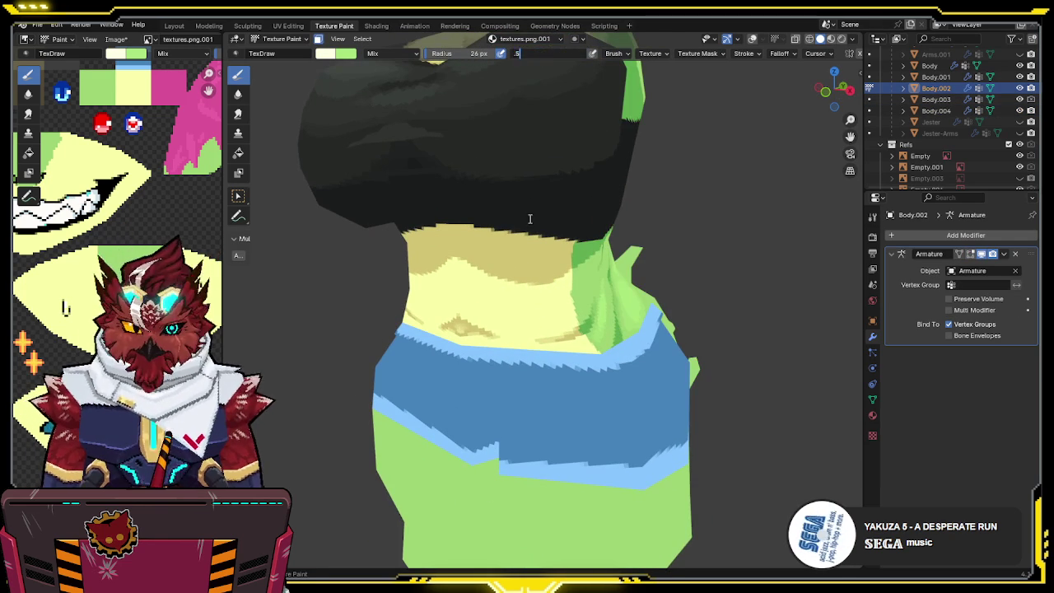
pyautogui.press('Return')
pyautogui.moveTo(546, 289); pyautogui.dragTo(554, 298, button='middle')
# - Snap to the front view and toggle X-ray to compare the torso with the front reference
pyautogui.press('KP_1')
pyautogui.scroll(-2, 557, 287)
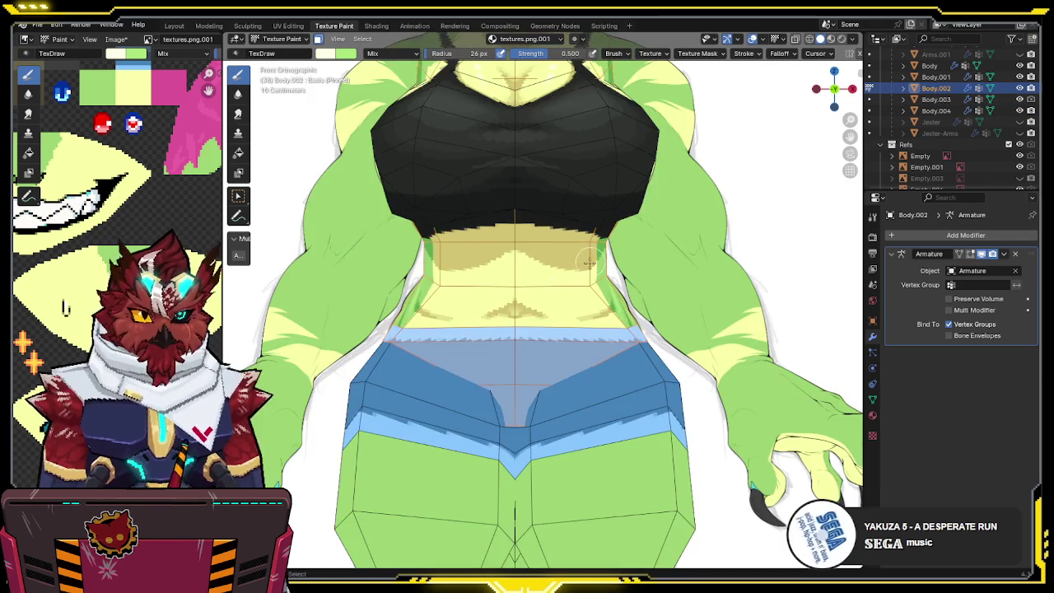
pyautogui.scroll(-2, 576, 287)
pyautogui.hotkey('alt', 'z')
pyautogui.hotkey('alt', 'z')
pyautogui.scroll(3, 613, 272)
pyautogui.hotkey('alt', 'z')
pyautogui.hotkey('alt', 'z')
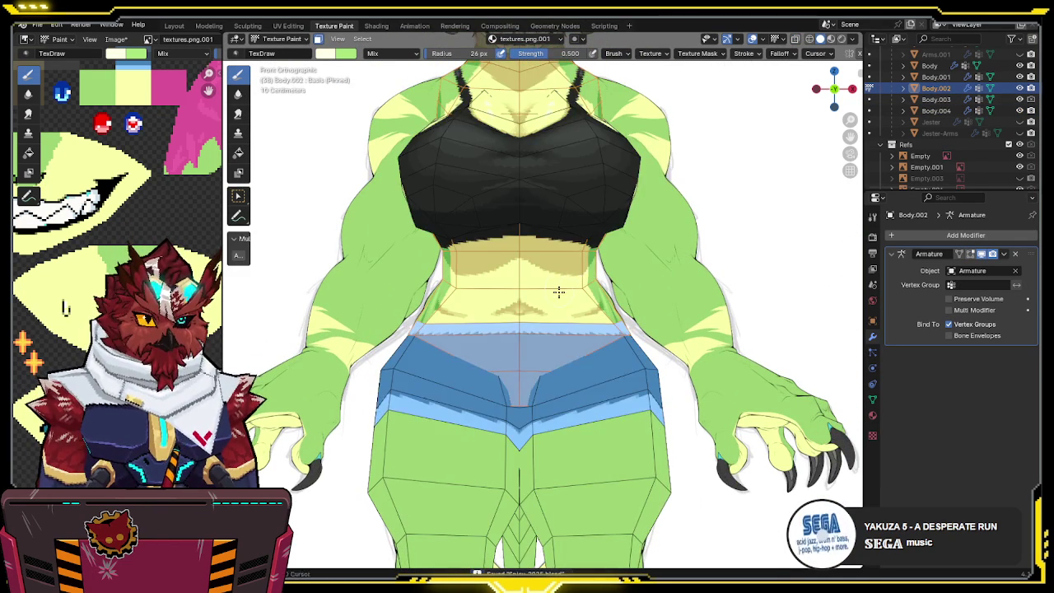
pyautogui.keyDown('shift'); pyautogui.scroll(1, 596, 255); pyautogui.keyUp('shift')
pyautogui.hotkey('alt', 'z')
pyautogui.hotkey('alt', 'z')
# - Recheck the front orthographic view in X-ray after orbiting out
pyautogui.moveTo(618, 254); pyautogui.dragTo(541, 312, button='middle')
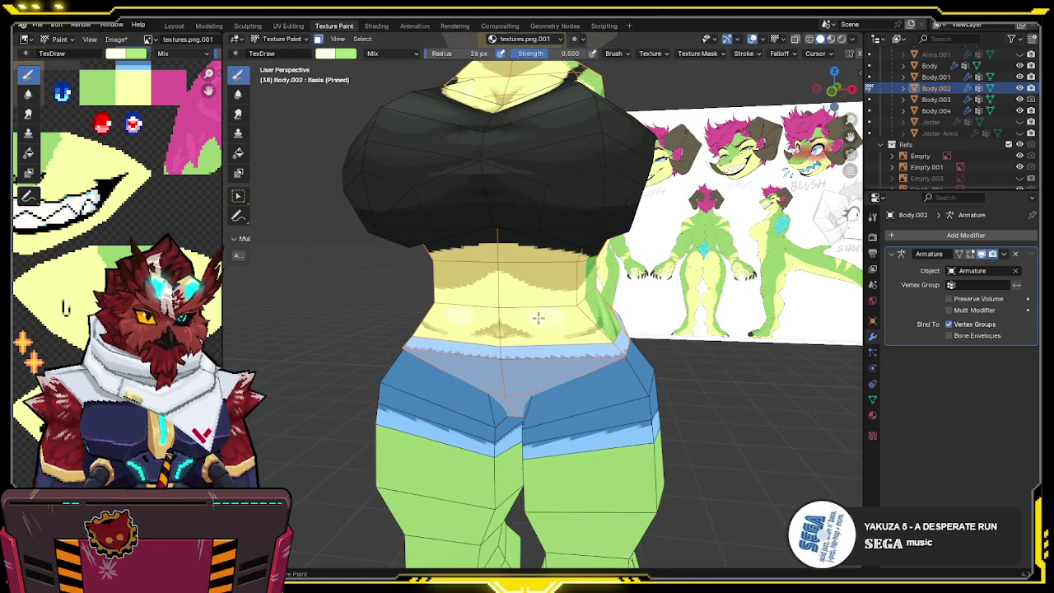
pyautogui.scroll(1, 534, 311)
pyautogui.press('KP_1')
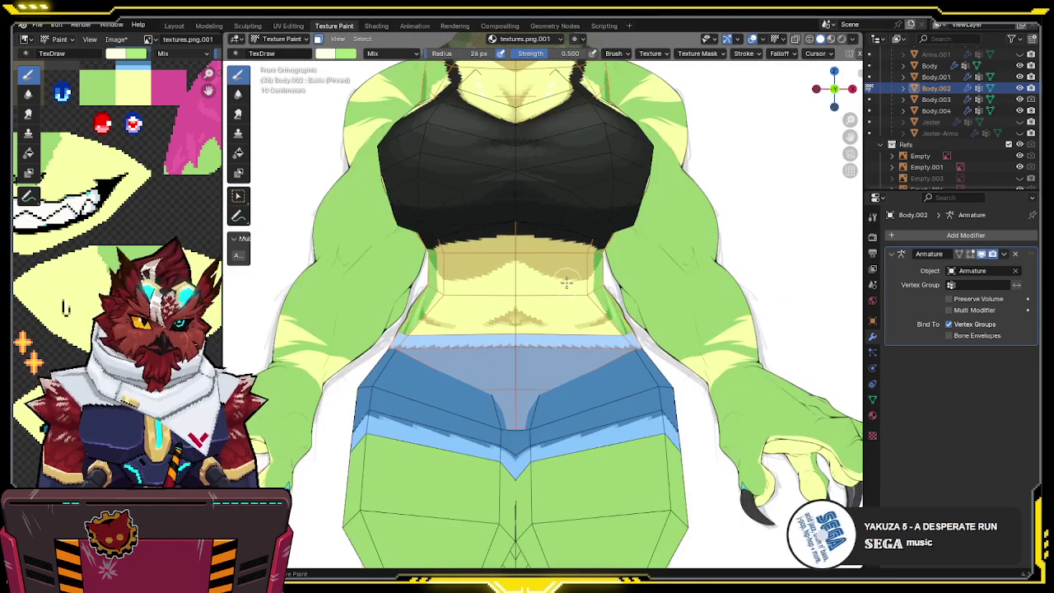
pyautogui.hotkey('alt', 'z')
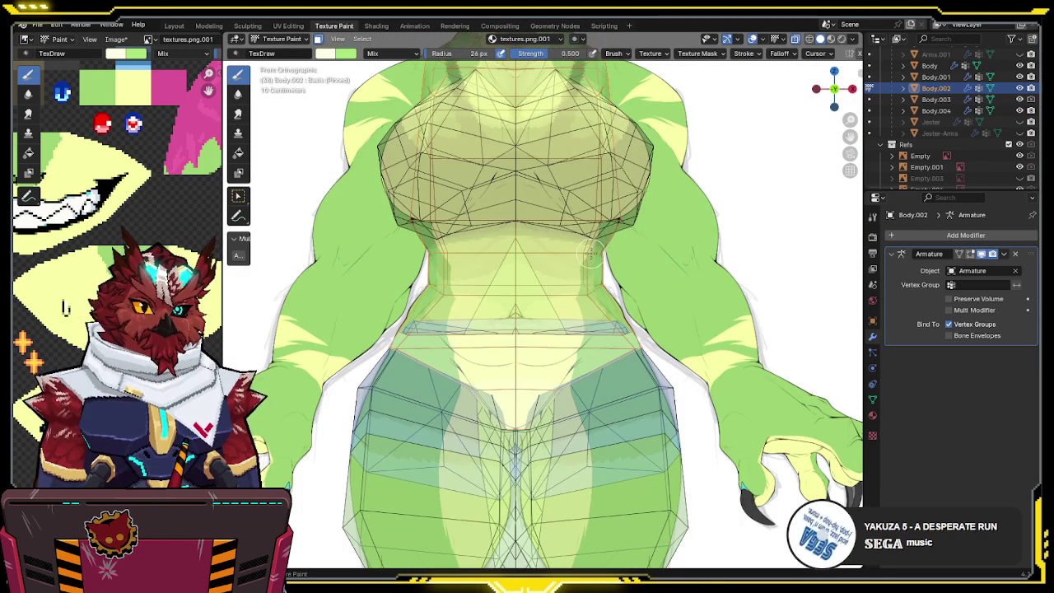
pyautogui.hotkey('alt', 'z')
pyautogui.moveTo(579, 282); pyautogui.dragTo(549, 281, button='middle')
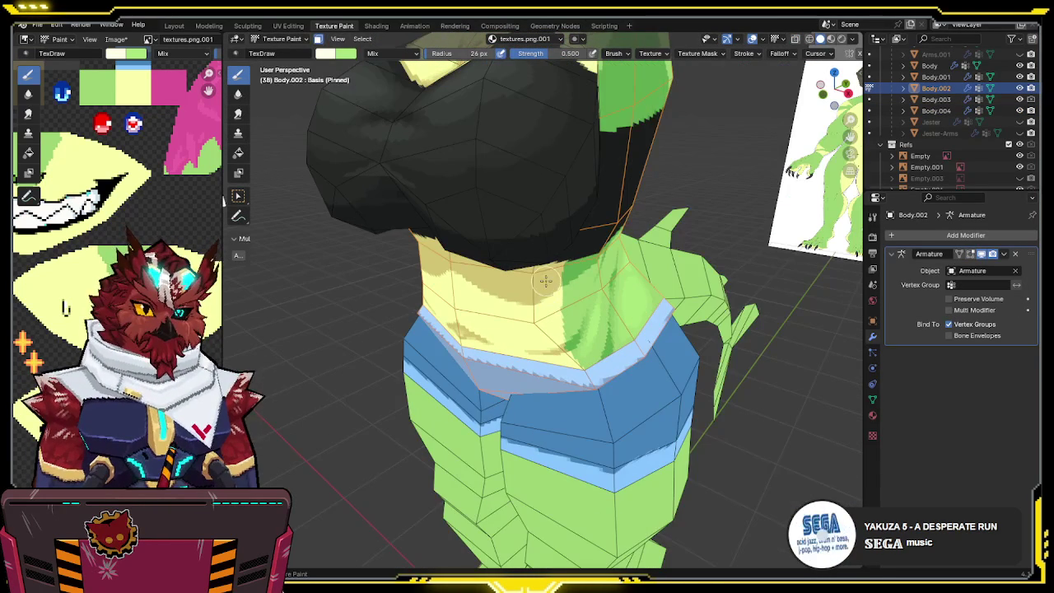
# - Sample the belly's yellow from the model as the paint colour
pyautogui.press('s')
pyautogui.hotkey('shift', 'f')
pyautogui.click(568, 226)
pyautogui.scroll(2, 568, 226)
# - Paint darker yellow shading under the crop top, then soften it at about 0.5 strength
pyautogui.moveTo(569, 226); pyautogui.dragTo(493, 322, button='middle')
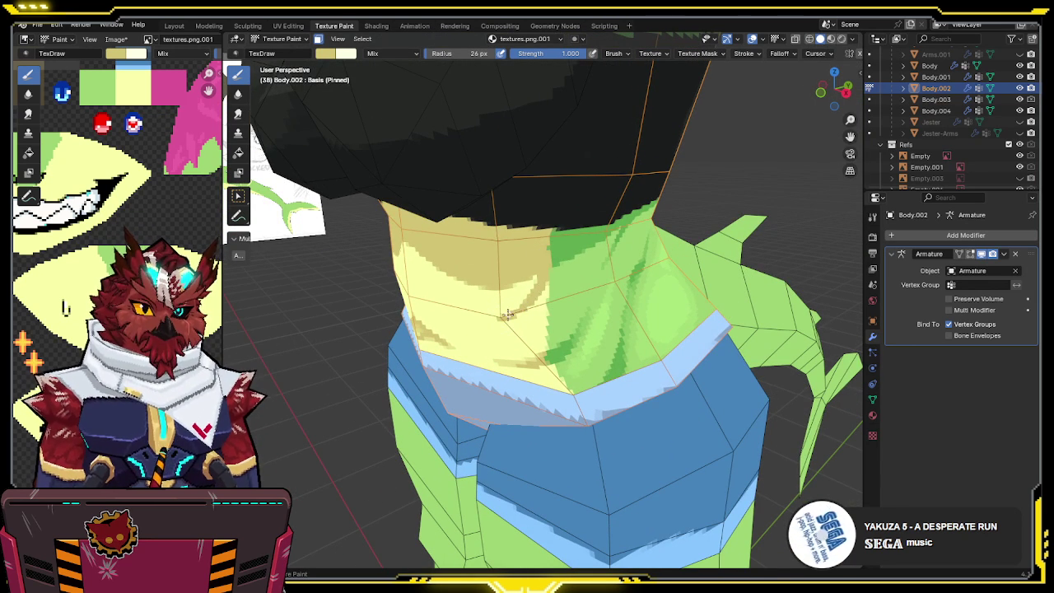
pyautogui.moveTo(492, 310); pyautogui.dragTo(428, 262, button='middle')
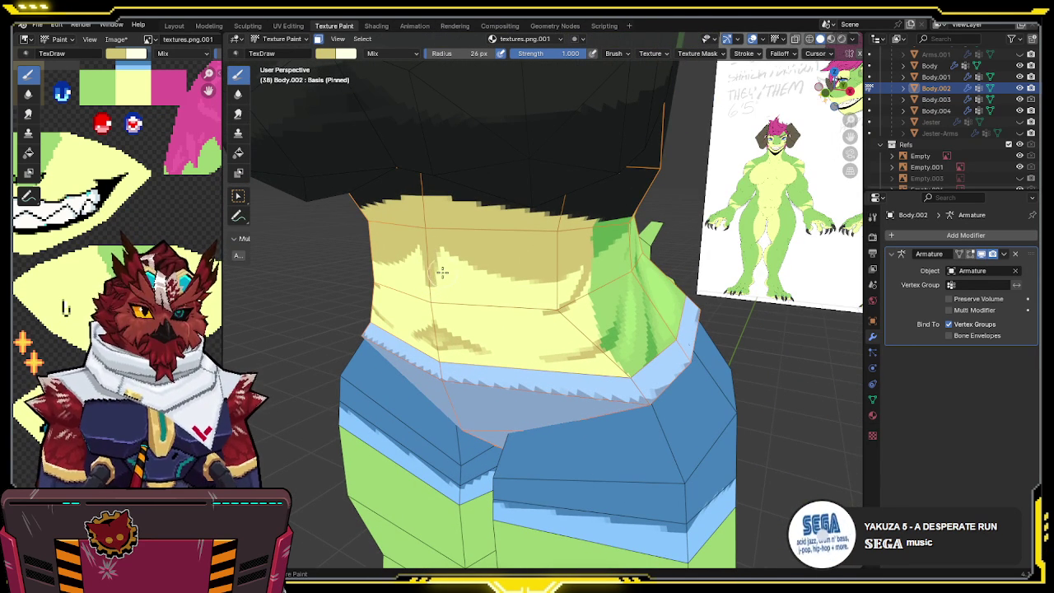
pyautogui.moveTo(443, 274); pyautogui.dragTo(452, 277, button='middle')
pyautogui.moveTo(542, 56); pyautogui.dragTo(505, 58)
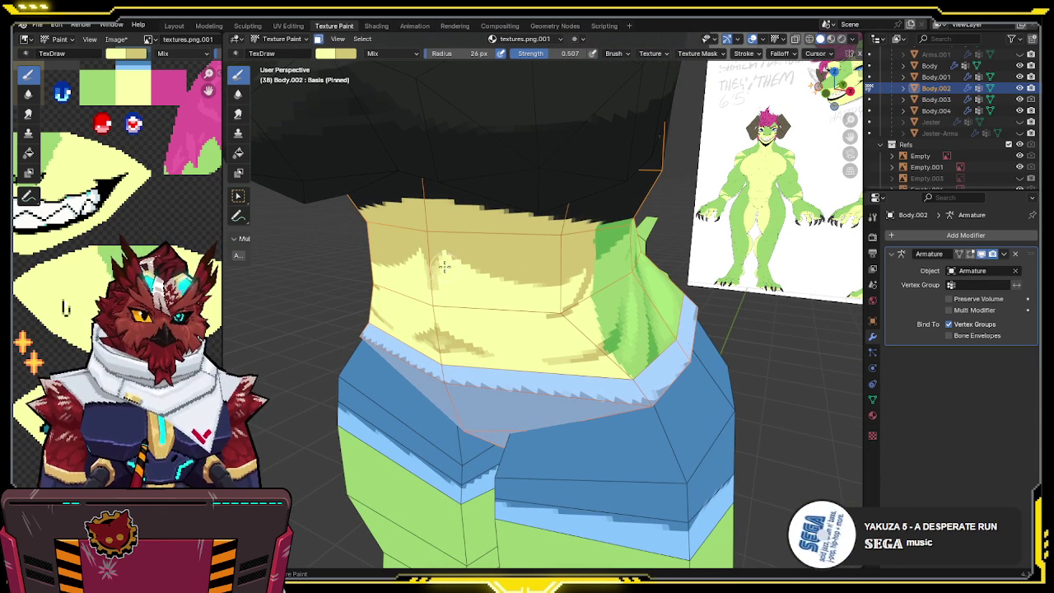
pyautogui.moveTo(443, 291); pyautogui.dragTo(461, 264, button='middle')
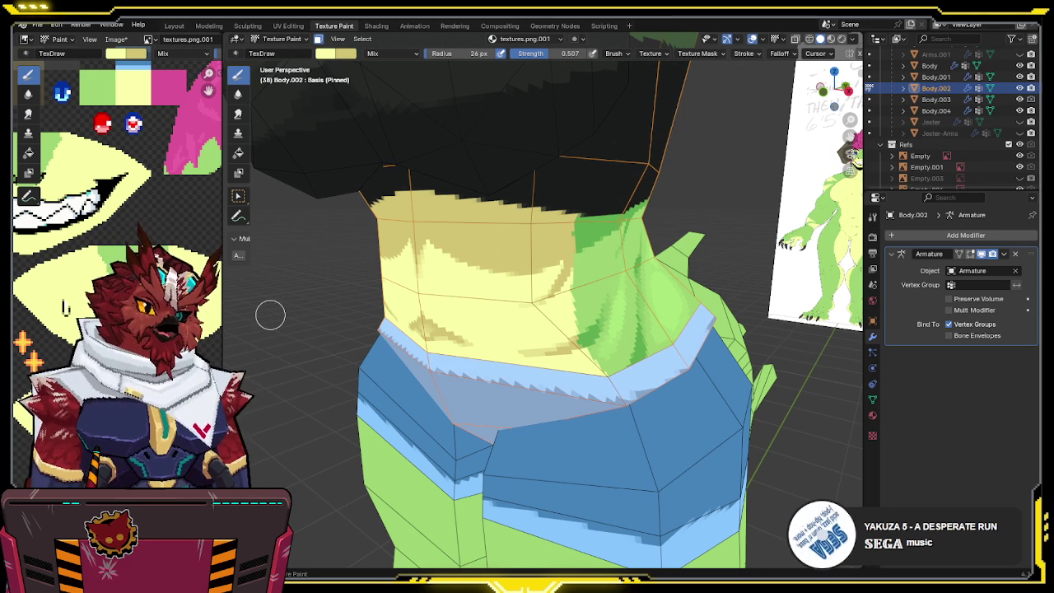
pyautogui.moveTo(270, 314)
pyautogui.mouseDown(button='middle')
pyautogui.moveTo(585, 259)
pyautogui.moveTo(567, 232)
pyautogui.moveTo(560, 248)
pyautogui.mouseUp(button='middle')
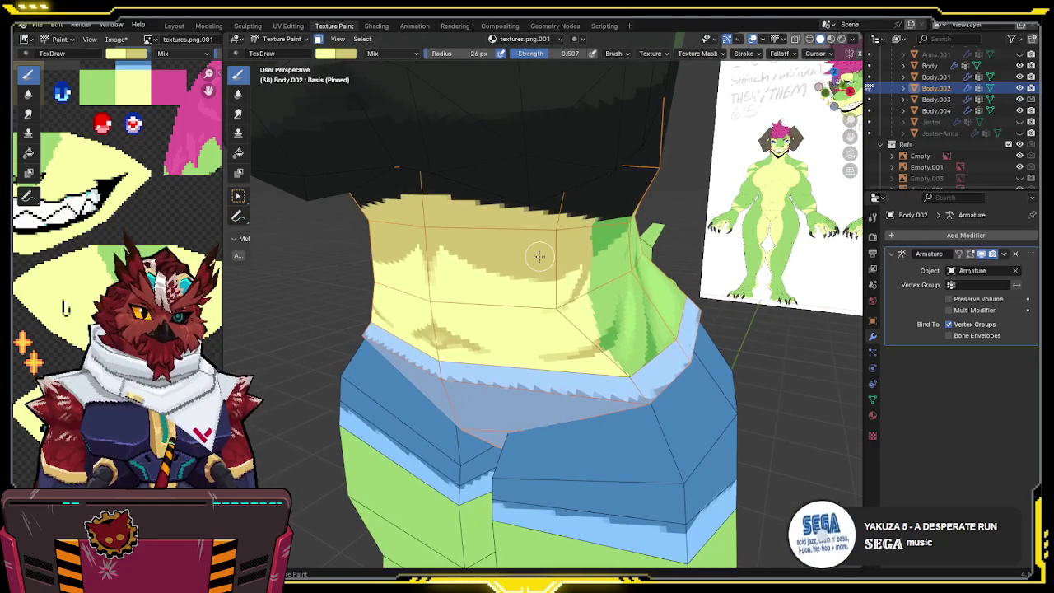
# - Pick a near-white colour and dab pale highlights onto the yellow belly, swapping colours with X
pyautogui.click(325, 53)
pyautogui.moveTo(370, 202); pyautogui.dragTo(292, 220)
pyautogui.moveTo(511, 303); pyautogui.dragTo(522, 303, button='middle')
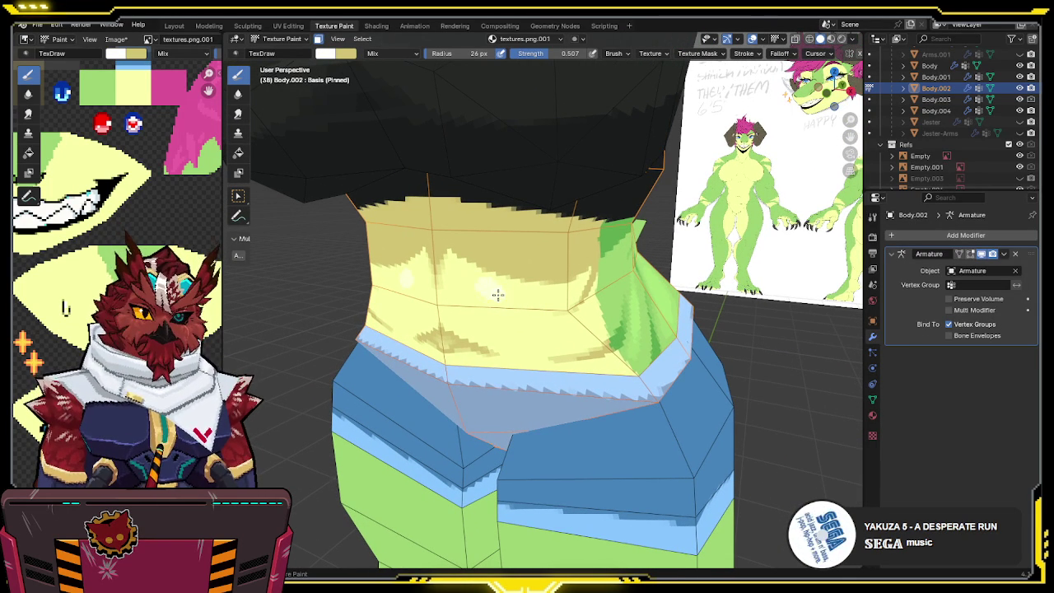
pyautogui.press('x')
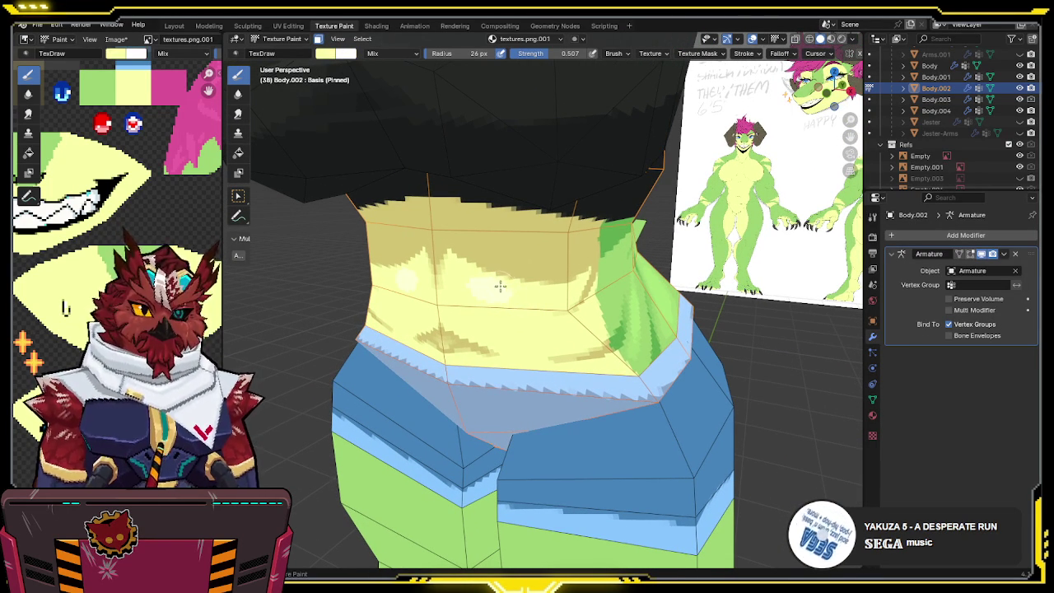
pyautogui.moveTo(501, 285); pyautogui.dragTo(496, 318, button='middle')
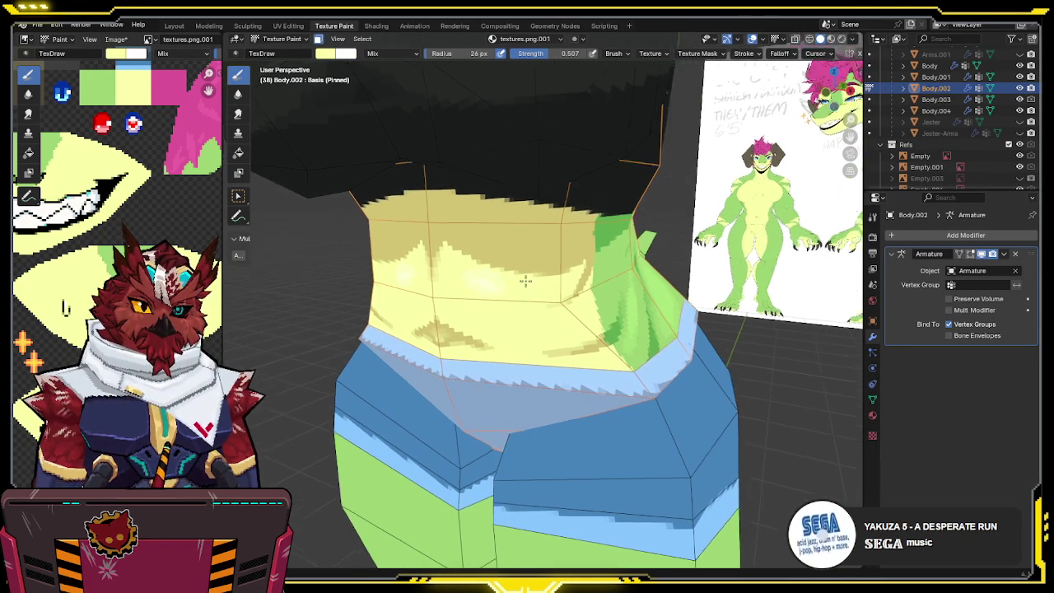
pyautogui.press('x')
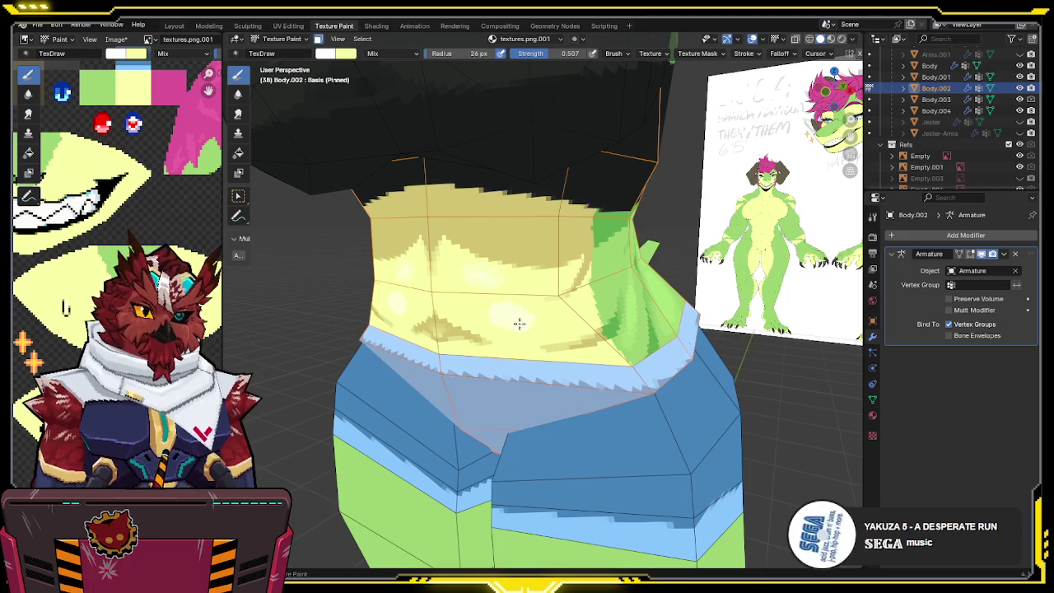
pyautogui.press('x')
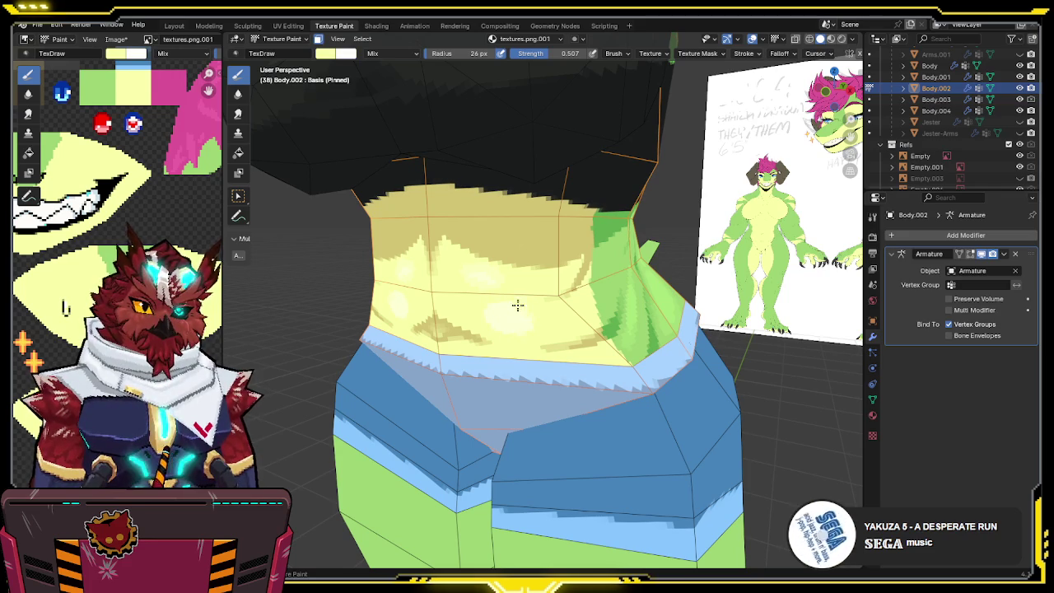